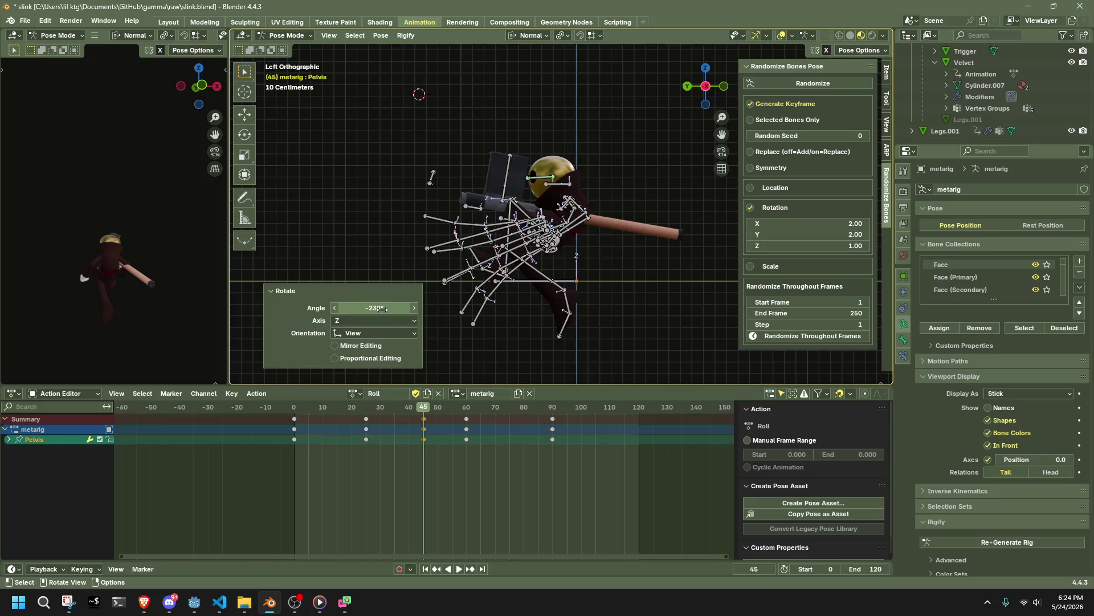
Step: Review the roll animation and undo the frame-45 pelvis rotation key
key("space")
mouse_move(313, 405)
left_mouse_down()
mouse_move(426, 434)
mouse_move(308, 415)
mouse_move(425, 432)
left_mouse_up()
key("ctrl+z")
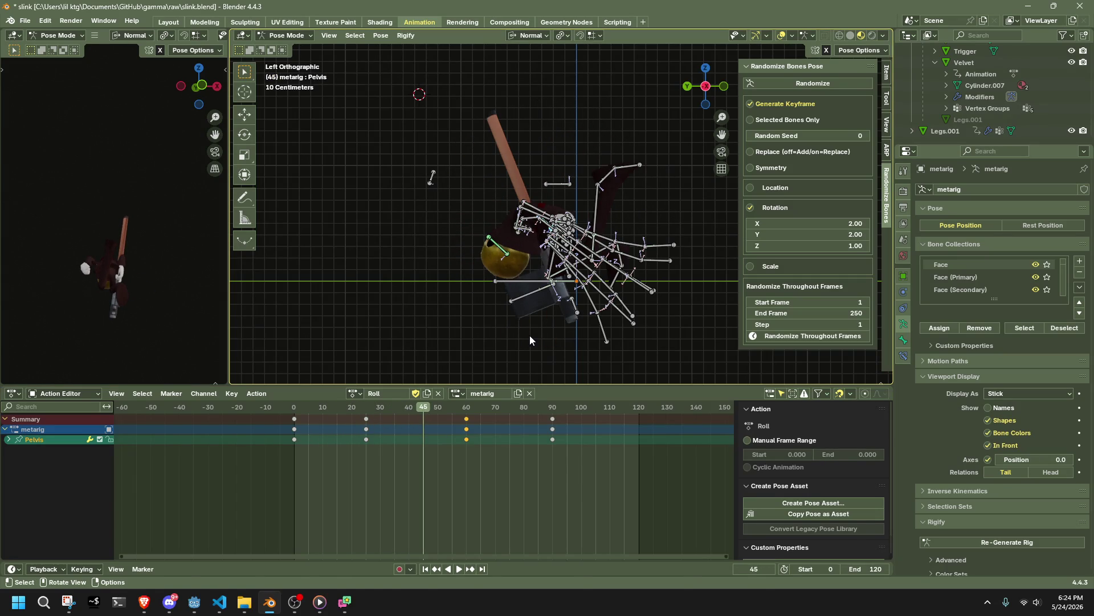
Step: Rotate the pelvis at frame 45 and scrub back to review the new pose
key("r")
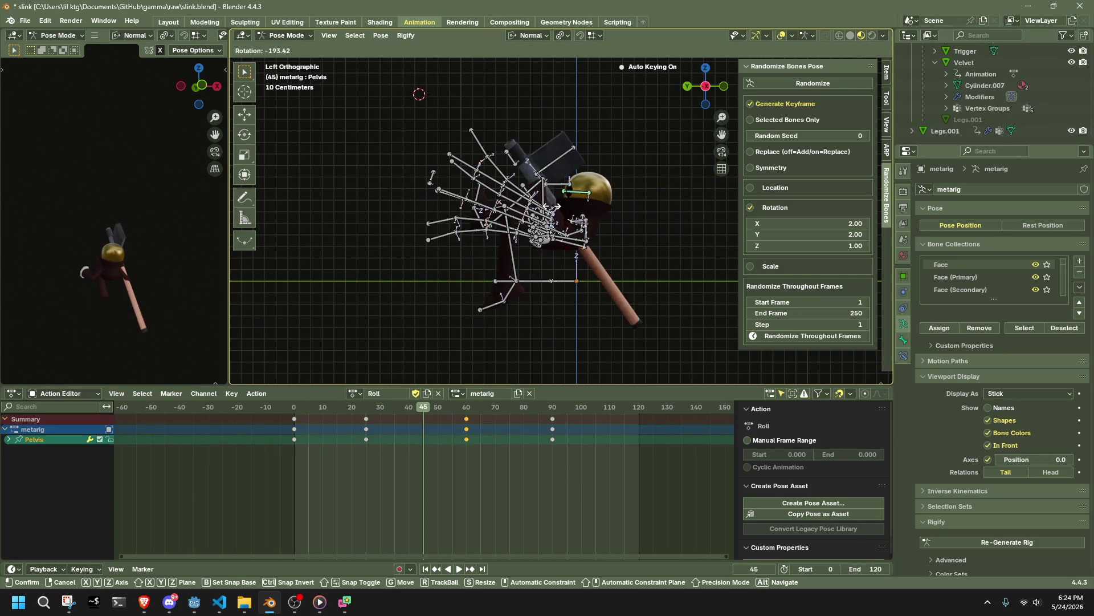
left_click(536, 231)
left_click_drag(329, 414, 415, 425)
Step: Play the Roll animation from the start and scrub back to frame 0
key("Up")
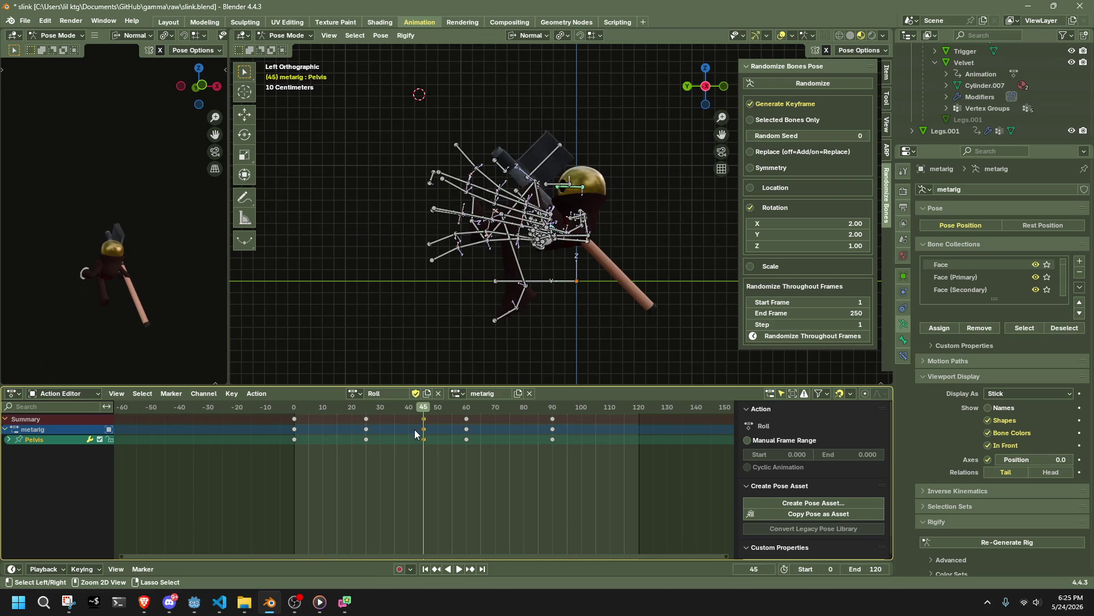
left_click(295, 409)
key("space")
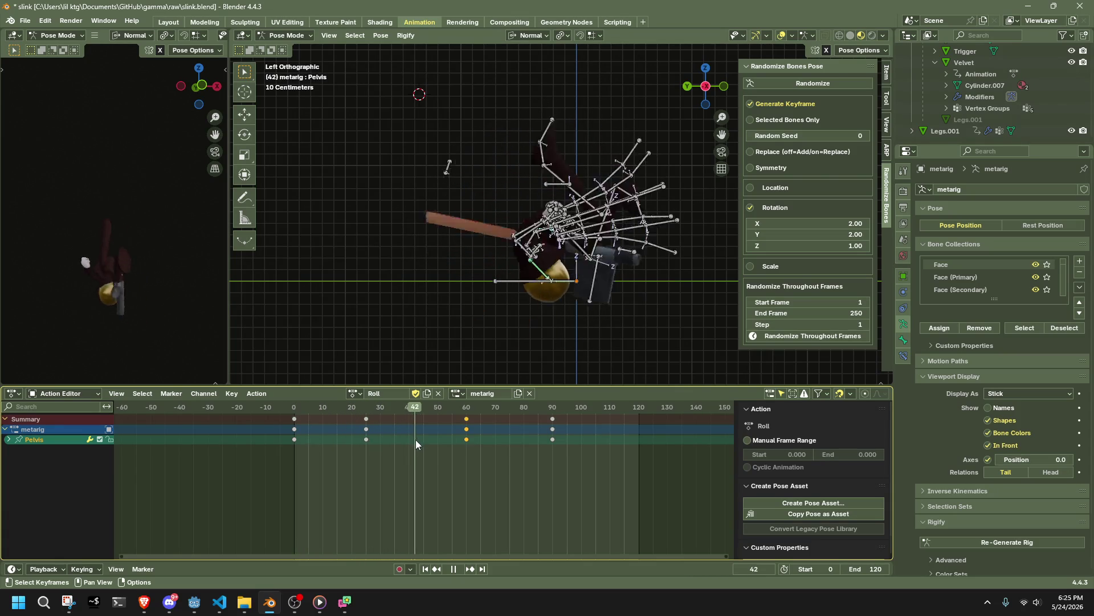
mouse_move(415, 447)
left_mouse_down()
mouse_move(286, 447)
mouse_move(402, 433)
mouse_move(293, 454)
mouse_move(467, 446)
left_mouse_up()
Step: Rotate the pelvis a full -360° at frame 60 and play back the roll
key("r")
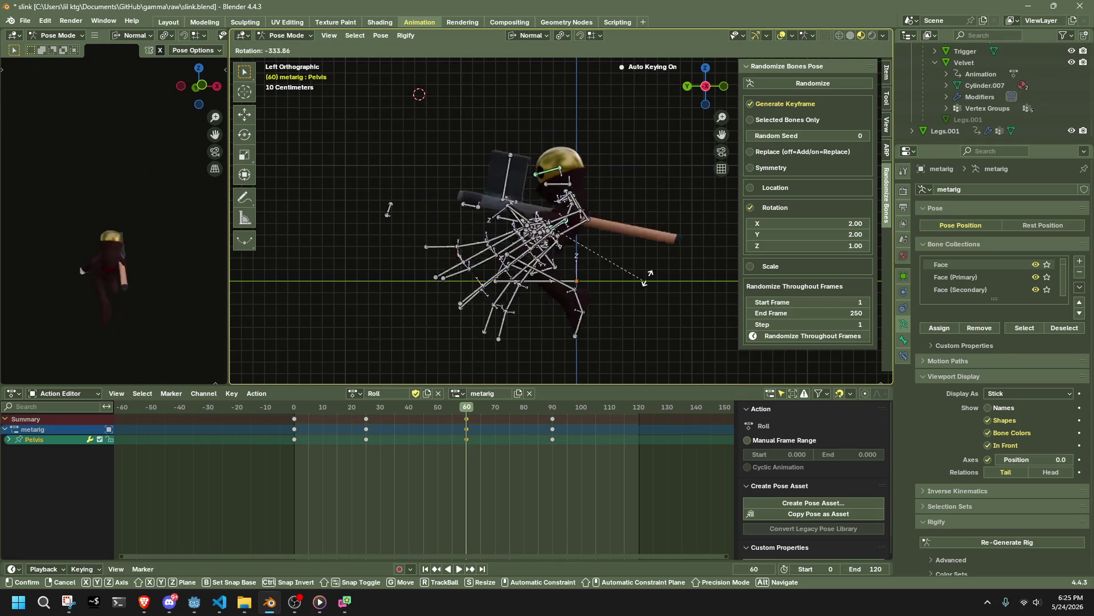
left_click(639, 235)
left_click(384, 306)
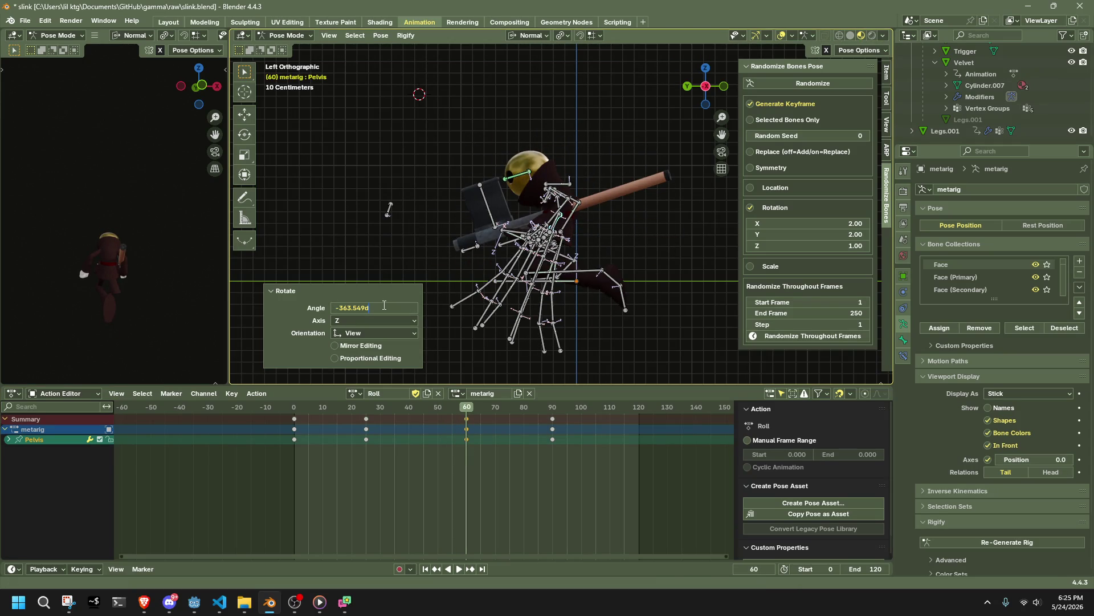
key("Return")
left_click(303, 417)
key("space")
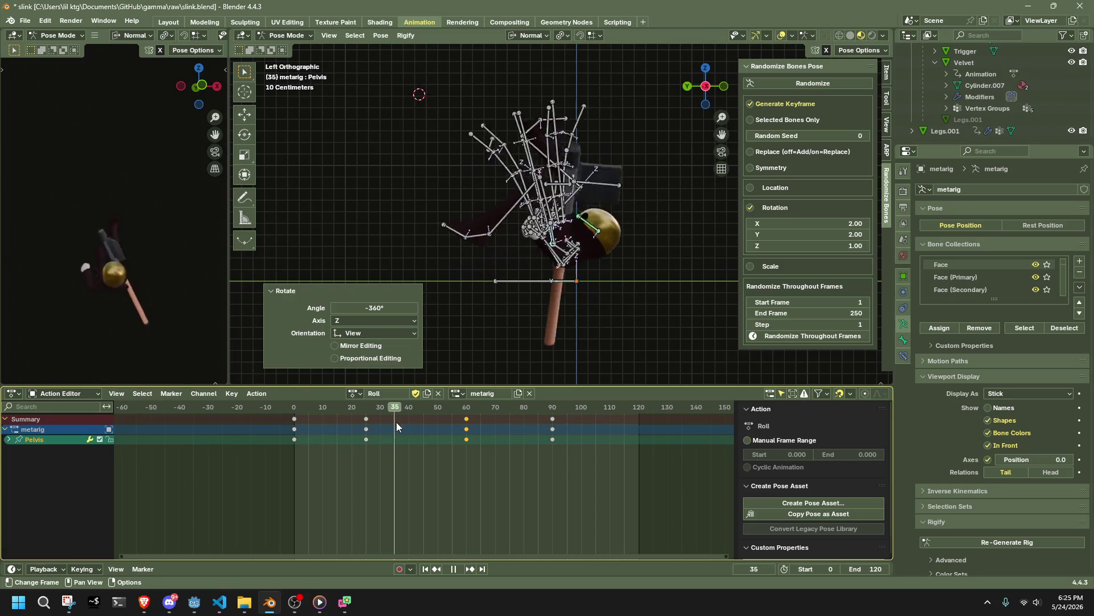
key("space")
Step: Rotate the pelvis 361° at frame 61 and play the roll to check it
key("r")
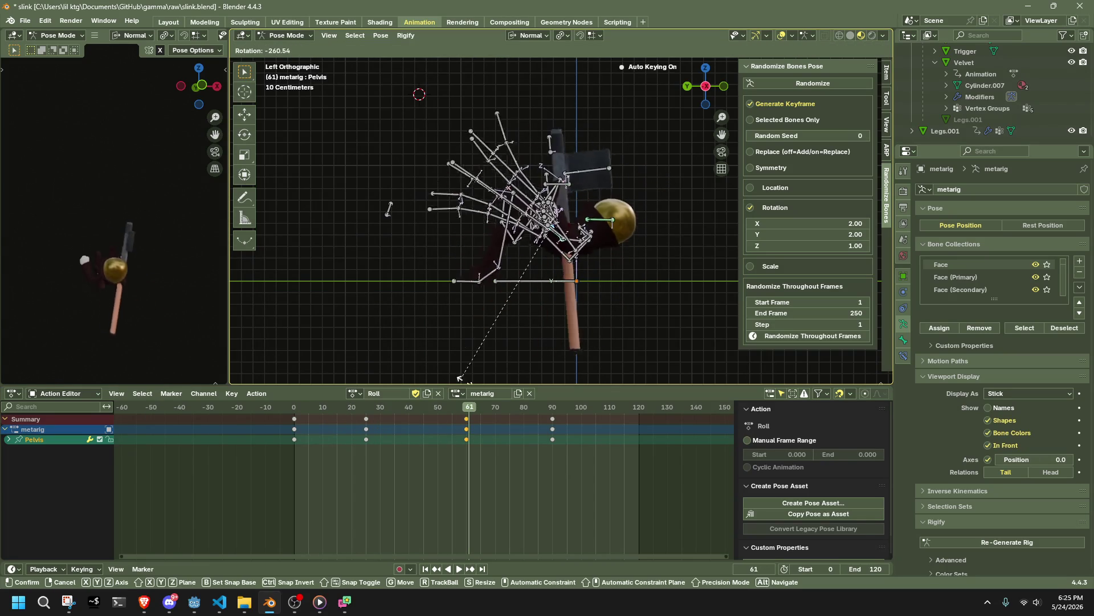
left_click(410, 268)
left_click(401, 307)
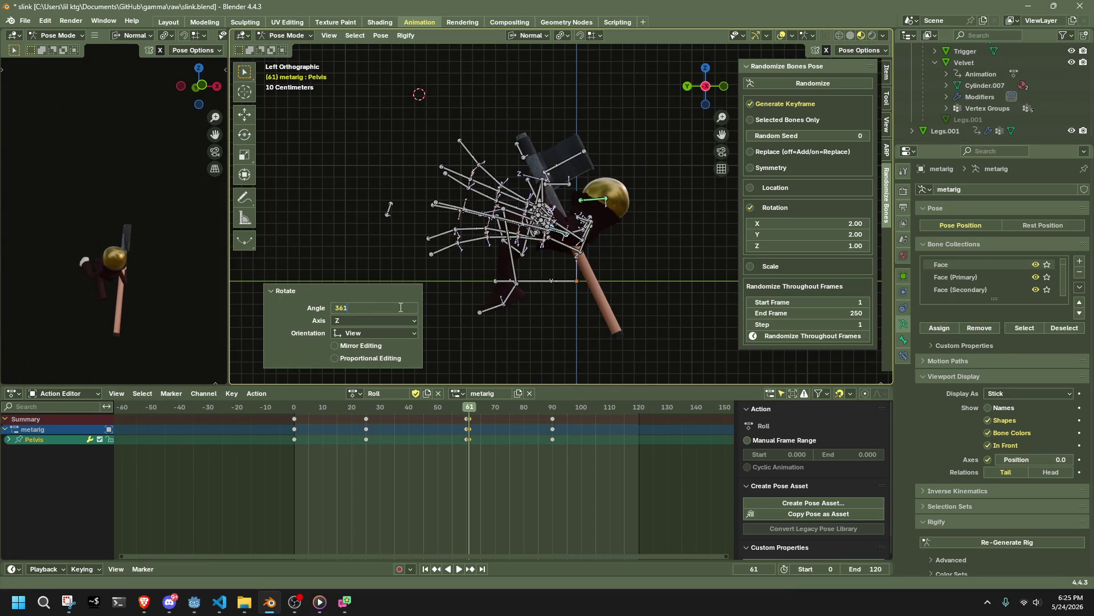
key("Return")
left_click(329, 408)
key("space")
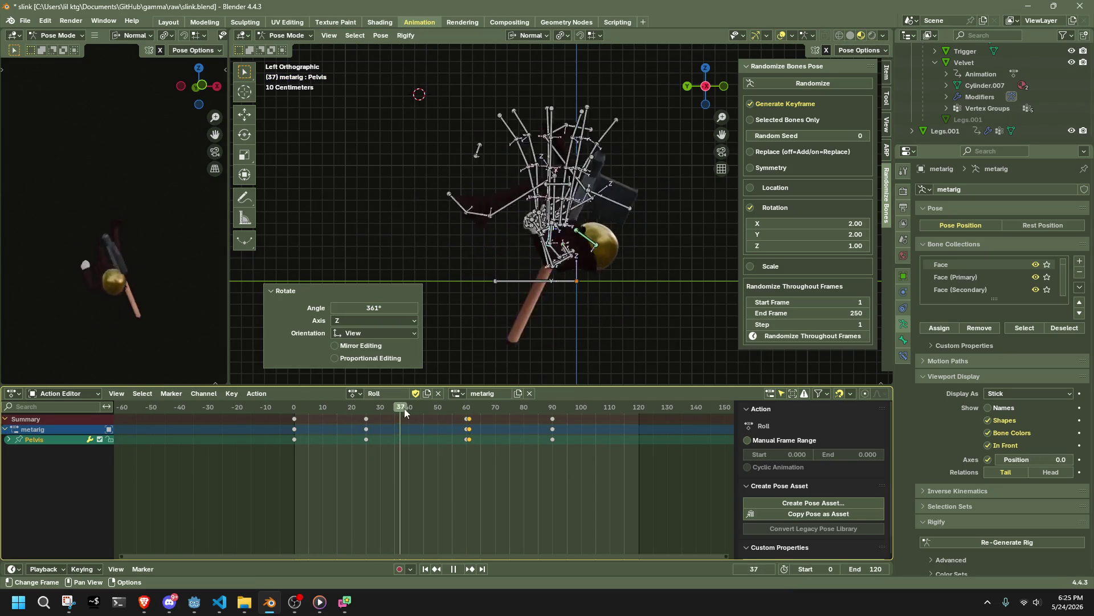
key("space")
Step: Move the frame-61 key one frame earlier onto frame 60 and replay the roll
key("g")
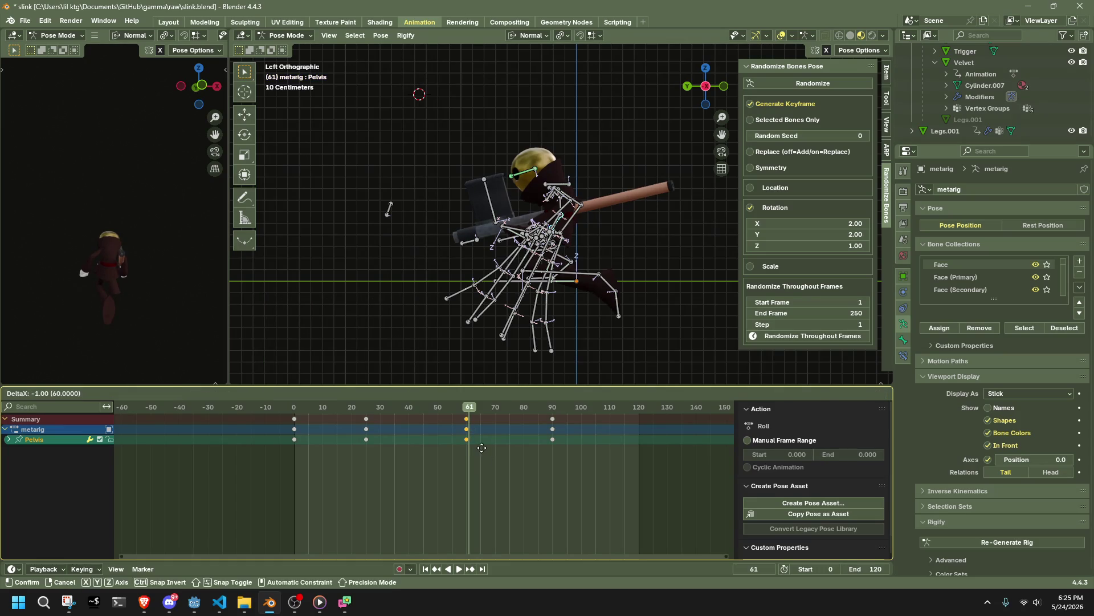
left_click(481, 448)
key("space")
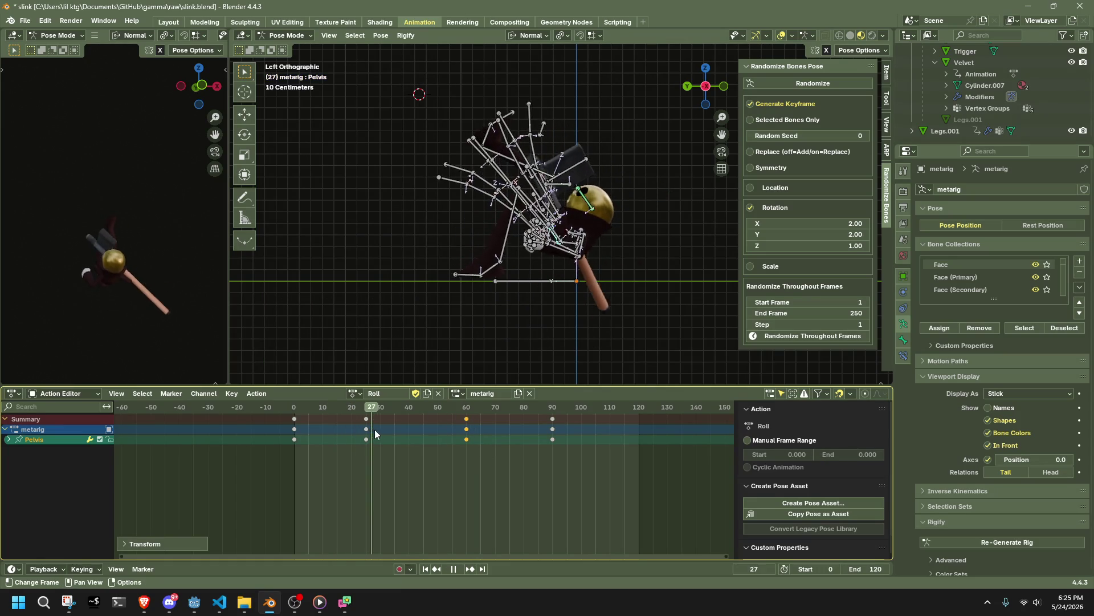
key("space")
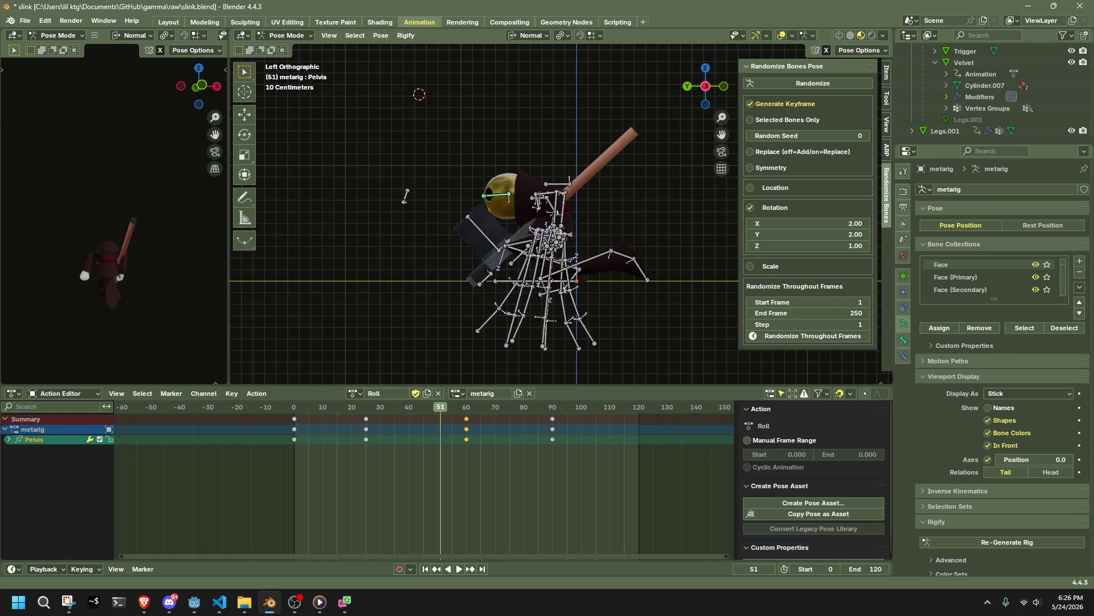
left_click(144, 602)
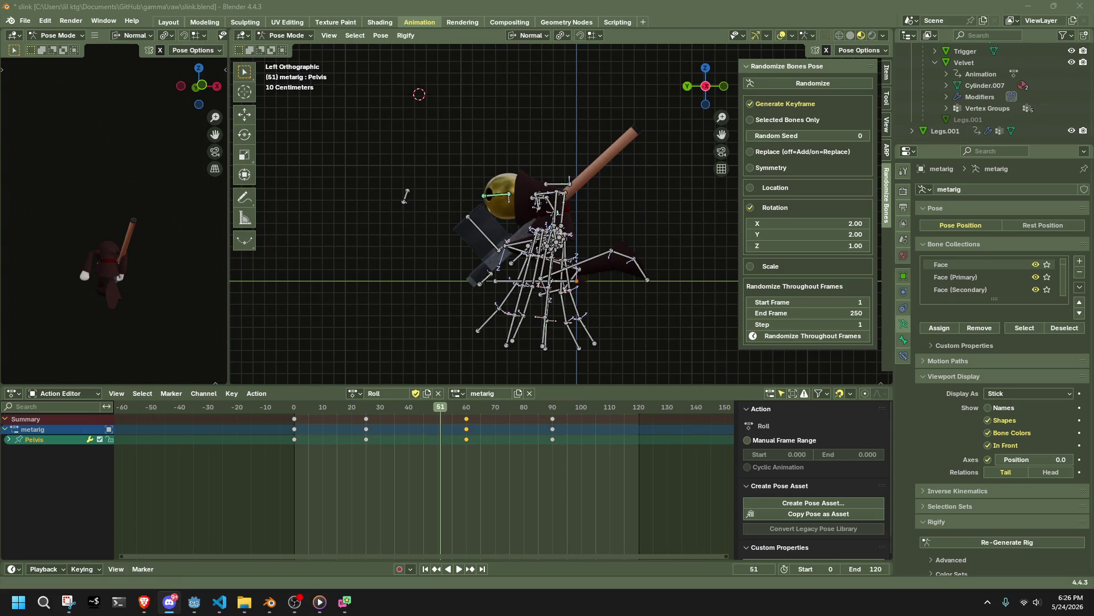
left_click(269, 601)
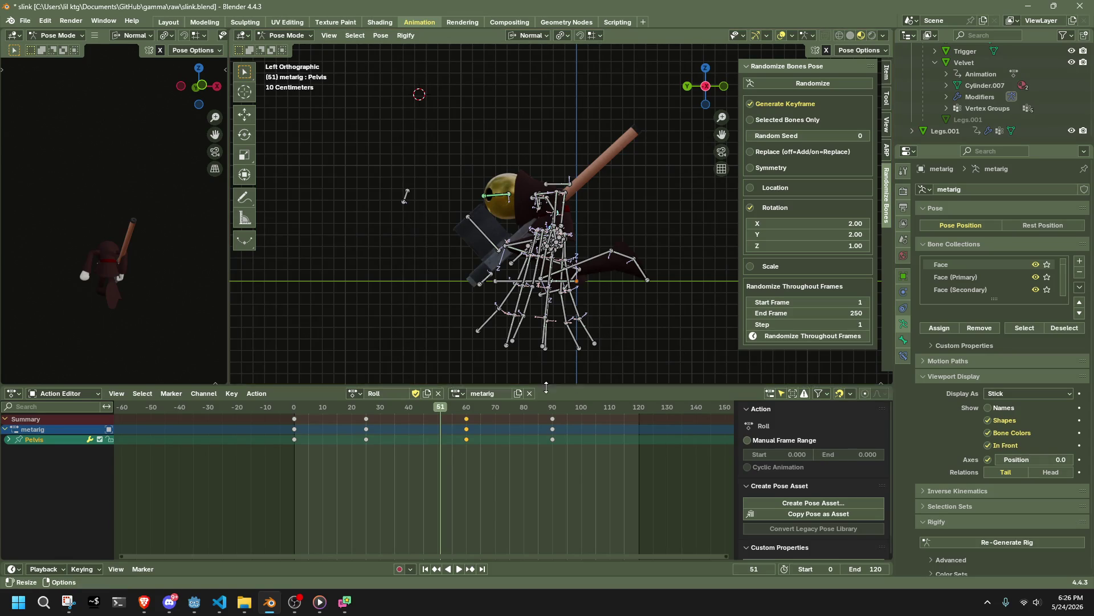
scroll(512, 294, "up", 3)
Step: Copy the rig's pose at frame 25
middle_click_drag(513, 294, 433, 342)
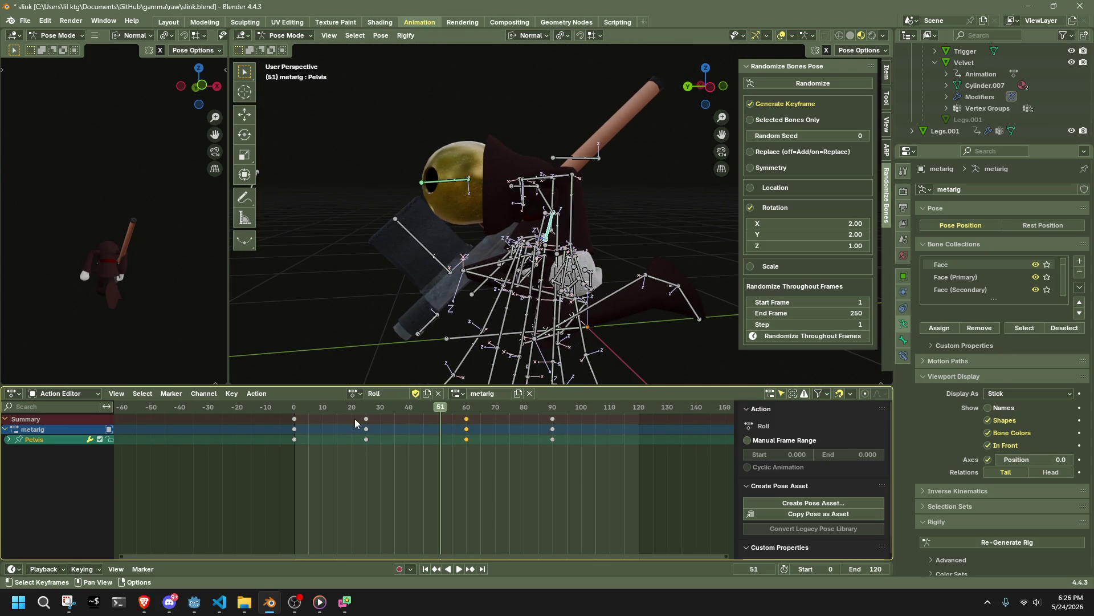
left_click(368, 412)
key("space")
key("Escape")
key("ctrl+c")
Step: Paste the frame-25 pose at frame 60 and rotate it -76°
left_click(467, 416)
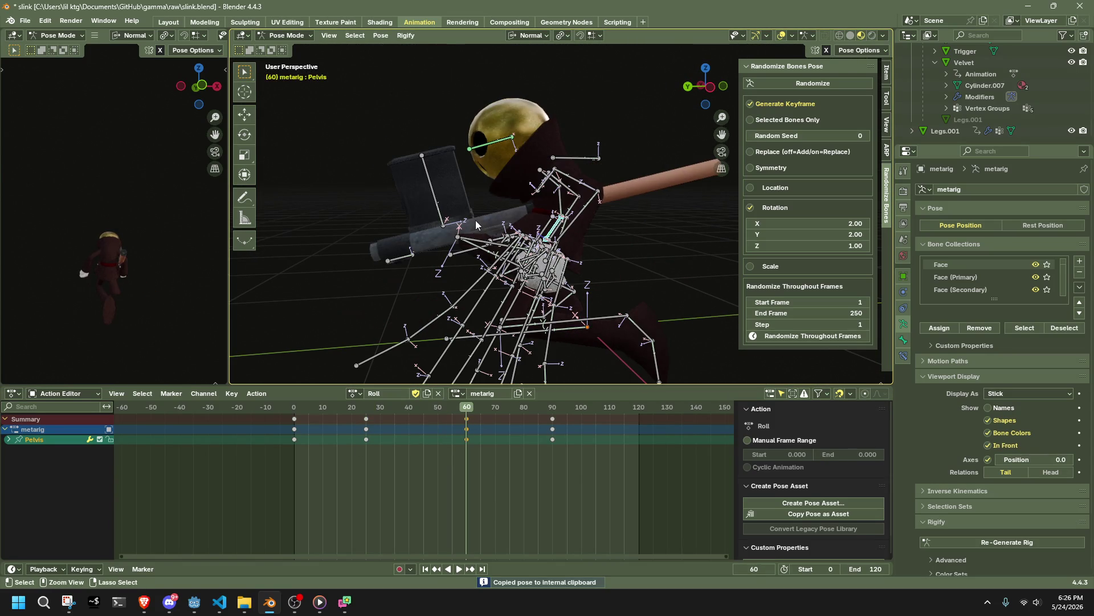
key("ctrl+v")
left_click(717, 90)
key("r")
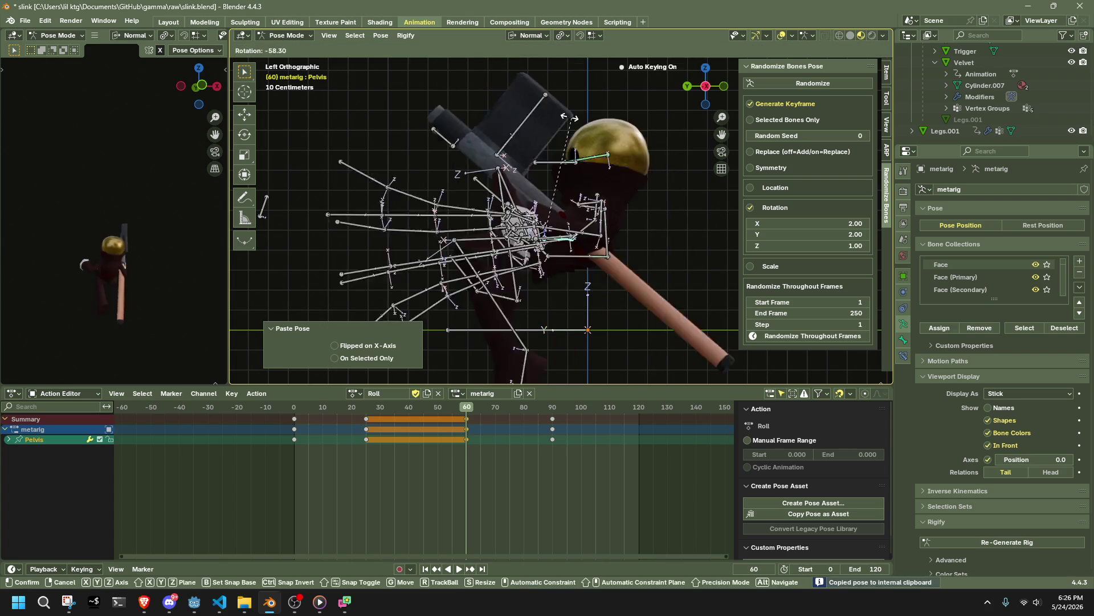
left_click(307, 394)
key("shift+Left")
key("space")
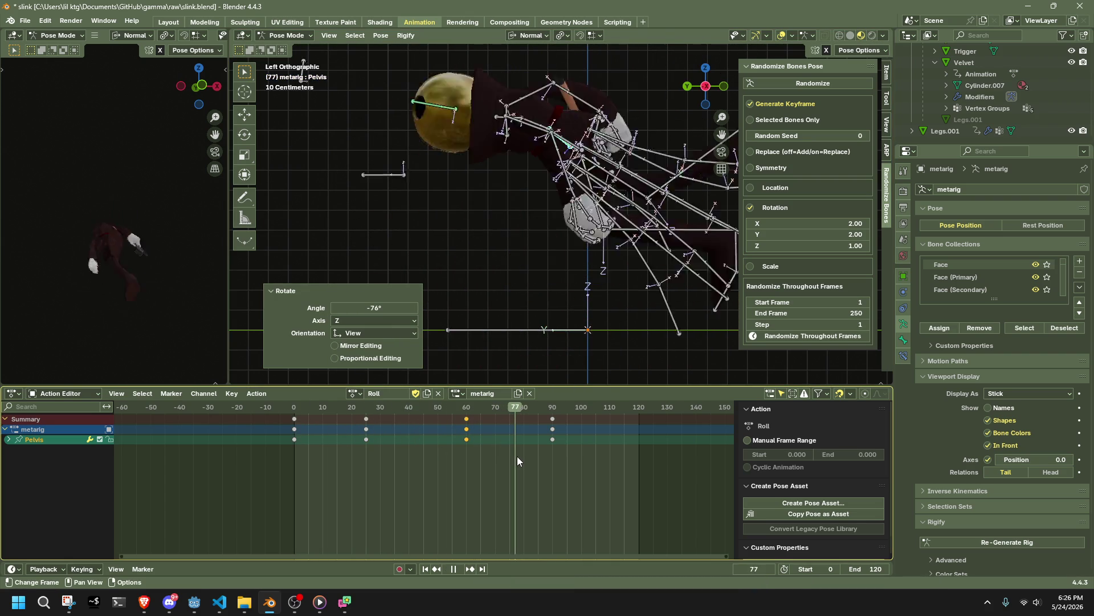
Step: Copy the frame-60 pose and paste it at frame 90
left_click(466, 468)
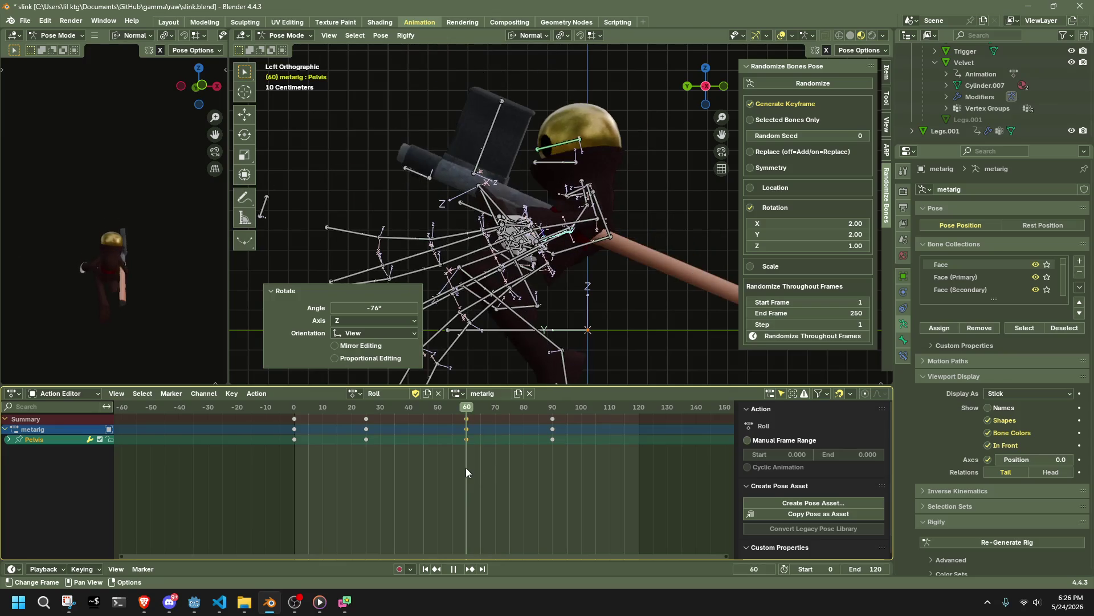
key("space")
key("ctrl+c")
key("Up")
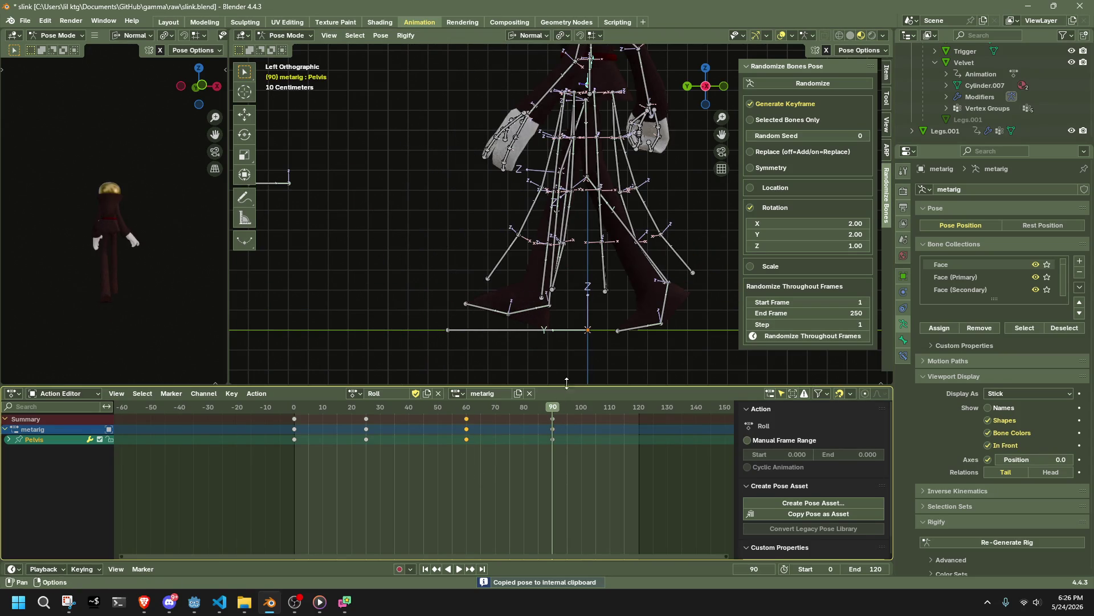
key("ctrl+v")
Step: Rotate the frame-90 pose -60° and scrub through the roll to check it
key("r")
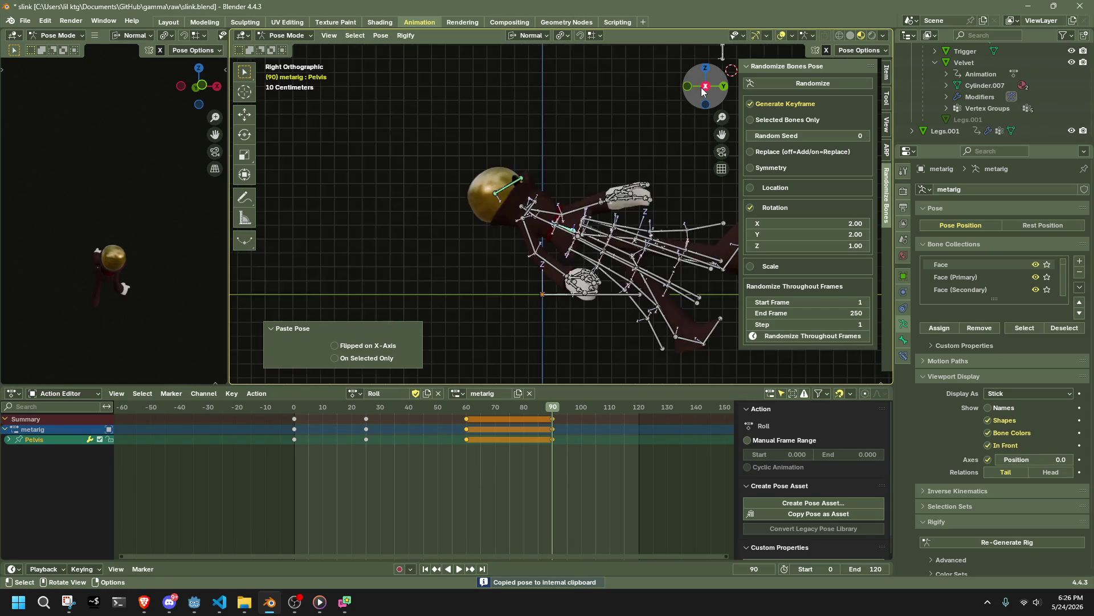
type("-60")
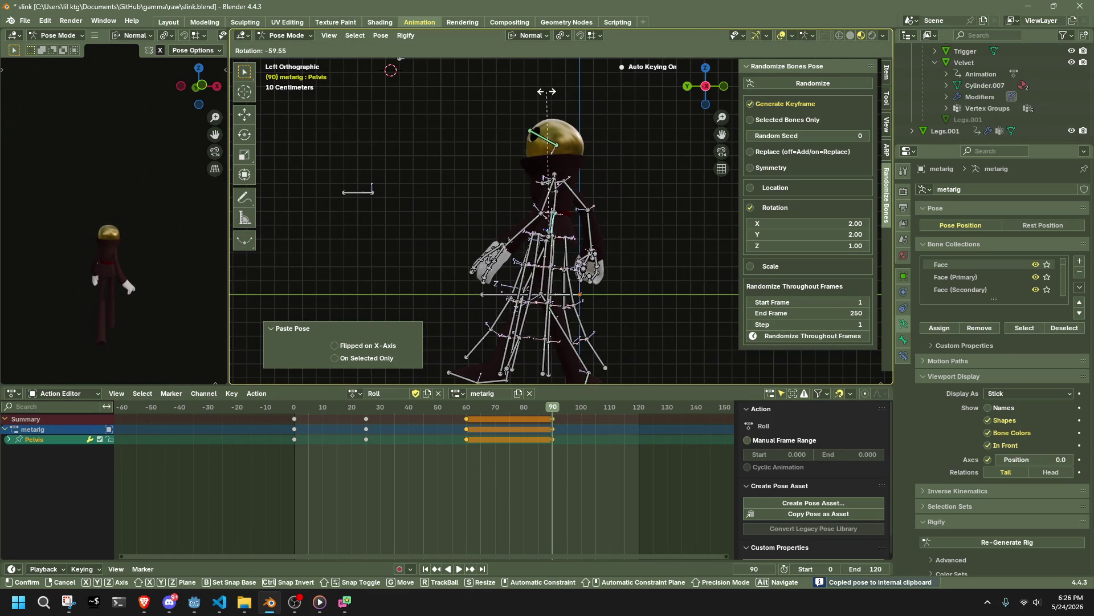
key("Return")
left_click(295, 410)
key("space")
left_click_drag(334, 415, 553, 440)
scroll(716, 201, "down", 3)
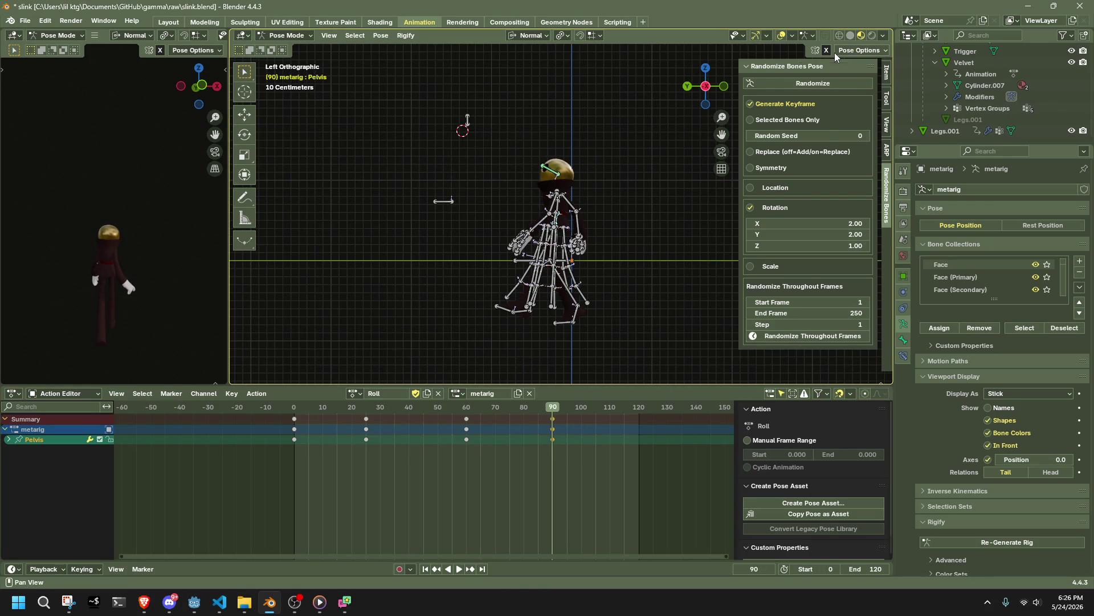
Step: Try moving the rig upward along its Z and Y axes, then undo the move
left_click(860, 50)
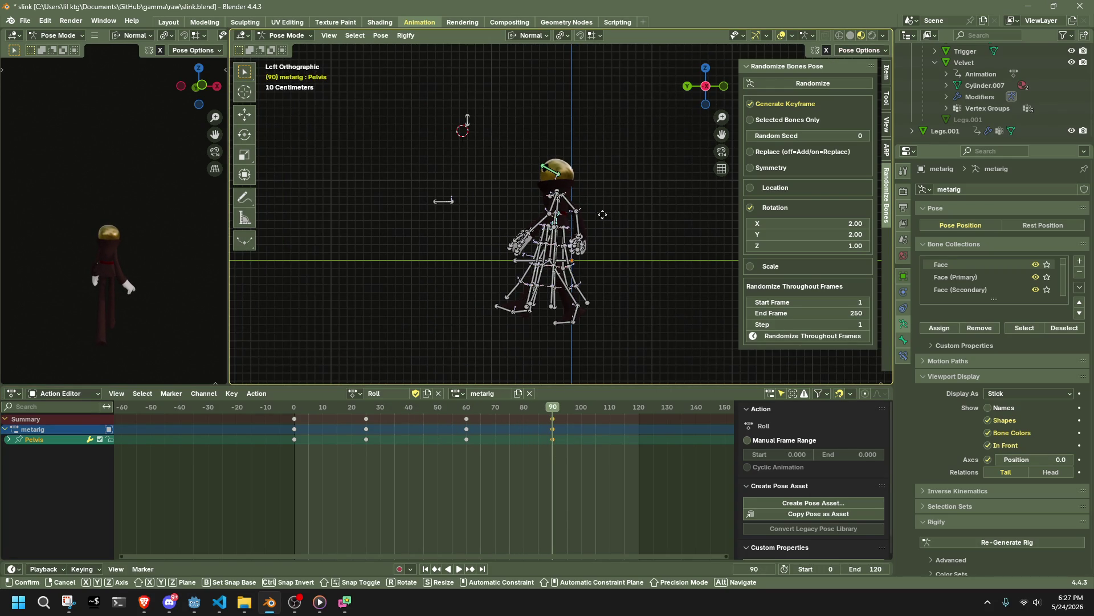
key("g")
left_click(604, 147)
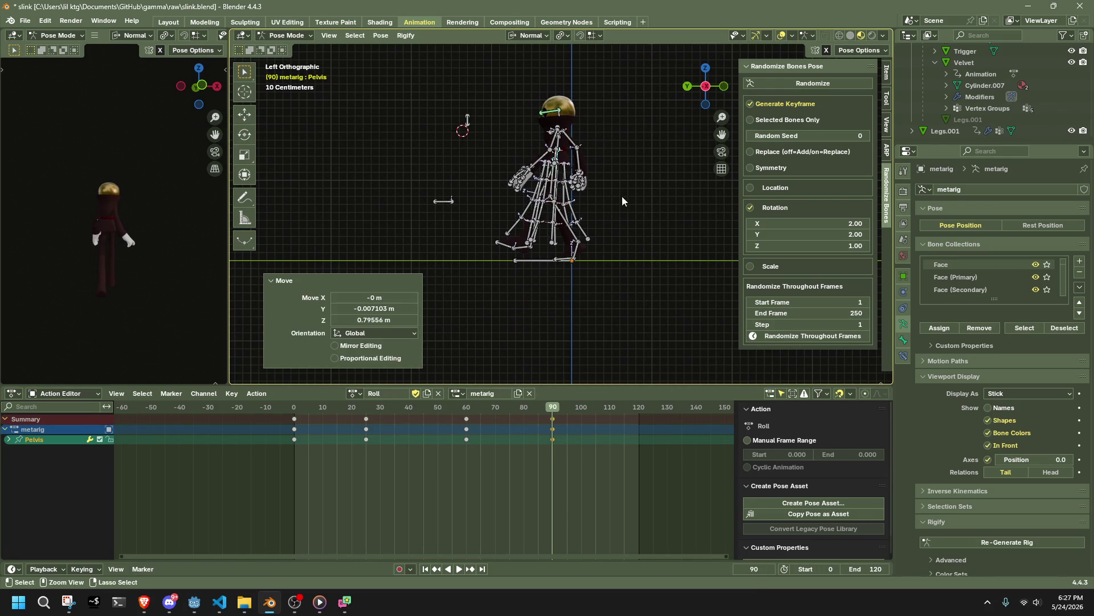
key("g")
key("z")
key("z")
key("y")
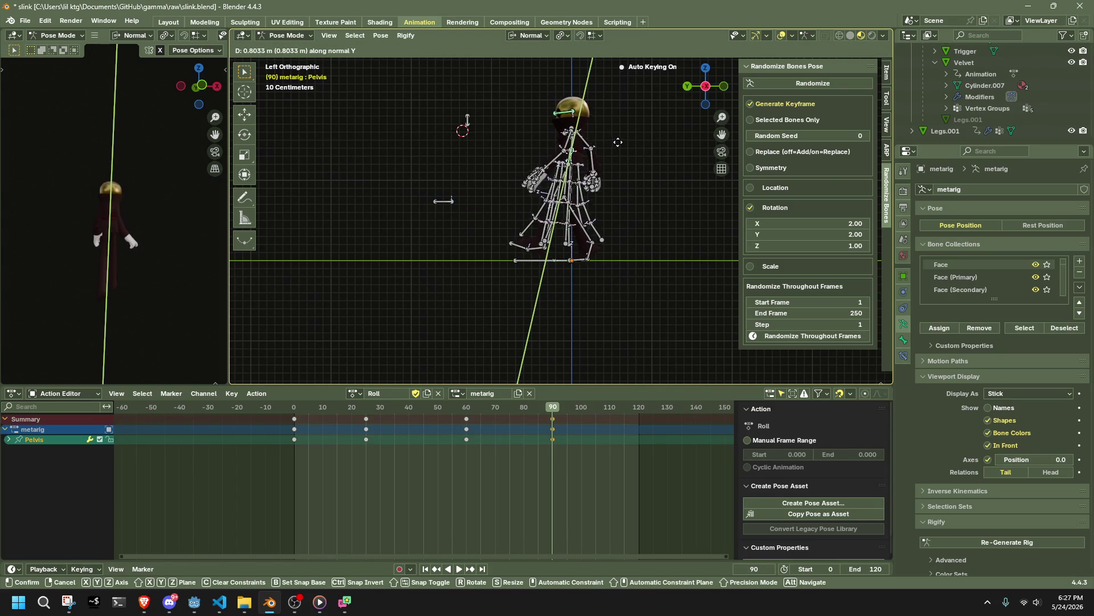
left_click(617, 140)
key("ctrl+z")
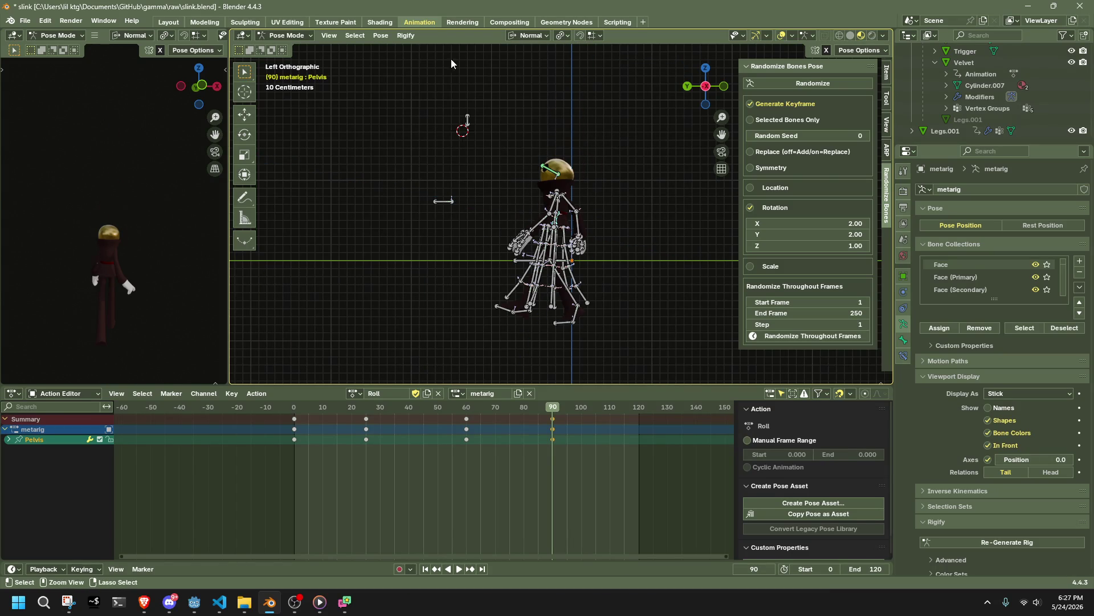
Step: Reset the posed bones' transforms from the Pose menu and deselect the rig
left_click(381, 36)
mouse_move(397, 60)
left_click(518, 63)
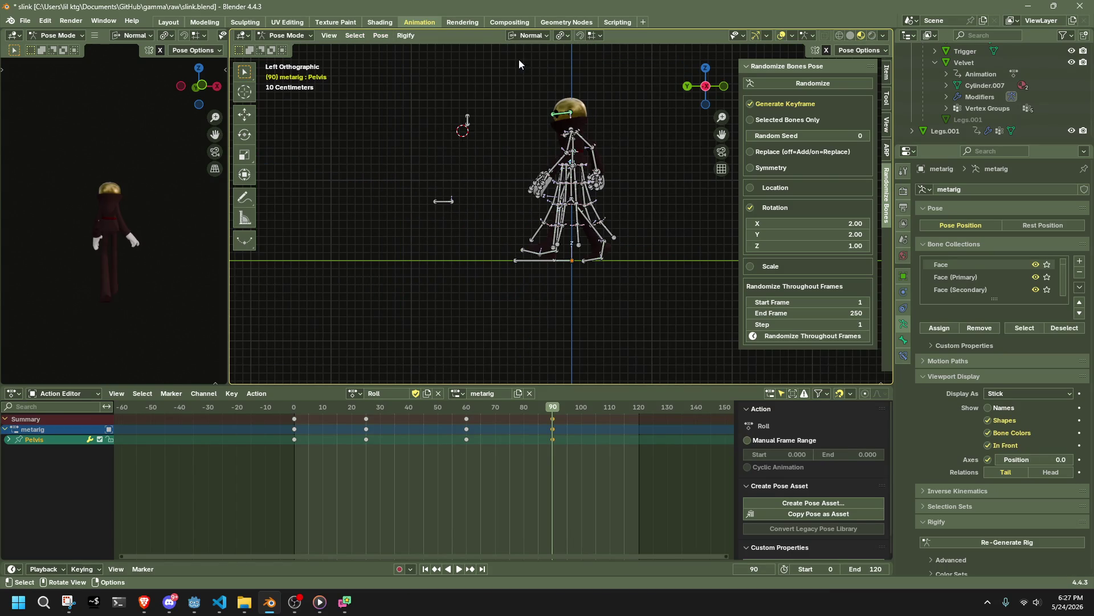
left_click(697, 227)
Step: Select the Pelvis bone at frame 60 in left view and copy the pose
middle_click_drag(684, 228, 547, 194)
mouse_move(467, 410)
left_mouse_down()
mouse_move(432, 415)
mouse_move(523, 412)
left_mouse_up()
key("a")
left_click(713, 95)
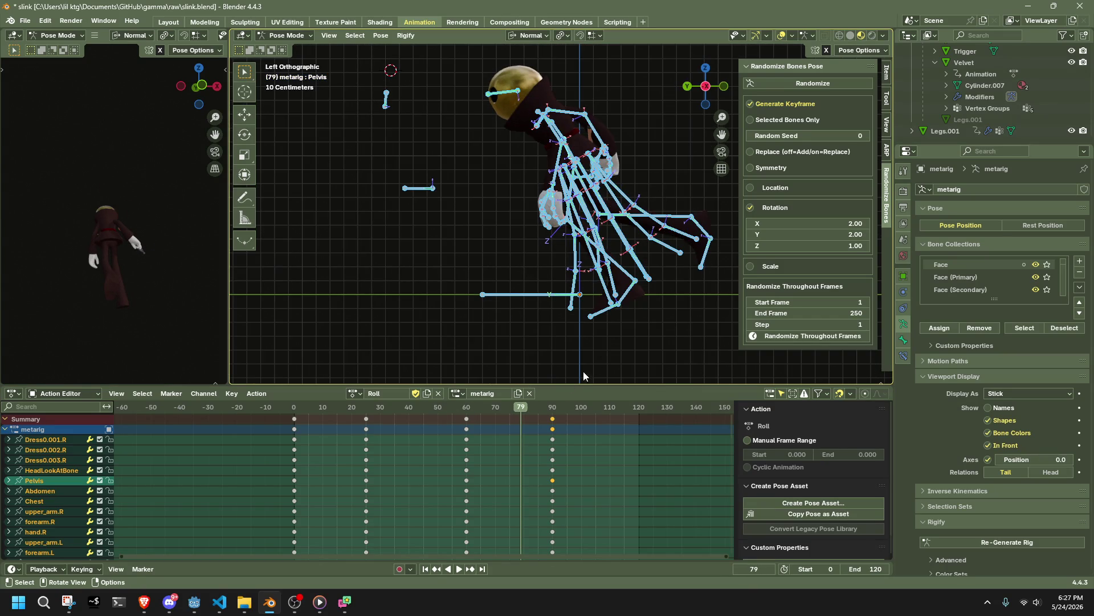
left_click(471, 416)
left_click(648, 323)
mouse_move(648, 323)
middle_mouse_down()
mouse_move(611, 272)
mouse_move(586, 264)
middle_mouse_up()
left_click(586, 264)
left_click(719, 90)
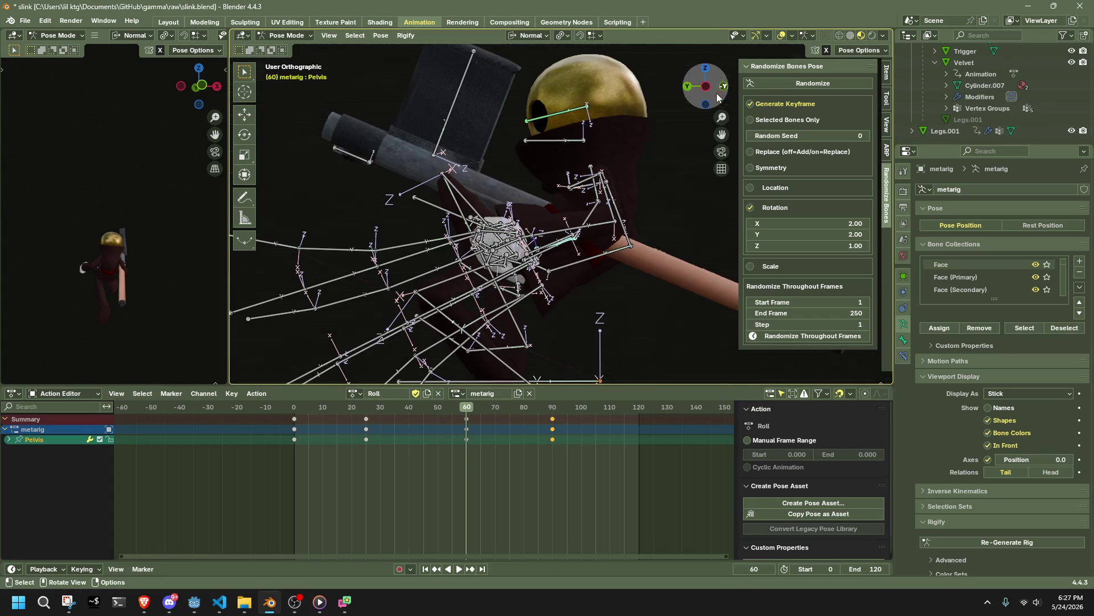
key("ctrl+c")
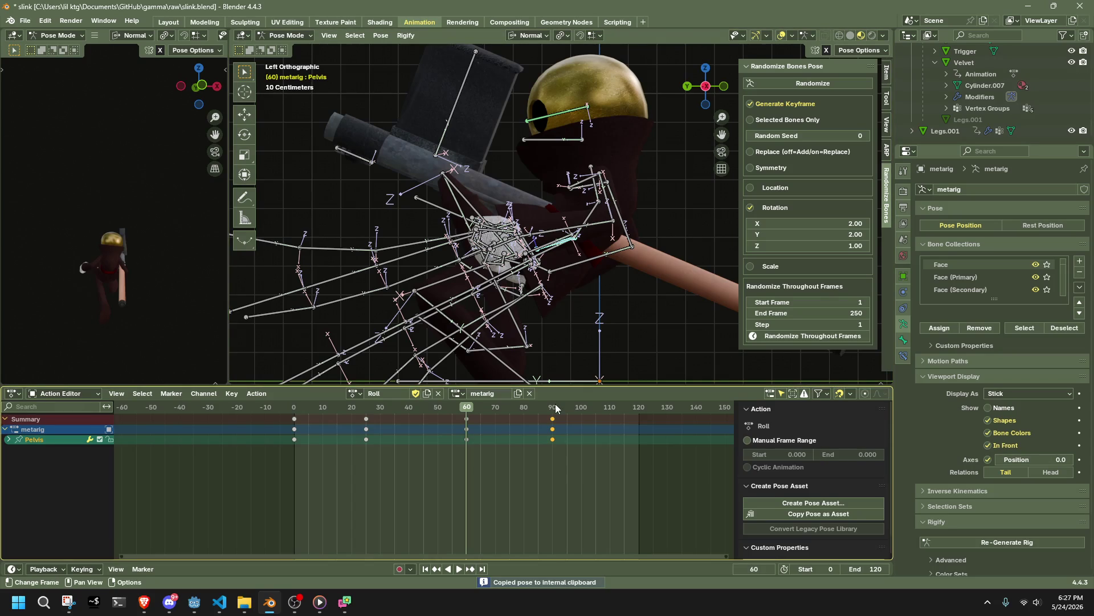
Step: Paste the frame-60 pose at frame 90
left_click(555, 409)
key("space")
key("Escape")
scroll(568, 240, "down", 5)
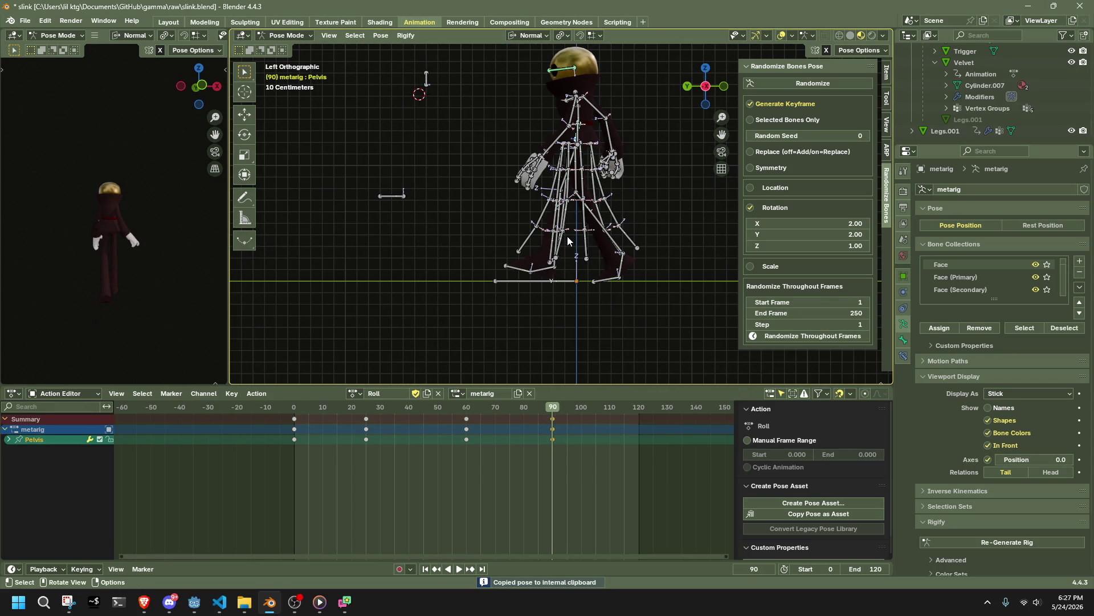
key("ctrl+v")
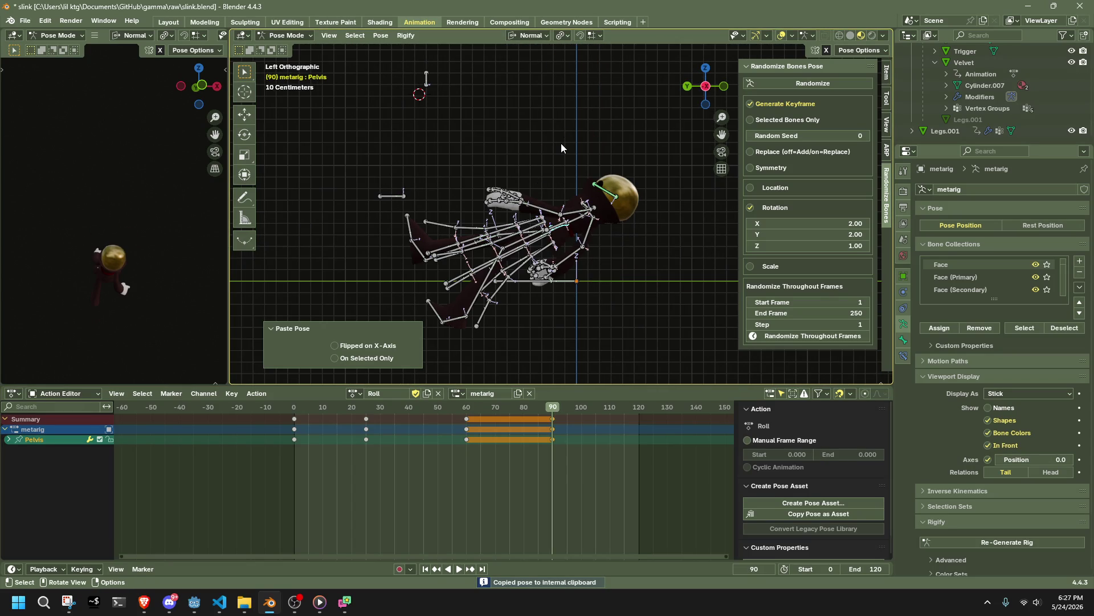
left_click(377, 38)
mouse_move(394, 61)
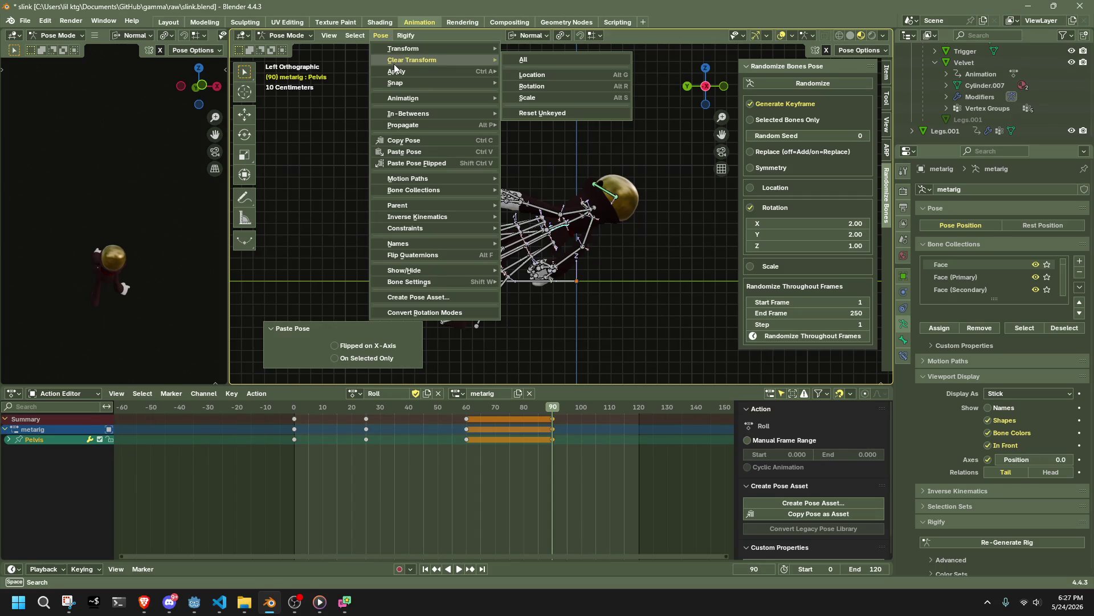
Step: Clear the bone locations and rotate the Pelvis upright at frame 90
left_click(535, 74)
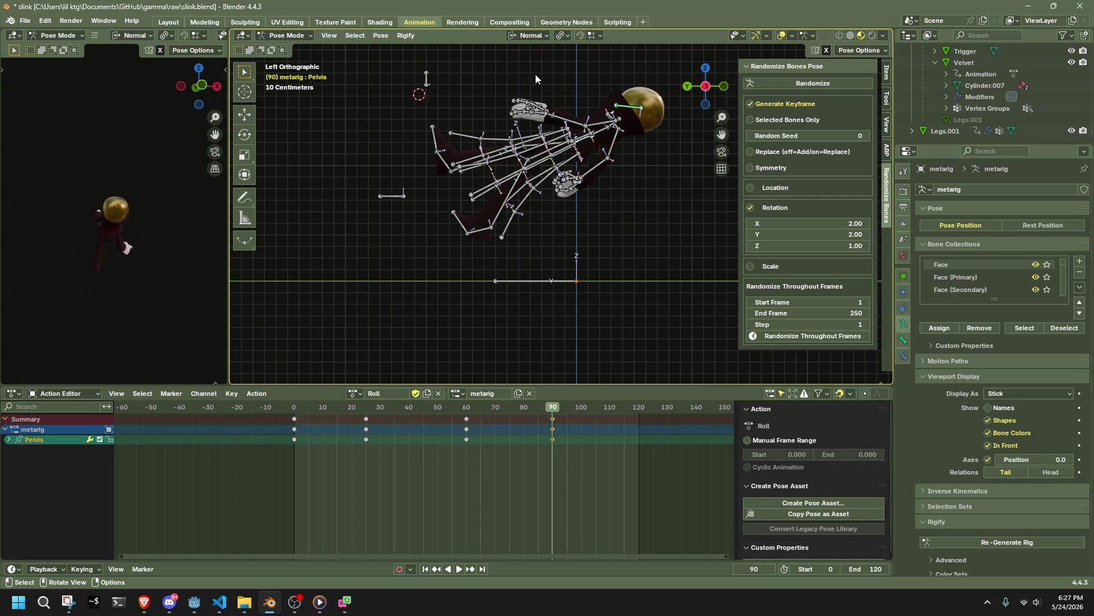
left_click(465, 404)
key("space")
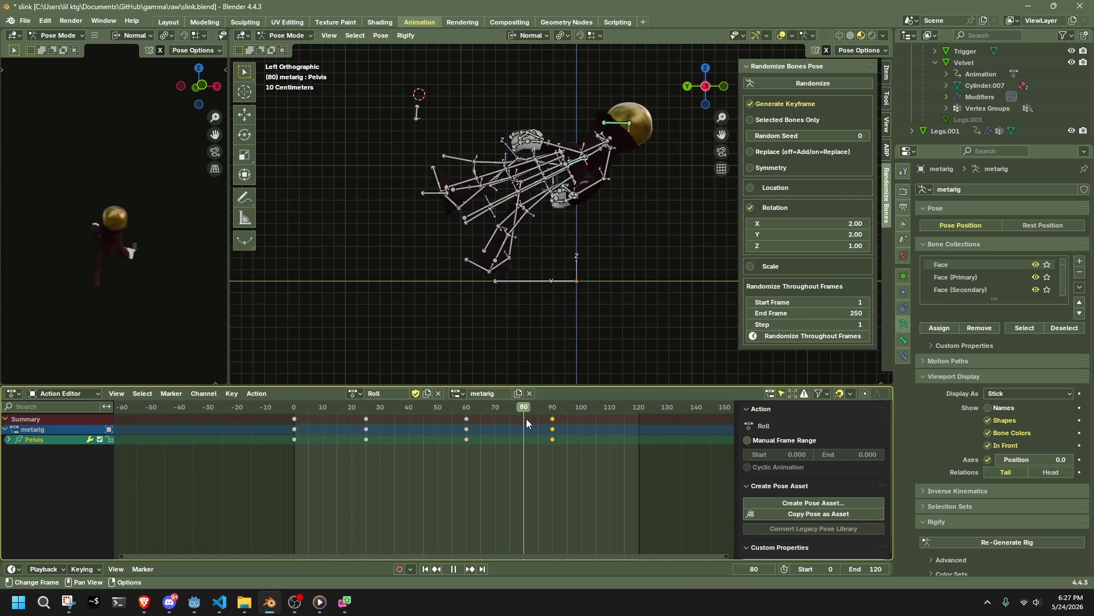
key("space")
key("r")
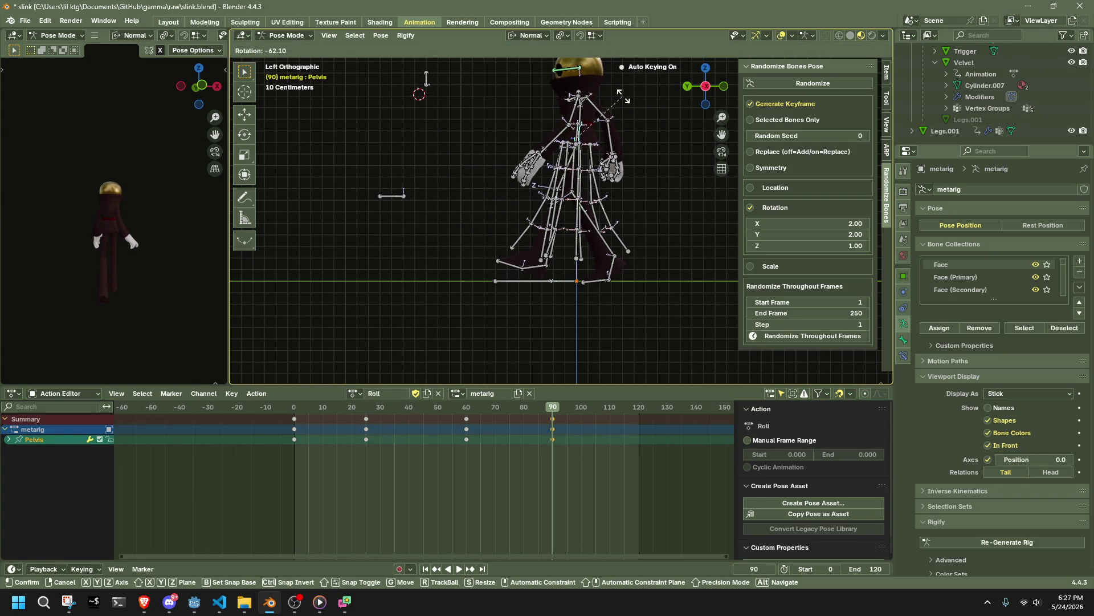
left_click(622, 97)
Step: Re-rotate the Pelvis about -28.1° at frame 60
left_click(300, 418)
key("space")
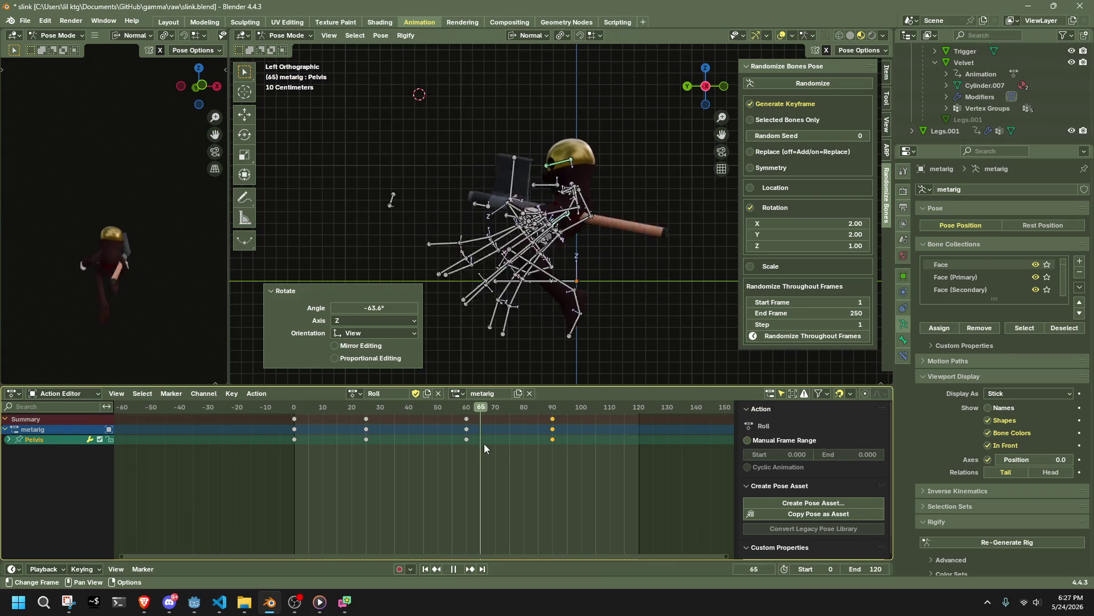
key("space")
key("r")
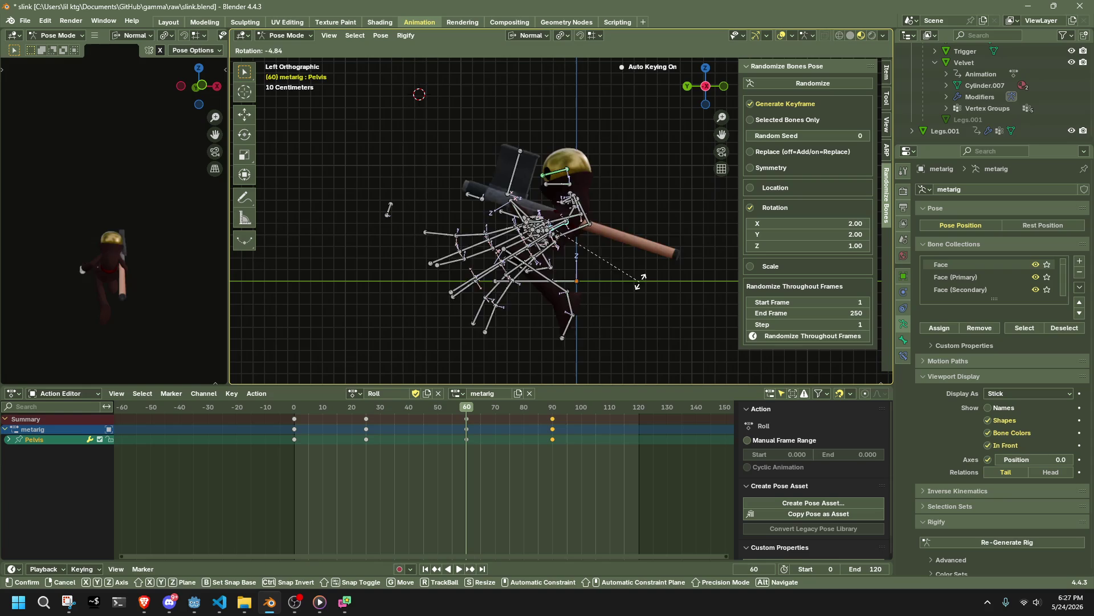
left_click(632, 239)
Step: Play back from frame 60 and box-select the Pelvis keyframe at frame 25
key("space")
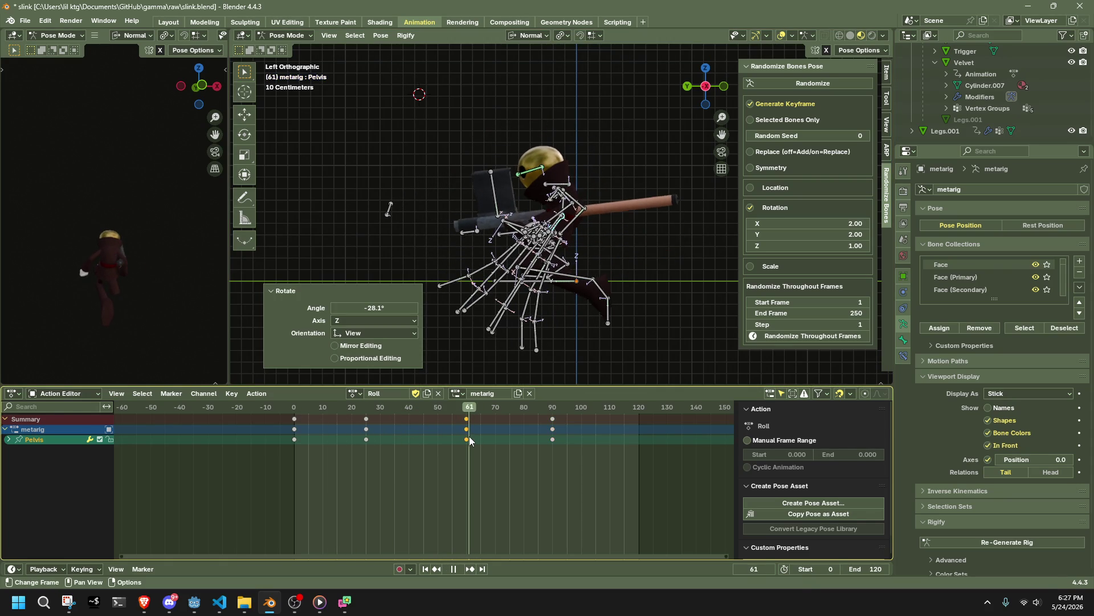
left_click(365, 409)
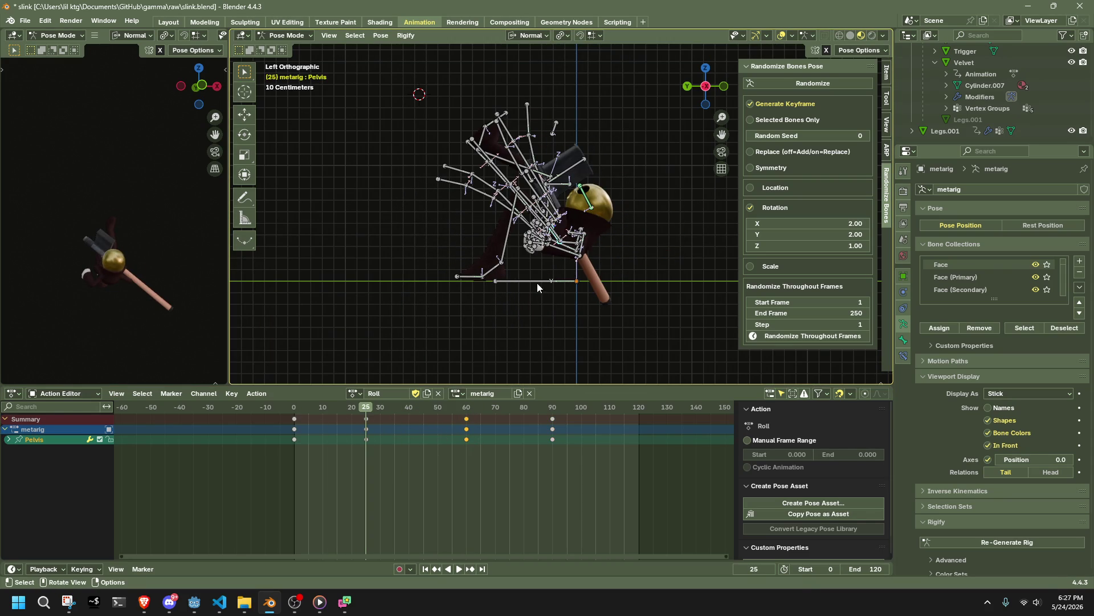
key("space")
mouse_move(373, 473)
left_mouse_down()
mouse_move(351, 410)
mouse_move(306, 412)
mouse_move(549, 451)
left_mouse_up()
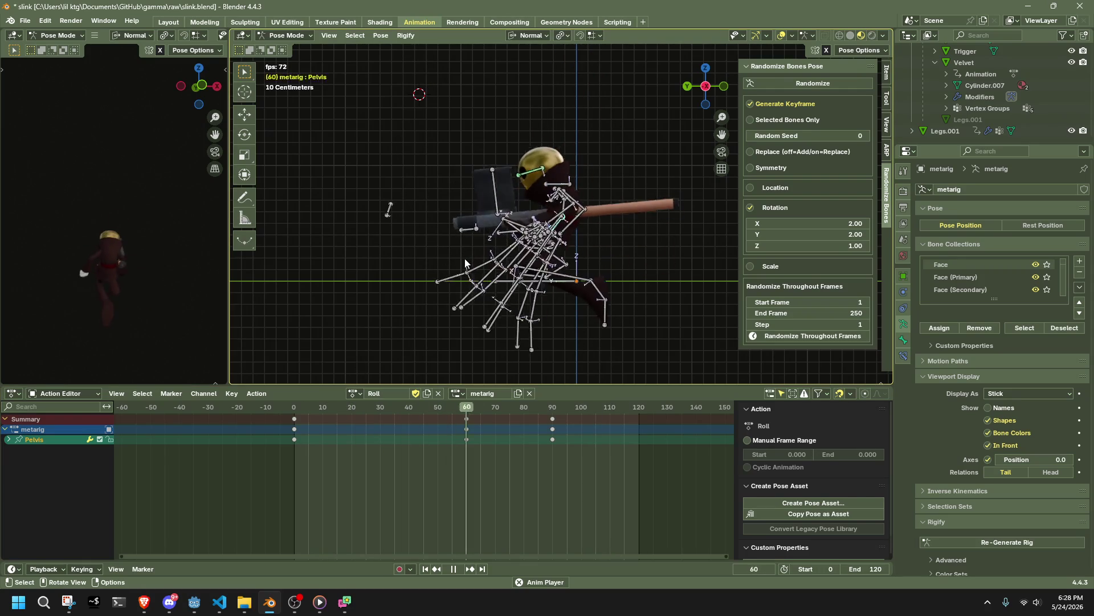
Step: Stop playback at frame 69, then select all bones and review the keys around frame 24–25
key("space")
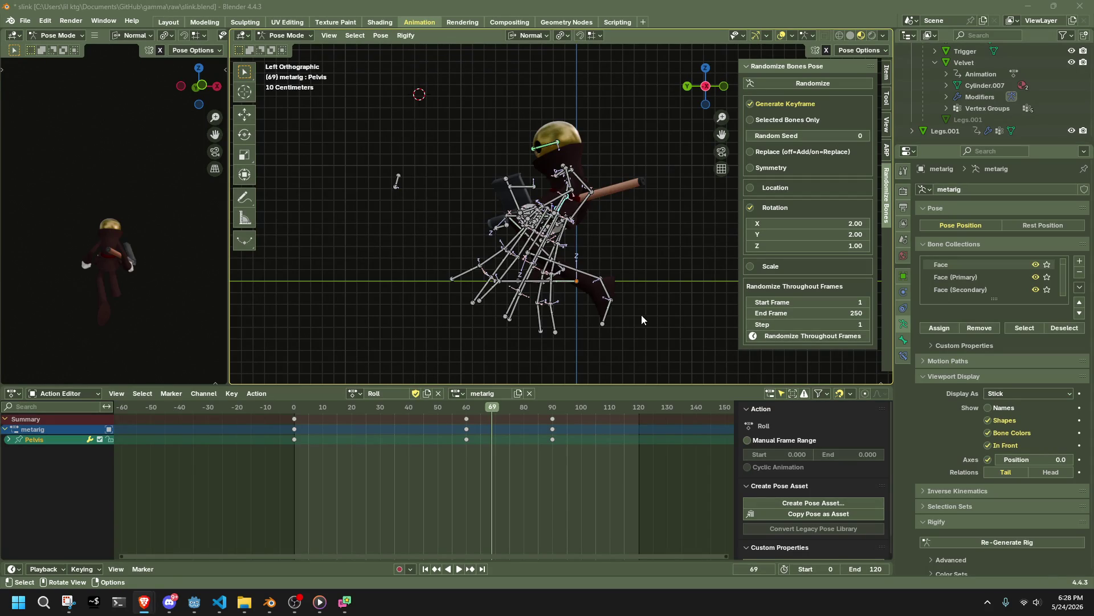
left_click(645, 315)
mouse_move(645, 315)
middle_mouse_down()
mouse_move(493, 304)
mouse_move(678, 139)
mouse_move(608, 316)
mouse_move(675, 301)
middle_mouse_up()
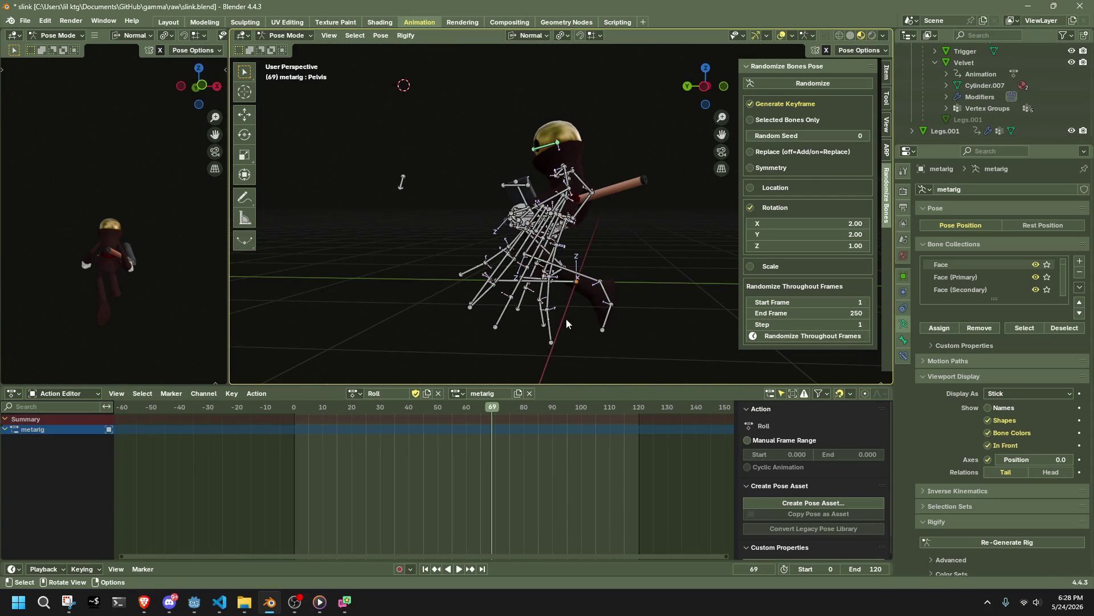
key("a")
left_click(366, 431)
key("space")
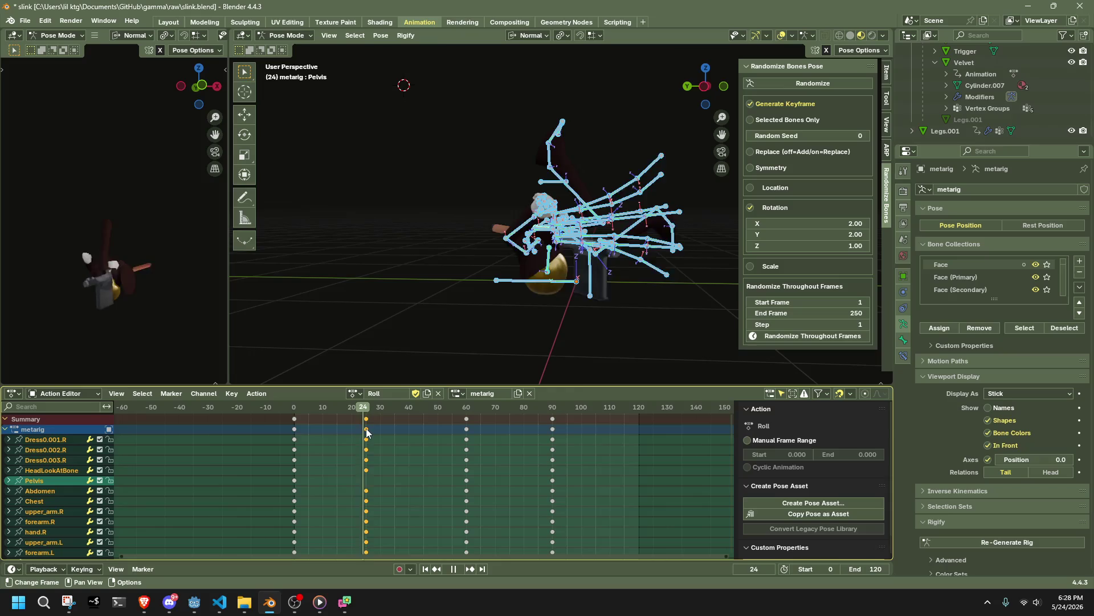
key("space")
left_click(434, 325)
scroll(680, 139, "up", 3)
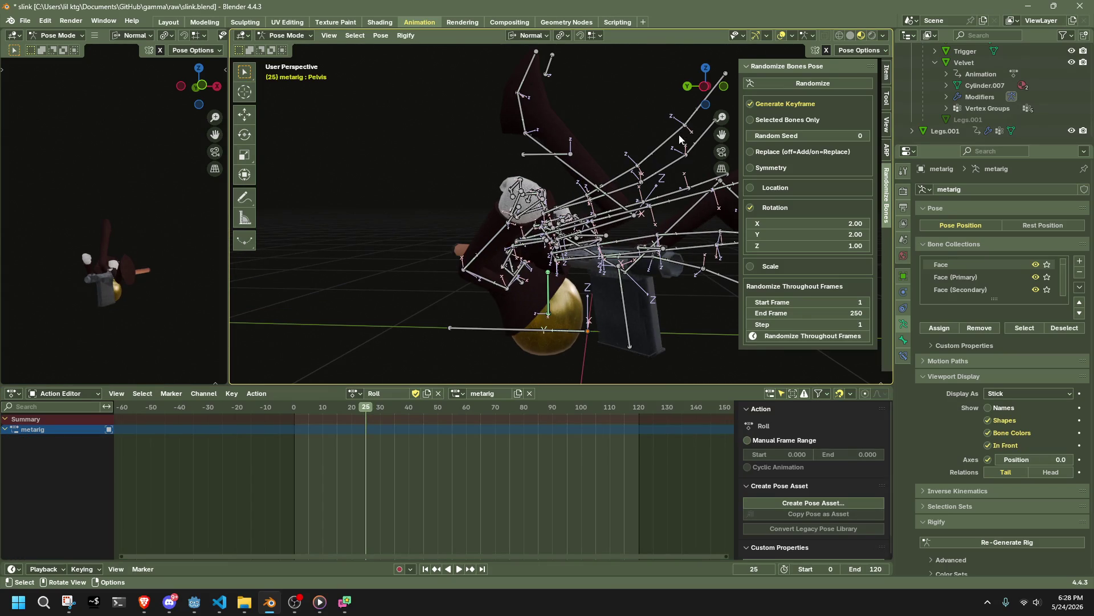
Step: Select three Dress bone chains with L and hide them
key("l")
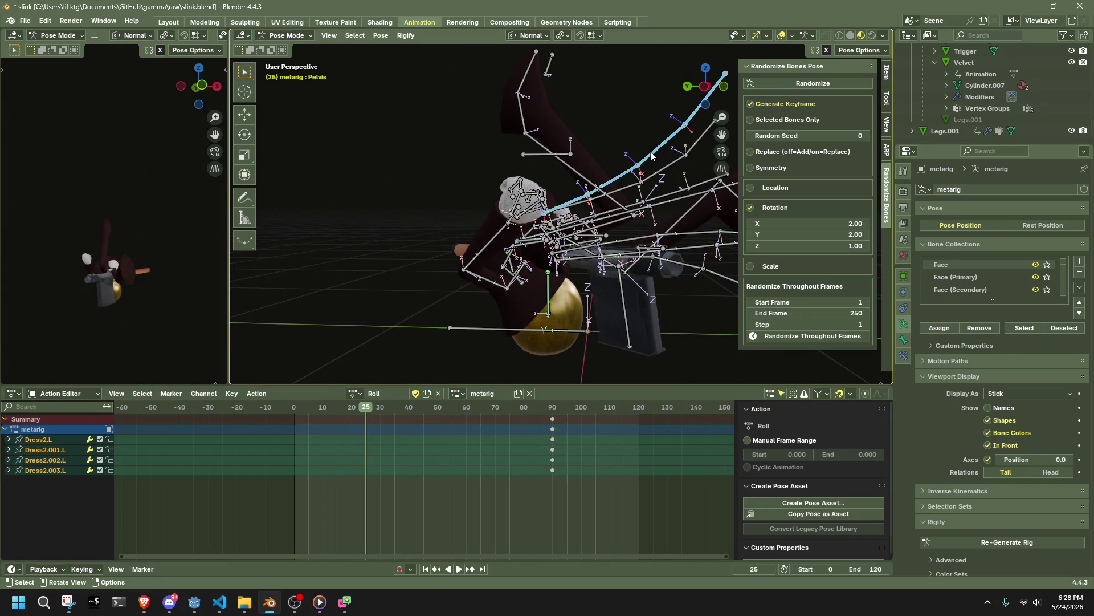
key("l")
middle_click_drag(663, 163, 353, 202)
key("l")
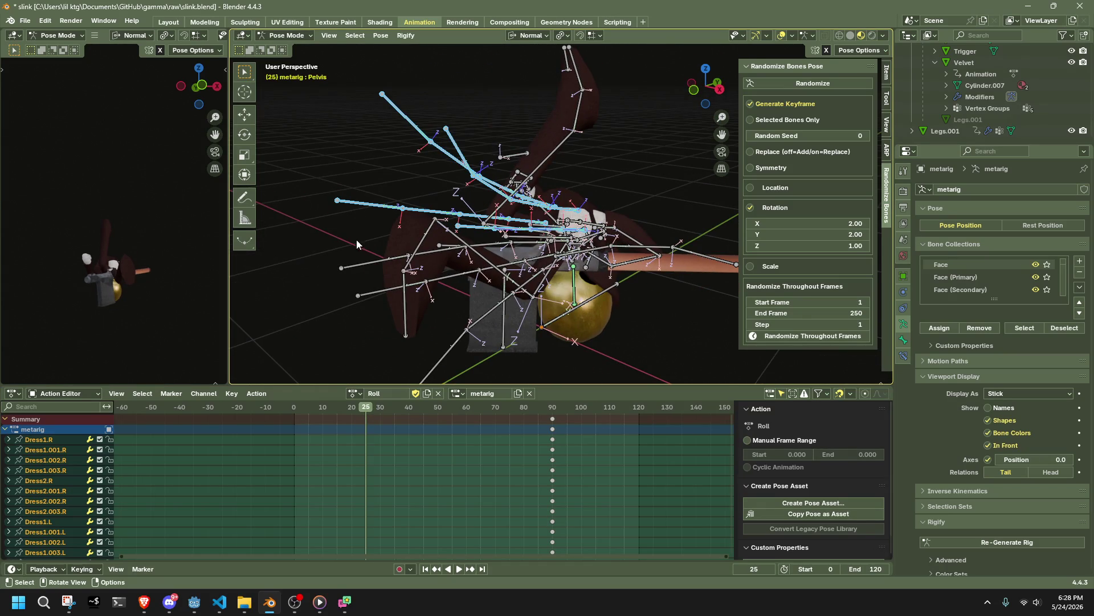
key("h")
Step: Hide the Dress0 bone chain too, then select the Chest bone in left view
mouse_move(439, 363)
middle_mouse_down()
mouse_move(387, 307)
mouse_move(603, 341)
mouse_move(625, 106)
mouse_move(549, 58)
middle_mouse_up()
key("l")
key("g")
key("Return")
key("ctrl+z")
key("h")
mouse_move(593, 85)
middle_mouse_down()
mouse_move(623, 104)
mouse_move(690, 85)
mouse_move(689, 98)
middle_mouse_up()
scroll(553, 300, "down", 1)
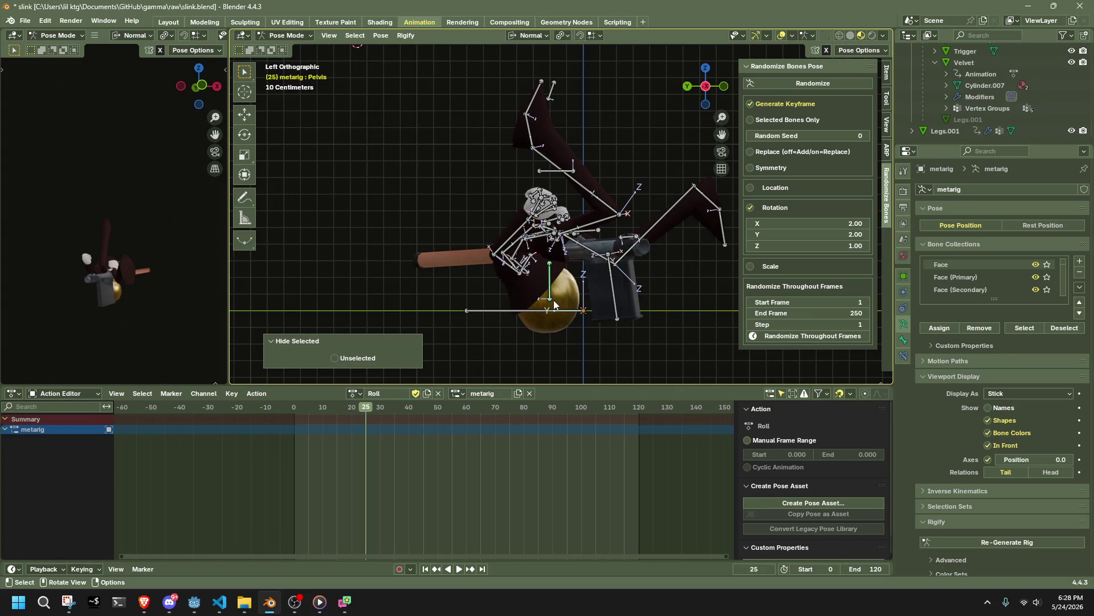
left_click(529, 272)
mouse_move(539, 274)
middle_mouse_down()
mouse_move(615, 295)
mouse_move(637, 290)
mouse_move(551, 278)
middle_mouse_up()
key("ctrl+KP_3")
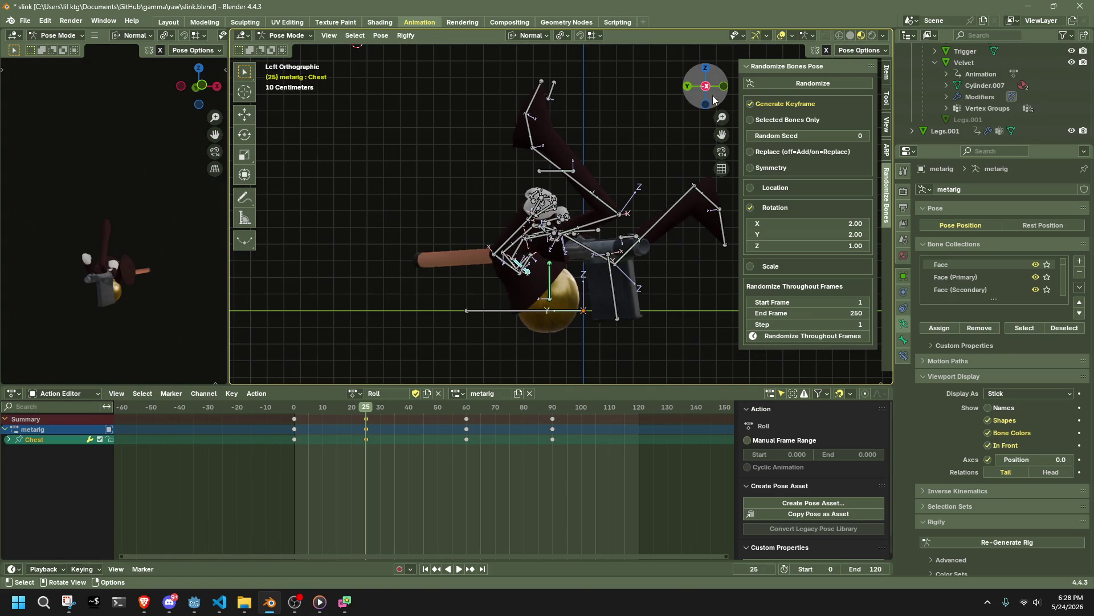
Step: Rotate the Chest bone, then move the chest chain with Auto IK
key("r")
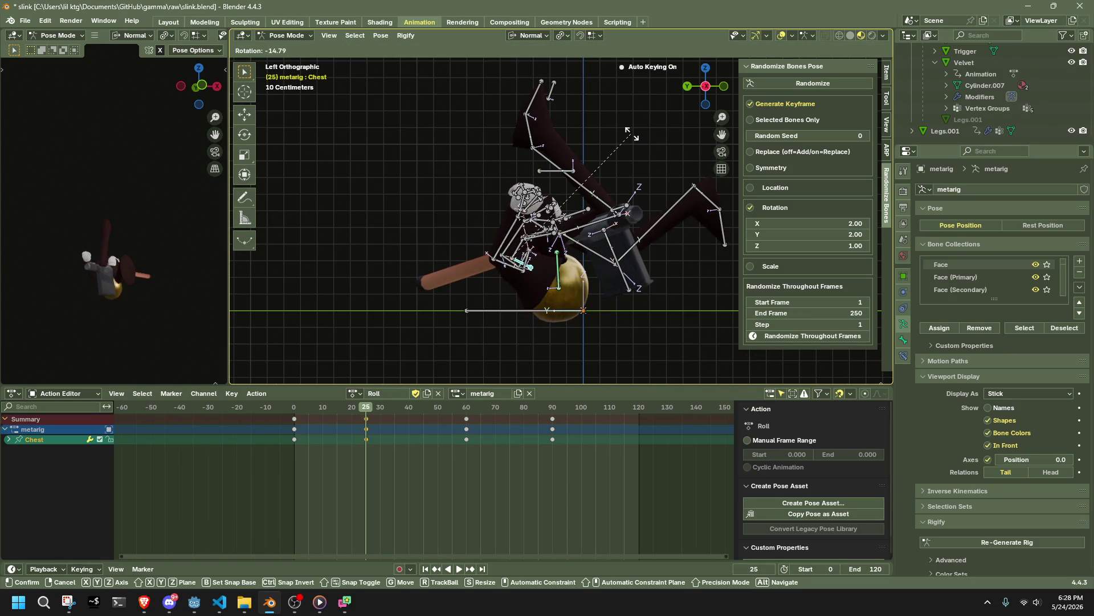
left_click(632, 134)
left_click(848, 51)
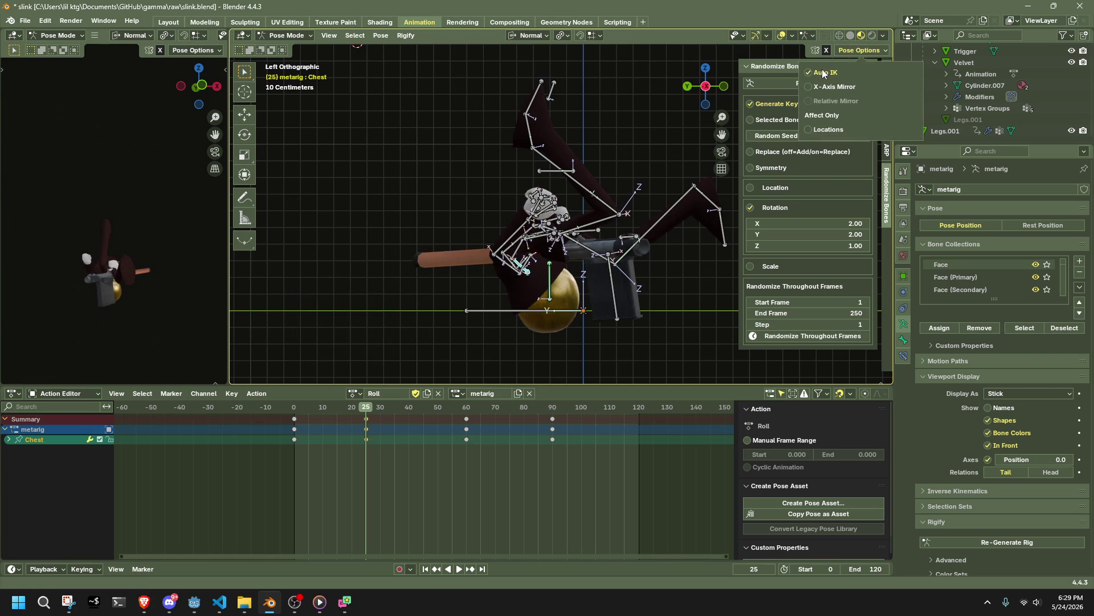
key("g")
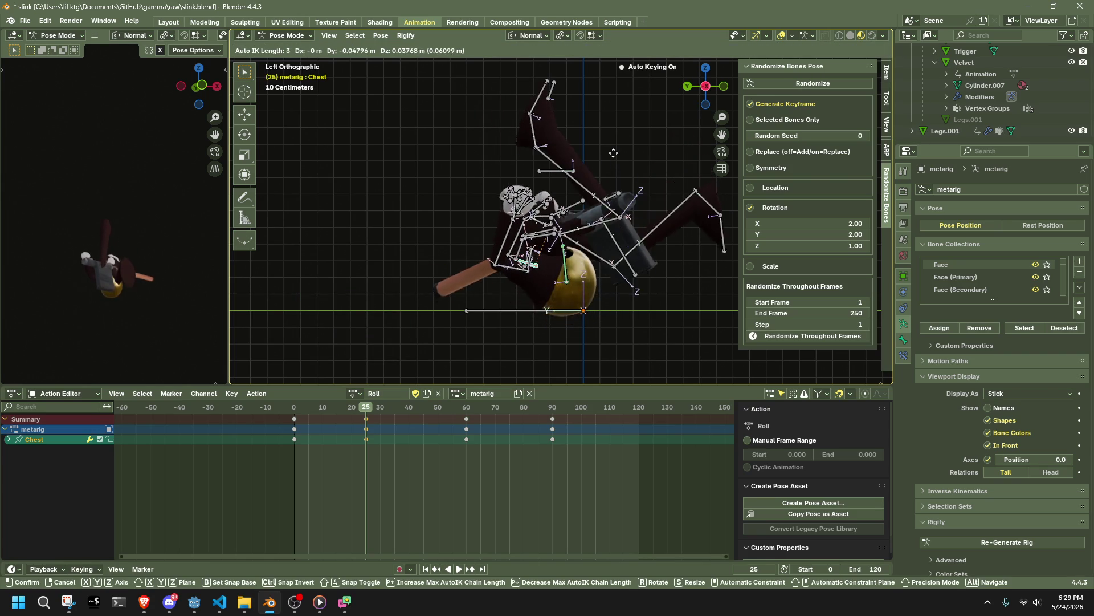
left_click(613, 149)
Step: From the left side view, lower the Pelvis bone 0.131 m along Z
mouse_move(613, 150)
middle_mouse_down()
mouse_move(586, 150)
mouse_move(432, 84)
mouse_move(351, 159)
mouse_move(387, 177)
mouse_move(740, 84)
middle_mouse_up()
left_click(707, 86)
left_click(855, 50)
mouse_move(530, 235)
middle_mouse_down()
mouse_move(584, 249)
mouse_move(553, 242)
middle_mouse_up()
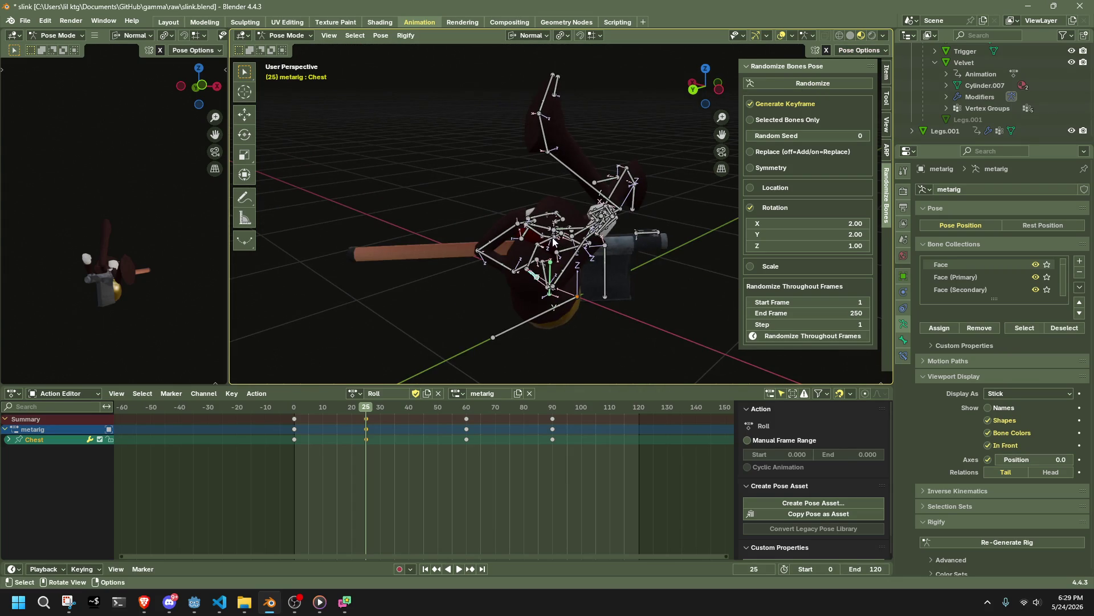
left_click(720, 90)
key("g")
key("z")
left_click(648, 112)
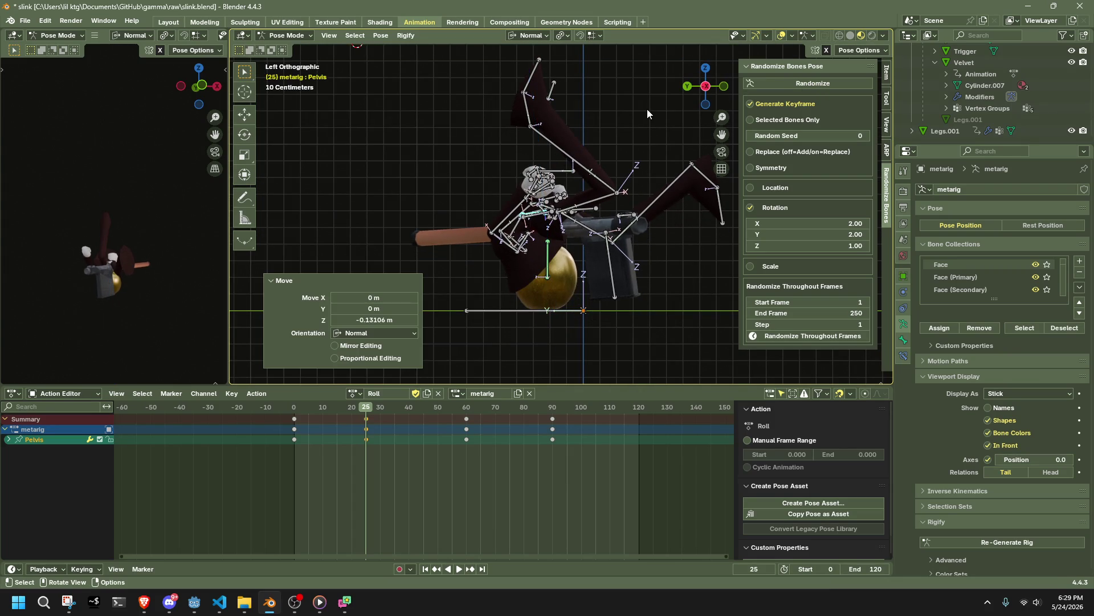
Step: Hide all bones to inspect the rig, then bring them back with undo
scroll(645, 161, "down", 1)
mouse_move(659, 183)
middle_mouse_down()
mouse_move(614, 188)
mouse_move(504, 150)
mouse_move(416, 151)
mouse_move(473, 194)
middle_mouse_up()
scroll(473, 194, "up", 6)
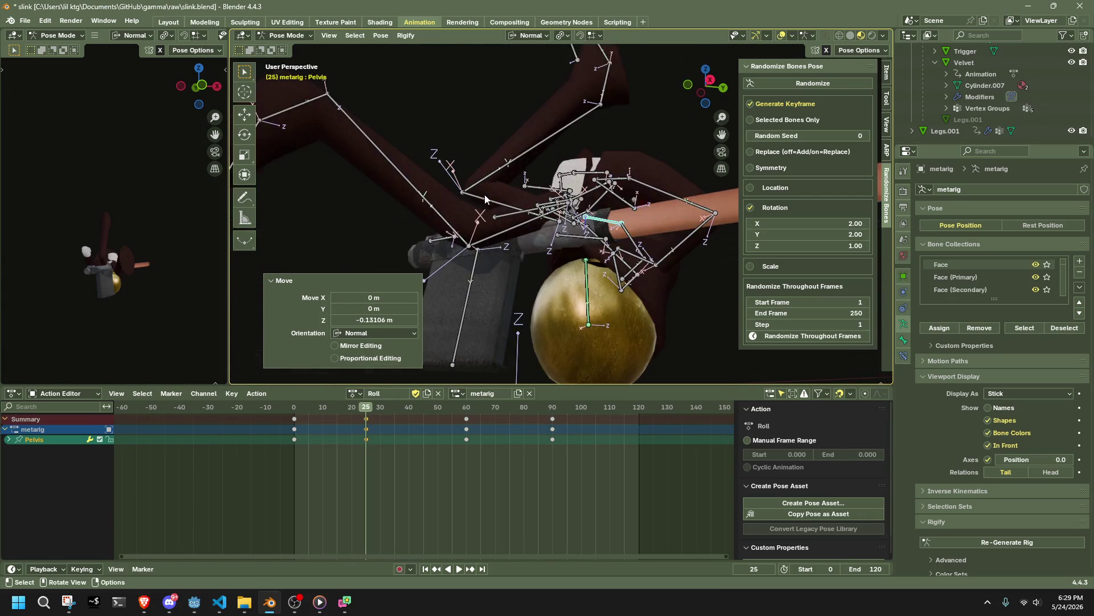
key("a")
key("h")
mouse_move(530, 242)
middle_mouse_down()
mouse_move(517, 200)
mouse_move(665, 167)
middle_mouse_up()
key("ctrl+z")
Step: Nudge forearm.R by 0.044747 m in X and -0.033965 m in Y at frame 25
left_click(643, 183)
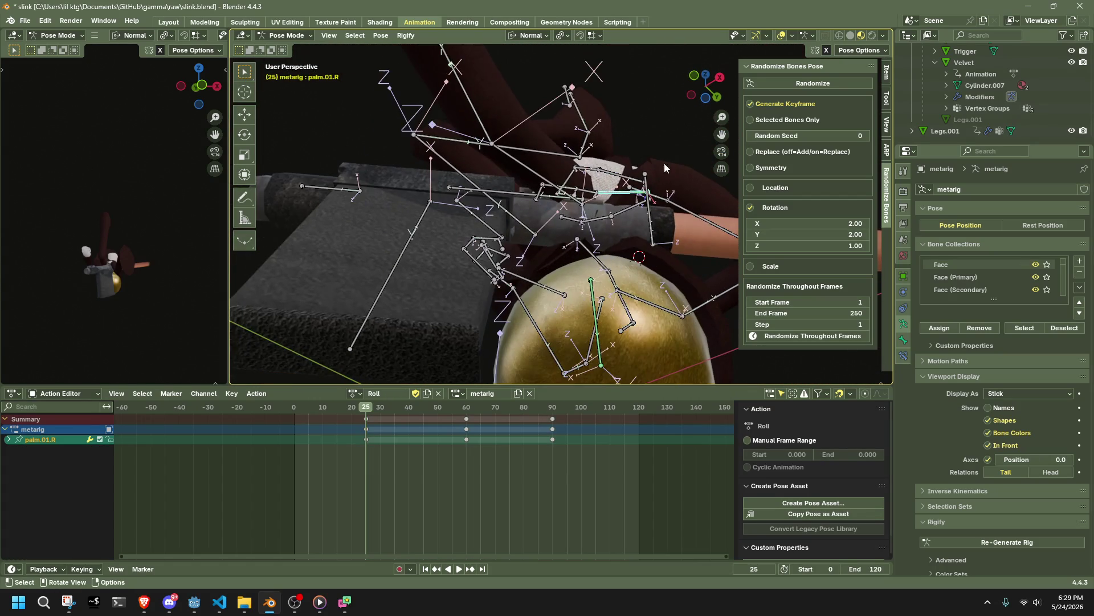
left_click(664, 198)
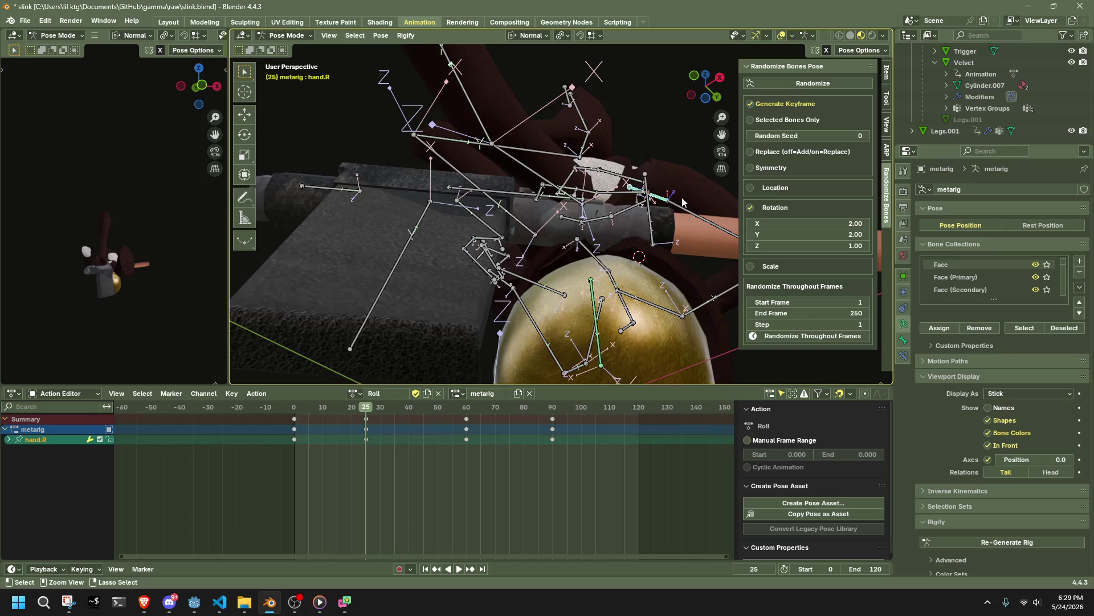
left_click(844, 50)
mouse_move(706, 165)
middle_mouse_down()
mouse_move(518, 328)
mouse_move(637, 281)
mouse_move(570, 322)
mouse_move(552, 350)
mouse_move(710, 247)
middle_mouse_up()
key("g")
left_click(570, 325)
key("g")
left_click(570, 339)
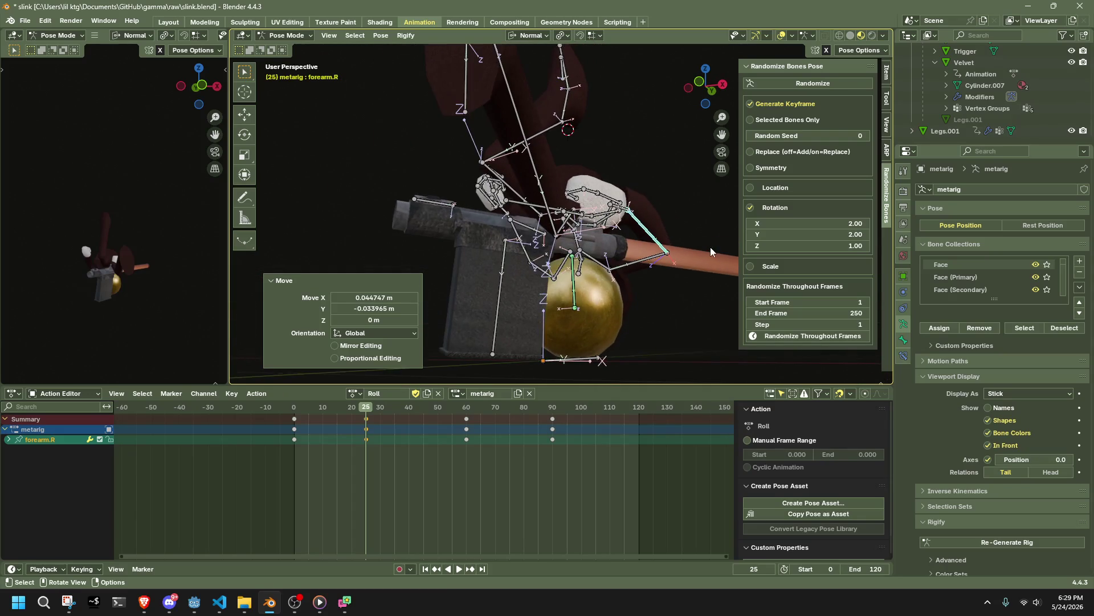
left_click(300, 409)
key("space")
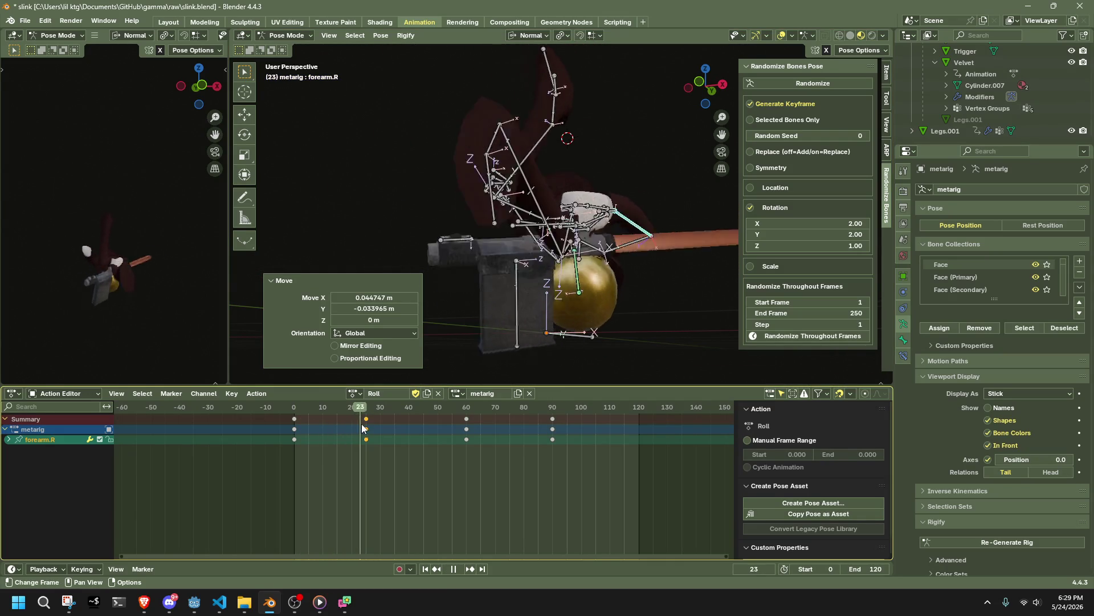
mouse_move(392, 429)
left_mouse_down()
mouse_move(420, 435)
mouse_move(408, 440)
left_mouse_up()
mouse_move(434, 353)
middle_mouse_down()
mouse_move(650, 278)
mouse_move(714, 292)
middle_mouse_up()
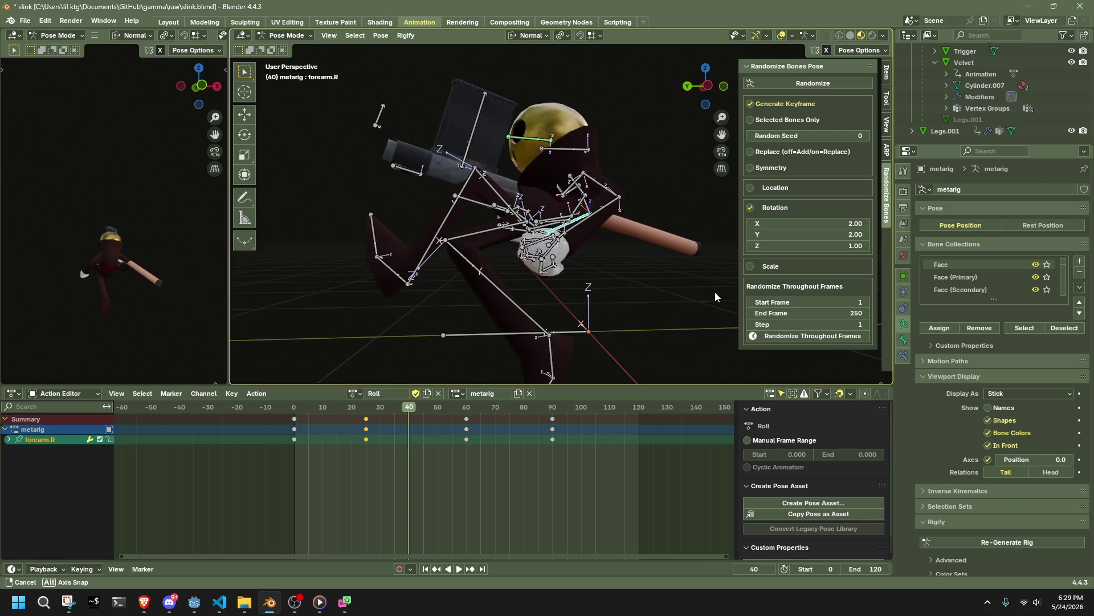
key("space")
left_click(371, 413)
left_click_drag(371, 413, 385, 409)
left_click(713, 87)
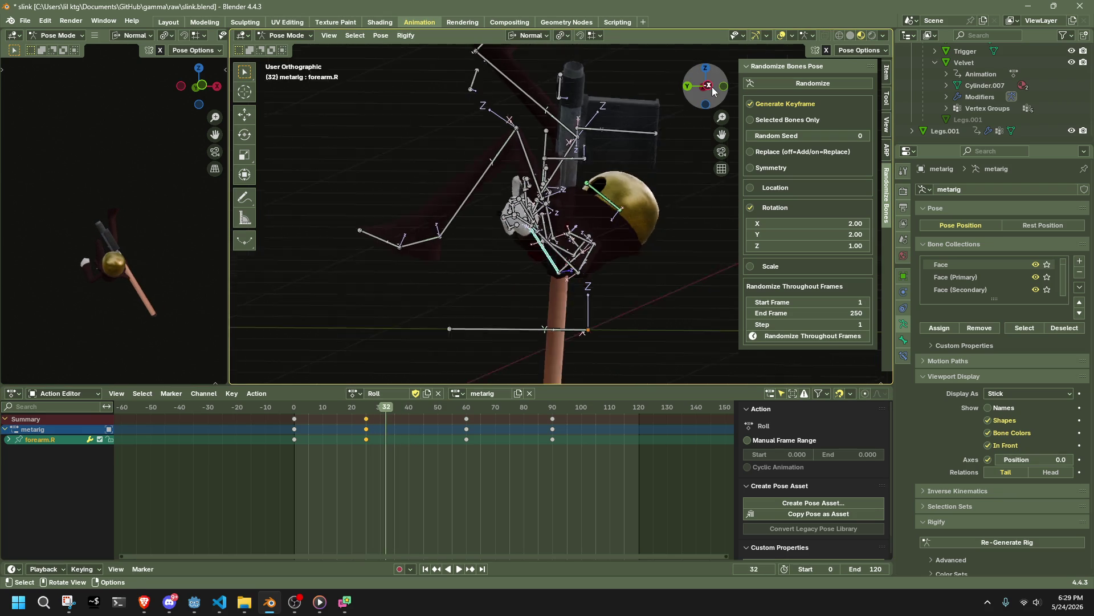
key("space")
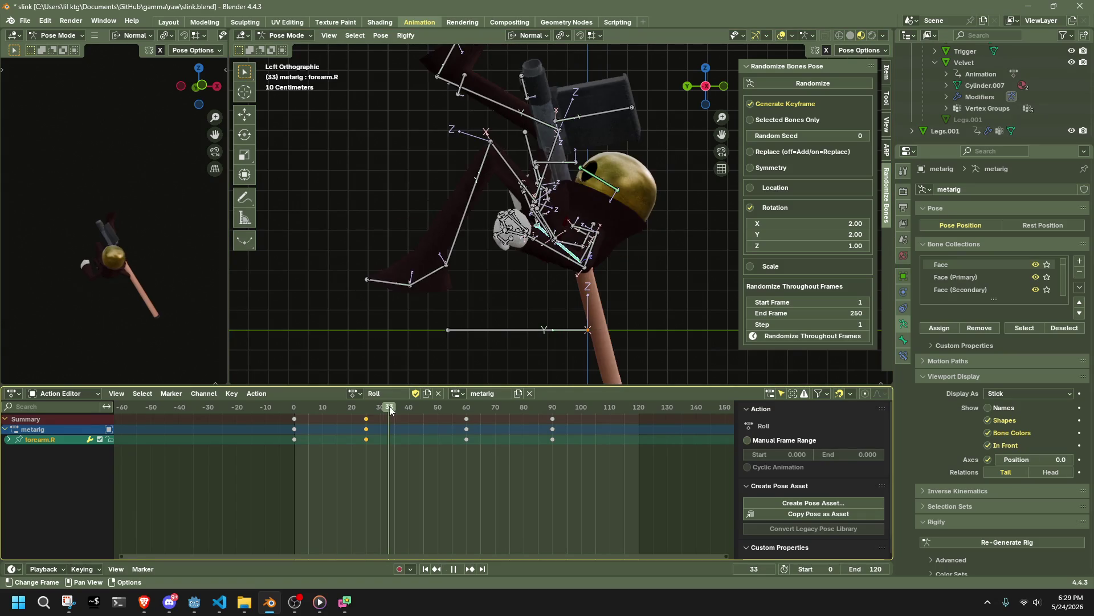
left_click_drag(392, 410, 390, 410)
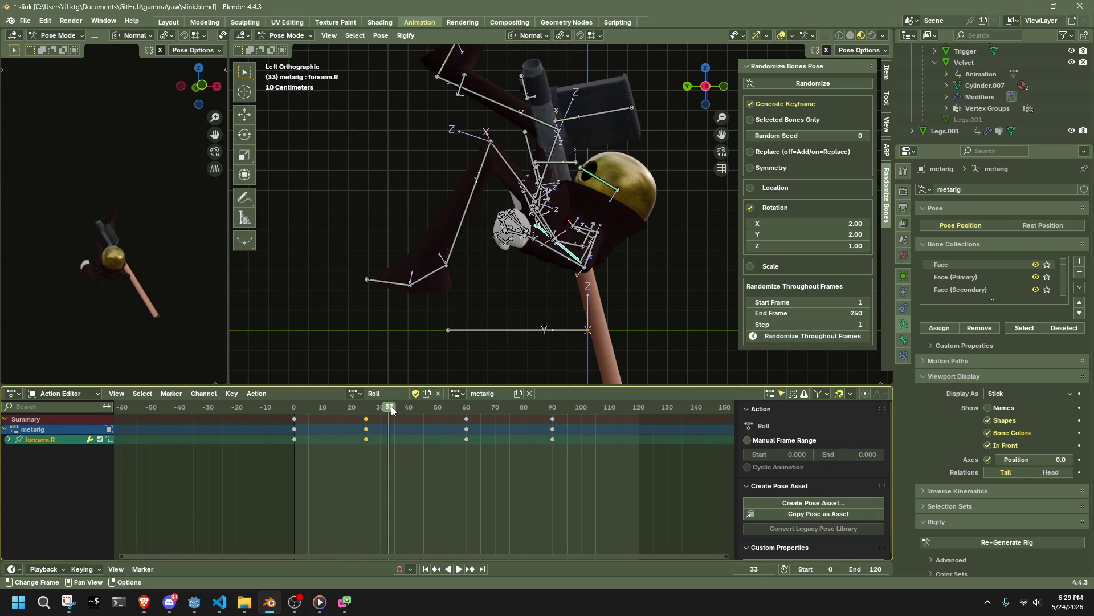
left_click(392, 410)
middle_click_drag(513, 256, 543, 244)
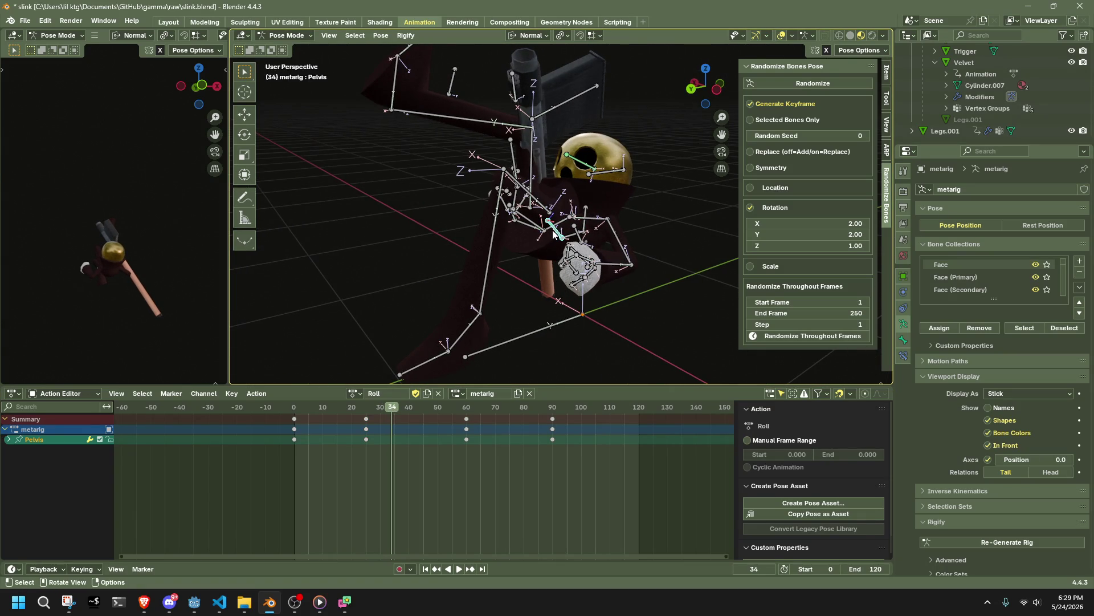
Step: Switch to Global orientation, lower the Pelvis along Z at frame 34, and play back
left_click_drag(711, 104, 724, 98)
left_click(864, 49)
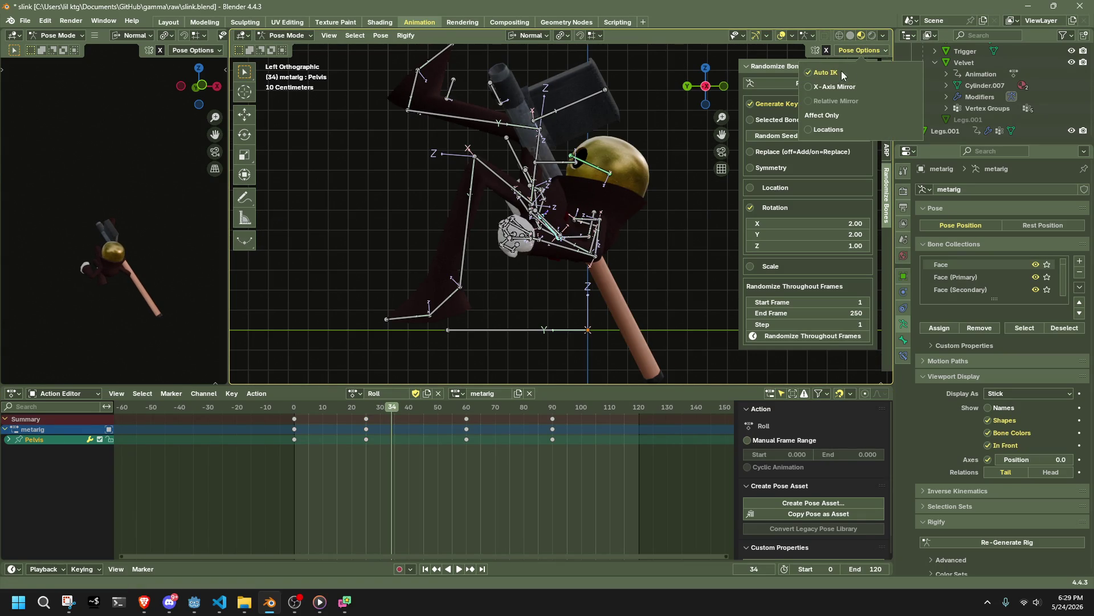
key("r")
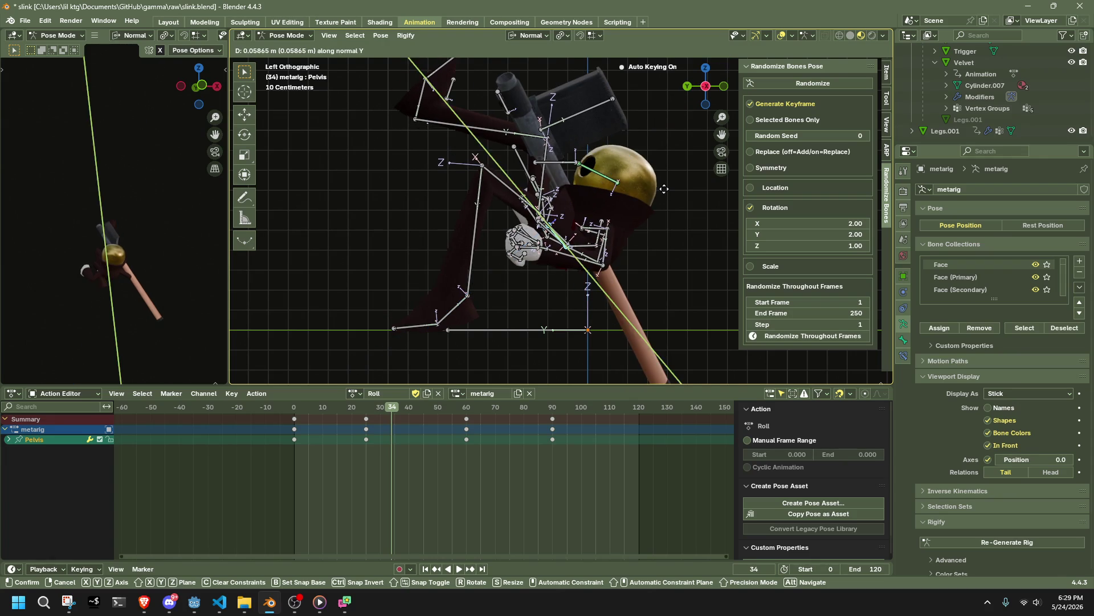
key("Escape")
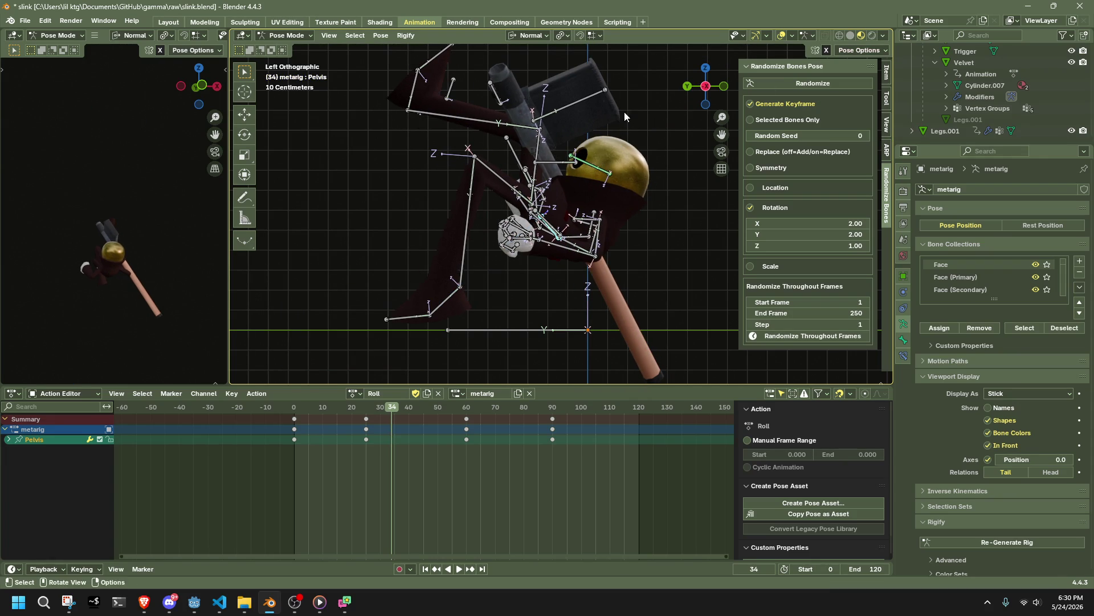
left_click(527, 36)
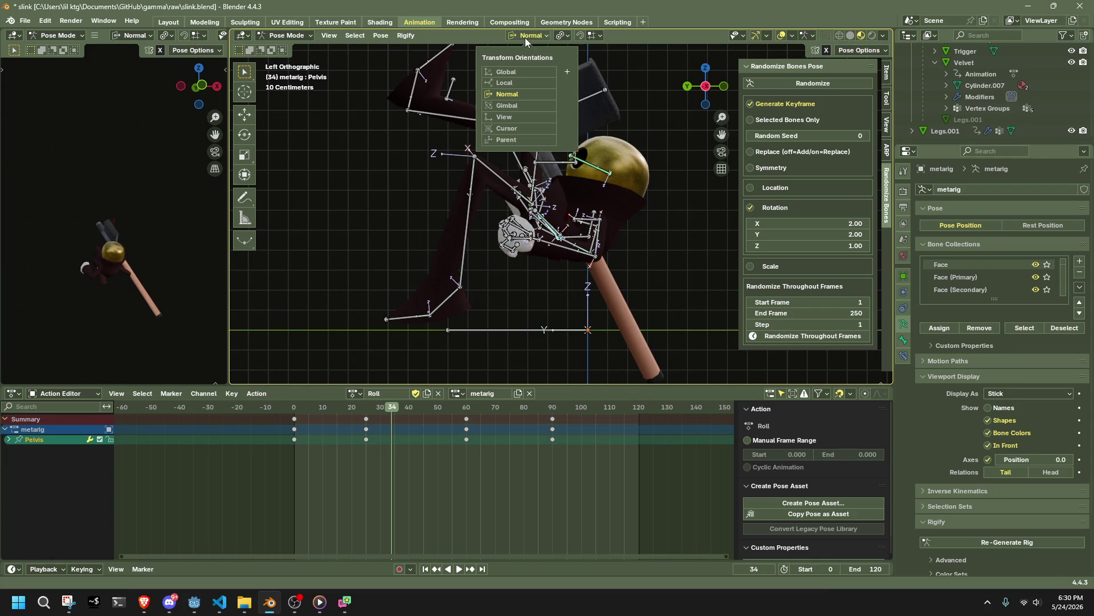
left_click(521, 71)
key("g")
key("z")
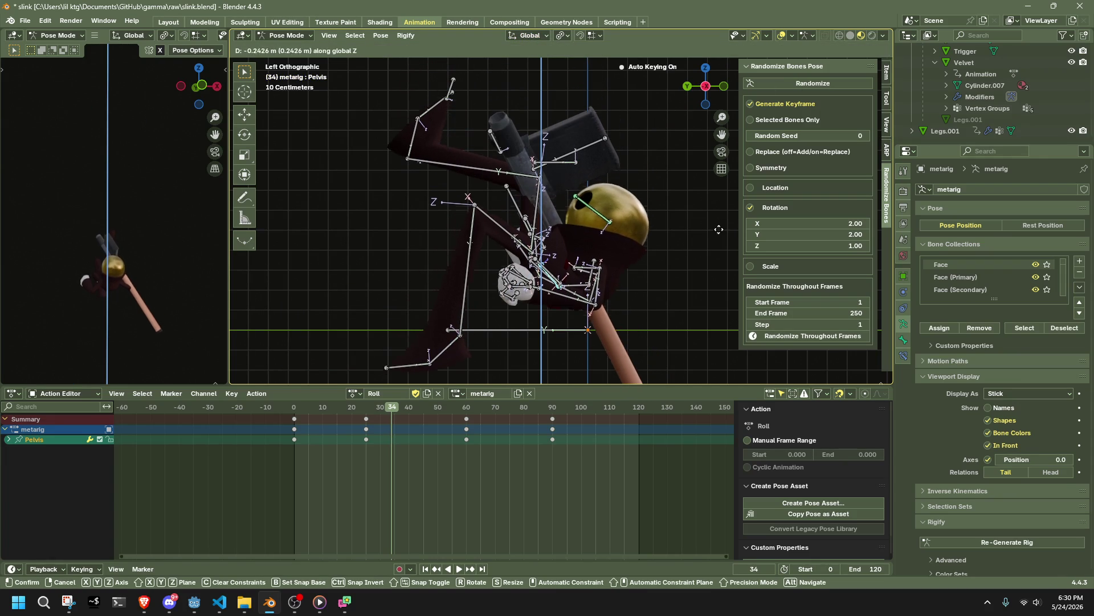
left_click(283, 436)
mouse_move(295, 419)
left_mouse_down()
mouse_move(365, 425)
mouse_move(292, 414)
left_mouse_up()
key("shift+Left")
key("space")
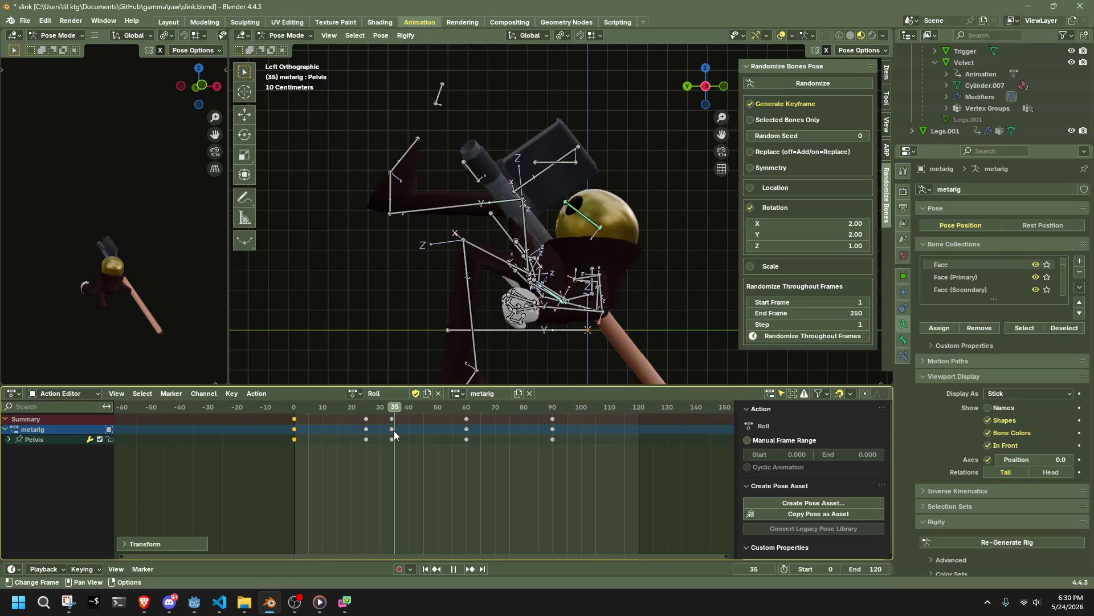
Step: Rotate shin.L and reposition the left leg twice with Auto IK
key("Escape")
left_click(463, 322)
key("r")
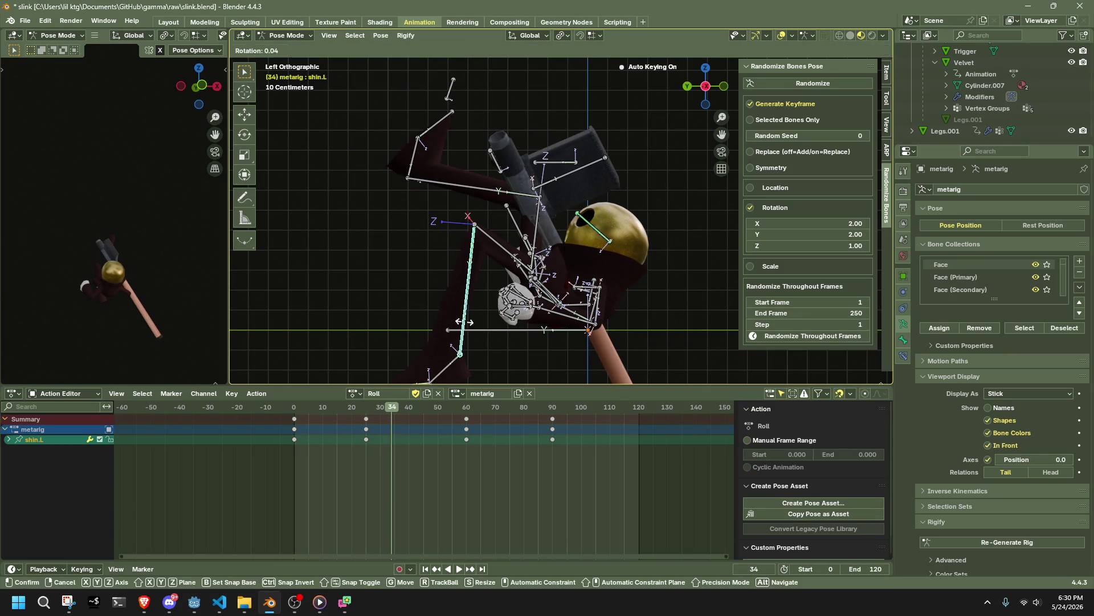
left_click(468, 291)
left_click(844, 48)
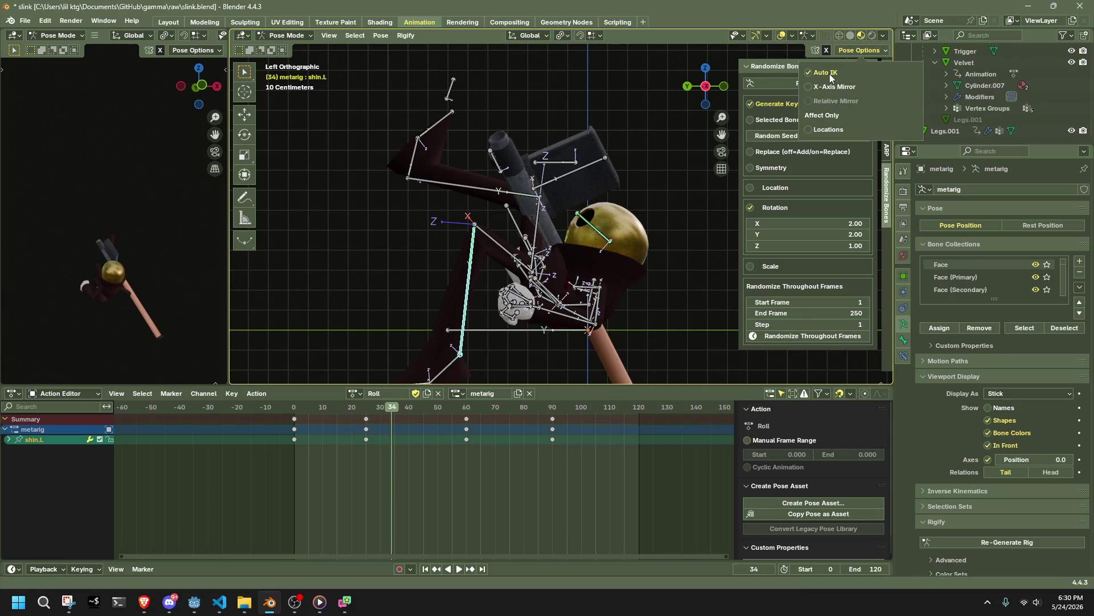
key("g")
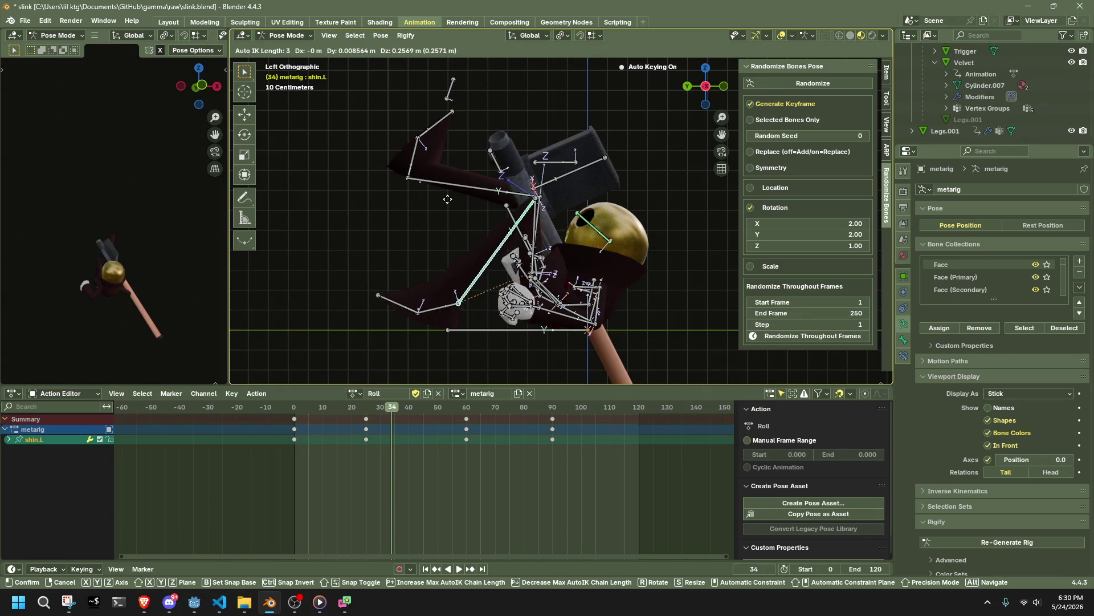
left_click(438, 198)
key("g")
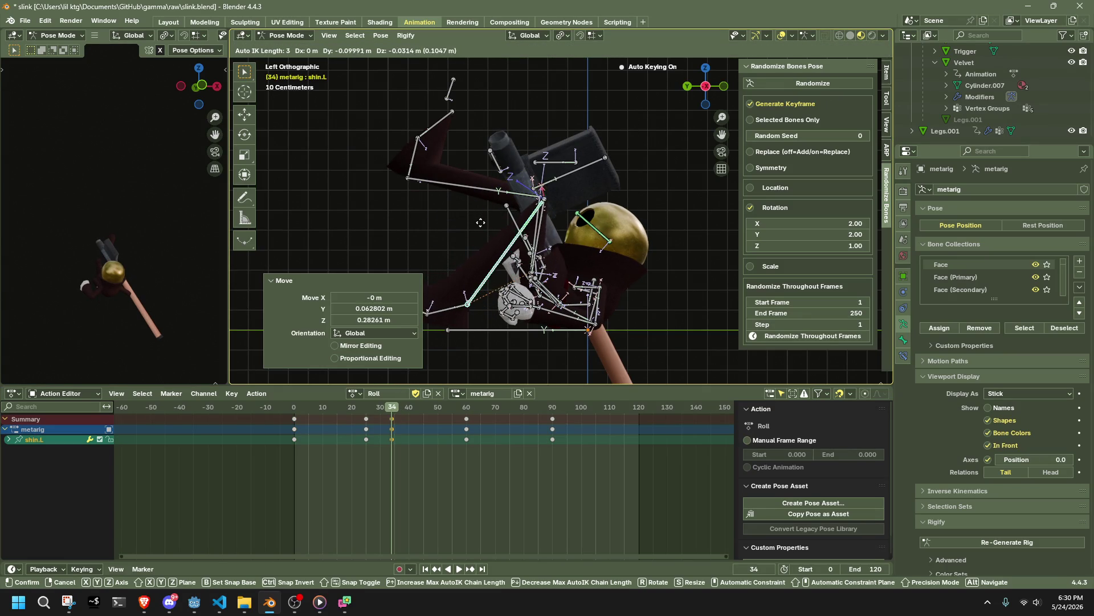
left_click(475, 225)
Step: Rotate the right hand about -42.6° on its axis, then add a small extra rotation
mouse_move(475, 225)
middle_mouse_down()
mouse_move(751, 232)
mouse_move(631, 246)
mouse_move(562, 231)
mouse_move(565, 198)
mouse_move(711, 236)
middle_mouse_up()
left_click(612, 307)
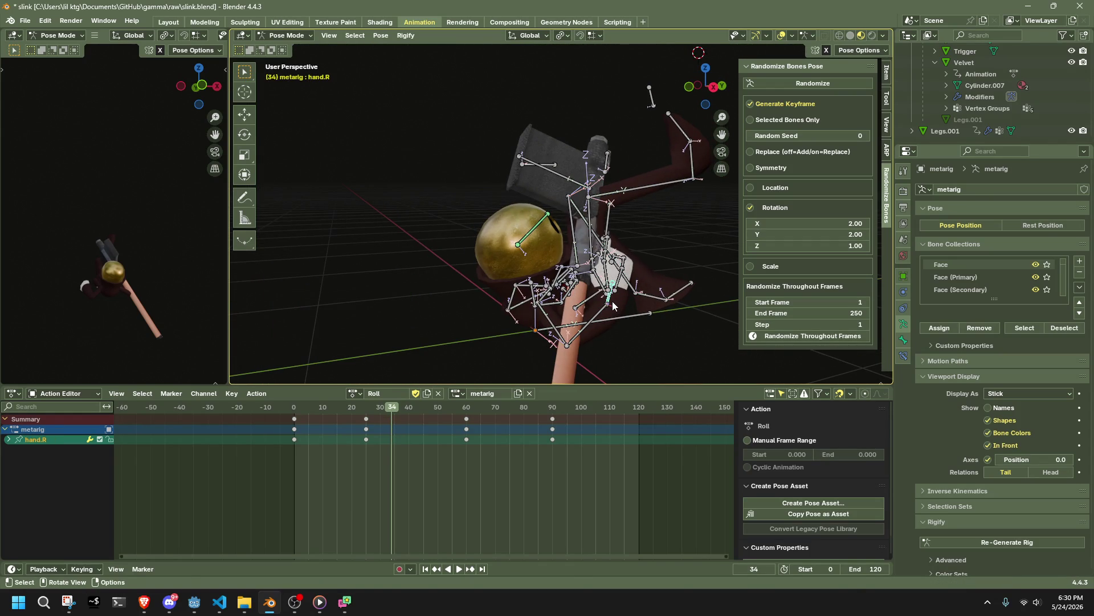
key("r")
key("x")
key("y")
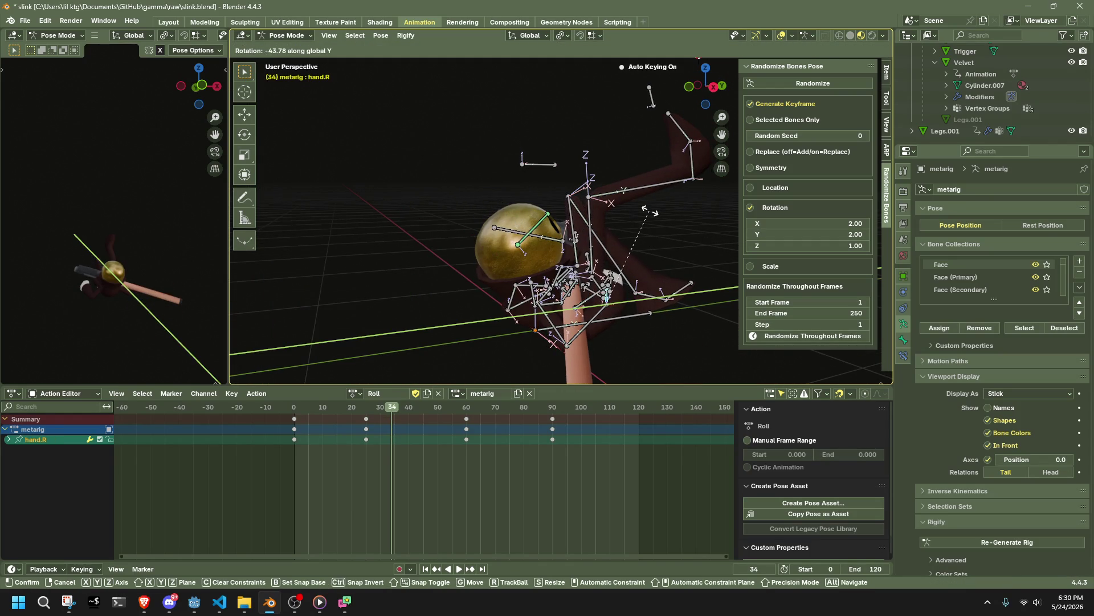
left_click(648, 211)
mouse_move(621, 219)
middle_mouse_down()
mouse_move(543, 216)
mouse_move(656, 189)
mouse_move(705, 203)
mouse_move(685, 231)
middle_mouse_up()
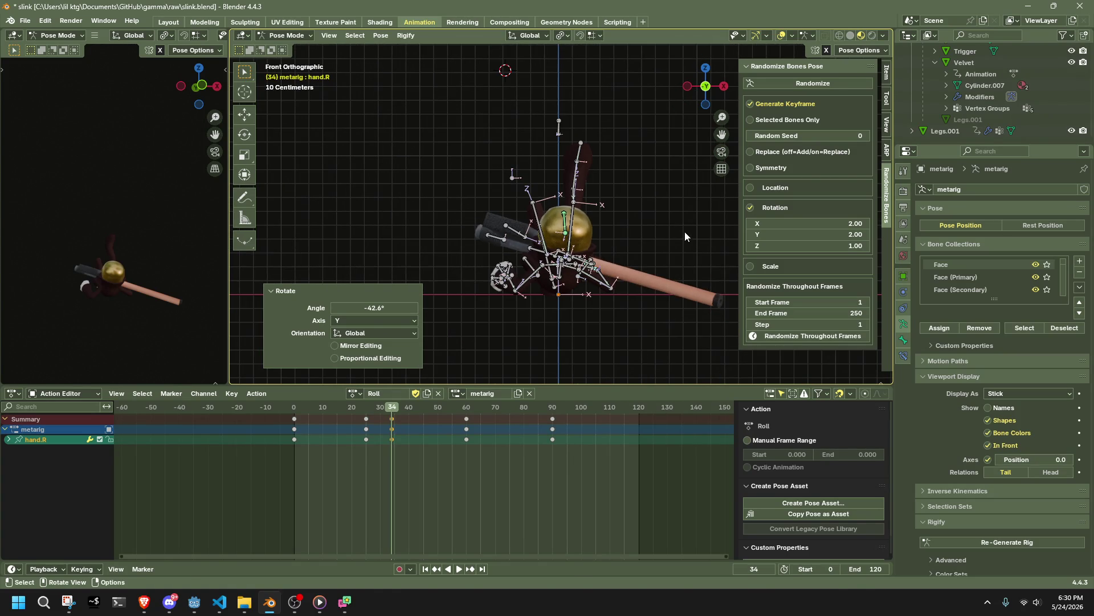
key("r")
right_click(677, 212)
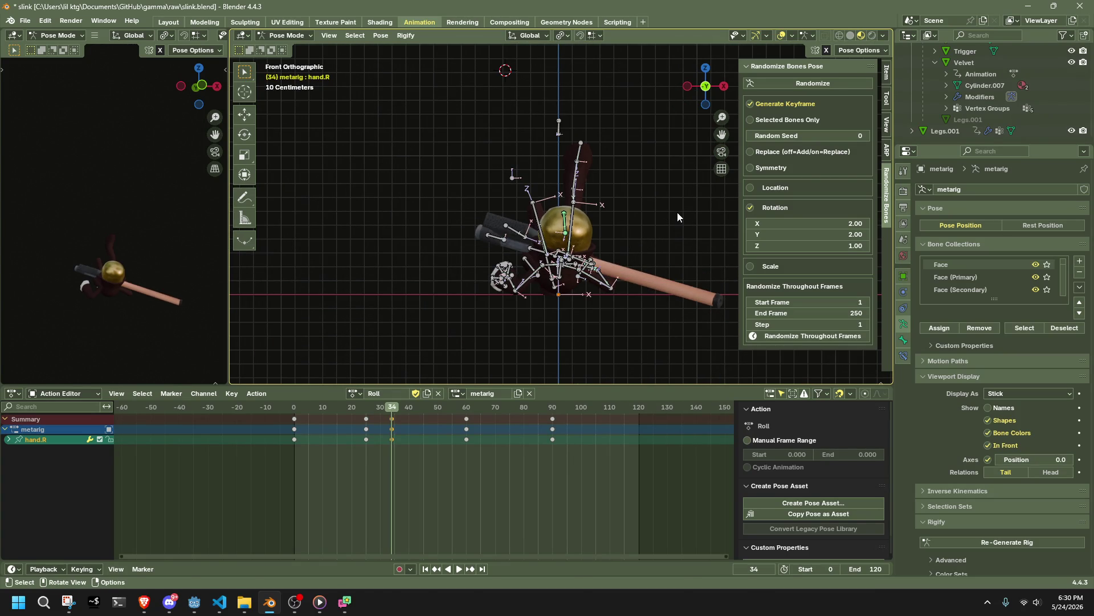
key("r")
left_click(670, 209)
Step: Select forearm.R, switch to front view and scrub back to frame 6
mouse_move(670, 209)
middle_mouse_down()
mouse_move(417, 203)
mouse_move(450, 242)
mouse_move(645, 256)
mouse_move(540, 346)
mouse_move(672, 316)
mouse_move(846, 321)
mouse_move(828, 328)
mouse_move(651, 163)
middle_mouse_up()
left_click(586, 313)
left_click(717, 85)
left_click_drag(290, 409, 405, 439)
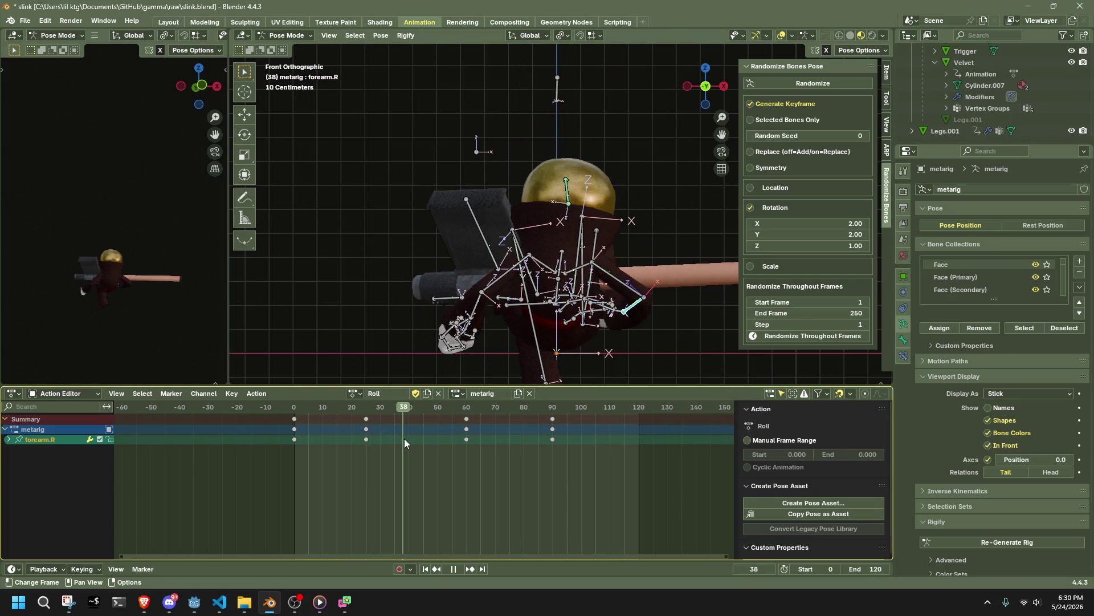
Step: Select all bones and play the roll from frame 35 in left side view
key("a")
middle_click_drag(627, 205, 702, 187)
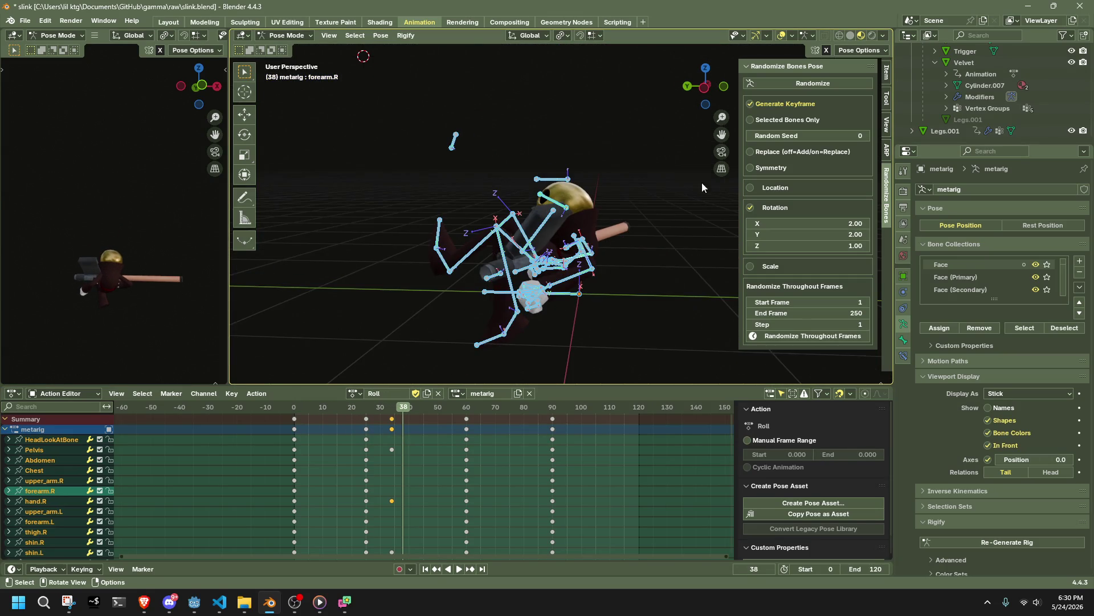
left_click(706, 89)
left_click(394, 414)
key("space")
mouse_move(394, 417)
left_mouse_down()
mouse_move(451, 422)
mouse_move(426, 425)
left_mouse_up()
Step: Scrub frames 45 back to 31 to review the roll, then select the Pelvis bone
mouse_move(610, 299)
middle_mouse_down()
mouse_move(603, 275)
mouse_move(576, 267)
mouse_move(611, 296)
mouse_move(580, 293)
middle_mouse_up()
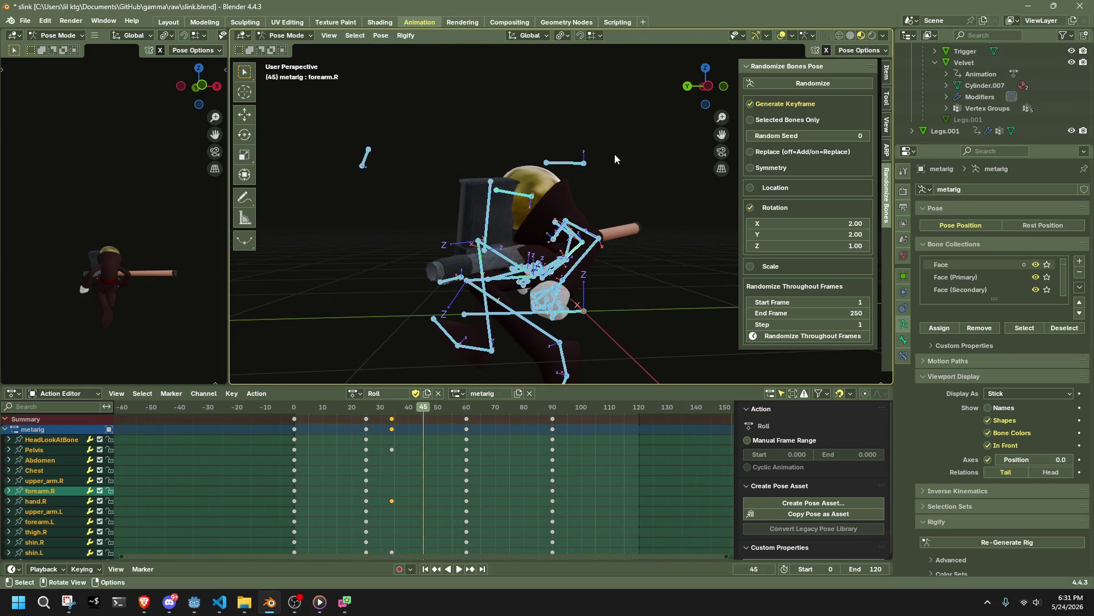
left_click(712, 87)
mouse_move(411, 411)
left_mouse_down()
mouse_move(357, 410)
mouse_move(419, 423)
mouse_move(400, 425)
left_mouse_up()
middle_click_drag(513, 342, 603, 314)
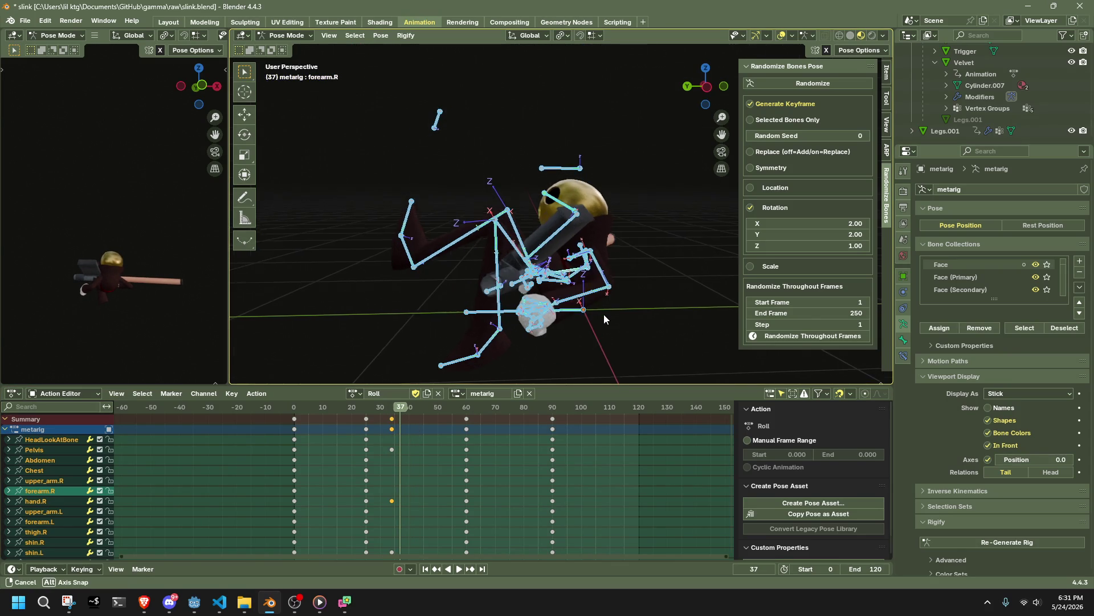
mouse_move(712, 95)
middle_mouse_down()
mouse_move(568, 286)
mouse_move(574, 299)
mouse_move(599, 249)
middle_mouse_up()
left_click(574, 298)
Step: Raise the Pelvis along Z at frame 37 in left side view
left_click(691, 95)
key("g")
key("z")
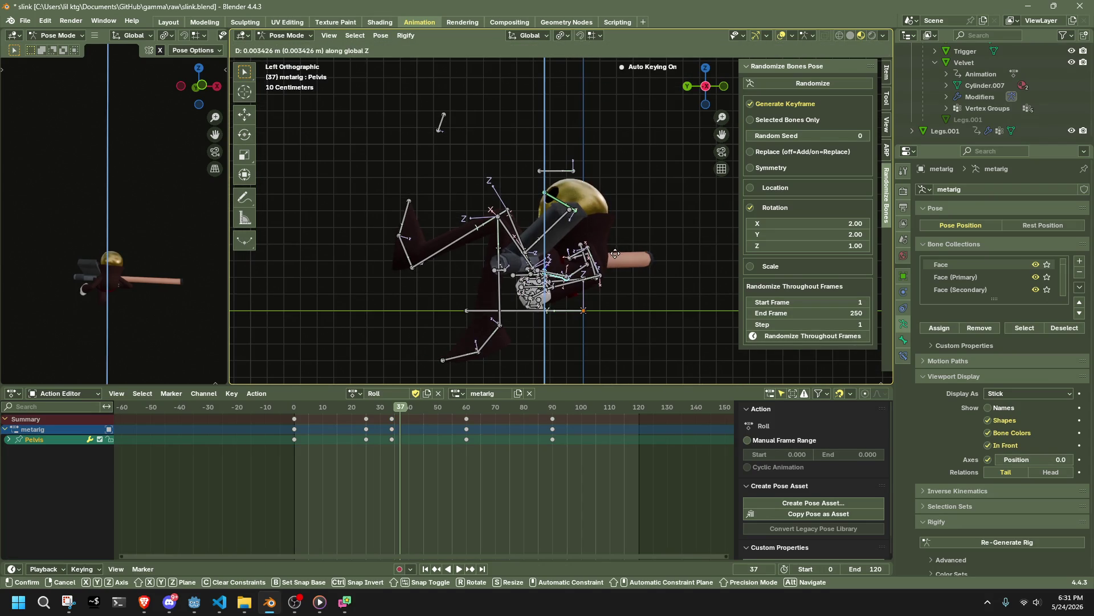
left_click(610, 206)
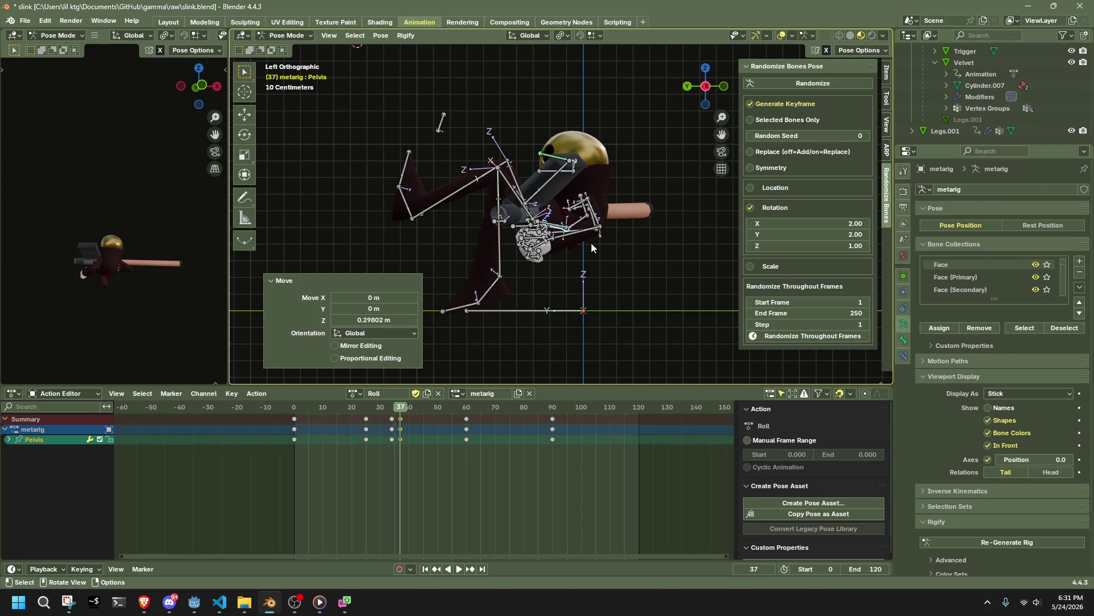
Step: Play and scrub the roll from frame 5 to about frame 41 to review it
key("space")
left_click(309, 406)
left_click_drag(309, 406, 426, 433)
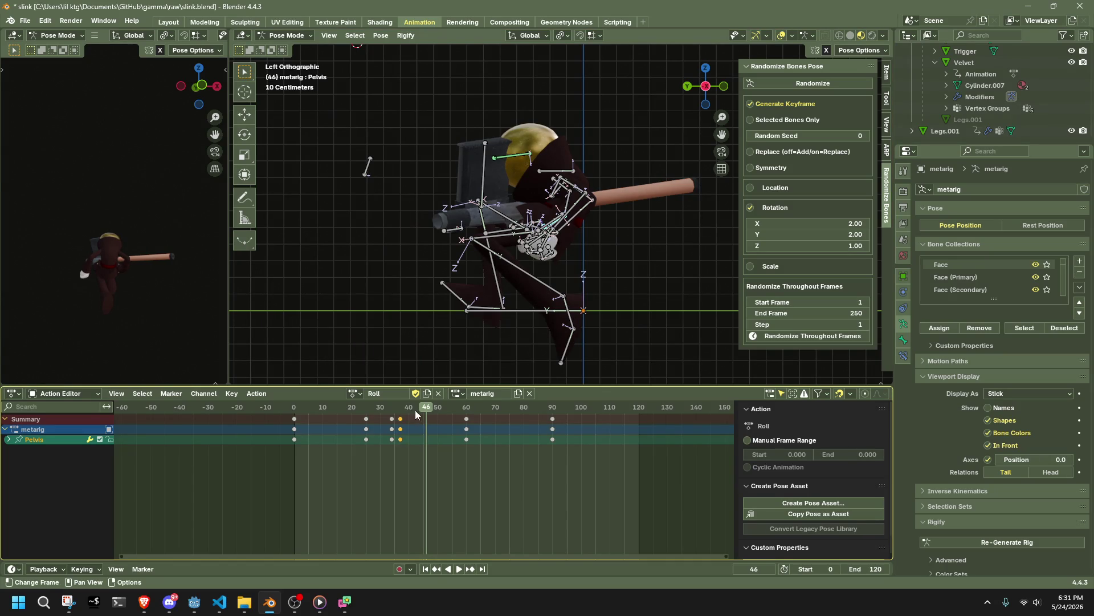
left_click(413, 409)
key("space")
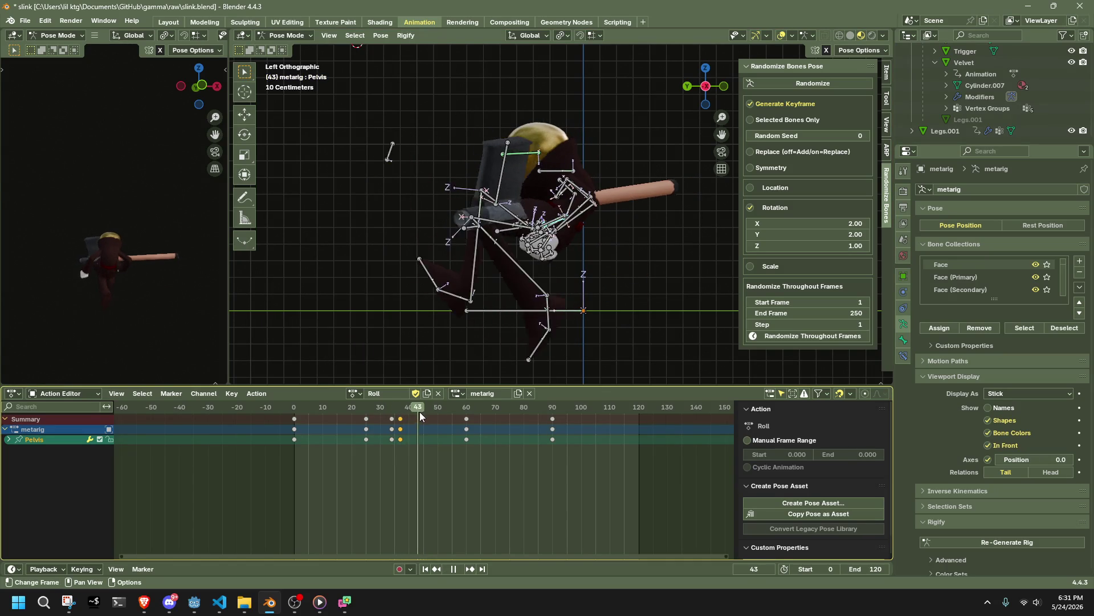
key("space")
Step: Undo a trial shin.L rotation, then move shin.L with Auto IK enabled
left_click(552, 291)
key("r")
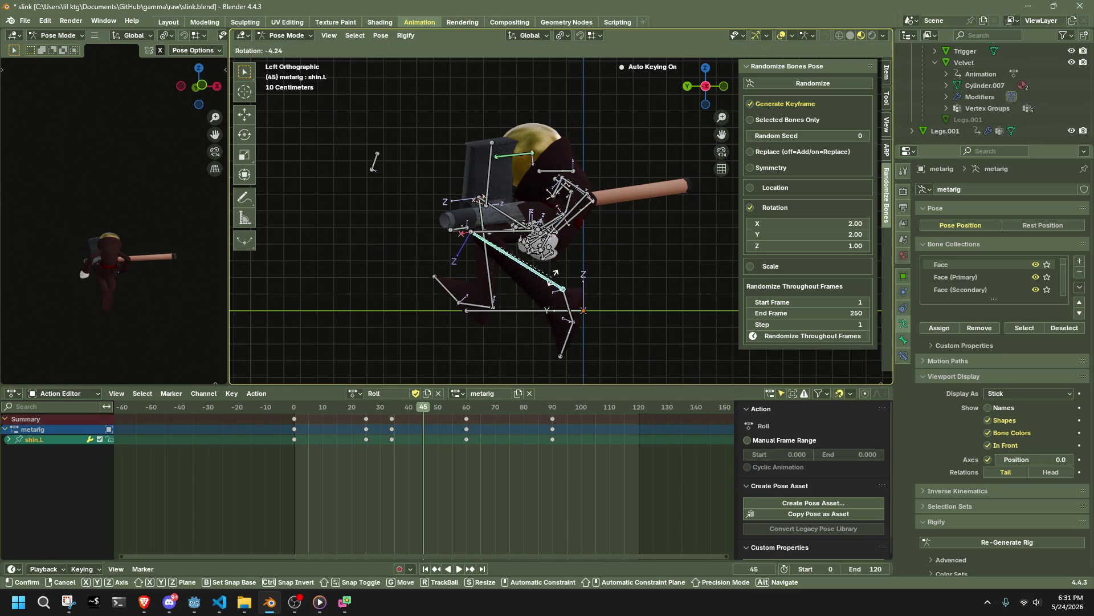
key("Return")
key("ctrl+z")
left_click(854, 51)
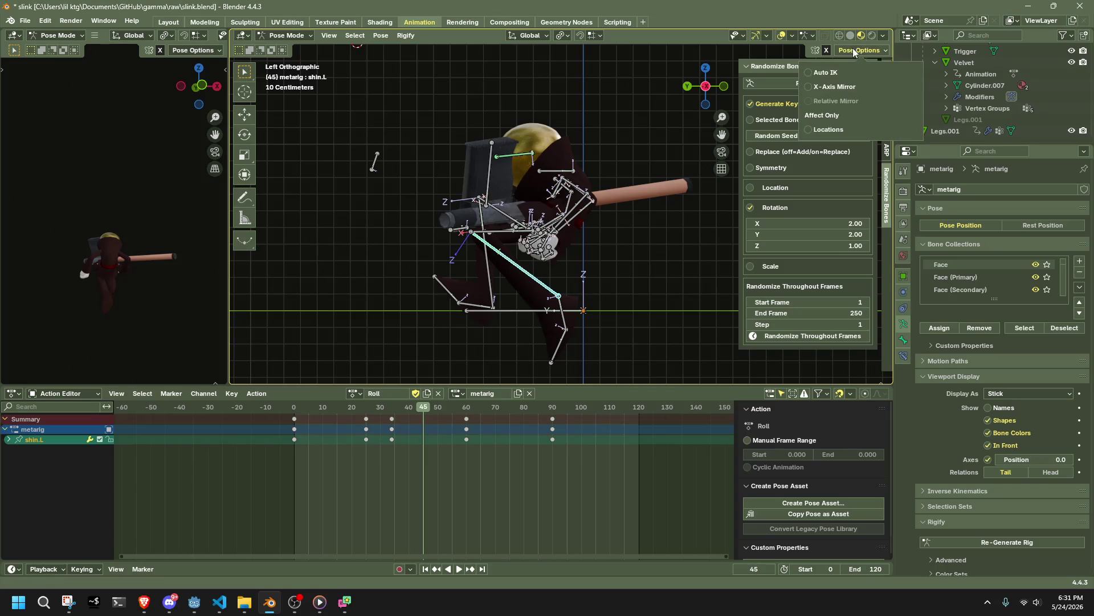
key("g")
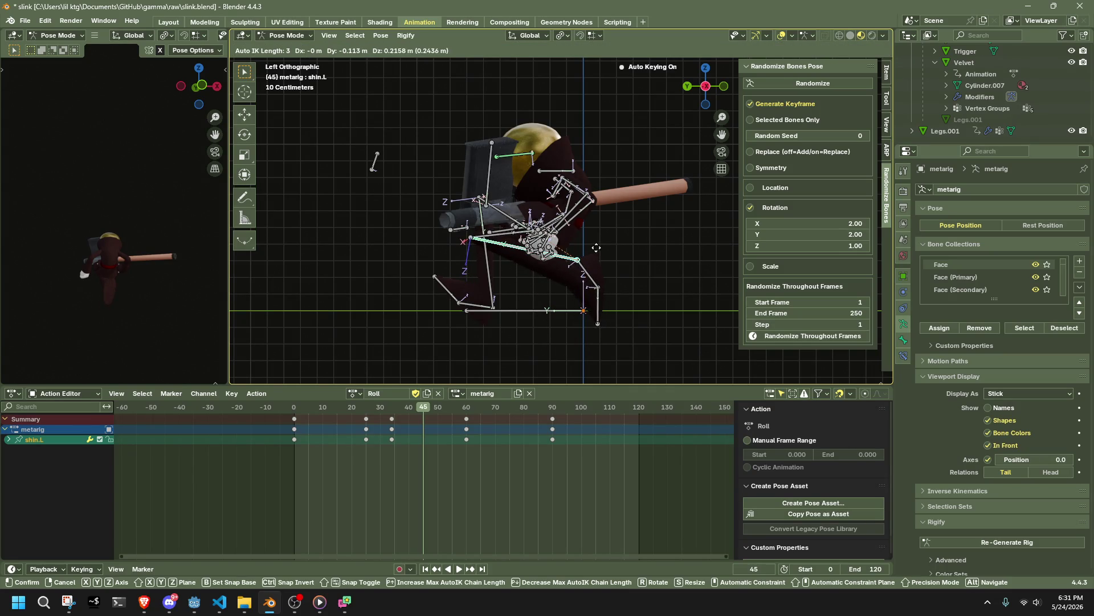
left_click(586, 268)
Step: Move toe.L -0.32885 m in Y and 0.21581 m in Z, then play back the leg
left_click(575, 328)
key("g")
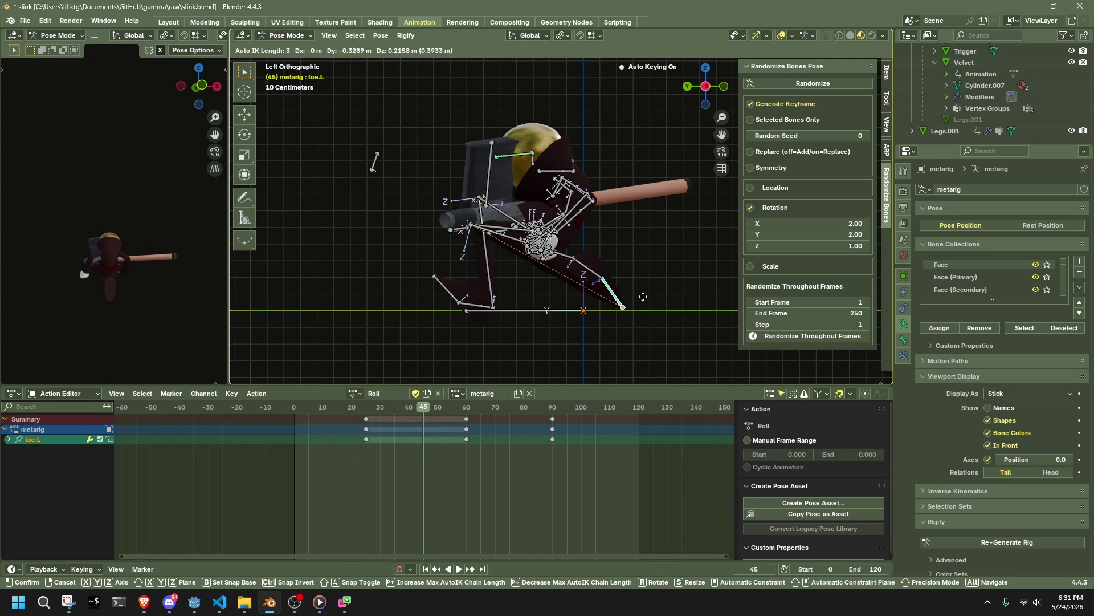
left_click(643, 297)
mouse_move(496, 276)
middle_mouse_down()
mouse_move(611, 257)
mouse_move(757, 291)
mouse_move(347, 263)
middle_mouse_up()
key("space")
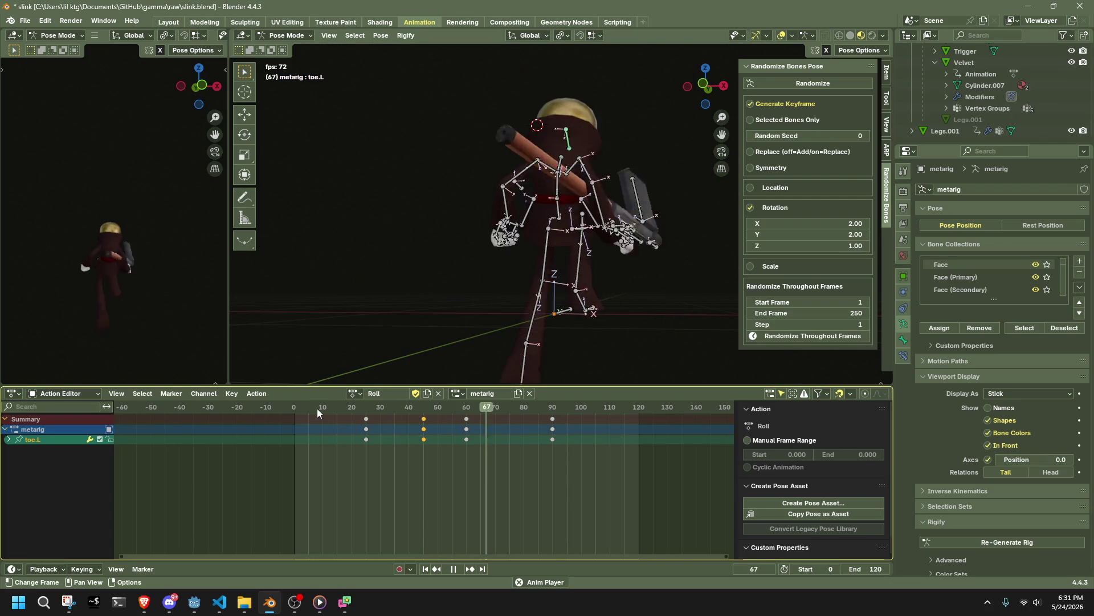
Step: Stop playback, scrub to frame 60 in left side view and select only shin.L
key("space")
key("a")
left_click_drag(419, 408, 467, 419)
middle_click_drag(513, 373, 683, 230)
left_click(705, 84)
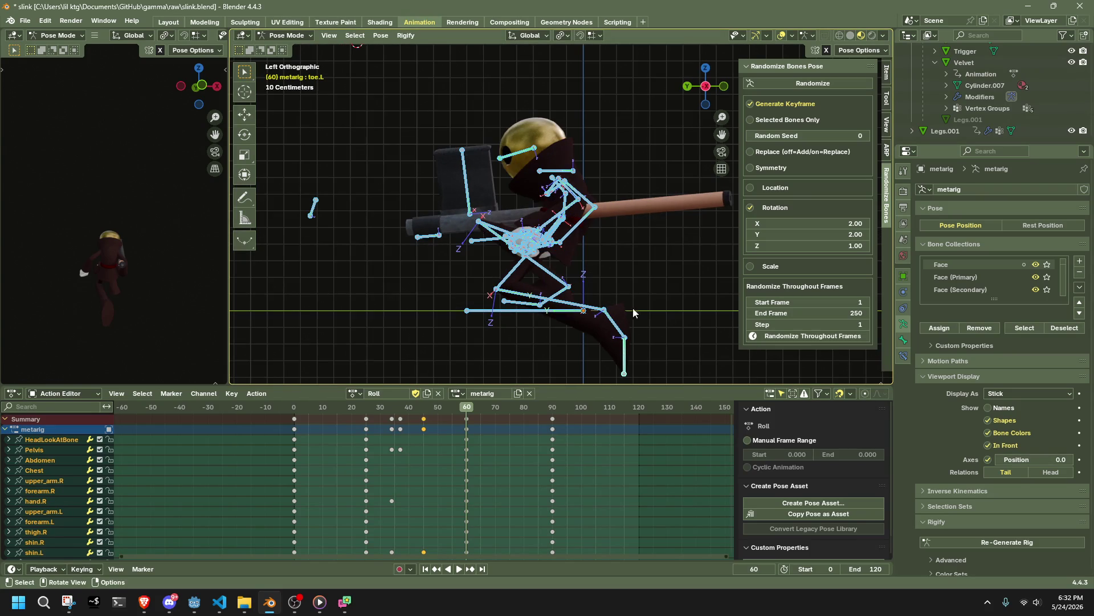
left_click(602, 310)
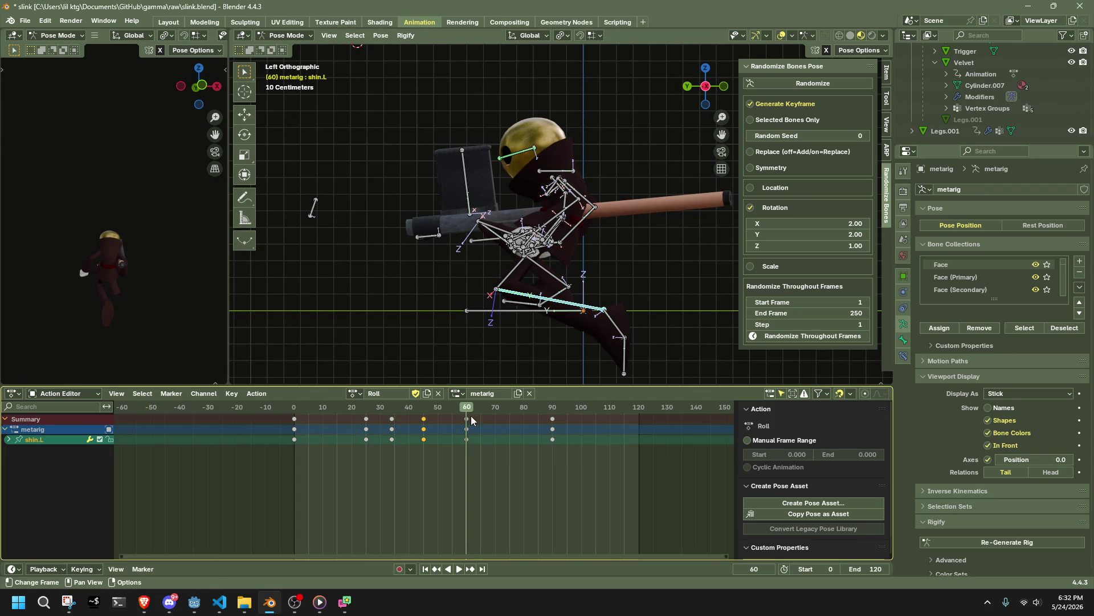
Step: At frame 75, move shin.L 0.082213 m in Y and 0.36996 m in Z
left_click(498, 408)
key("space")
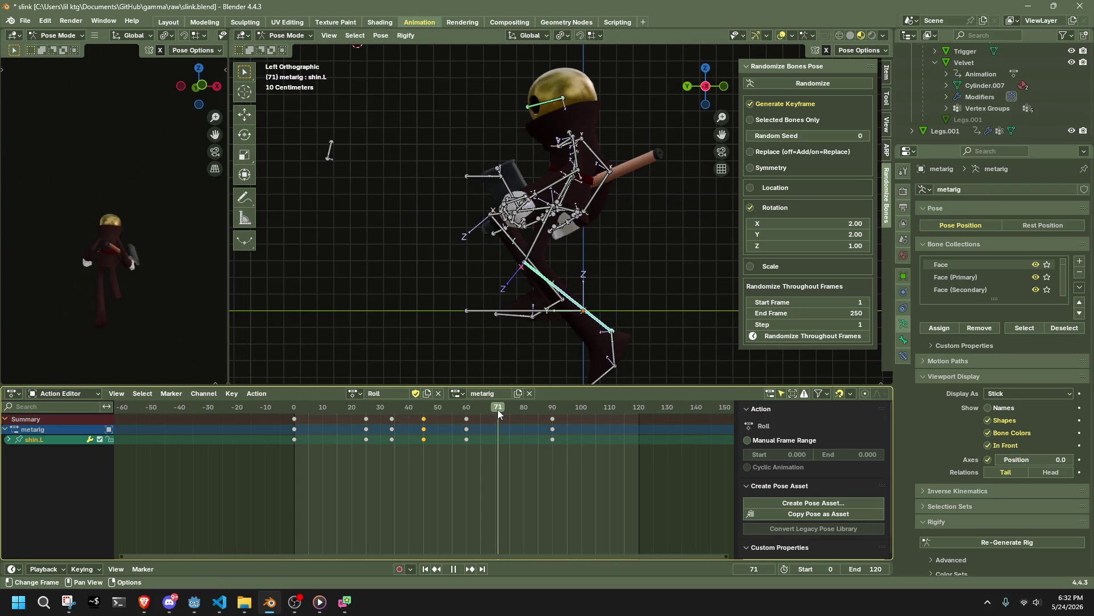
key("space")
left_click(511, 412)
key("g")
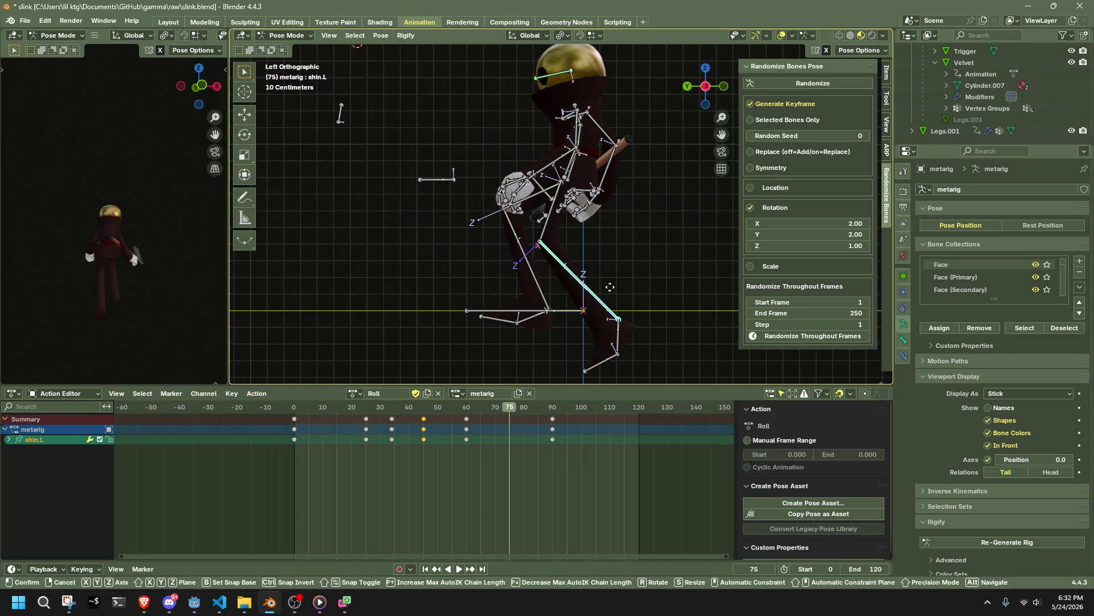
left_click(595, 228)
Step: Play from frame 89 in a perspective view and select the GunBone
mouse_move(557, 248)
middle_mouse_down()
mouse_move(707, 273)
mouse_move(823, 254)
middle_mouse_up()
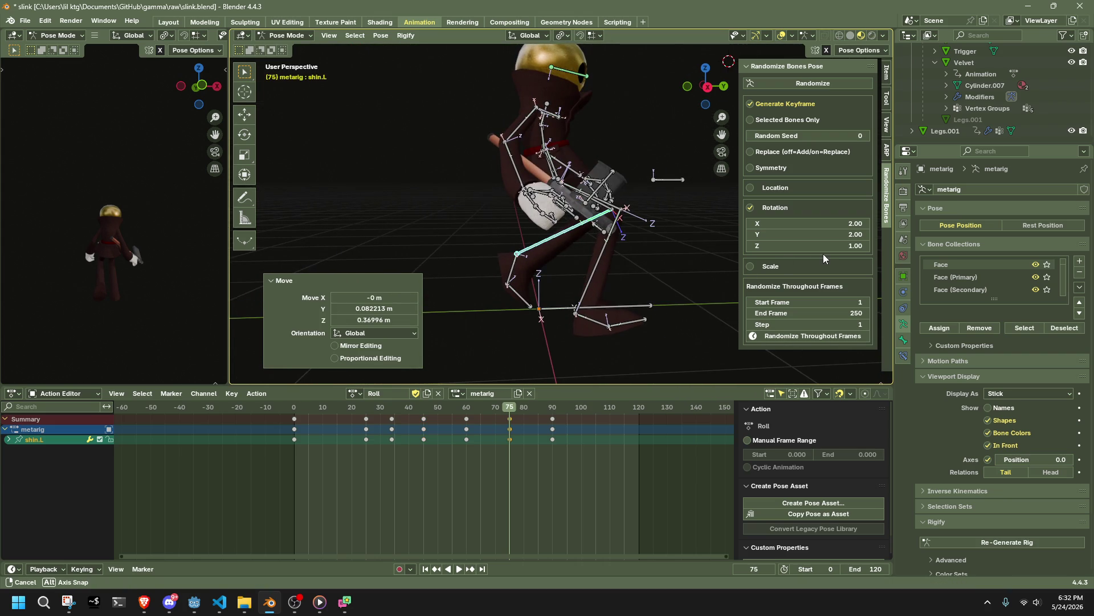
left_click(550, 408)
key("space")
mouse_move(647, 272)
middle_mouse_down()
mouse_move(507, 256)
mouse_move(417, 213)
mouse_move(478, 207)
middle_mouse_up()
left_click(478, 208)
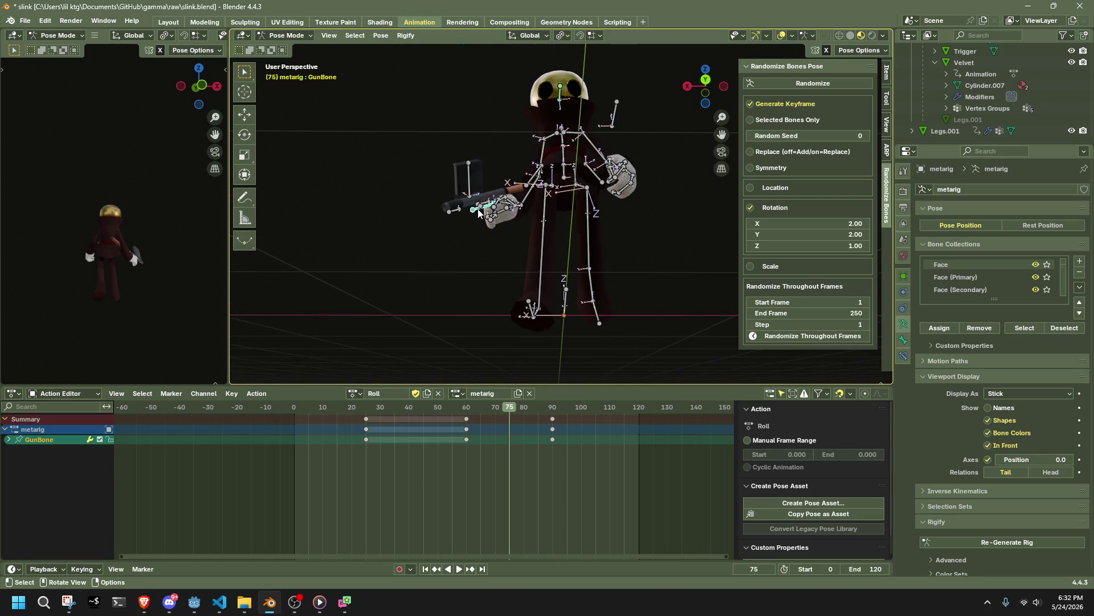
Step: Add Magazine and Pump to the selection and delete the weapon keys at frames 60 and 90
left_click(470, 209, "shift")
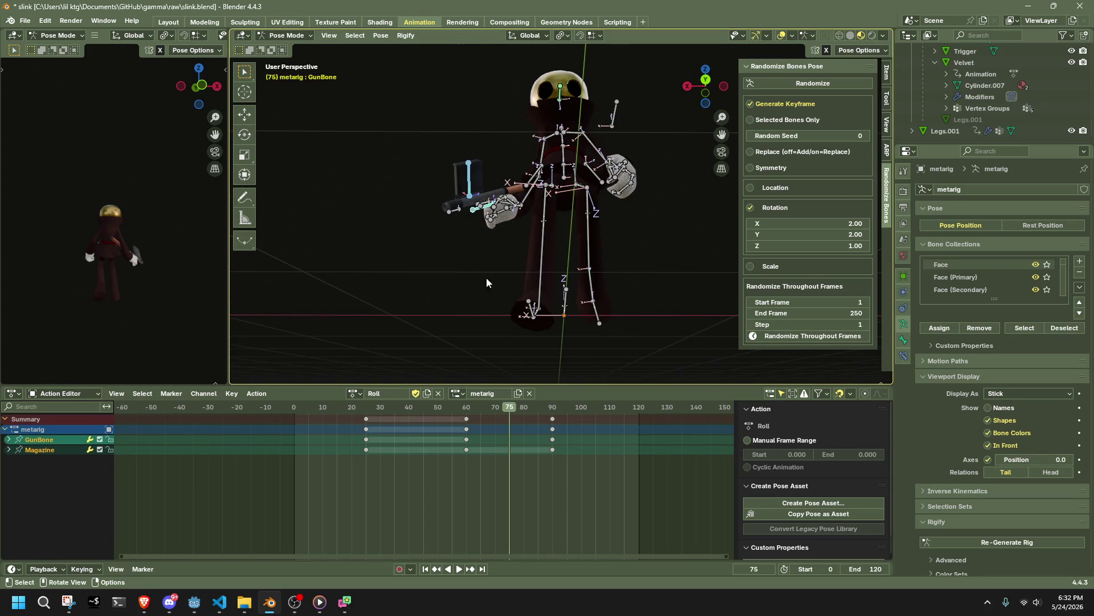
left_click(453, 214, "shift")
scroll(456, 216, "up", 3)
middle_click_drag(460, 220, 599, 275)
mouse_move(586, 505)
left_mouse_down()
mouse_move(485, 436)
mouse_move(377, 409)
left_mouse_up()
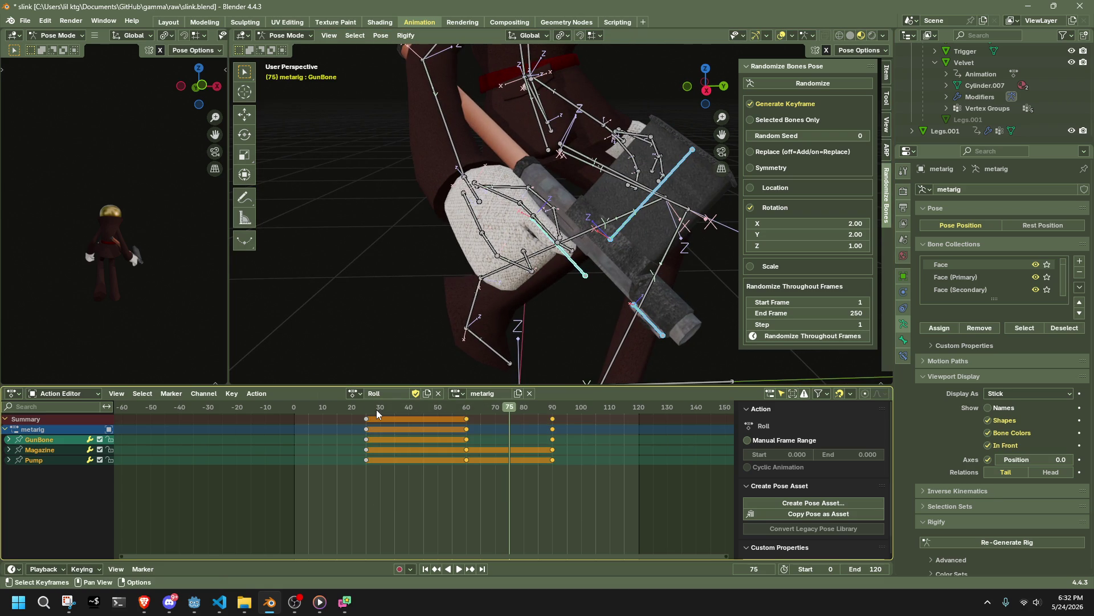
key("x")
key("a")
key("x")
Step: Fit the whole action in the timeline and play the roll from frame 30
key("Home")
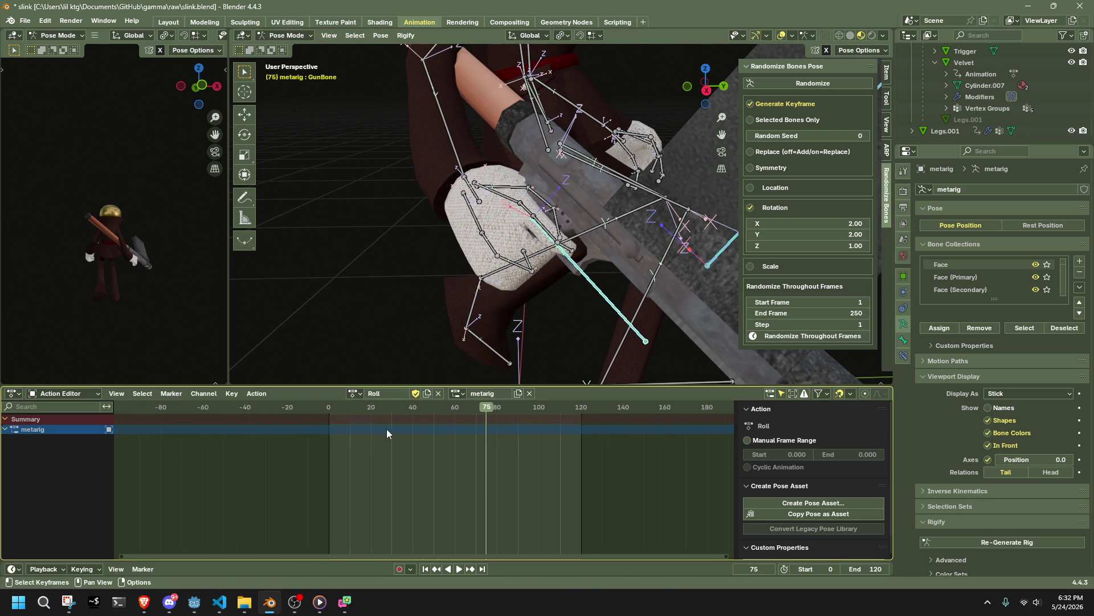
scroll(511, 313, "down", 5)
left_click(335, 411)
key("space")
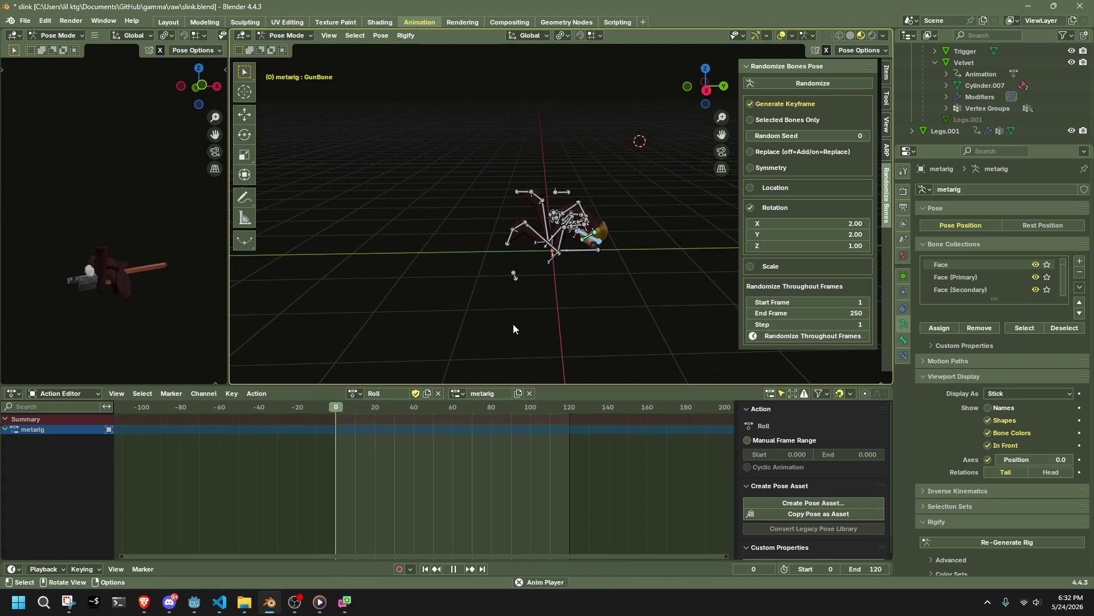
mouse_move(647, 251)
middle_mouse_down()
mouse_move(551, 244)
mouse_move(594, 239)
middle_mouse_up()
key("space")
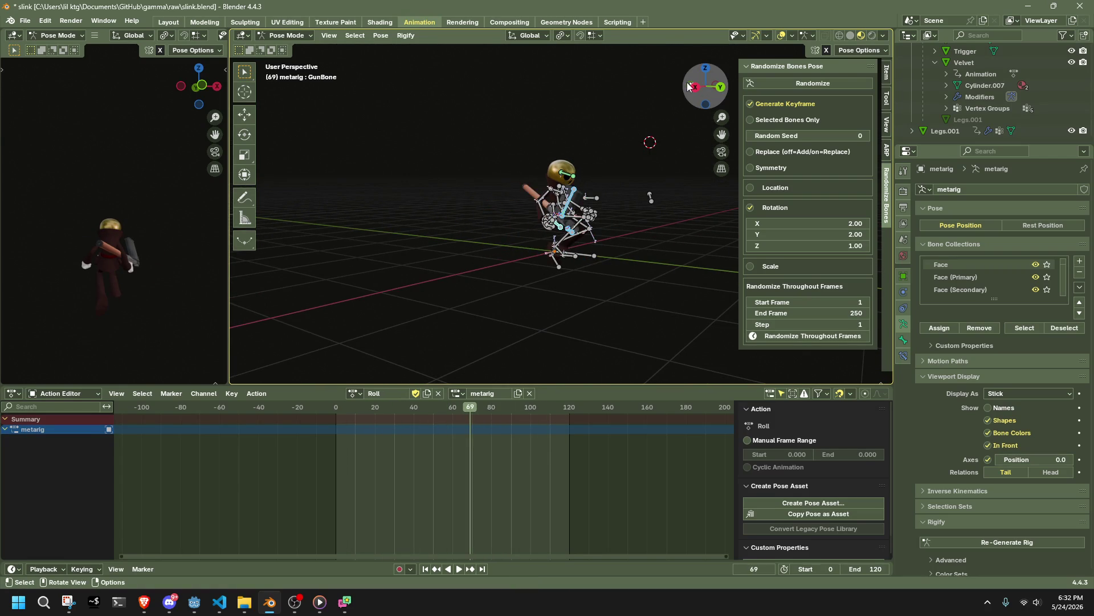
Step: In front view, select all bones and box-select every Roll keyframe
left_click(688, 86)
key("a")
left_click_drag(493, 498, 319, 414)
Step: Set the Roll keyframes to Linear interpolation and play the animation
right_click(339, 420)
right_click(354, 430)
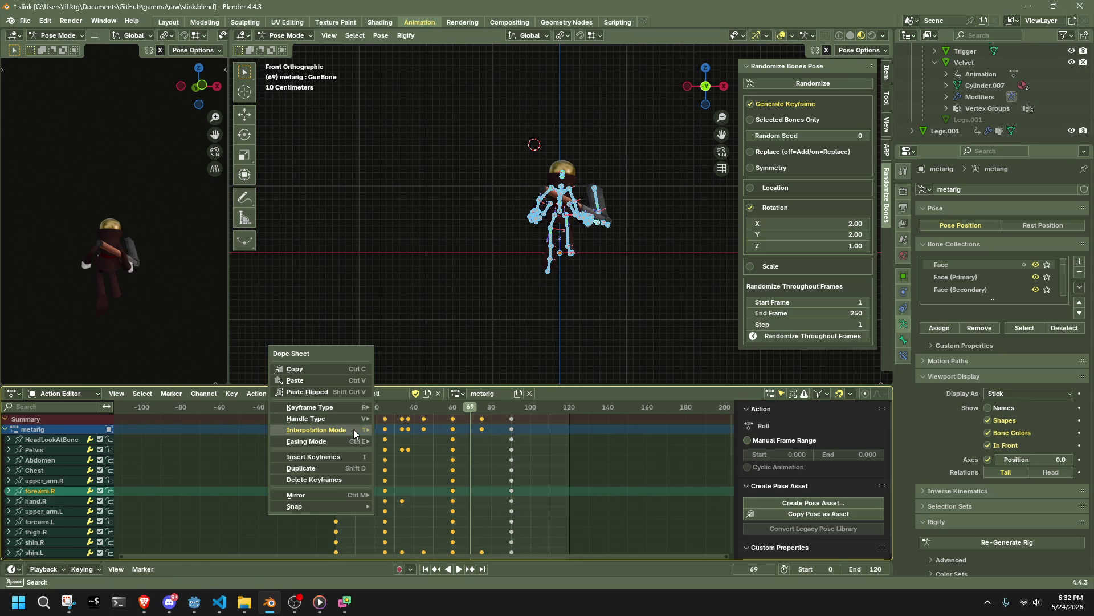
mouse_move(354, 429)
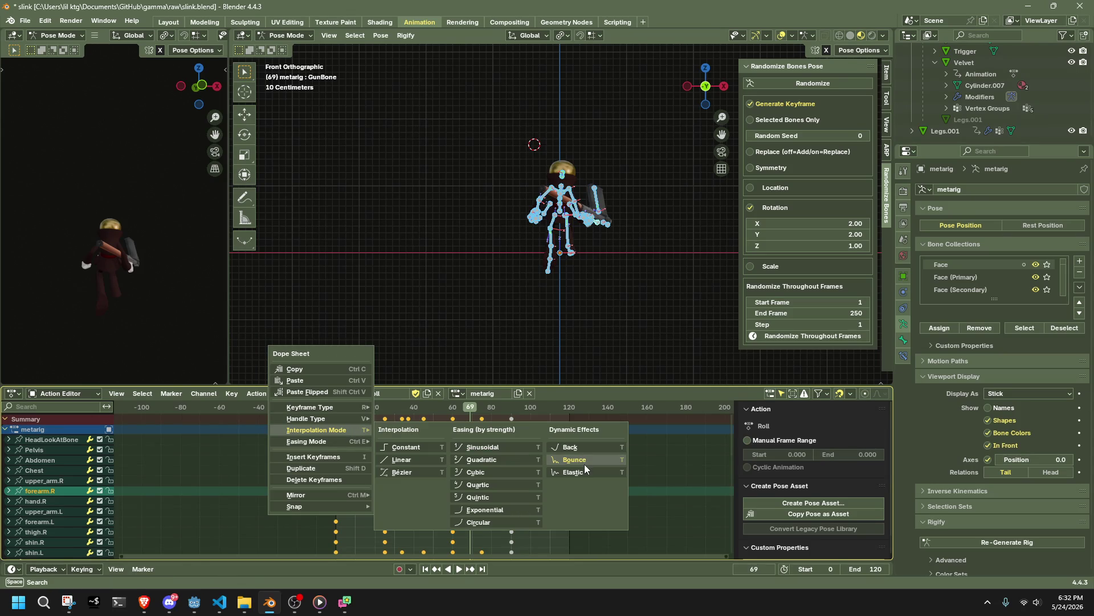
left_click(428, 456)
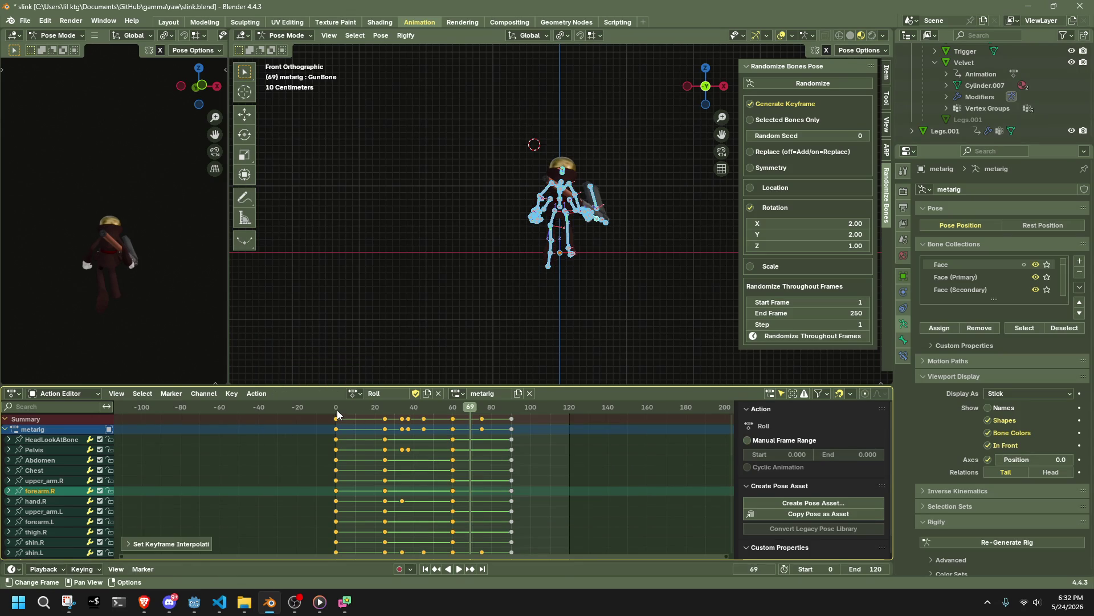
key("space")
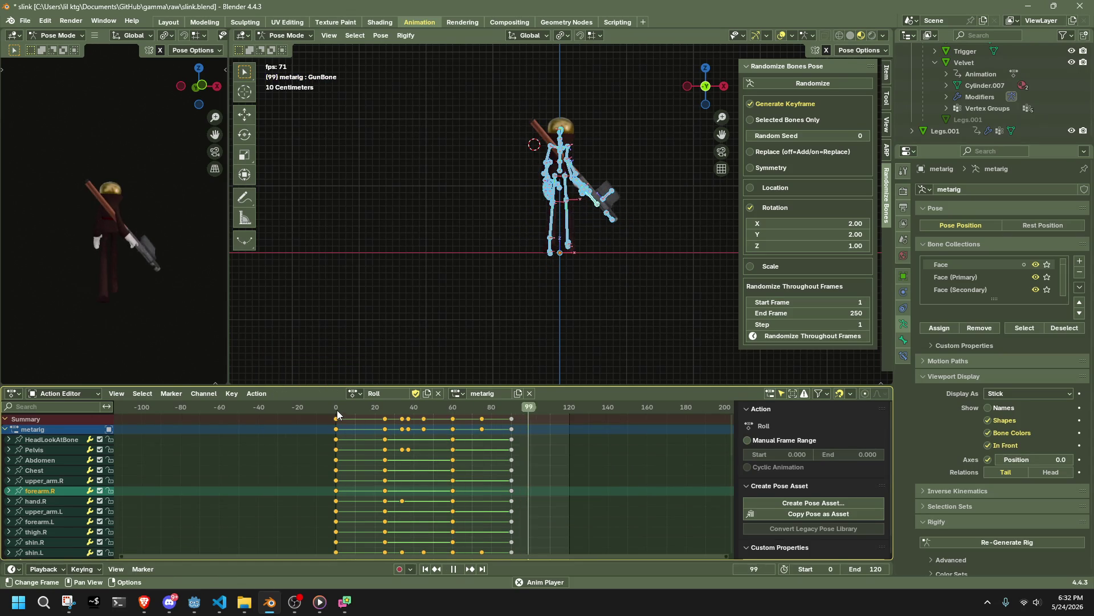
key("space")
Step: Shift a block of later keyframes 15 frames earlier and play the retimed roll
mouse_move(490, 470)
left_mouse_down()
mouse_move(407, 410)
mouse_move(378, 414)
left_mouse_up()
key("g")
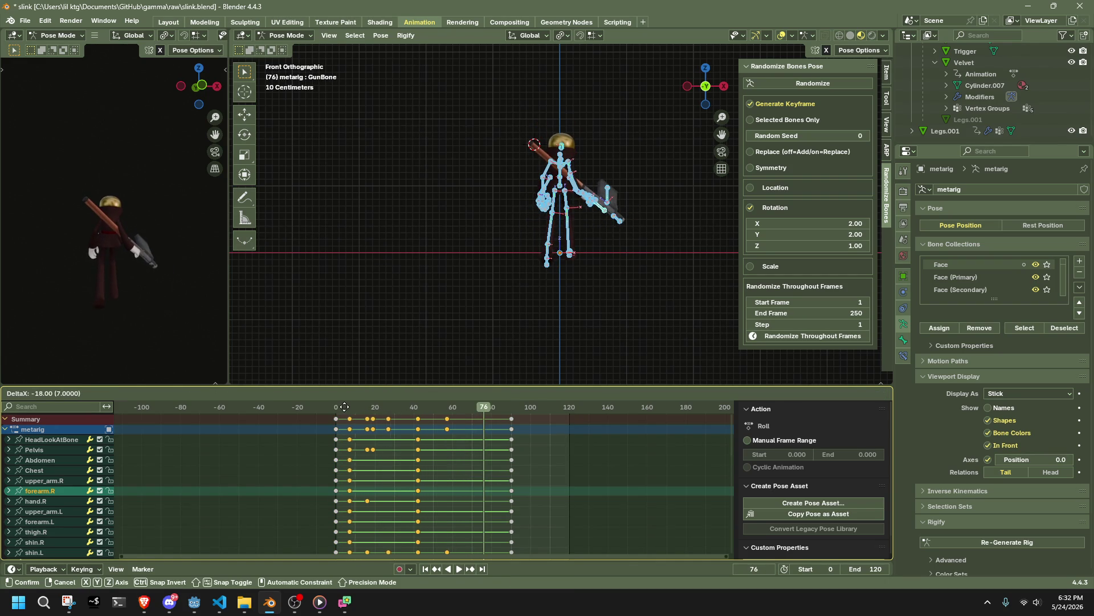
left_click(348, 407)
key("space")
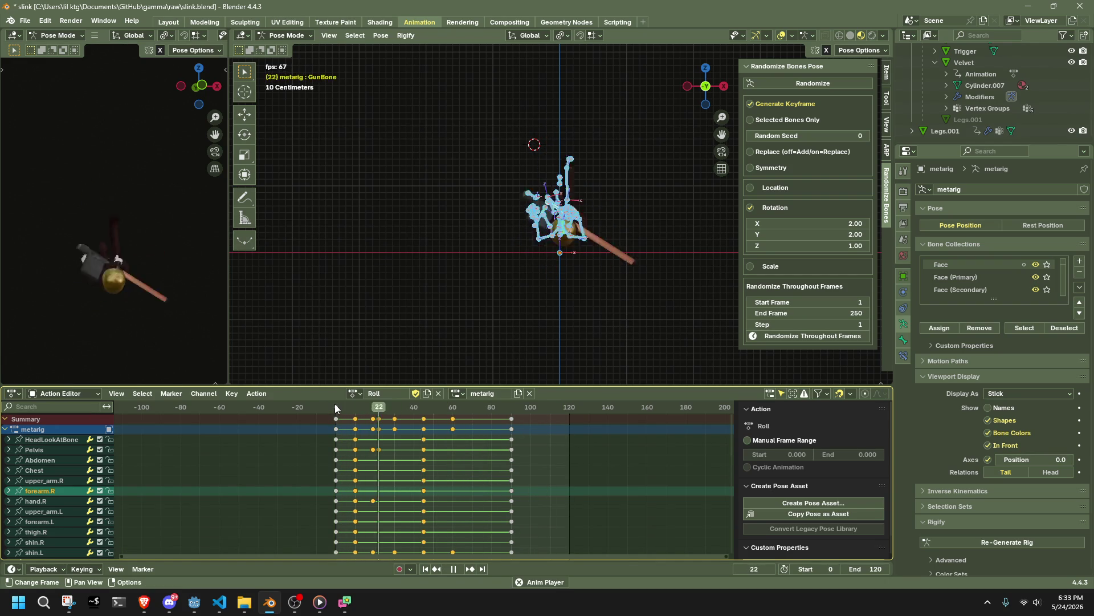
Step: Review the retimed roll from a side orthographic view, replaying from the action's start
mouse_move(408, 299)
middle_mouse_down()
mouse_move(569, 268)
mouse_move(629, 229)
middle_mouse_up()
left_click(700, 89)
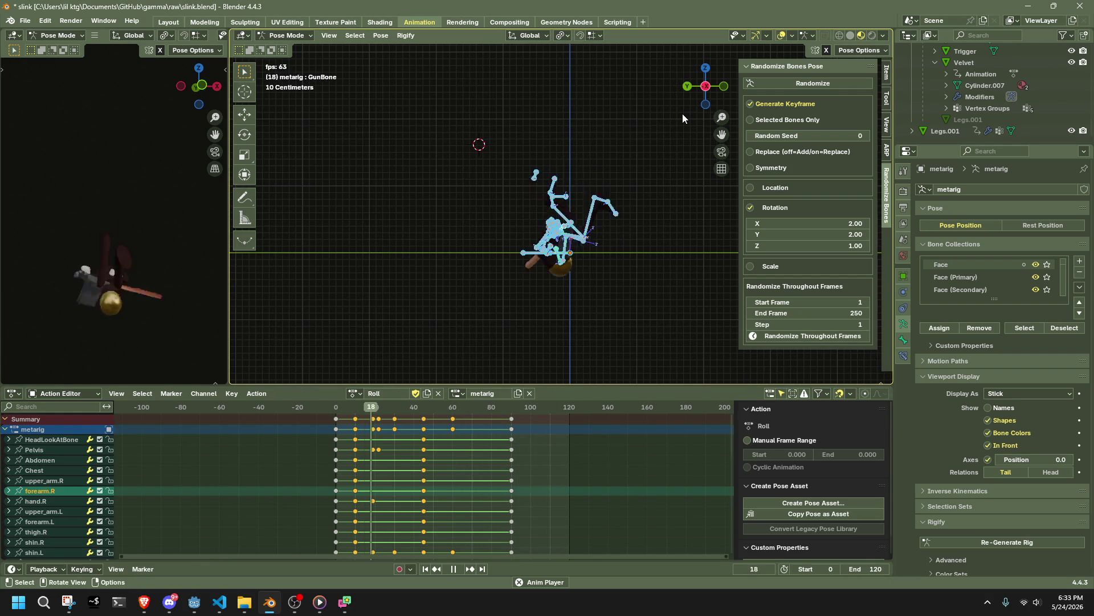
scroll(629, 225, "up", 3)
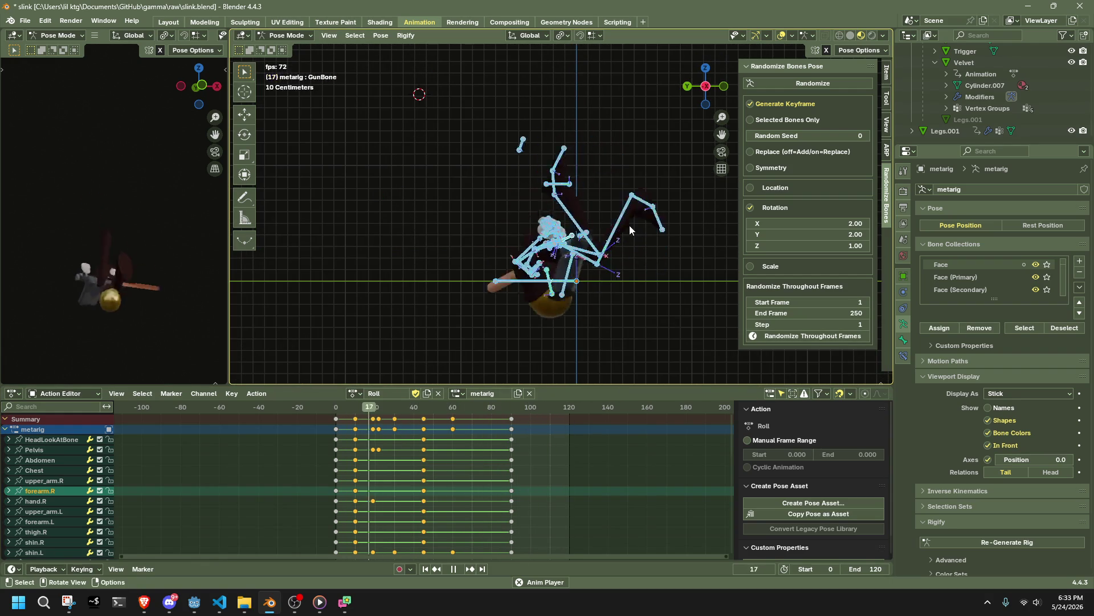
key("Escape")
left_click(333, 409)
key("space")
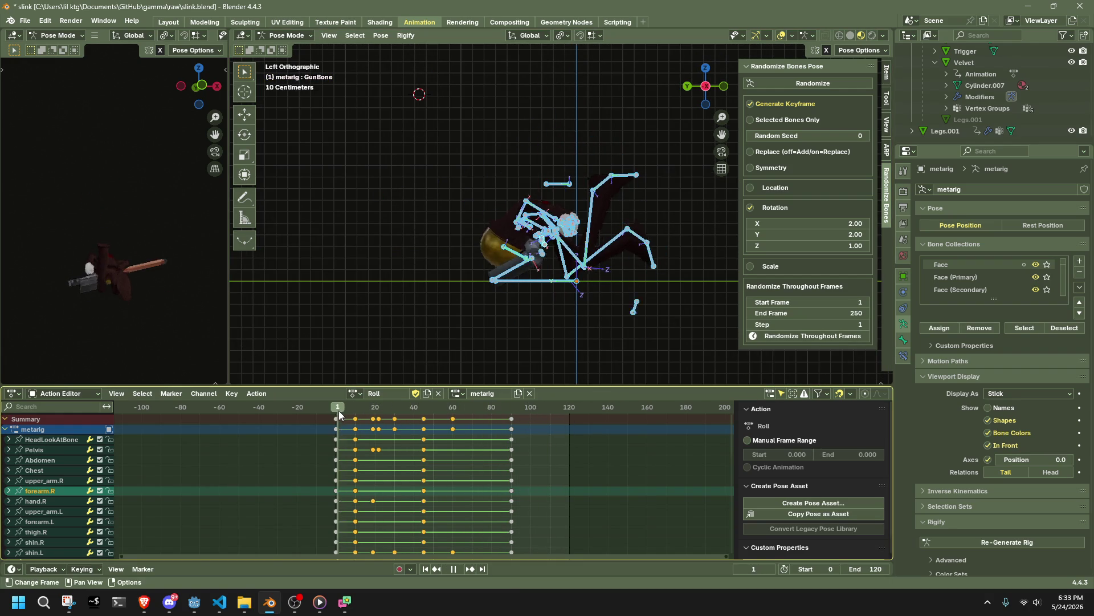
Step: At frame 10, reposition the right and left shin bones from a side view
key("space")
mouse_move(627, 331)
middle_mouse_down()
mouse_move(573, 310)
mouse_move(443, 293)
mouse_move(355, 299)
middle_mouse_up()
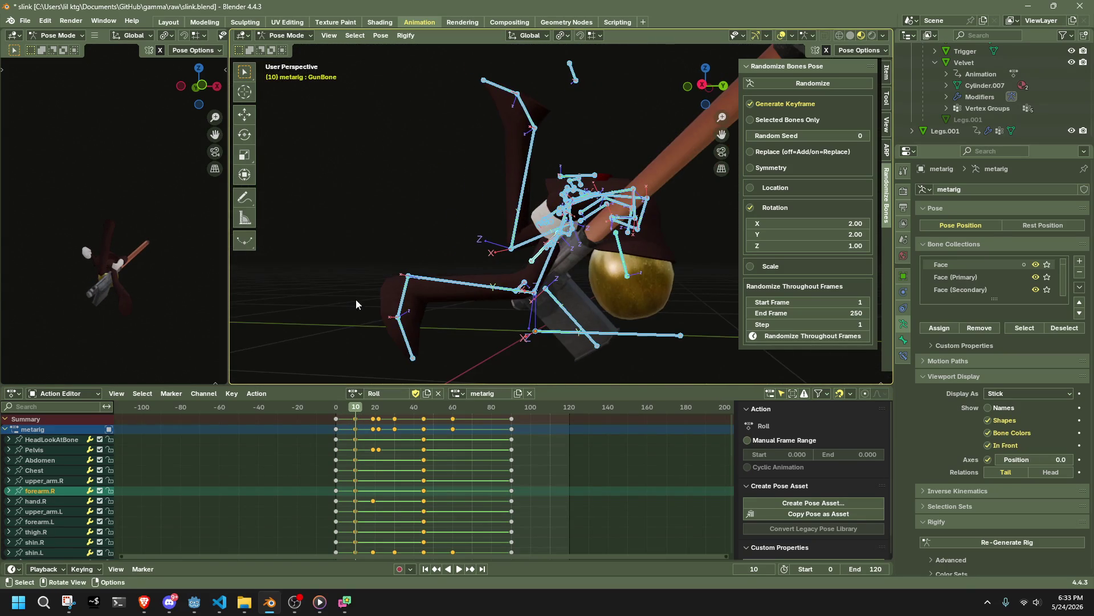
left_click(432, 288)
left_click(703, 85)
key("g")
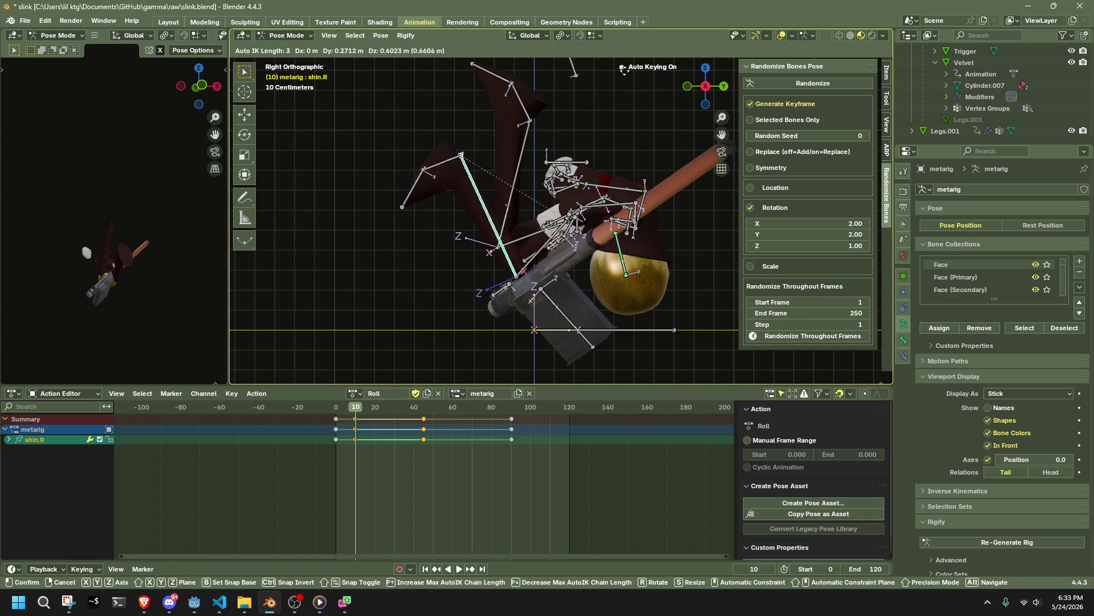
left_click(547, 128)
left_click(531, 128)
key("g")
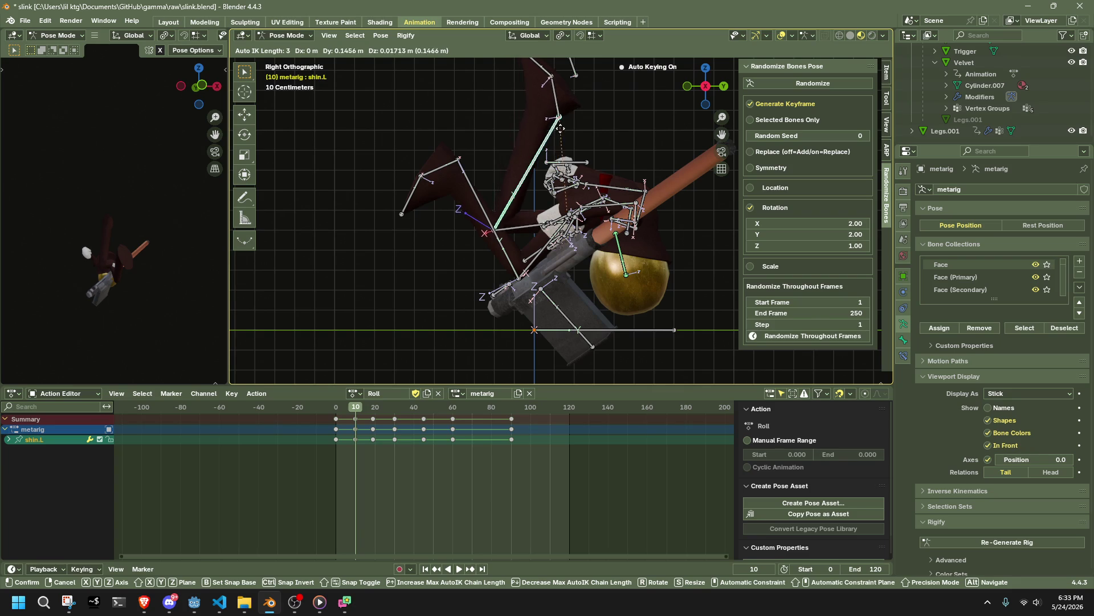
left_click(558, 139)
mouse_move(558, 139)
middle_mouse_down()
mouse_move(603, 276)
mouse_move(681, 262)
mouse_move(568, 142)
middle_mouse_up()
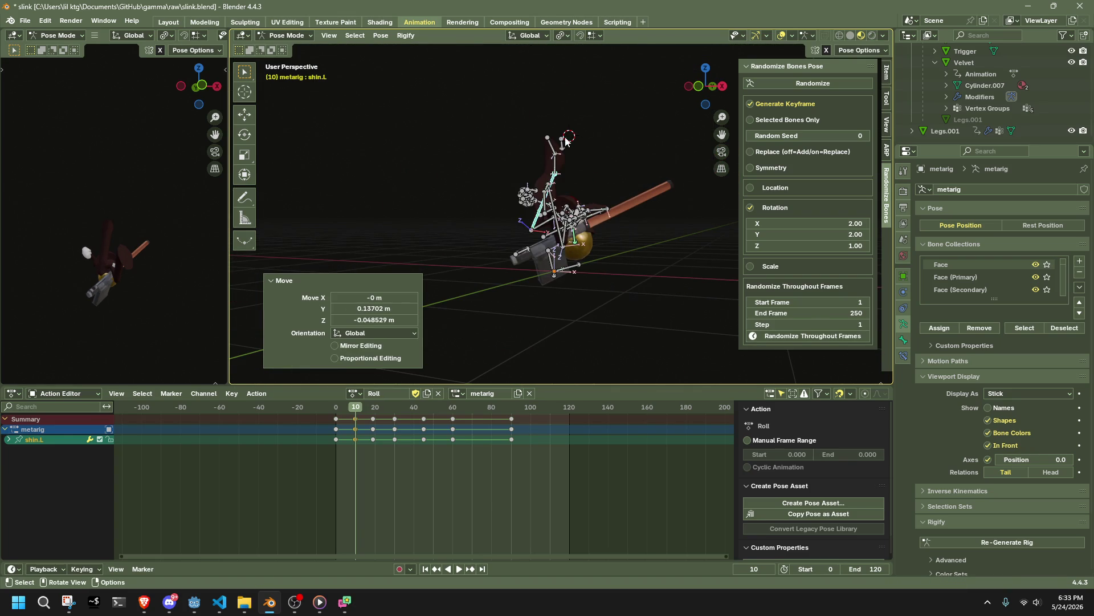
Step: Move HeadLookAtBone -0.56826 m in Y and -1.1898 m in Z
left_click(563, 149)
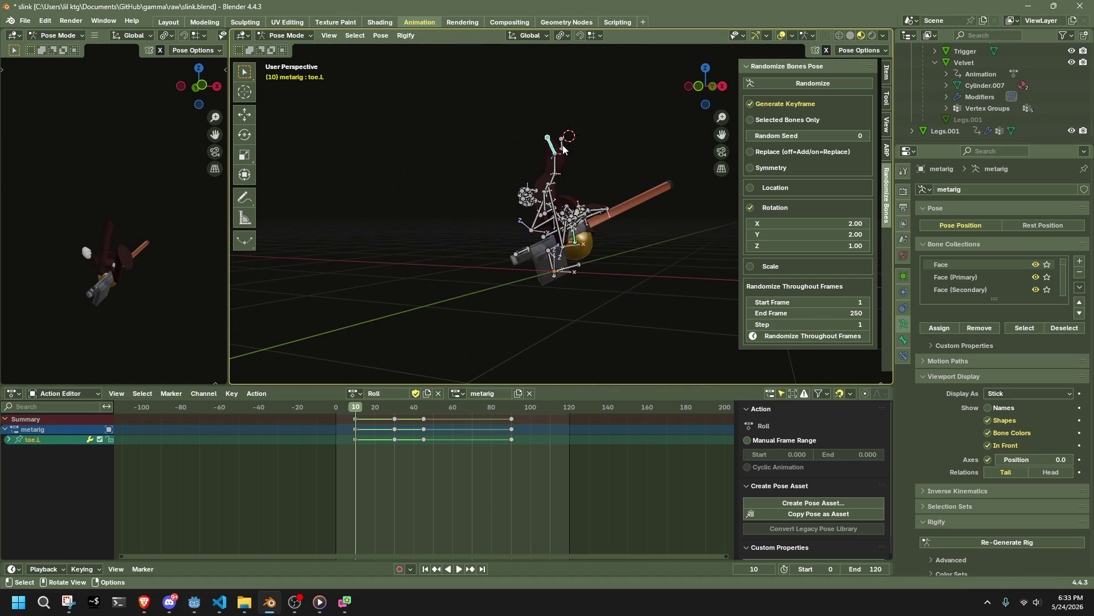
left_click(724, 87)
key("g")
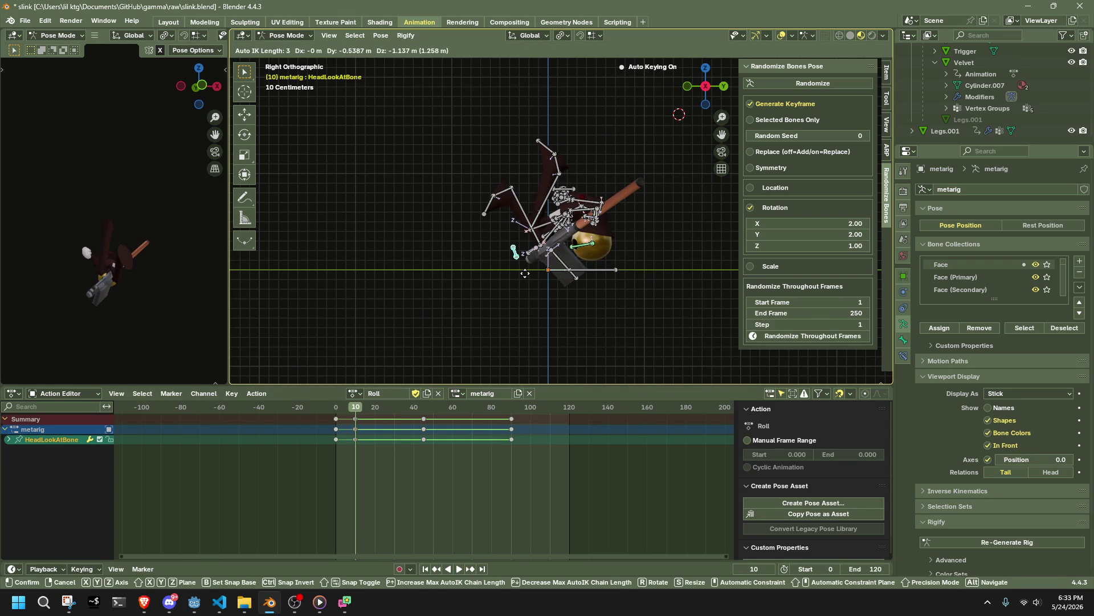
left_click(522, 278)
mouse_move(522, 278)
middle_mouse_down()
mouse_move(796, 274)
mouse_move(638, 270)
middle_mouse_up()
middle_click_drag(639, 270, 635, 269, "shift")
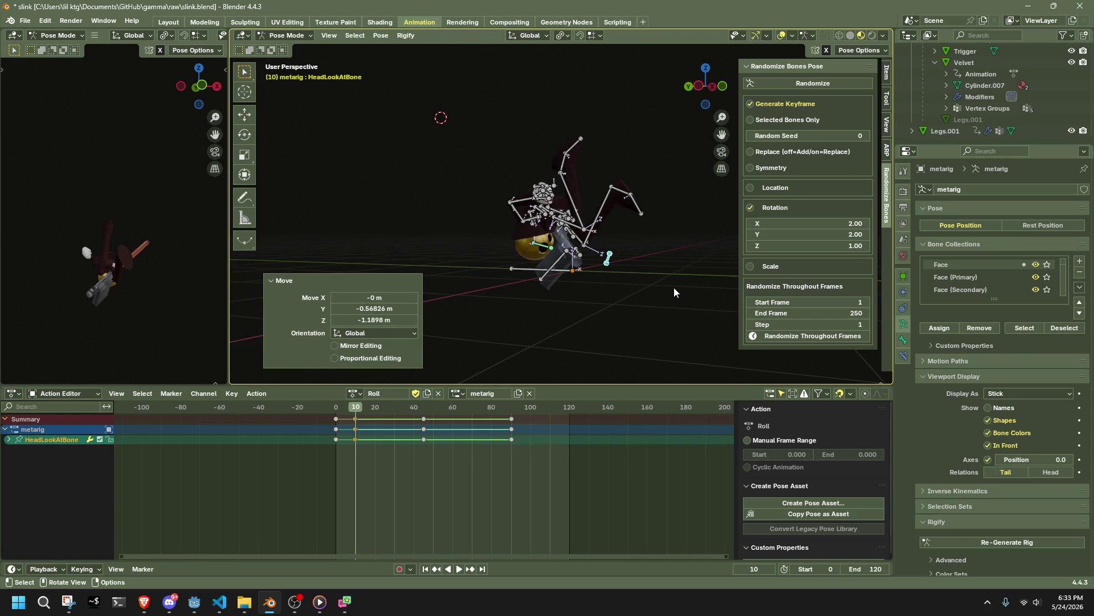
mouse_move(672, 285)
middle_mouse_down("ctrl")
mouse_move(586, 288)
mouse_move(573, 265)
mouse_move(830, 333)
mouse_move(276, 320)
mouse_move(857, 264)
mouse_move(616, 305)
mouse_move(723, 288)
mouse_move(588, 269)
mouse_move(577, 214)
mouse_move(587, 217)
middle_mouse_up("ctrl")
left_click(587, 215)
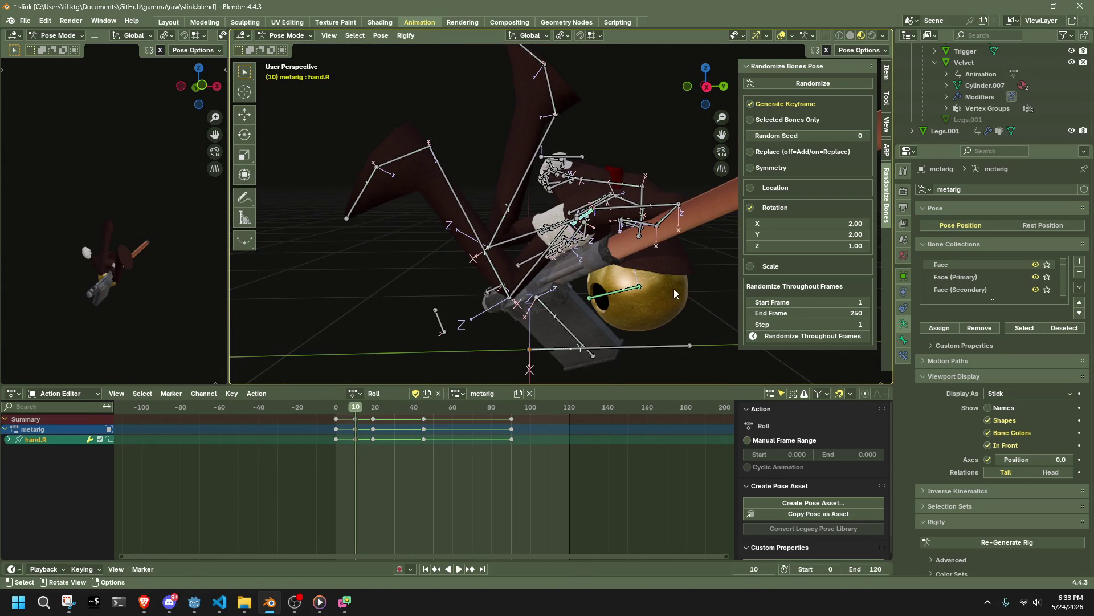
Step: Rotate hand.R around its Y axis using Normal transform orientation
key("r")
key("z")
key("y")
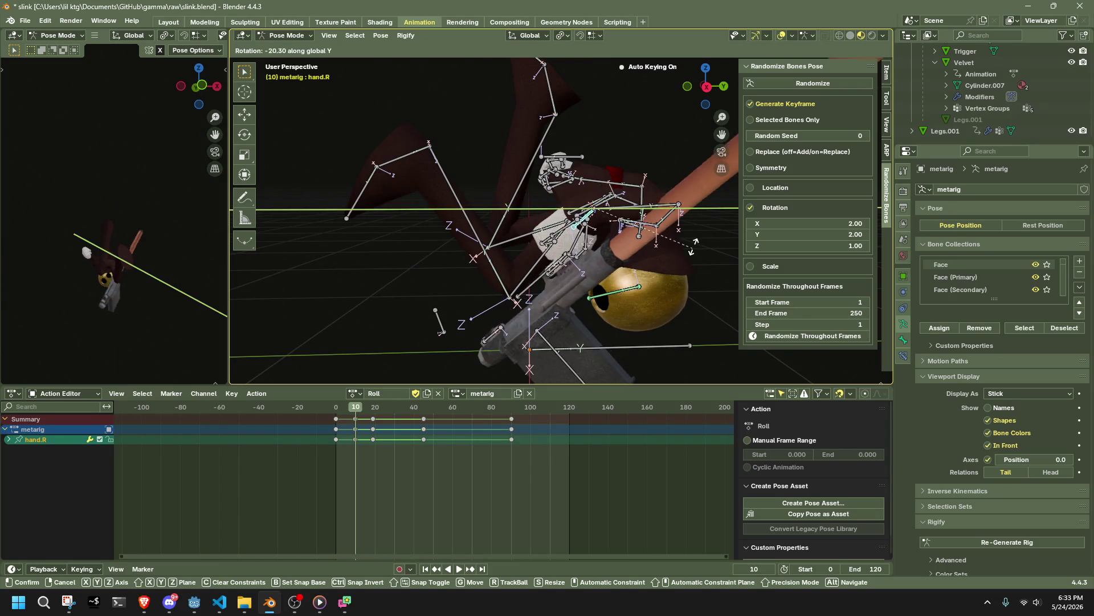
key("x")
key("Escape")
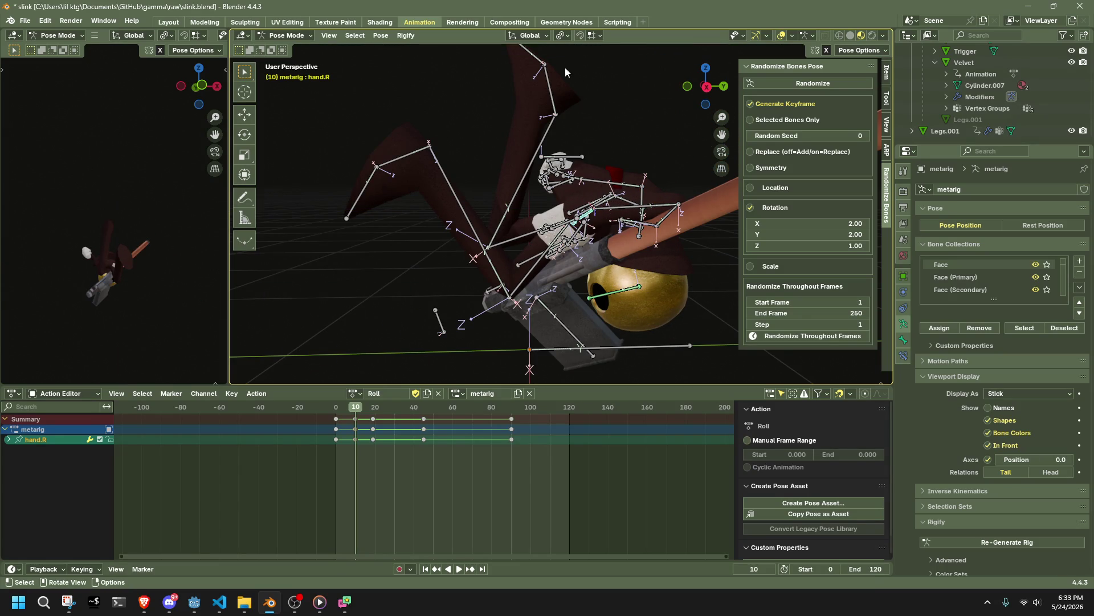
left_click(535, 41)
left_click(518, 90)
key("r")
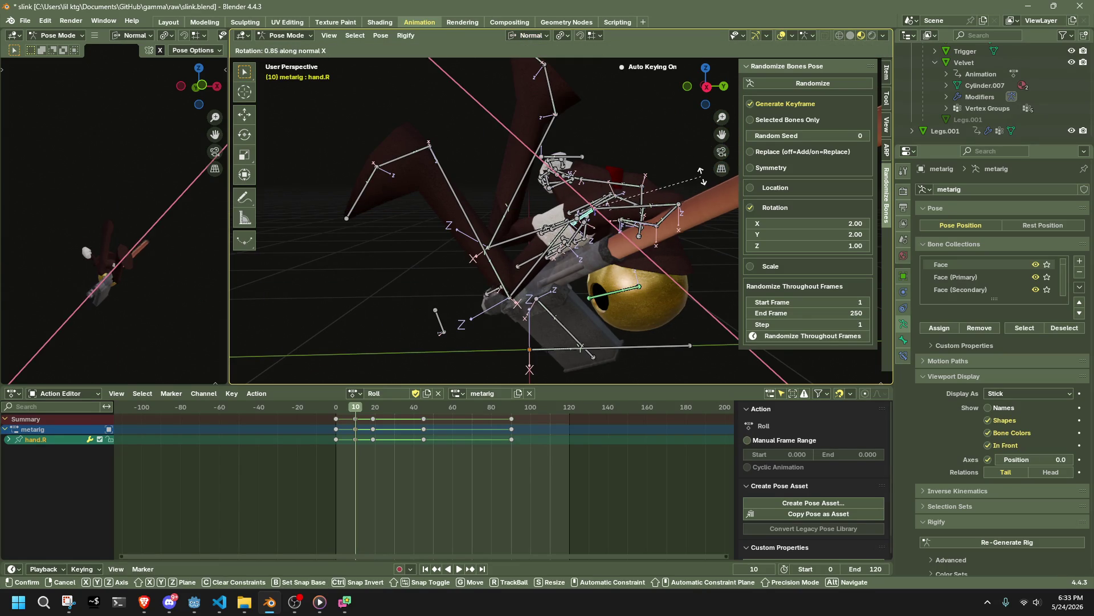
key("y")
left_click(644, 193)
mouse_move(644, 193)
middle_mouse_down()
mouse_move(624, 156)
mouse_move(679, 200)
mouse_move(638, 211)
mouse_move(703, 282)
mouse_move(666, 293)
mouse_move(642, 269)
mouse_move(656, 245)
middle_mouse_up()
key("r")
left_click(627, 159)
Step: Nudge forearm.R by 0.038516 m X, 0.005577 m Y, 0.002515 m Z
left_click(621, 212)
key("g")
left_click(603, 233)
left_click(700, 90)
key("g")
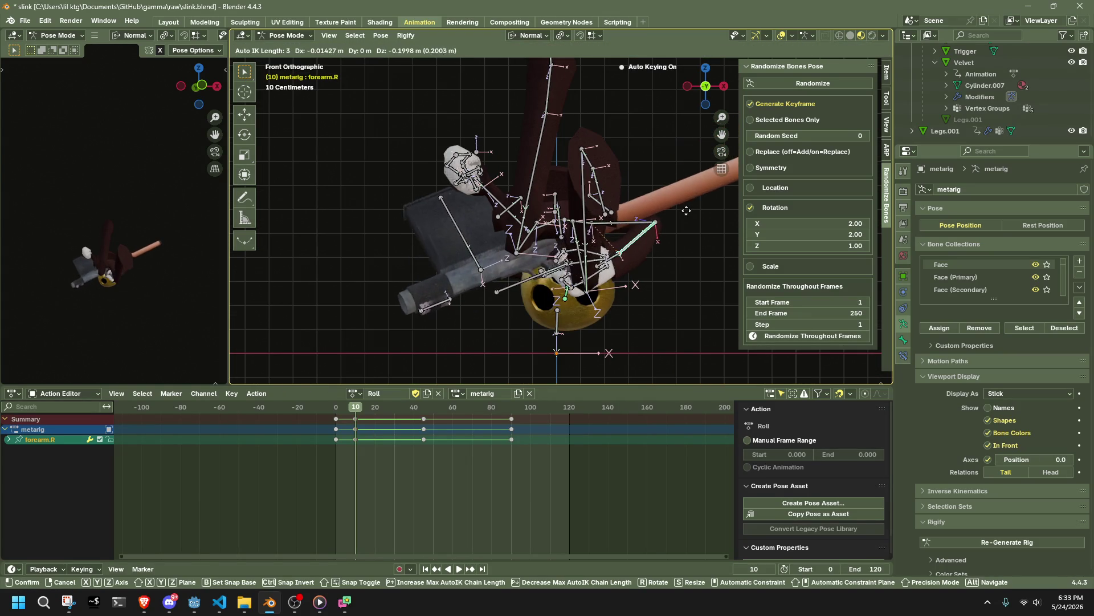
left_click(675, 206)
mouse_move(675, 206)
middle_mouse_down()
mouse_move(686, 245)
mouse_move(740, 287)
mouse_move(661, 305)
mouse_move(596, 296)
mouse_move(504, 207)
mouse_move(433, 191)
mouse_move(706, 237)
mouse_move(635, 244)
mouse_move(435, 346)
middle_mouse_up()
key("g")
left_click(655, 302)
Step: Play the roll from an earlier frame, then select all bones
left_click(337, 410)
key("space")
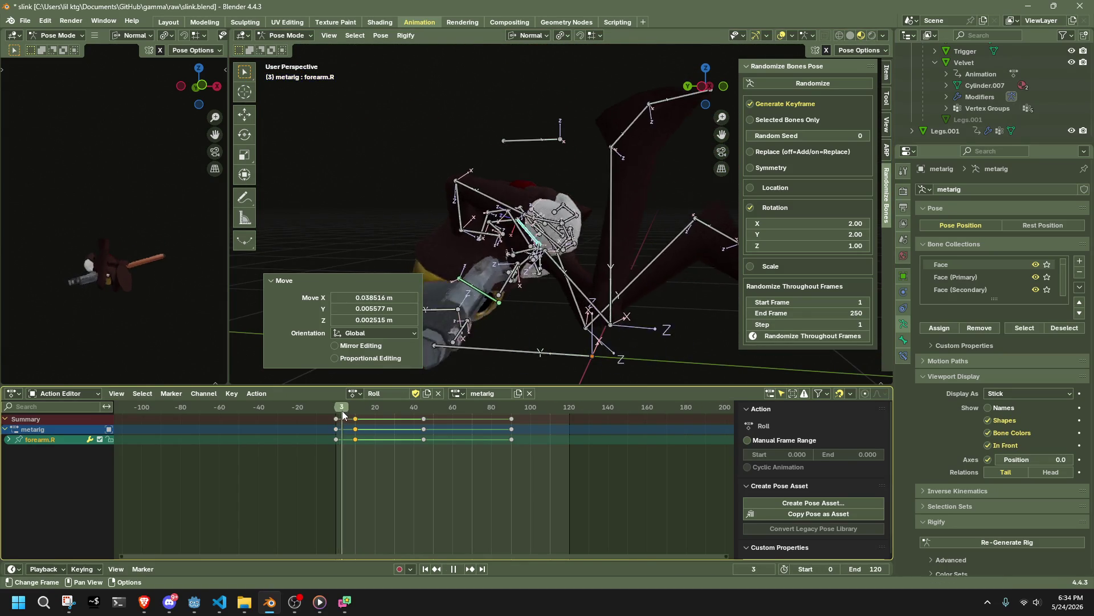
key("space")
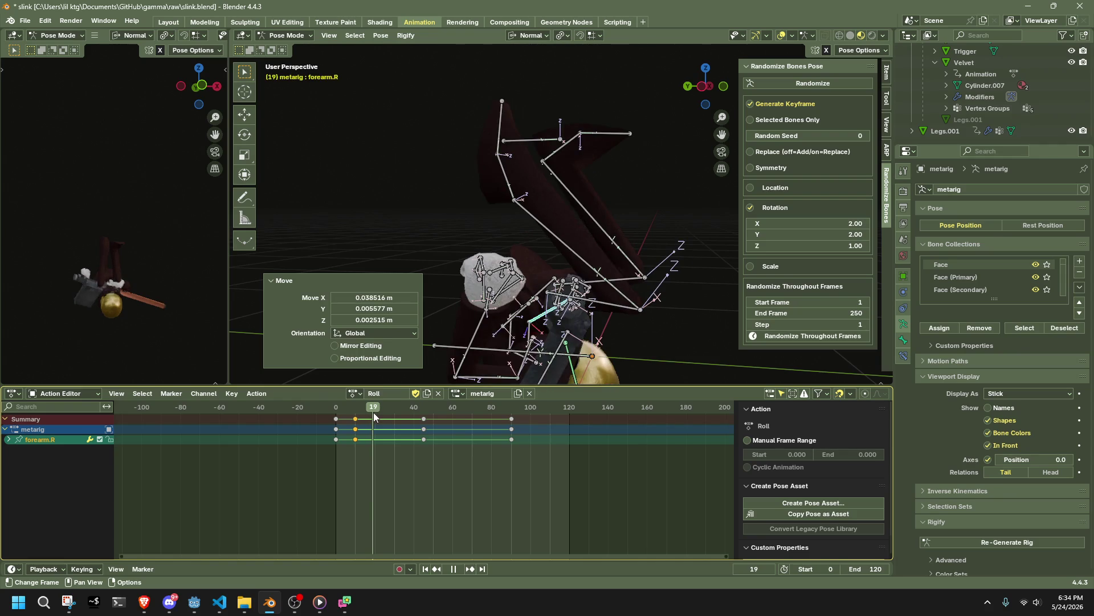
key("a")
left_click(705, 97)
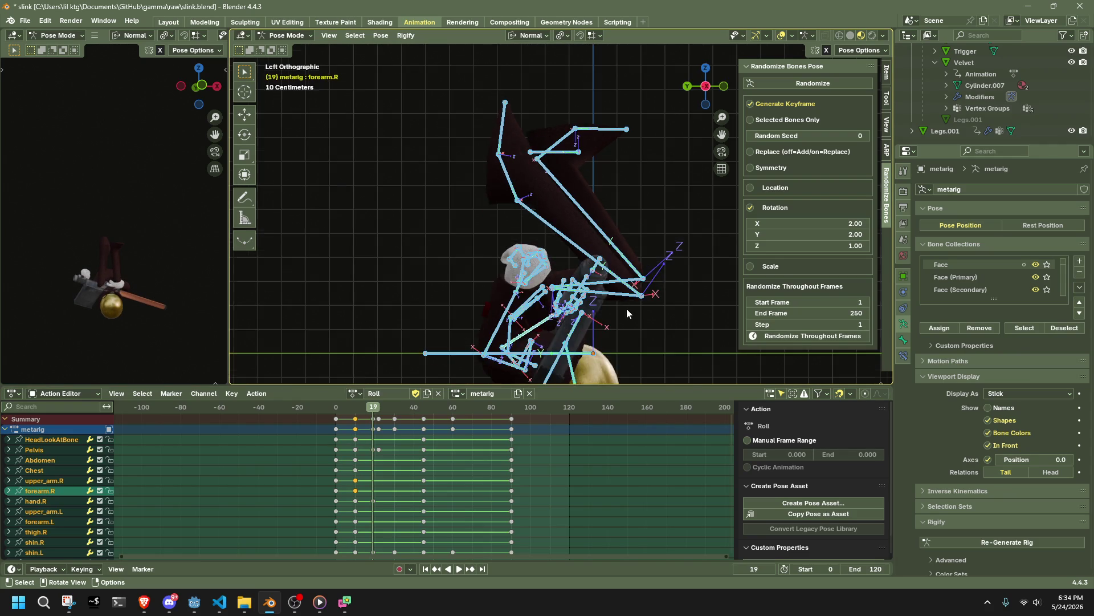
Step: At frame 6, set all selected Roll keyframes to Sinusoidal easing interpolation
scroll(592, 326, "up", 2)
mouse_move(357, 411)
left_mouse_down()
mouse_move(336, 416)
mouse_move(348, 414)
left_mouse_up()
right_click(389, 441)
mouse_move(422, 446)
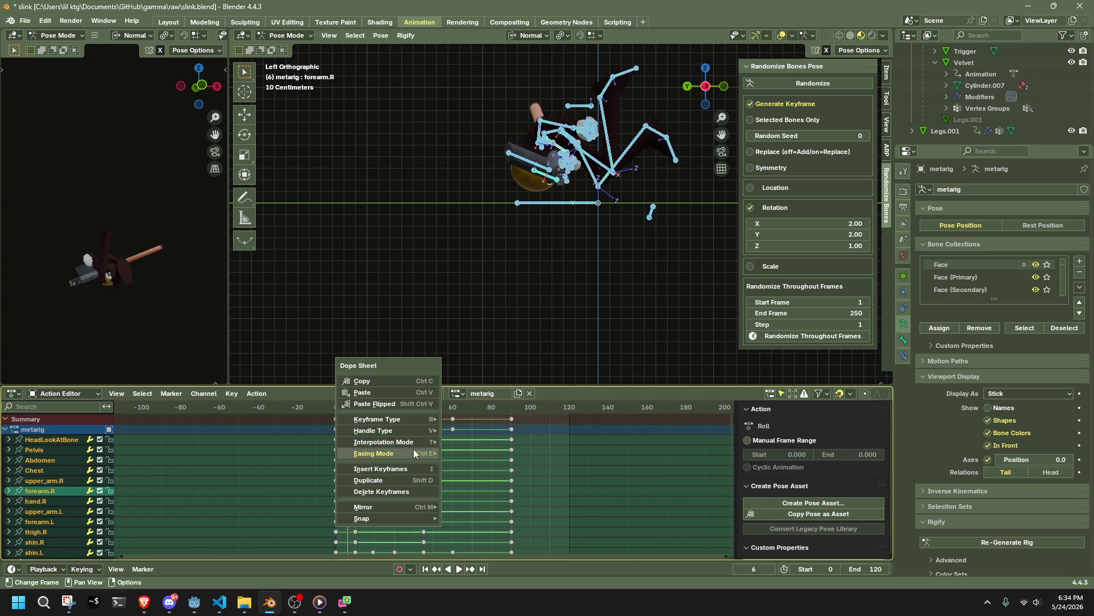
mouse_move(359, 419)
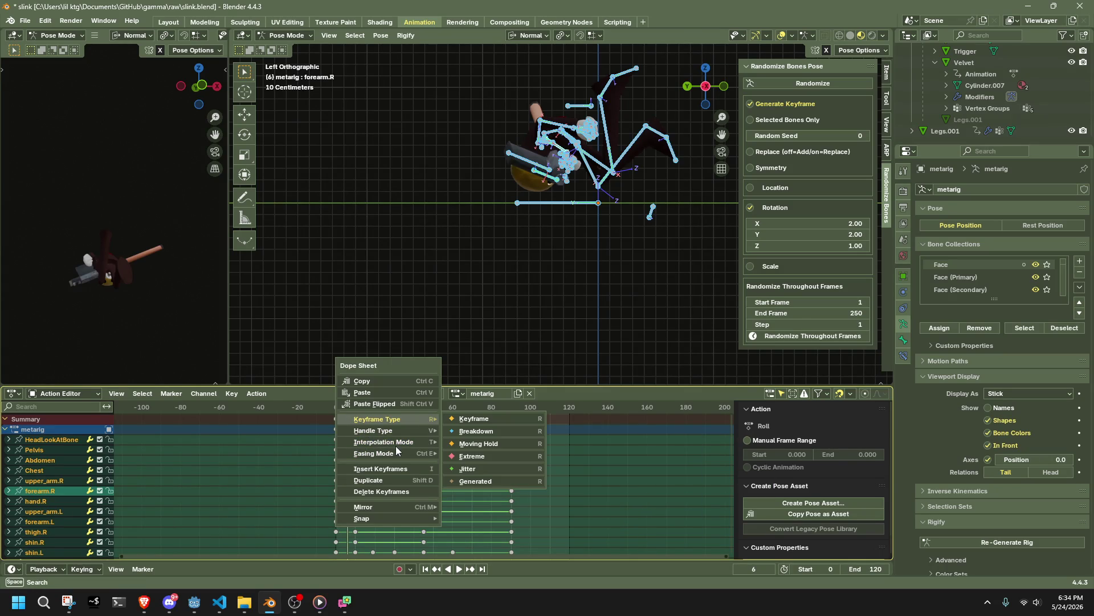
mouse_move(380, 443)
left_click(477, 486)
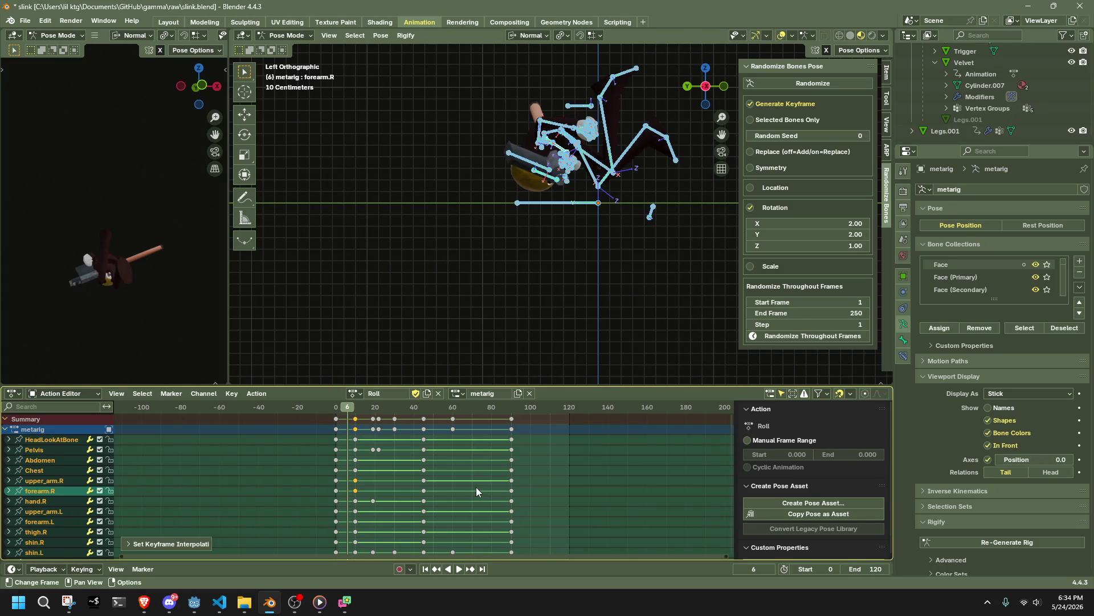
right_click(421, 472)
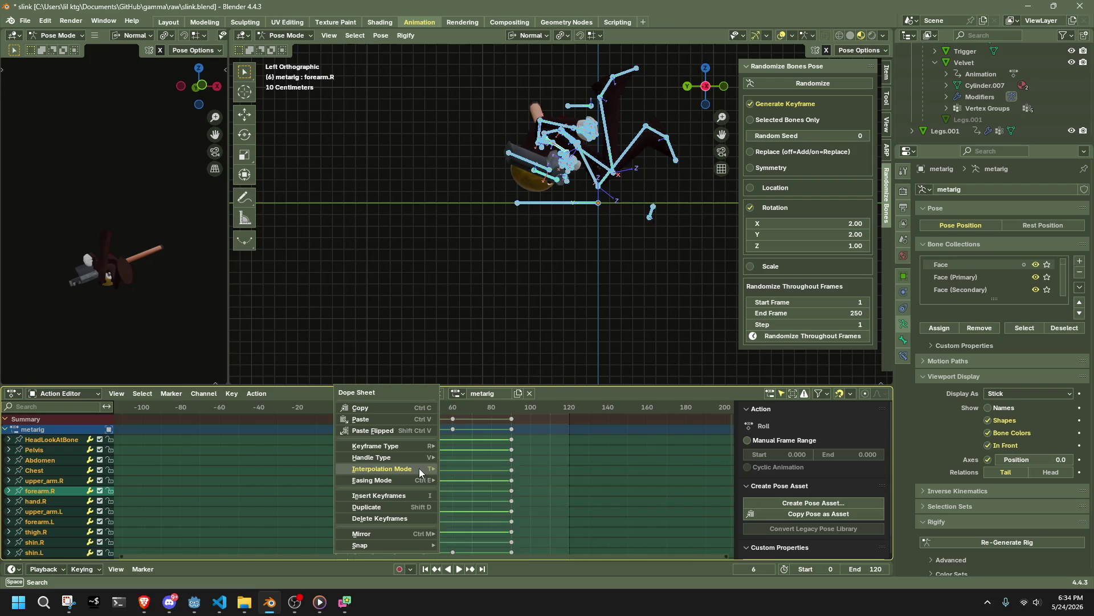
mouse_move(421, 472)
left_click(467, 485)
right_click(467, 481)
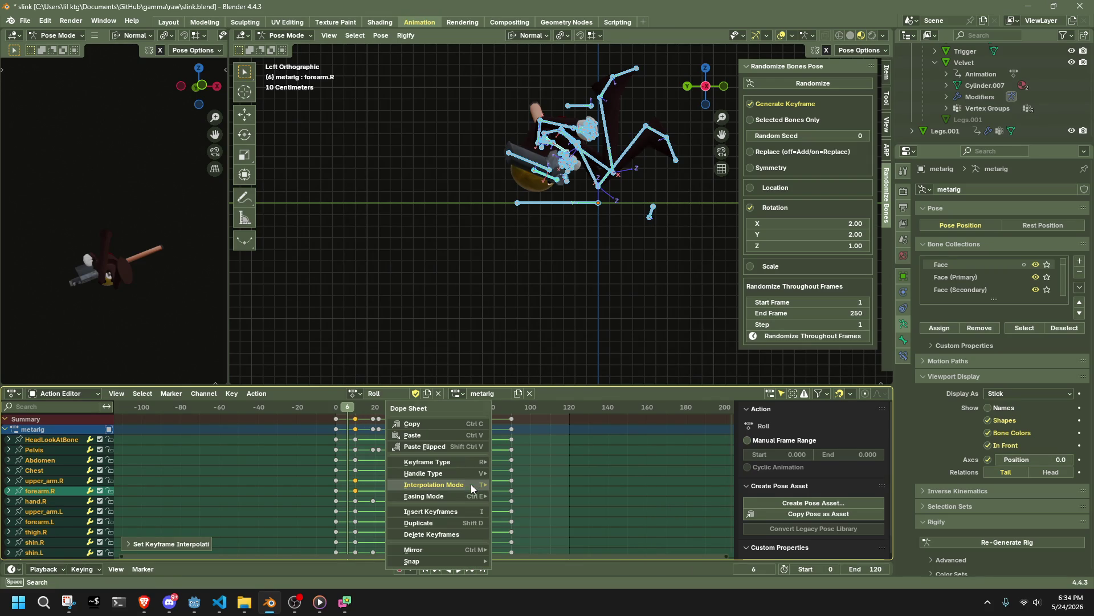
mouse_move(473, 484)
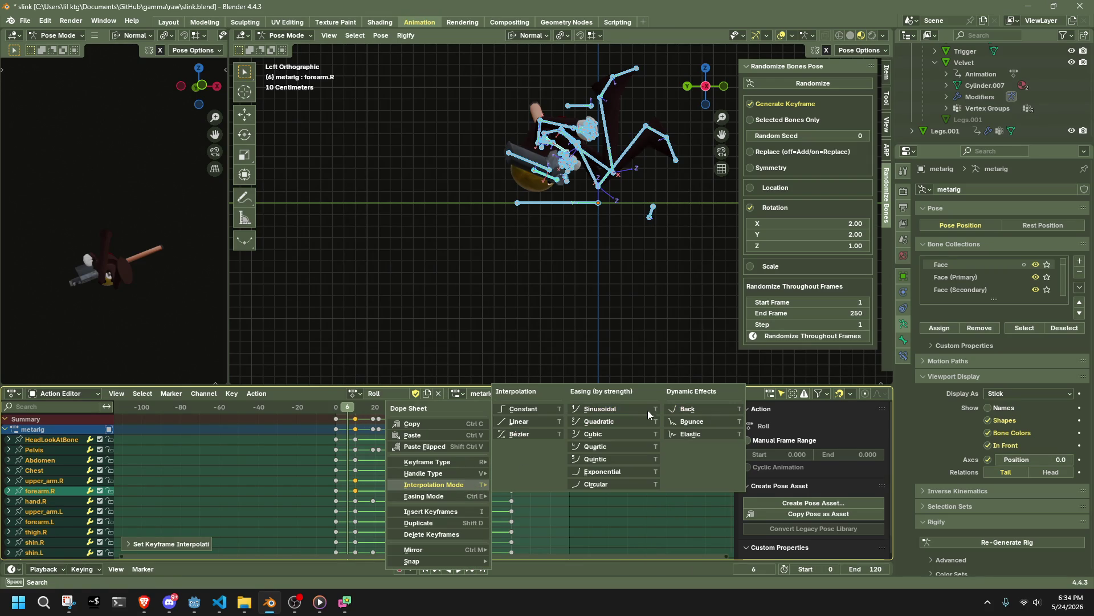
left_click(632, 409)
left_click(448, 440)
Step: Undo back to the retimed keyframes and select all keys before frame 75
key("Up")
key("ctrl+z")
key("ctrl+z")
key("ctrl+z")
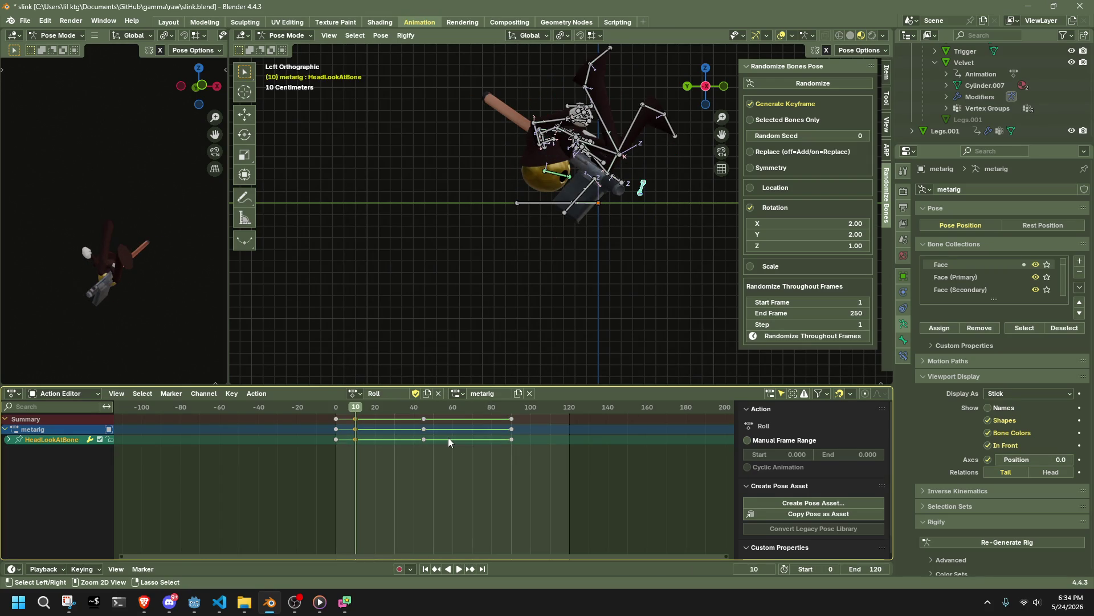
key("ctrl+z")
key("ctrl+z")
key("ctrl+z")
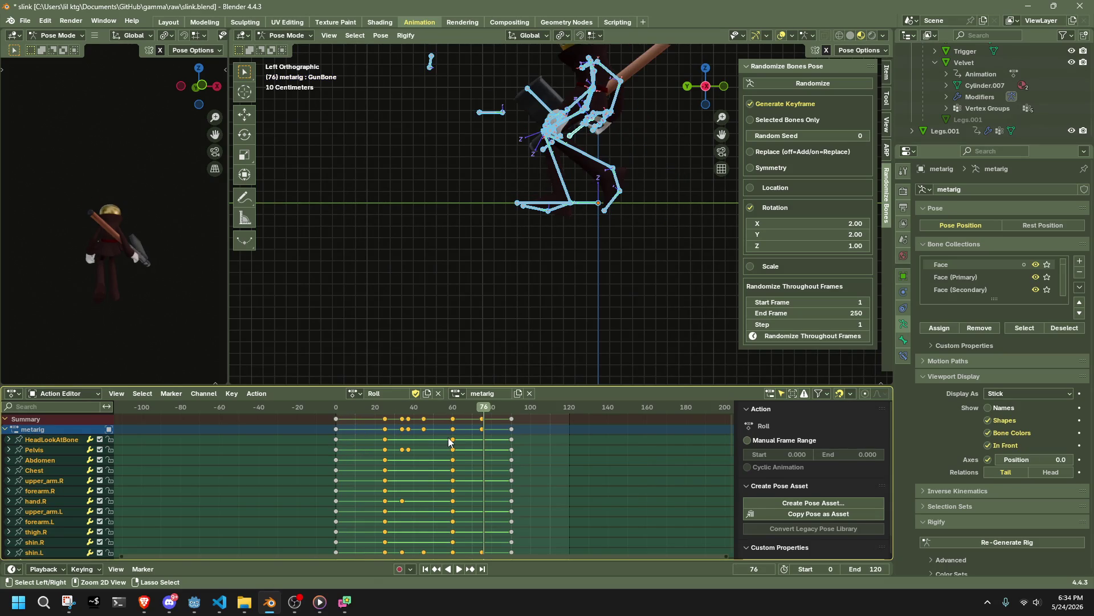
key("ctrl+z")
key("ctrl+z")
key("ctrl+z")
left_click(448, 436, "ctrl")
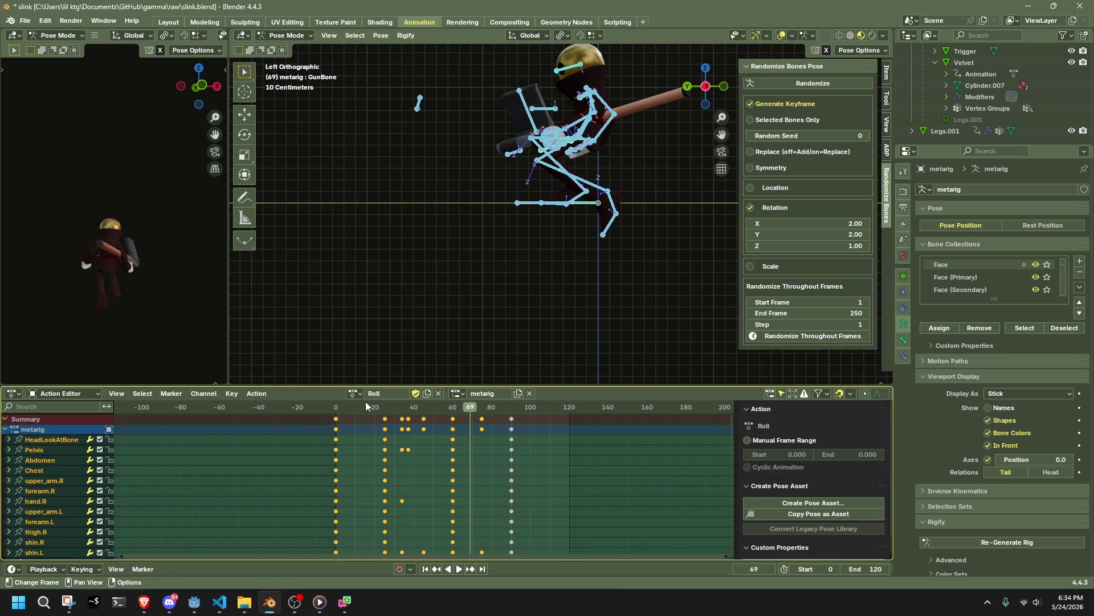
Step: Scrub and play the roll in perspective, stopping around frame 34
mouse_move(335, 410)
left_mouse_down()
mouse_move(386, 416)
mouse_move(336, 422)
mouse_move(374, 426)
left_mouse_up()
key("space")
mouse_move(549, 319)
middle_mouse_down()
mouse_move(572, 313)
mouse_move(427, 310)
mouse_move(340, 331)
mouse_move(347, 342)
middle_mouse_up()
key("space")
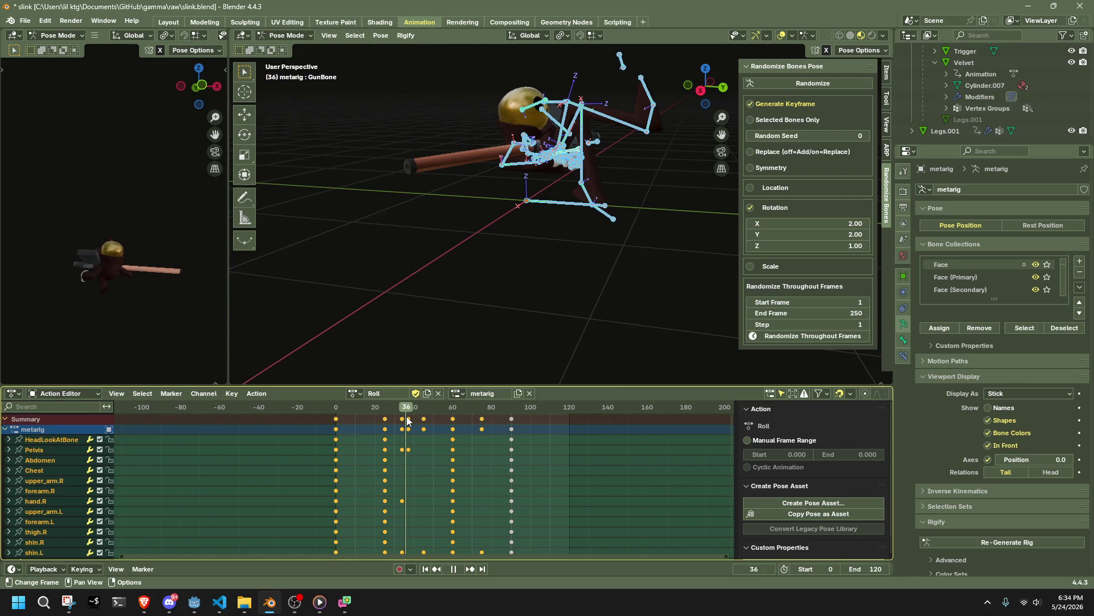
left_click_drag(407, 419, 425, 422)
left_click(701, 90)
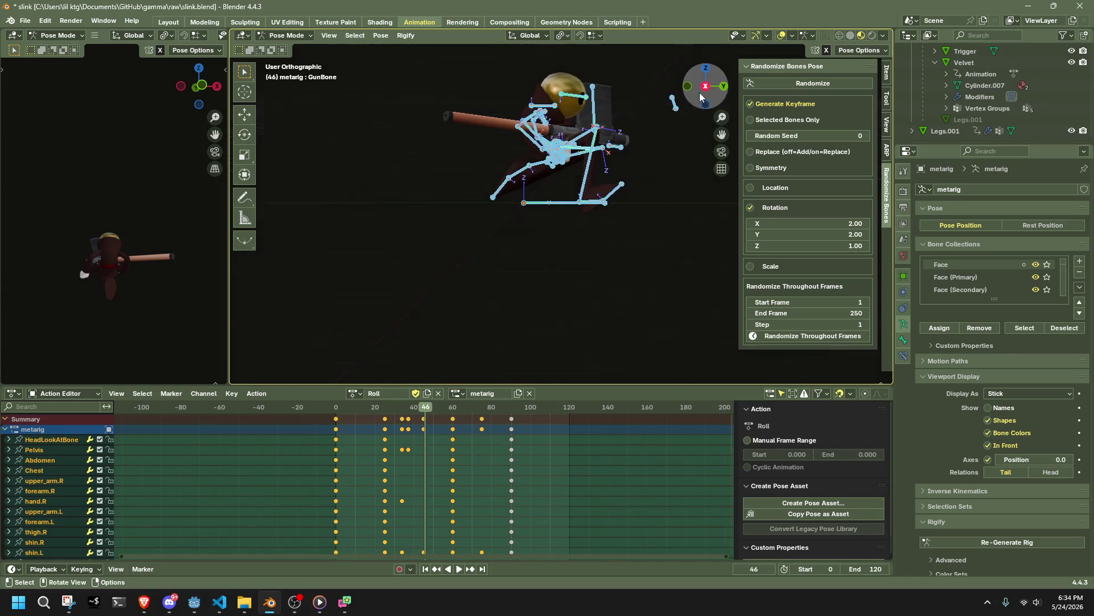
Step: At frame 45, rotate the right foot about 39°
middle_click_drag(606, 238, 520, 310, "shift")
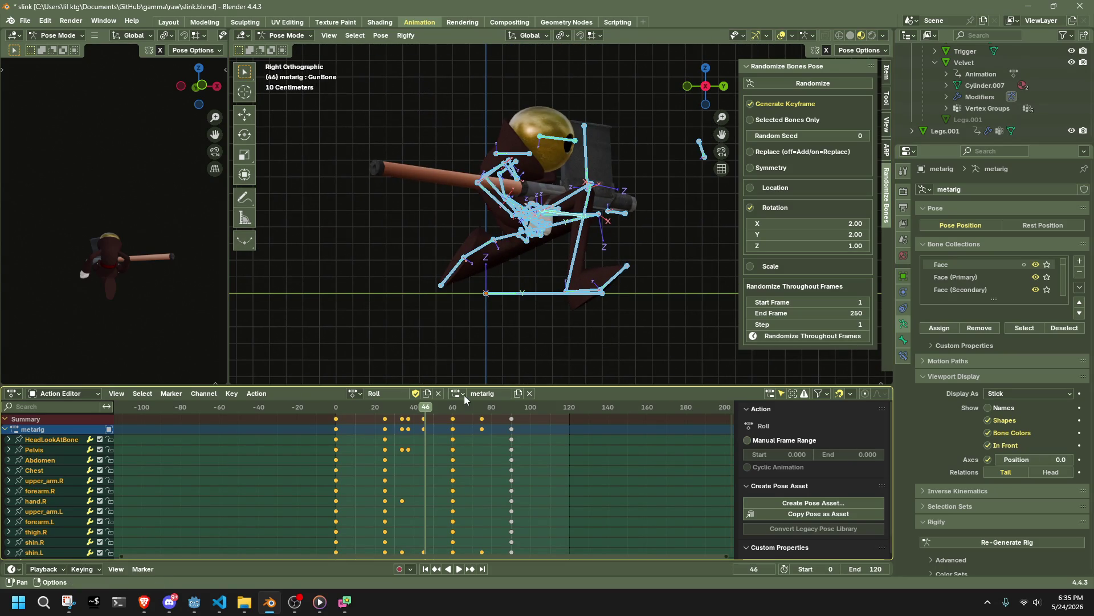
left_click_drag(426, 408, 423, 410)
scroll(567, 262, "up", 3)
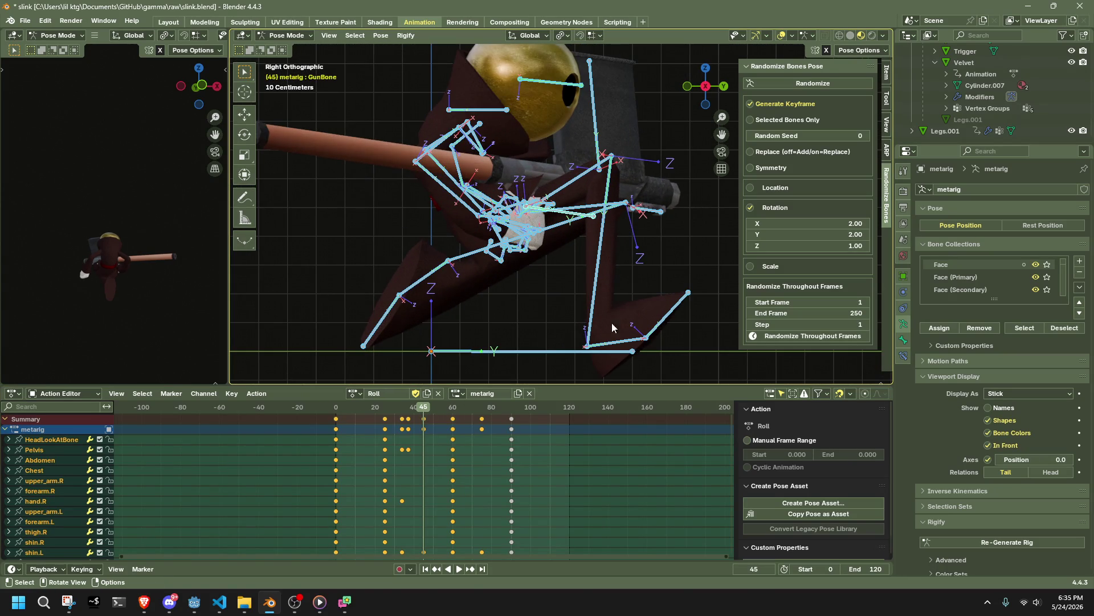
left_click(617, 341)
key("r")
left_click(678, 334)
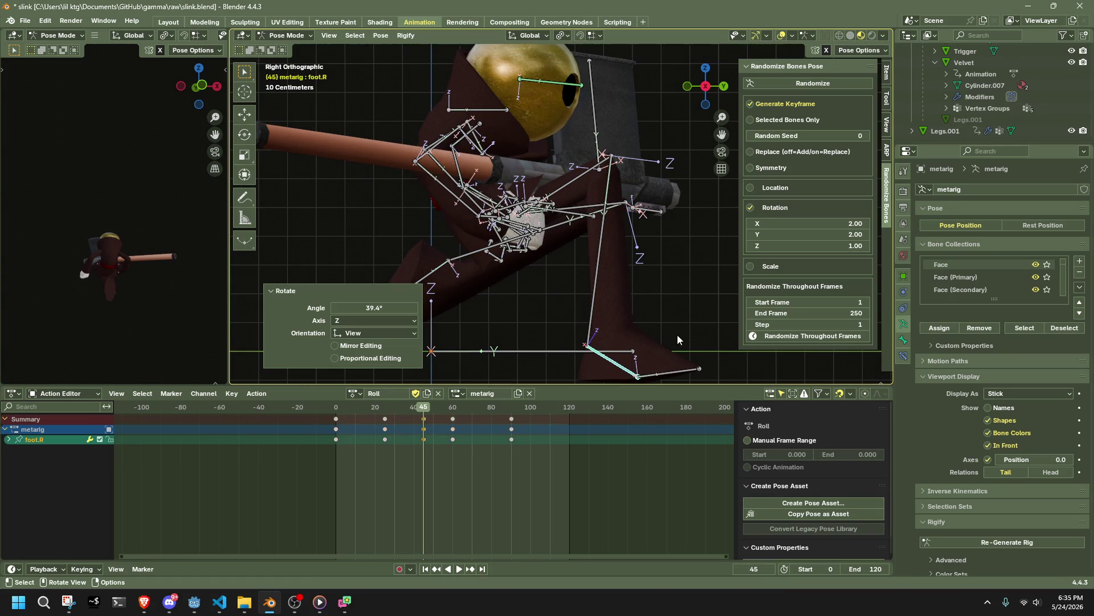
Step: Move the right shin up and forward, then turn the right foot about 22° more
left_click(595, 294)
key("g")
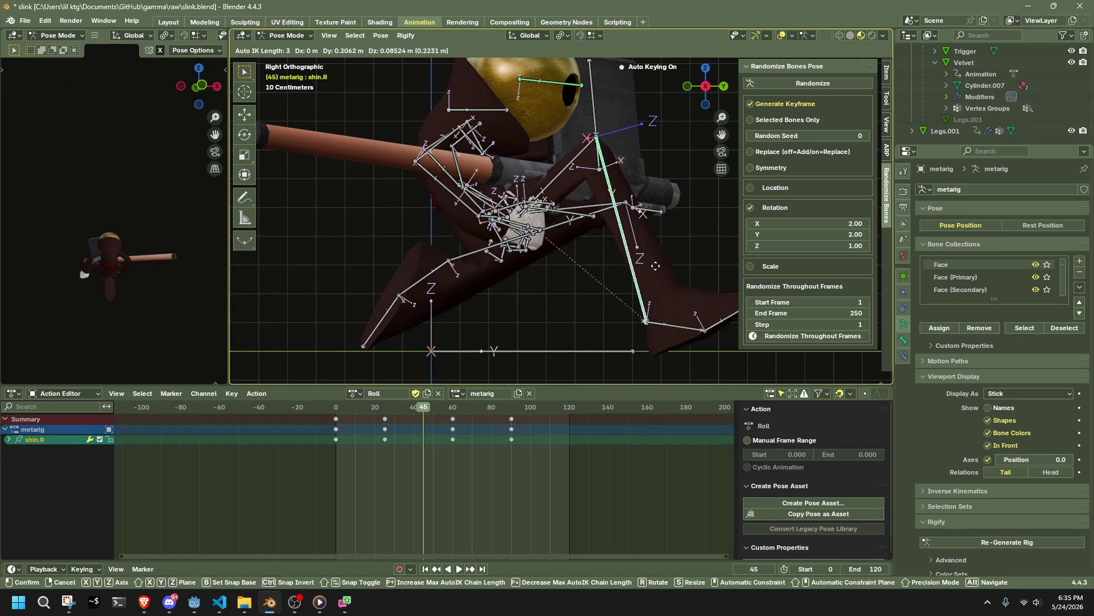
left_click(662, 267)
left_click(676, 318)
key("r")
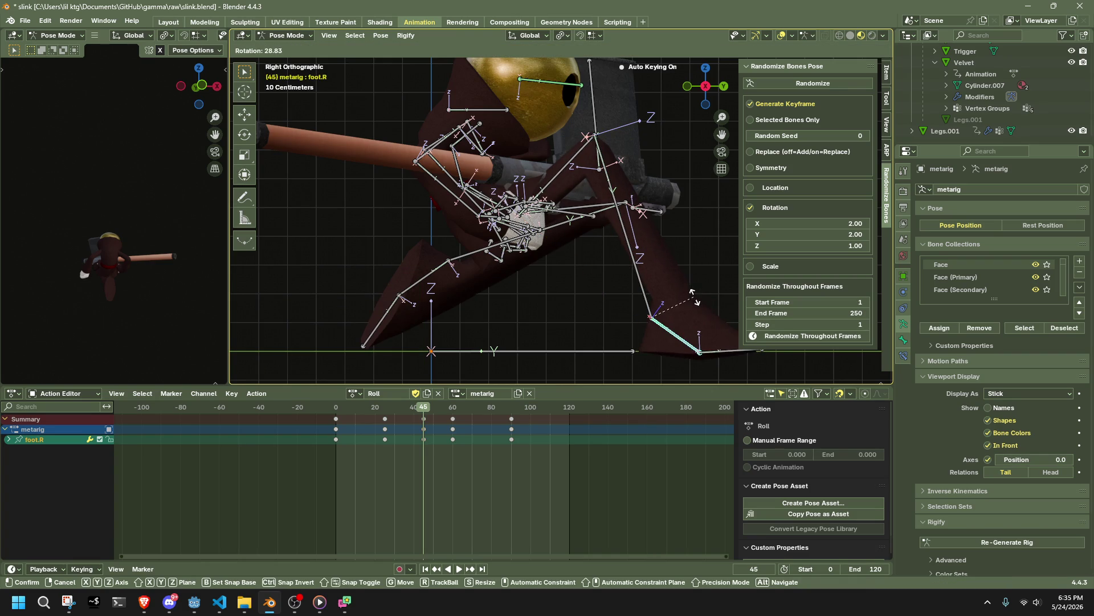
left_click(691, 294)
Step: Clear all transforms on toe.R via Pose > Clear Transform > All
mouse_move(691, 292)
middle_mouse_down()
mouse_move(625, 287)
mouse_move(596, 253)
middle_mouse_up()
scroll(596, 253, "down", 2)
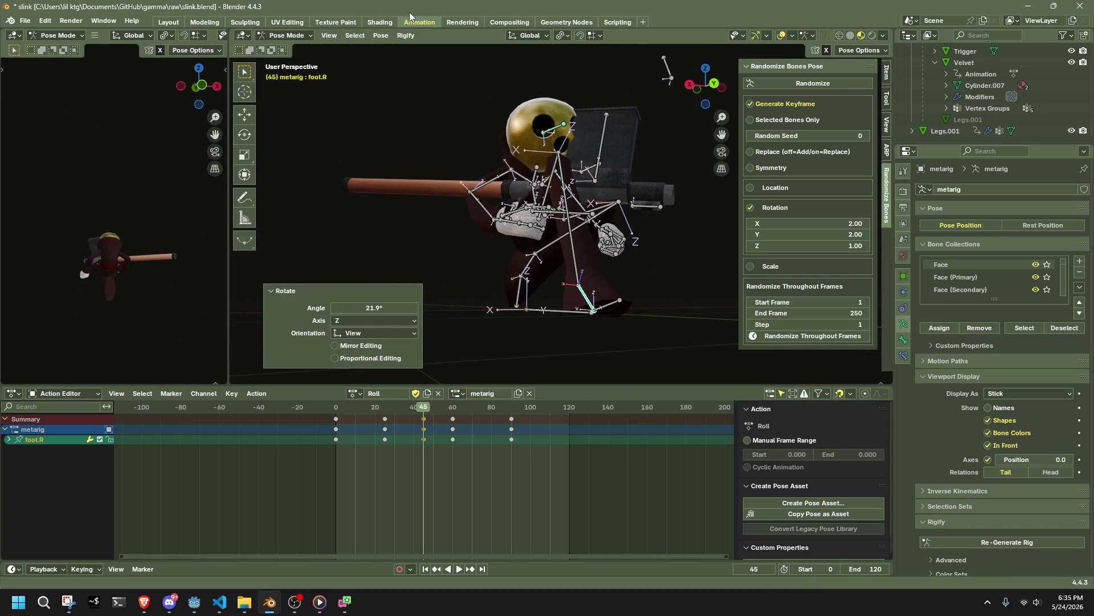
left_click(381, 35)
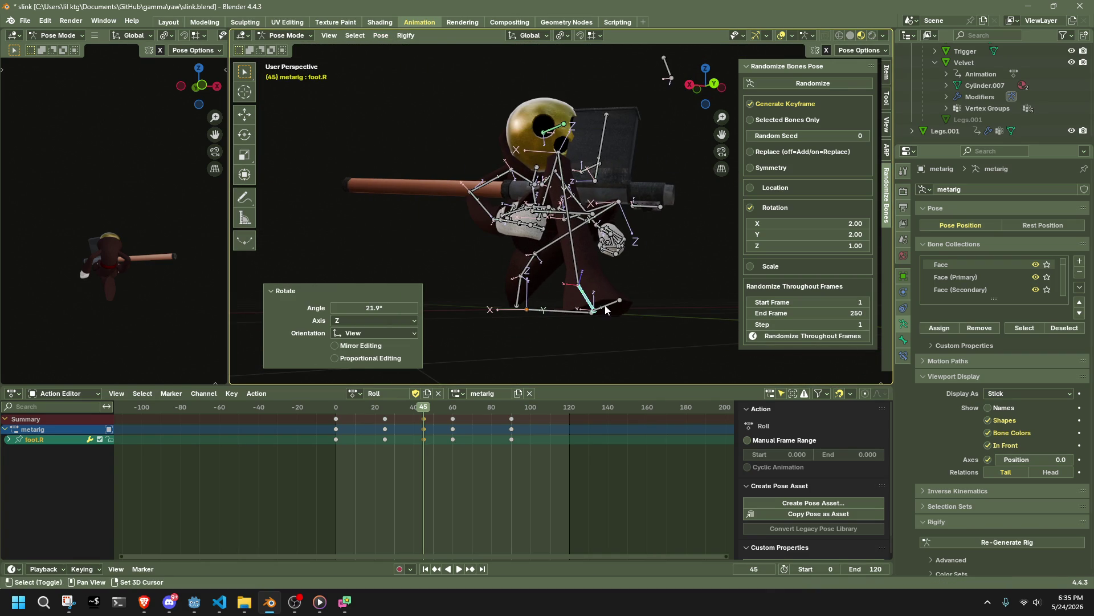
left_click(608, 309)
left_click(381, 35)
mouse_move(434, 60)
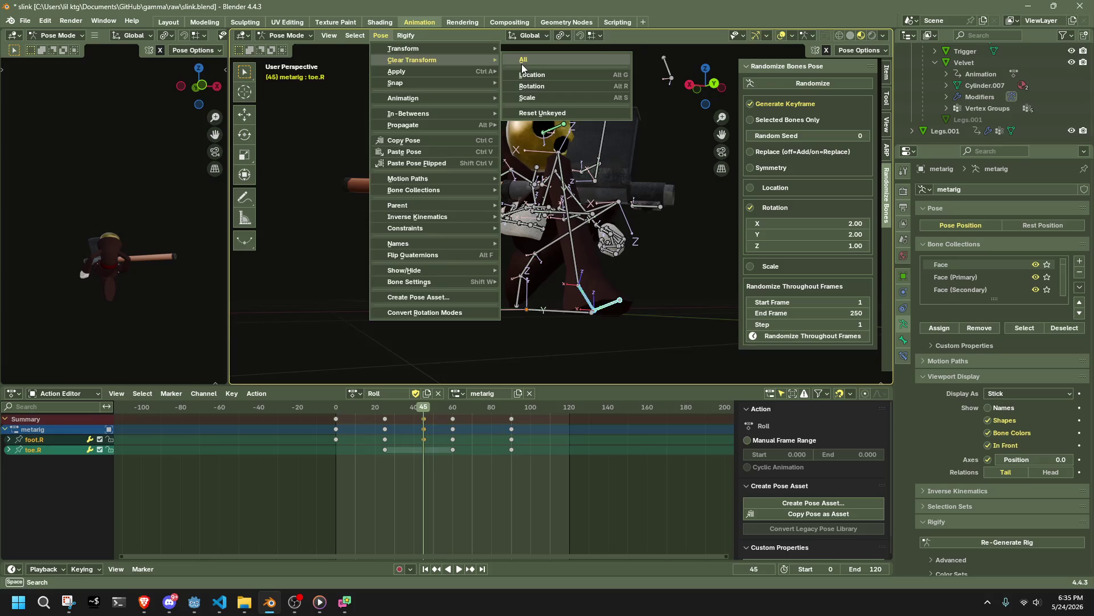
left_click(522, 60)
Step: Rotate foot.R 29.1° about Z in right side view and scrub to check it
key("KP_3")
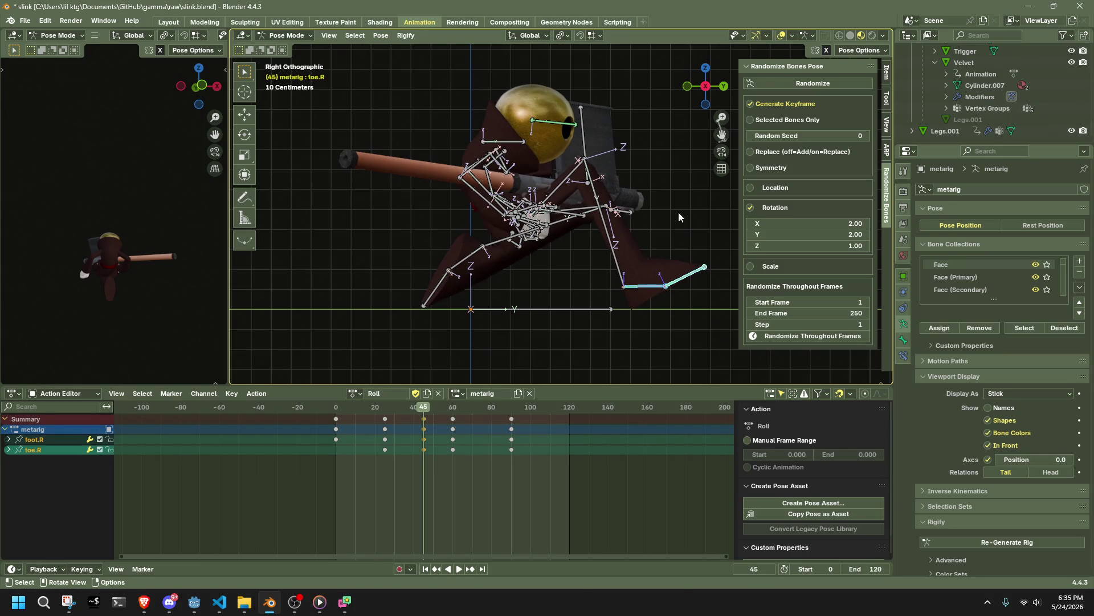
key("bracketleft")
key("r")
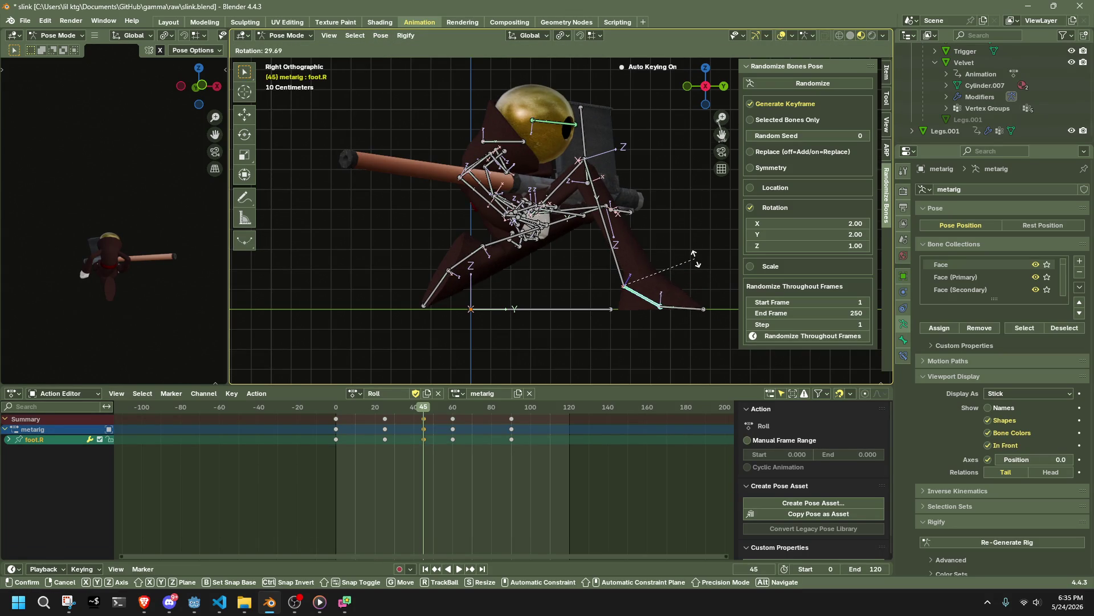
left_click(696, 259)
left_click_drag(408, 410, 350, 415)
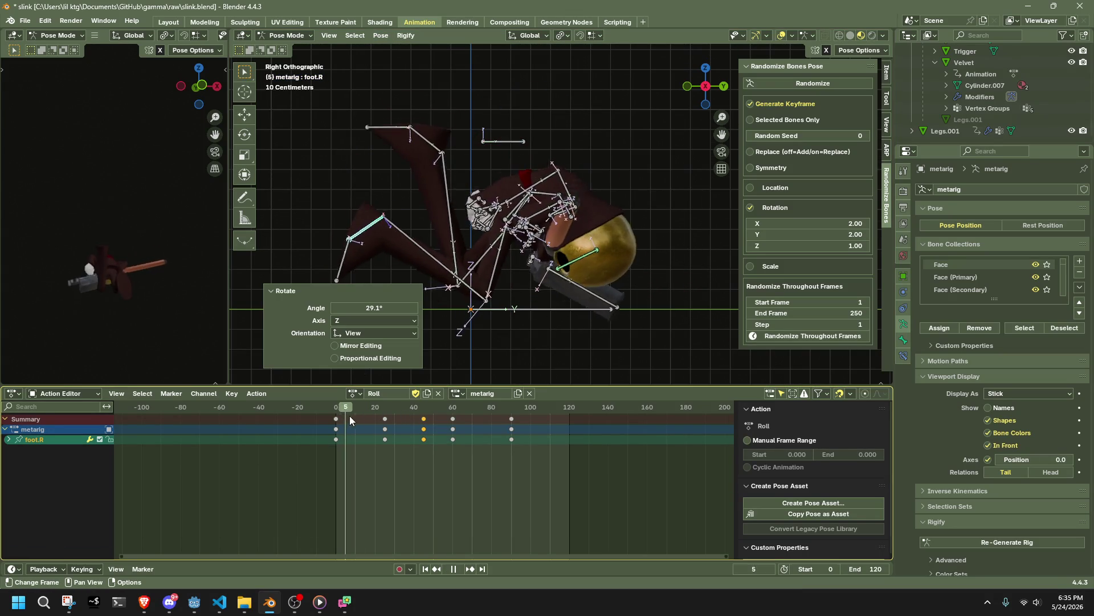
mouse_move(415, 428)
left_mouse_down()
mouse_move(455, 433)
mouse_move(426, 432)
mouse_move(439, 431)
left_mouse_up()
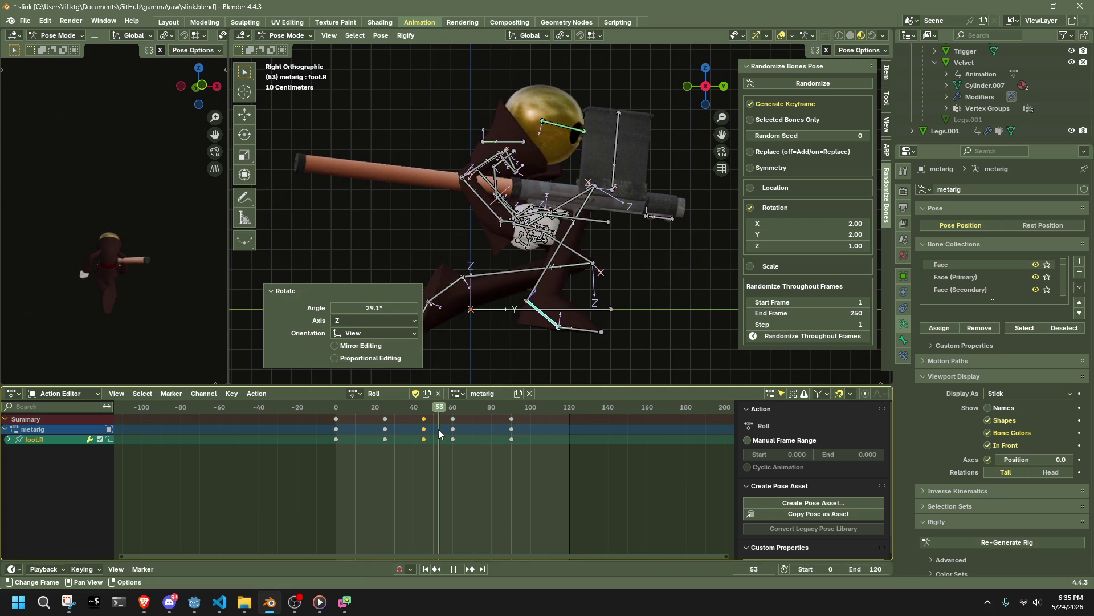
Step: Stop playback at frame 76 and reposition the Chest bone
left_click(538, 281)
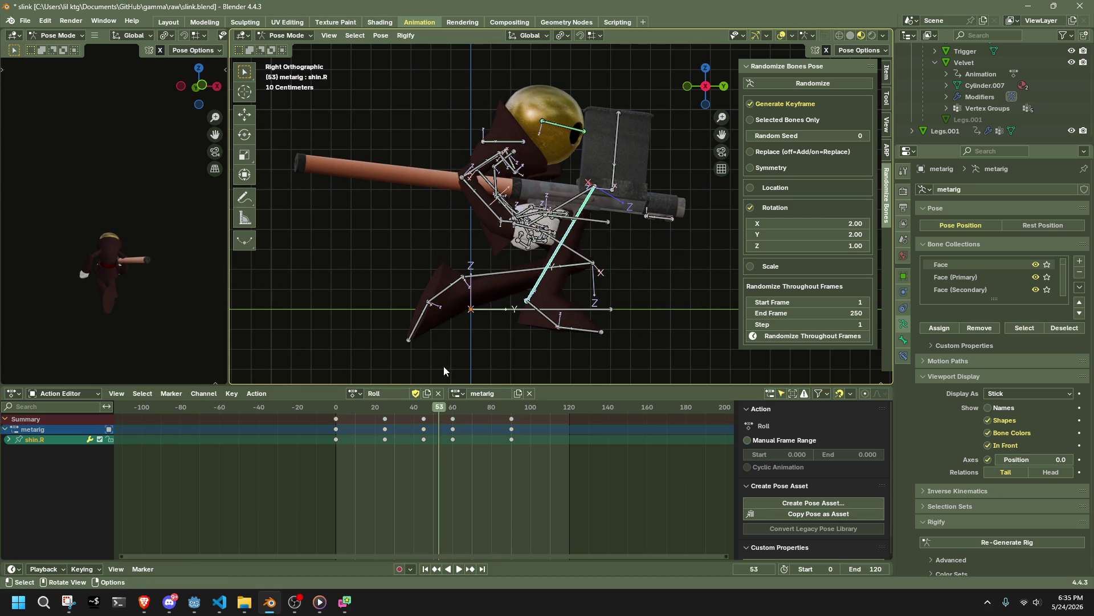
left_click_drag(339, 416, 449, 425)
key("space")
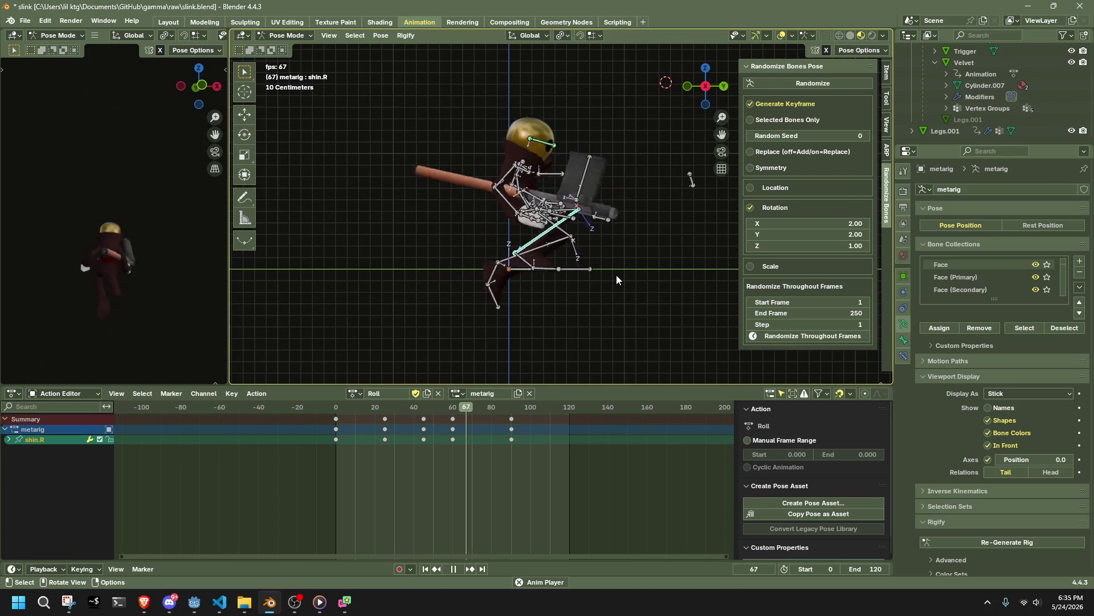
key("space")
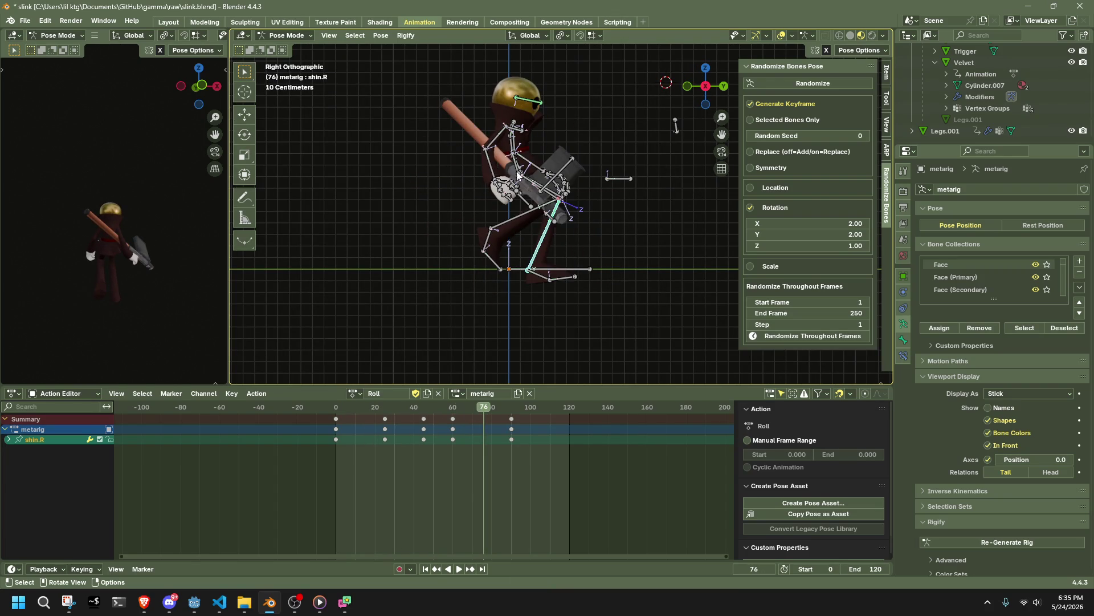
left_click(516, 126)
key("g")
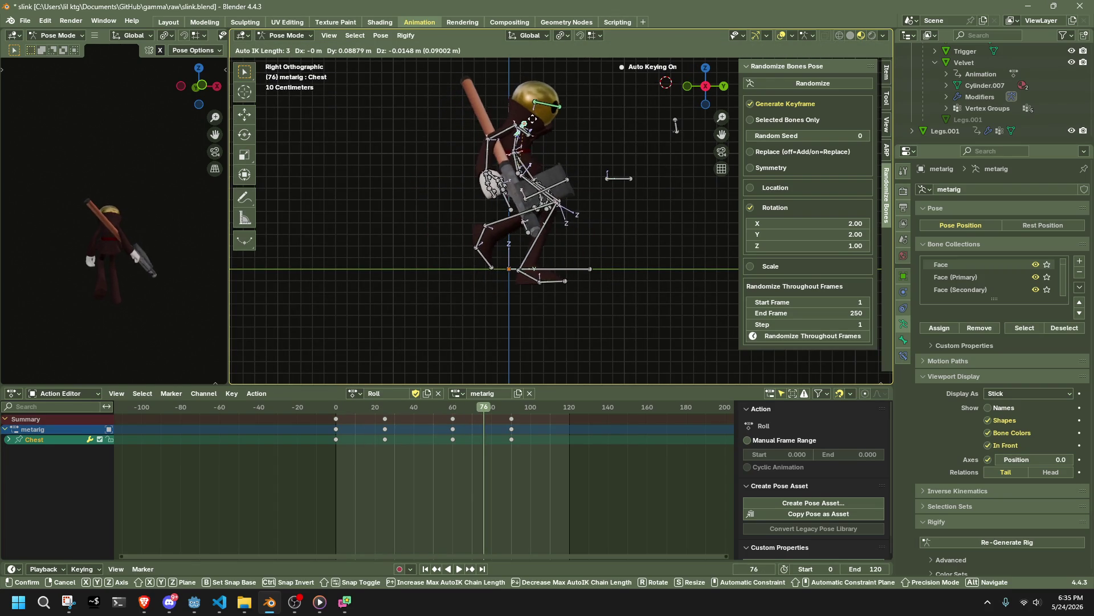
left_click(524, 264)
Step: Raise shin.R 0.16772 m along global Z
left_click(525, 252)
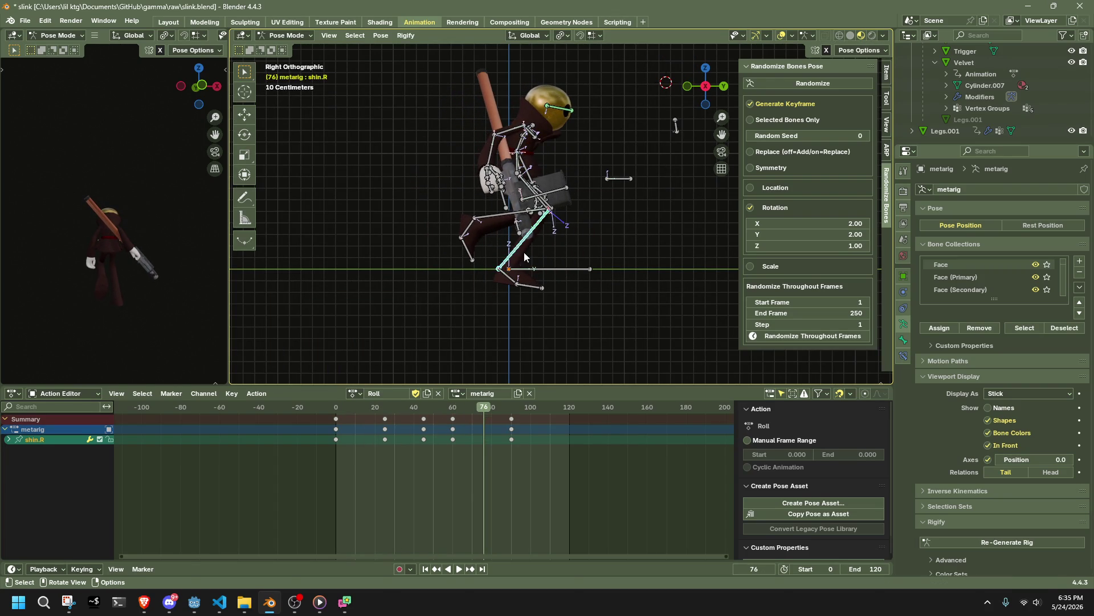
key("g")
key("z")
left_click(544, 231)
Step: Replay the refined leg pose and view the rig from Left Orthographic
mouse_move(544, 231)
middle_mouse_down()
mouse_move(334, 241)
mouse_move(354, 396)
middle_mouse_up()
key("space")
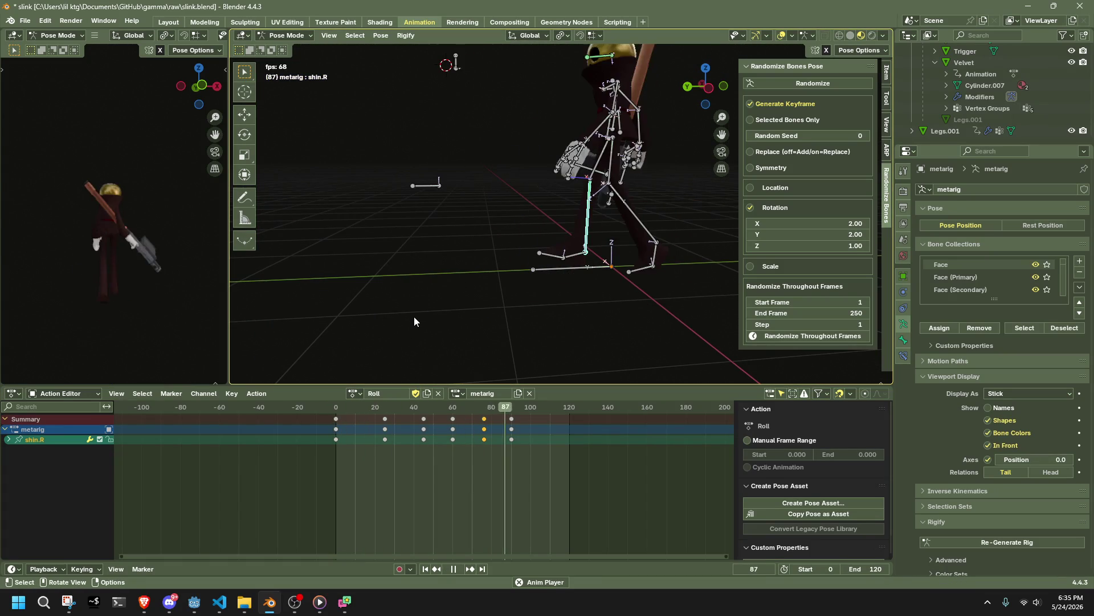
key("space")
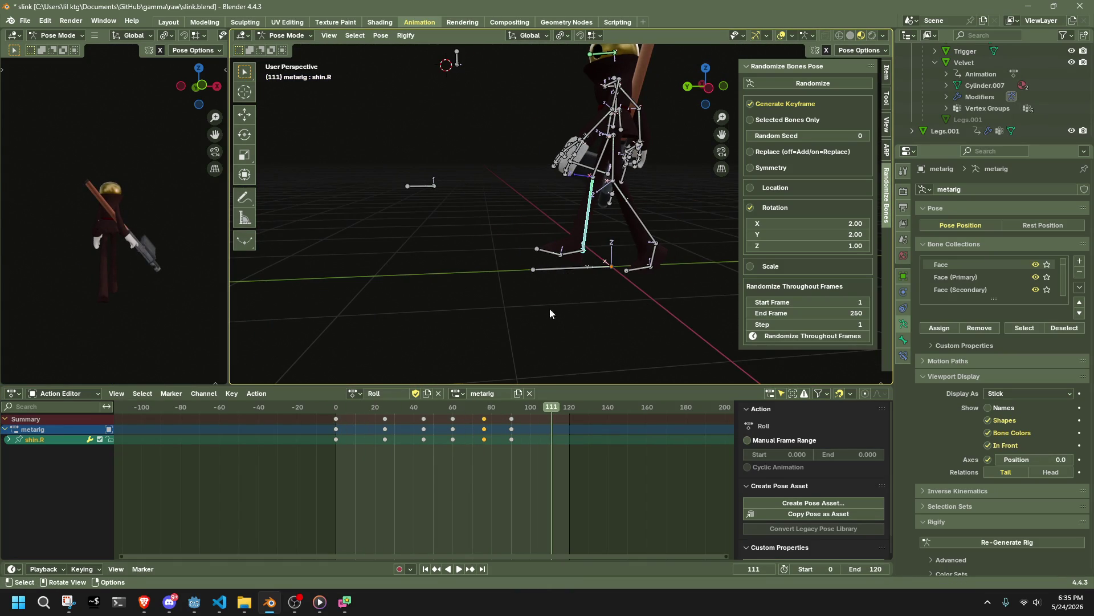
key("Down")
key("Down")
left_click(555, 250)
left_click(556, 250)
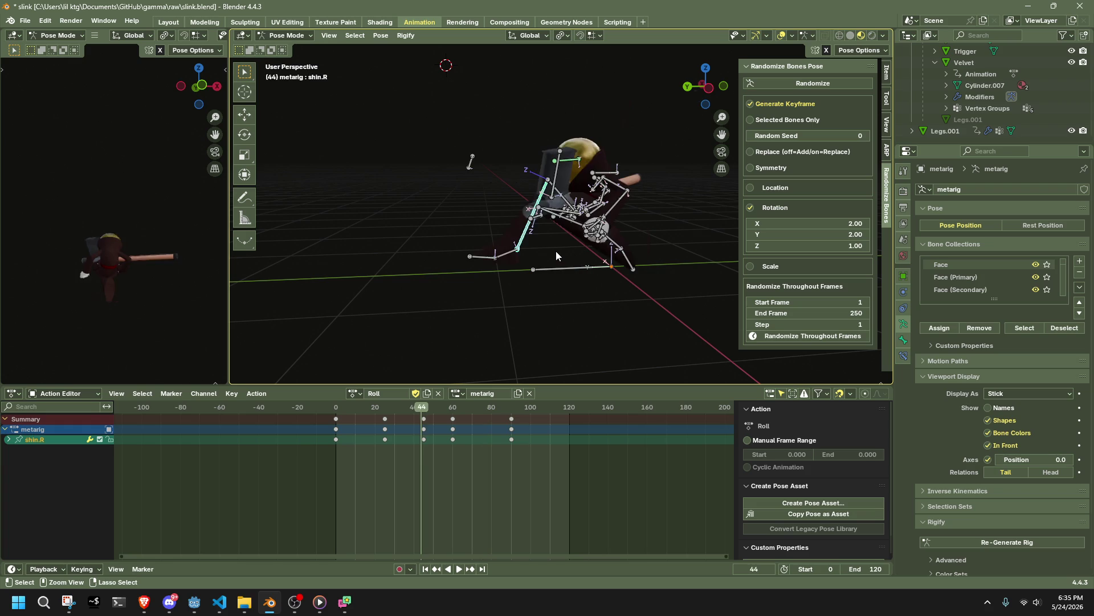
key("space")
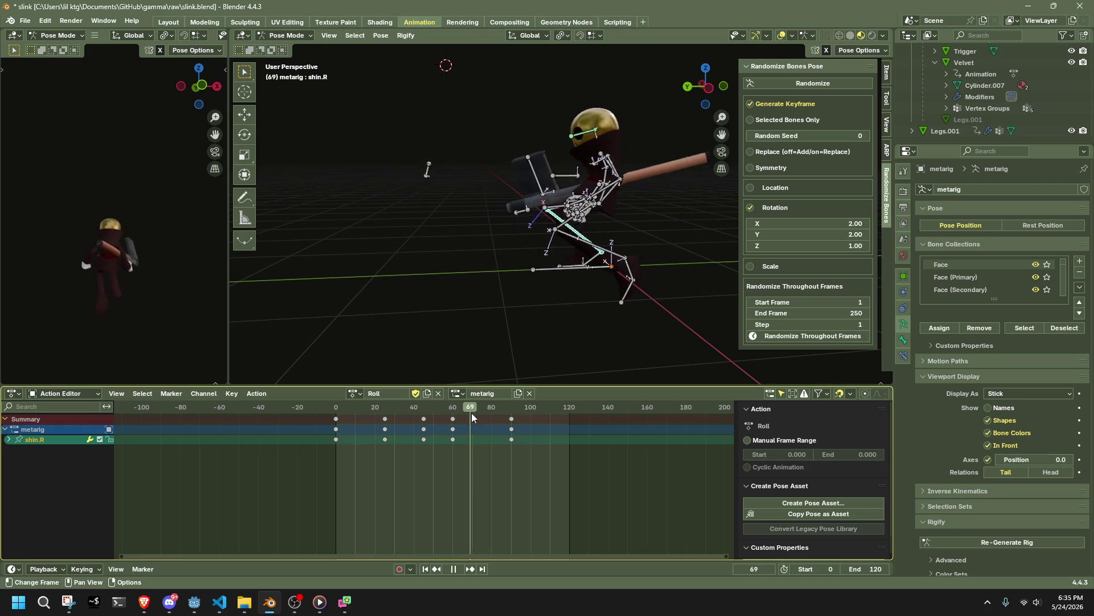
mouse_move(501, 413)
left_mouse_down()
mouse_move(478, 419)
mouse_move(491, 418)
left_mouse_up()
left_click(707, 91)
left_click_drag(721, 135, 689, 190)
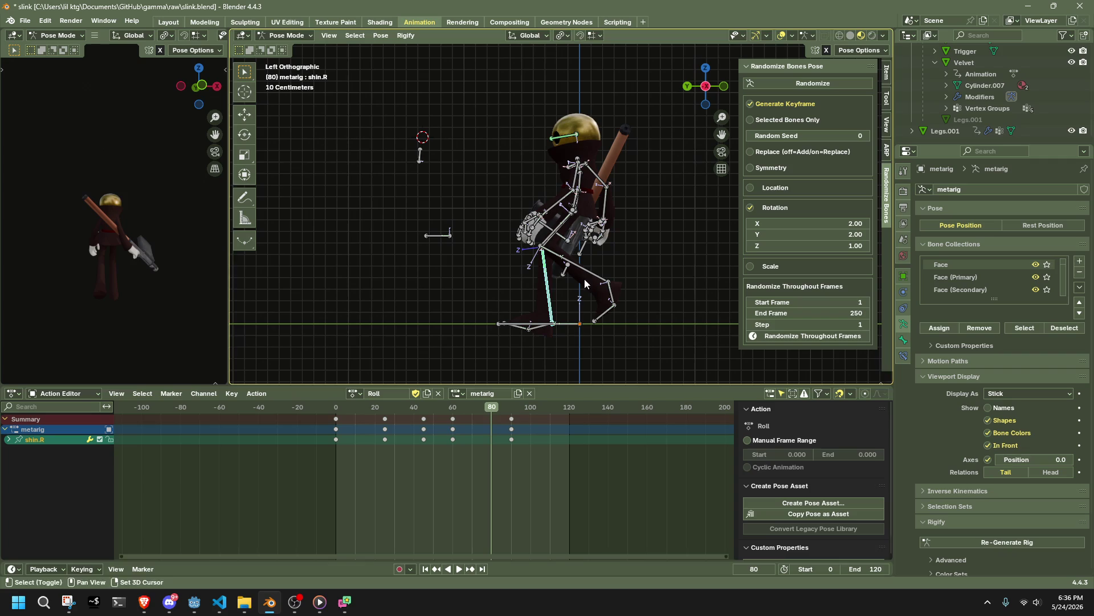
Step: At frame 75, move the chest bone to the left, redoing the move once
key("a")
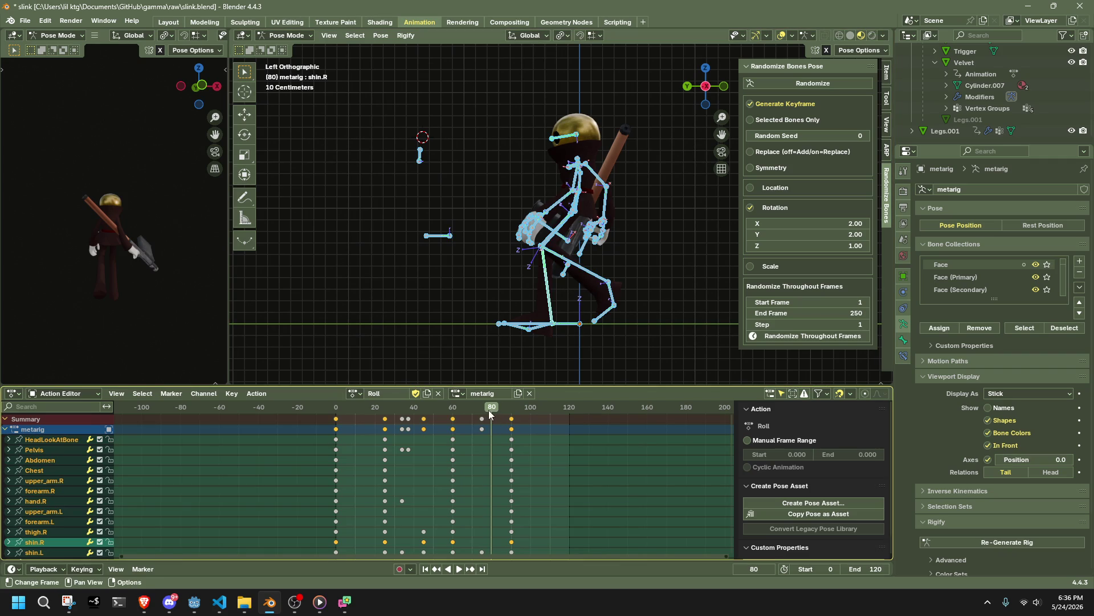
left_click_drag(491, 411, 484, 413)
left_click(577, 183)
scroll(587, 186, "up", 3)
key("g")
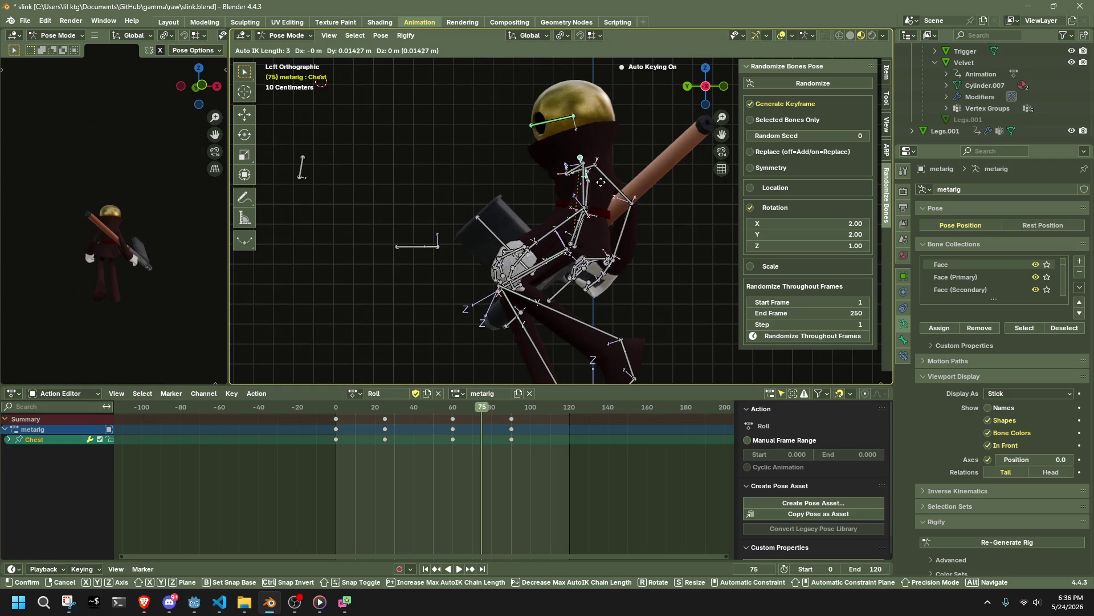
left_click(590, 182)
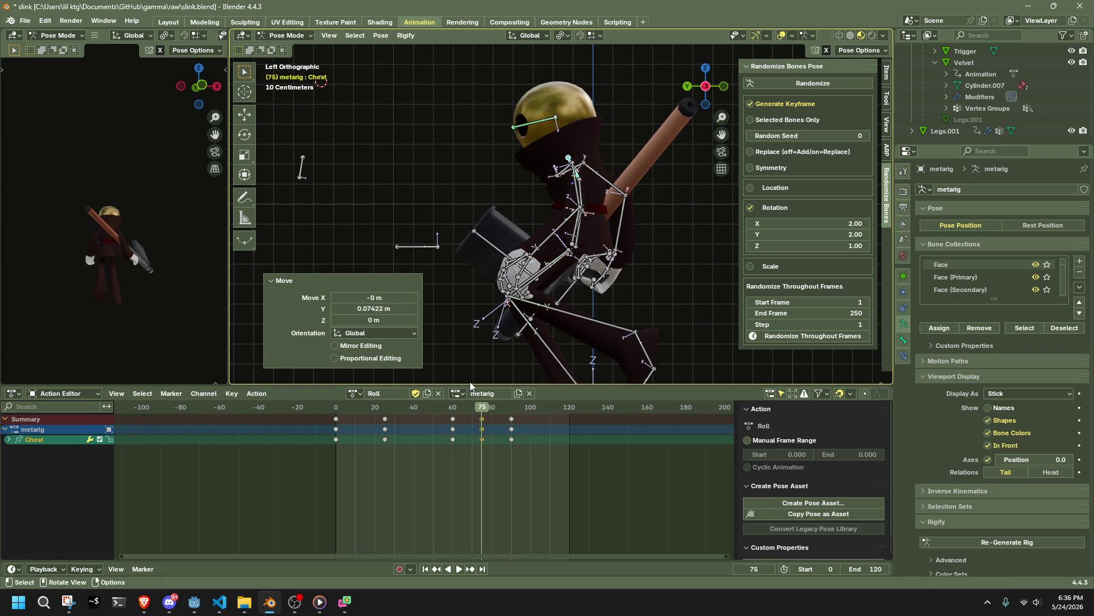
left_click(439, 407)
key("space")
key("ctrl+z")
key("ctrl+z")
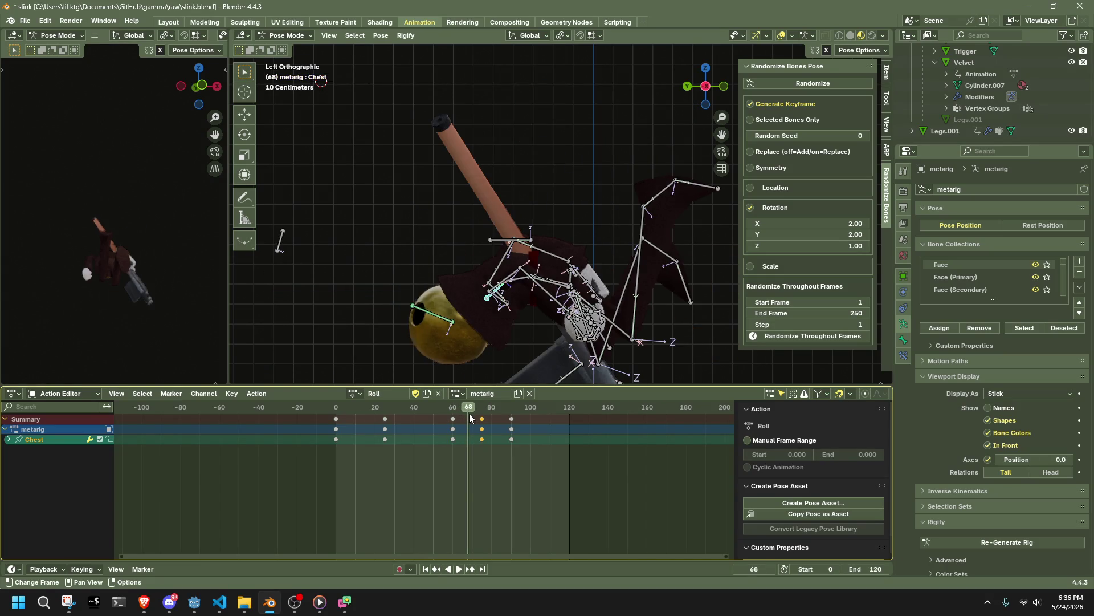
key("g")
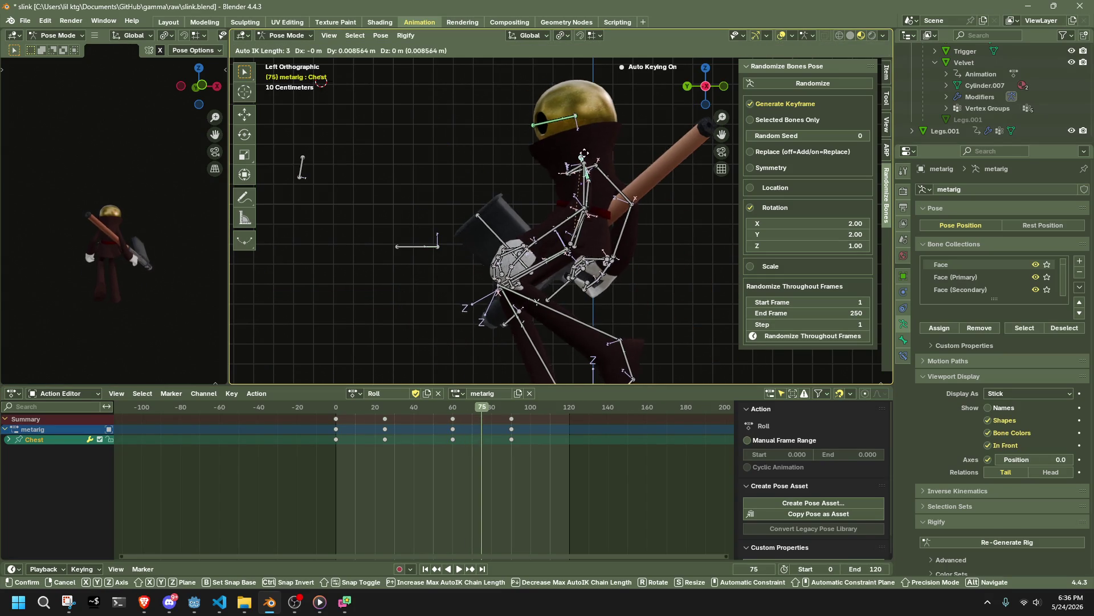
left_click(566, 161)
Step: Rotate the pelvis bone to -361° at frame 75 so the character rolls over
mouse_move(583, 238)
middle_mouse_down()
mouse_move(610, 235)
mouse_move(571, 231)
middle_mouse_up()
left_click(570, 231)
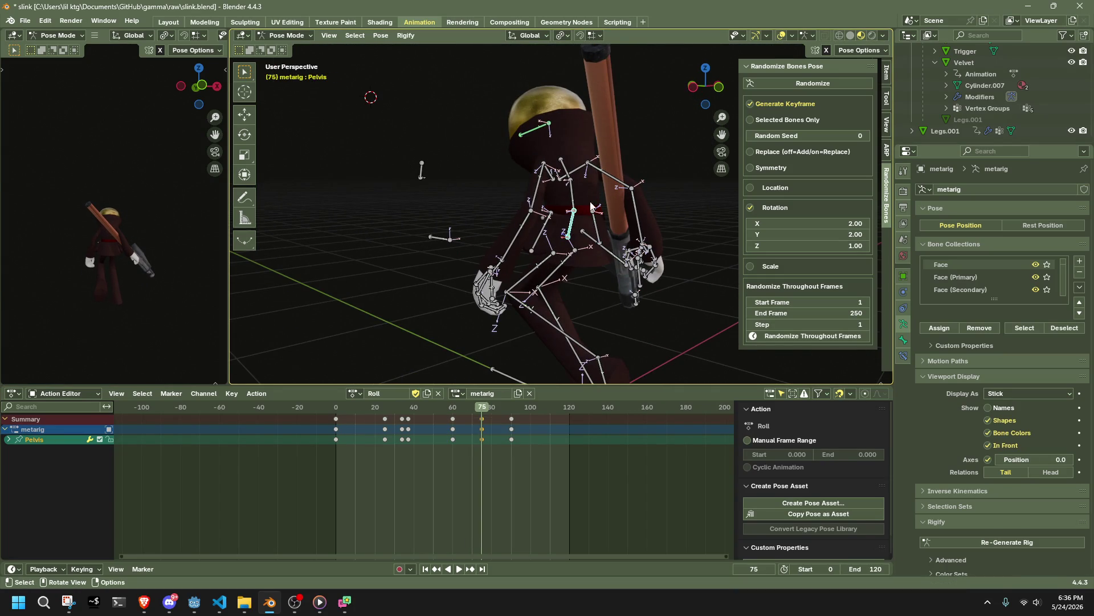
left_click(693, 88)
key("space")
left_click_drag(446, 413, 480, 414)
key("space")
key("r")
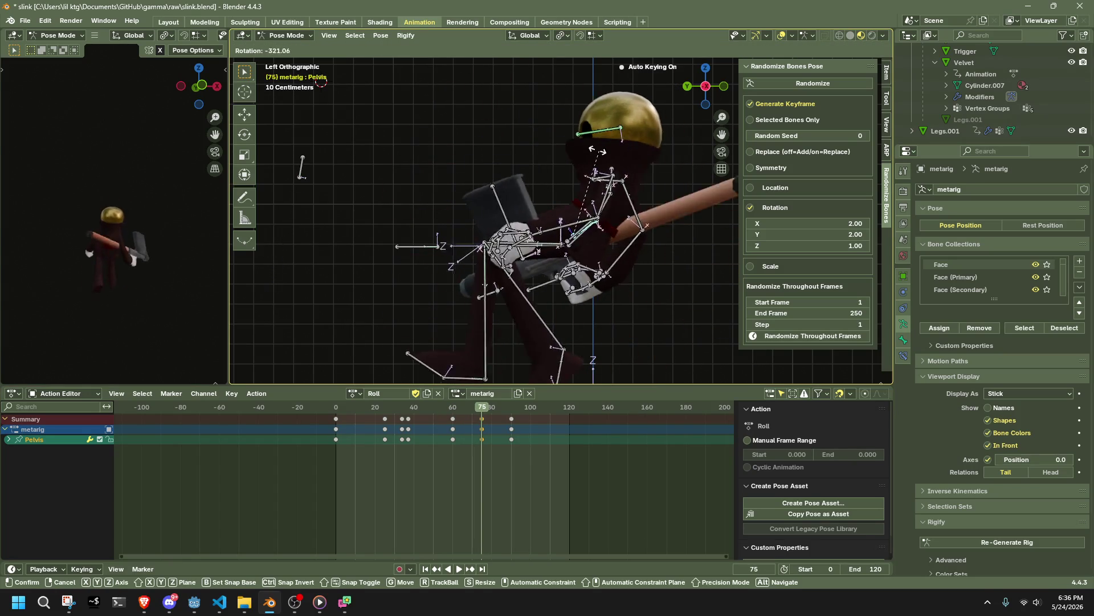
left_click(488, 244)
left_click(383, 309)
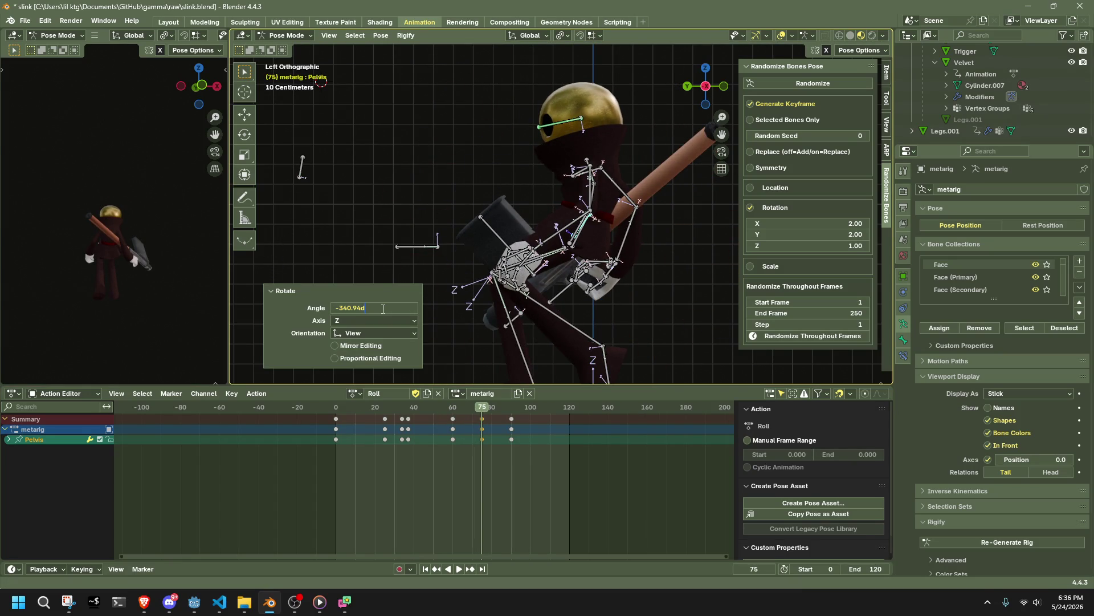
type("-361")
key("Return")
Step: Scrub back to frame 62 and play the roll to check it
mouse_move(450, 407)
left_mouse_down()
mouse_move(432, 409)
mouse_move(457, 416)
left_mouse_up()
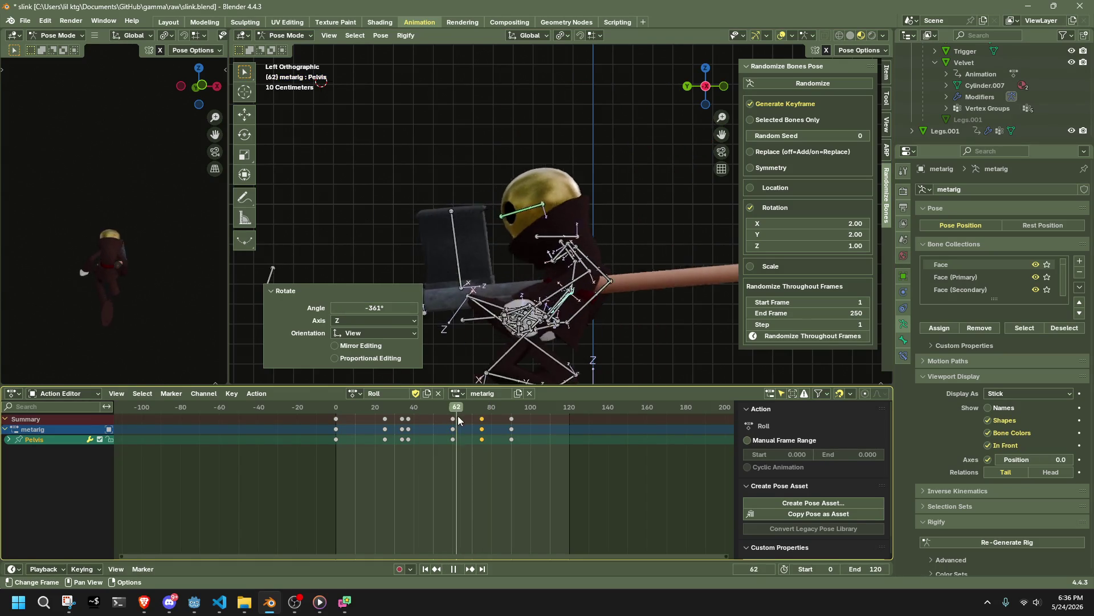
key("space")
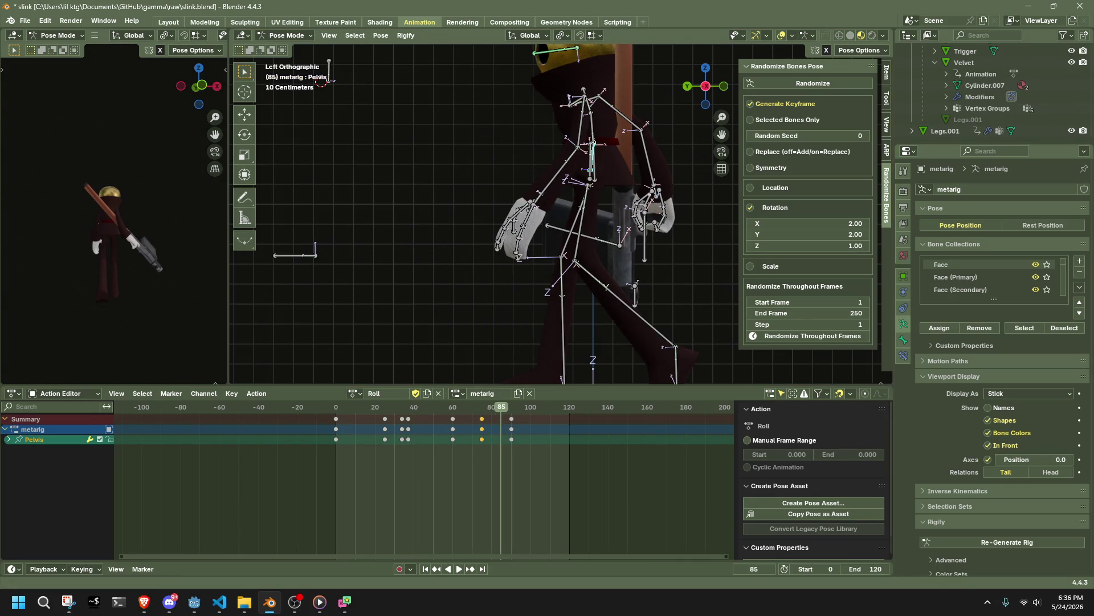
key("alt+Tab")
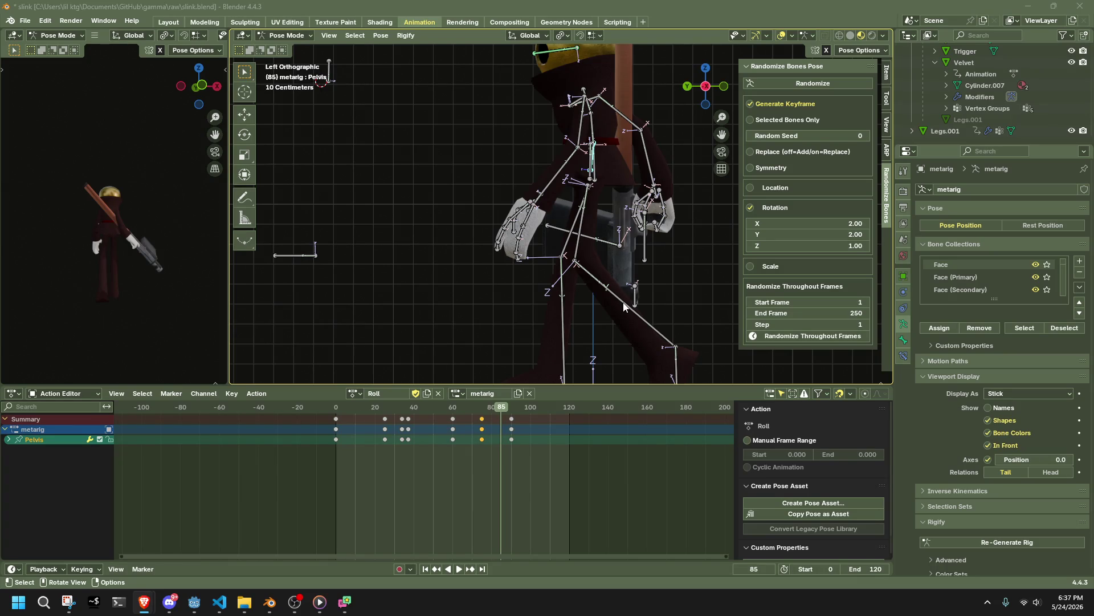
key("Down")
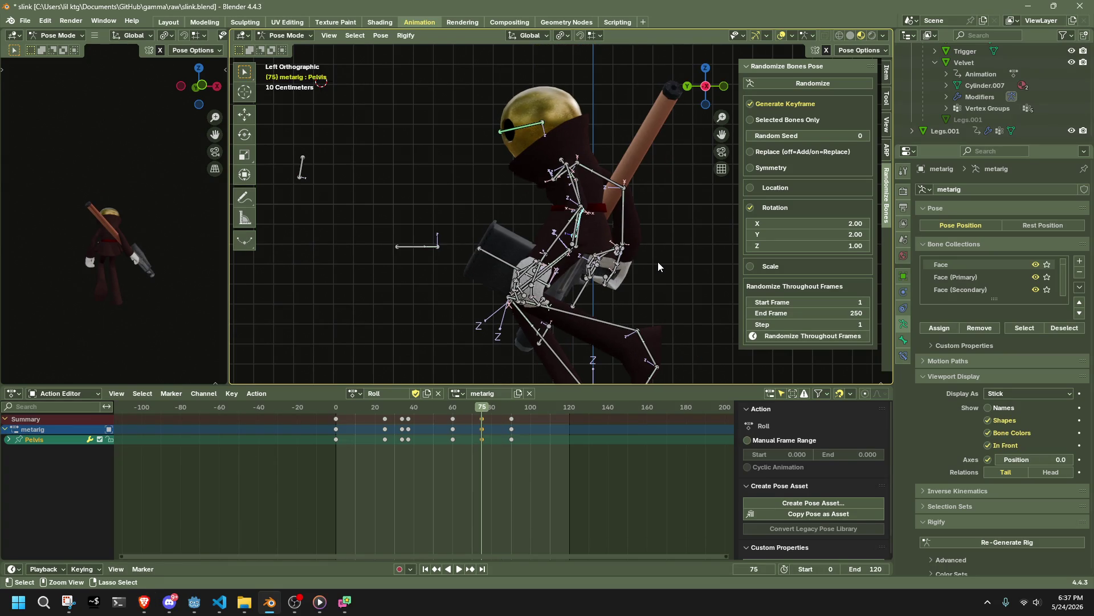
Step: Move the Chest bone with a shortened Auto IK chain, then play back the roll
key("ctrl+z")
key("ctrl+z")
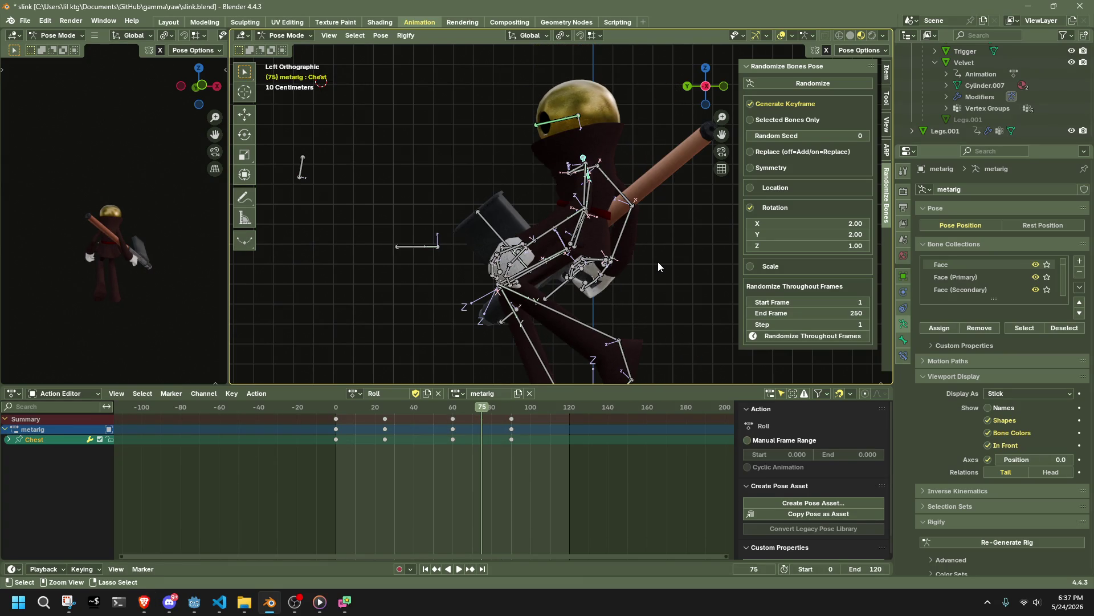
key("g")
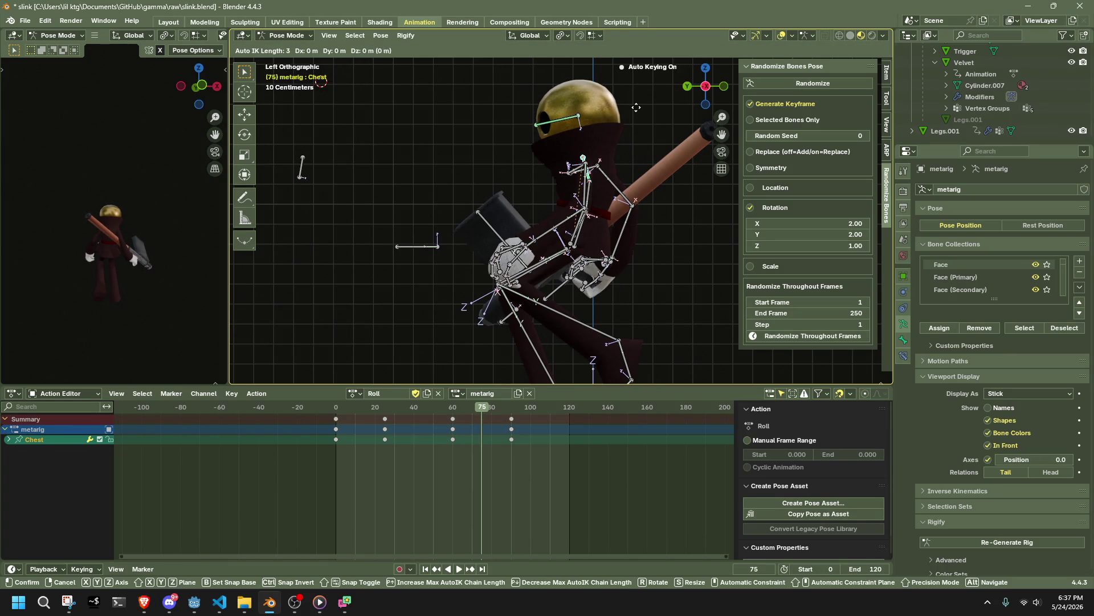
key("Page_Down")
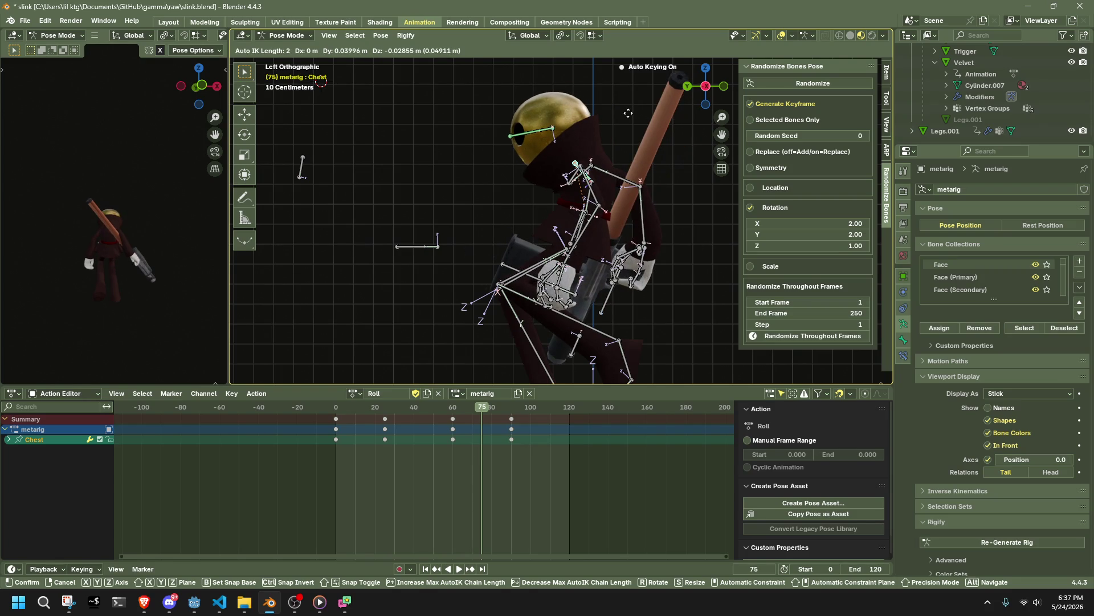
left_click(628, 113)
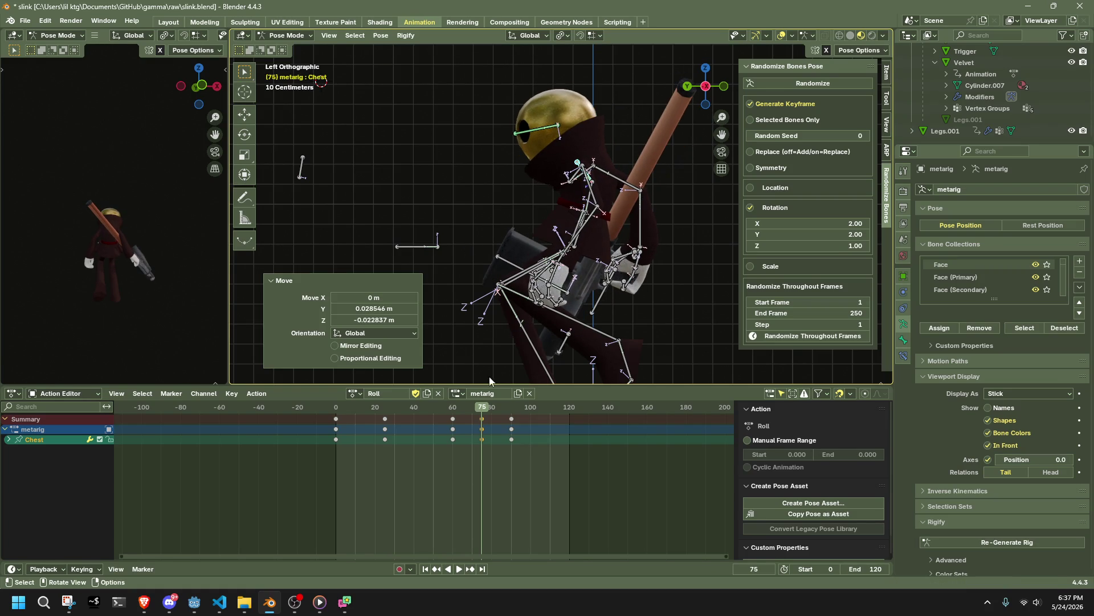
left_click(431, 404)
key("space")
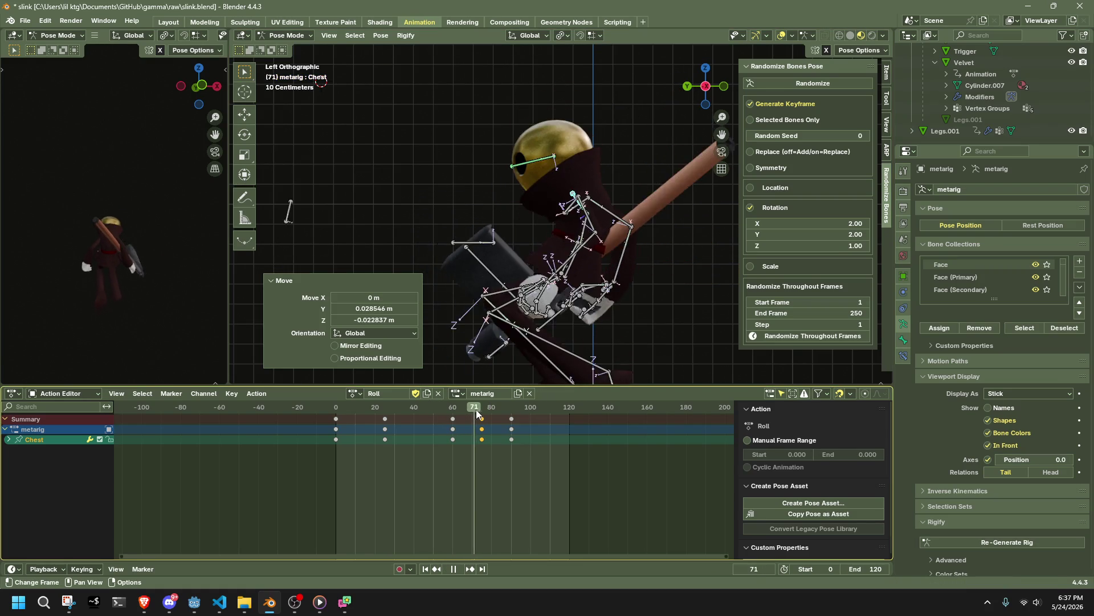
key("Escape")
Step: Move the right and left shin bones into new positions at frame 75
left_click(556, 316)
key("g")
left_click(577, 308)
left_click(593, 296)
key("g")
left_click(607, 291)
Step: Review the new pose by scrubbing the roll and viewing from behind, stopping at frame 37
middle_click_drag(608, 291, 758, 292)
left_click_drag(402, 406, 507, 415)
left_click(710, 88)
mouse_move(405, 406)
left_mouse_down()
mouse_move(375, 411)
mouse_move(410, 421)
left_mouse_up()
key("a")
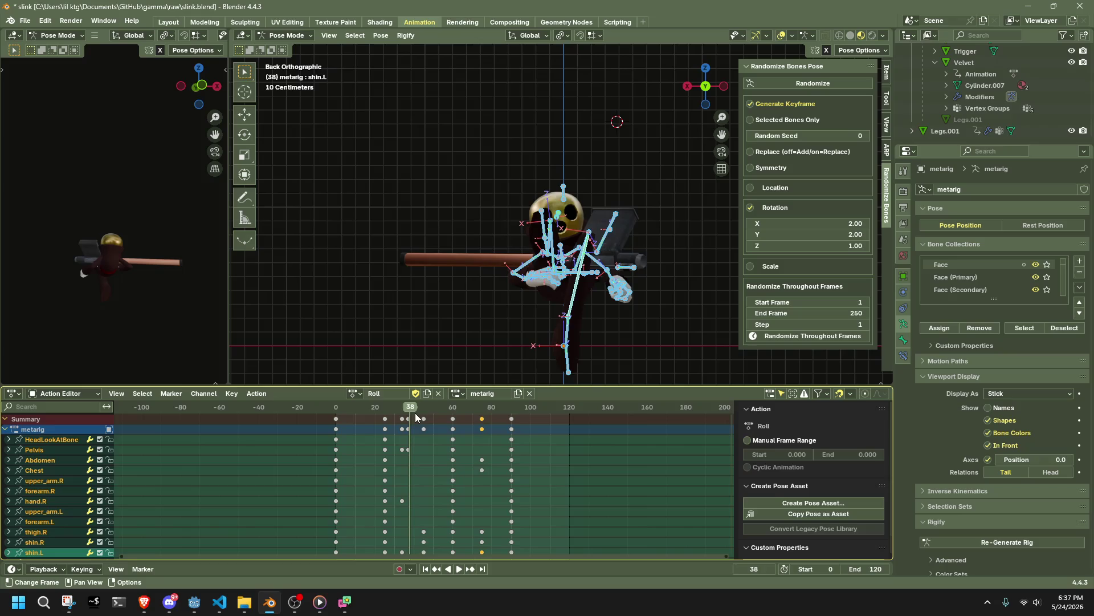
left_click(407, 409)
middle_click_drag(545, 299, 657, 295)
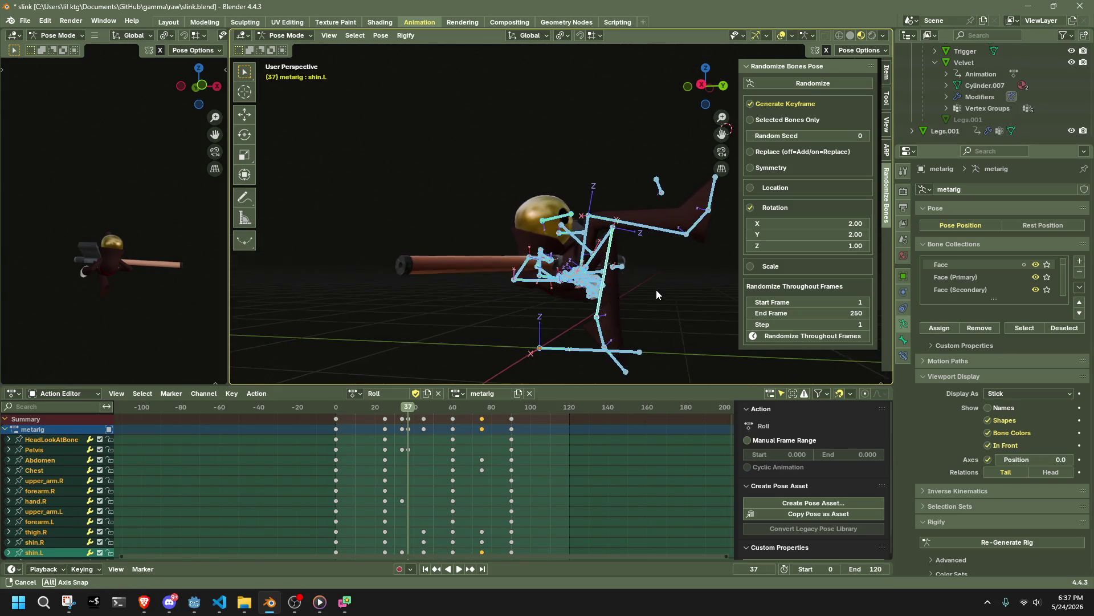
Step: Lower the Pelvis bone along the vertical Z axis at frame 37
left_click(407, 409)
key("space")
key("space")
left_click(703, 85)
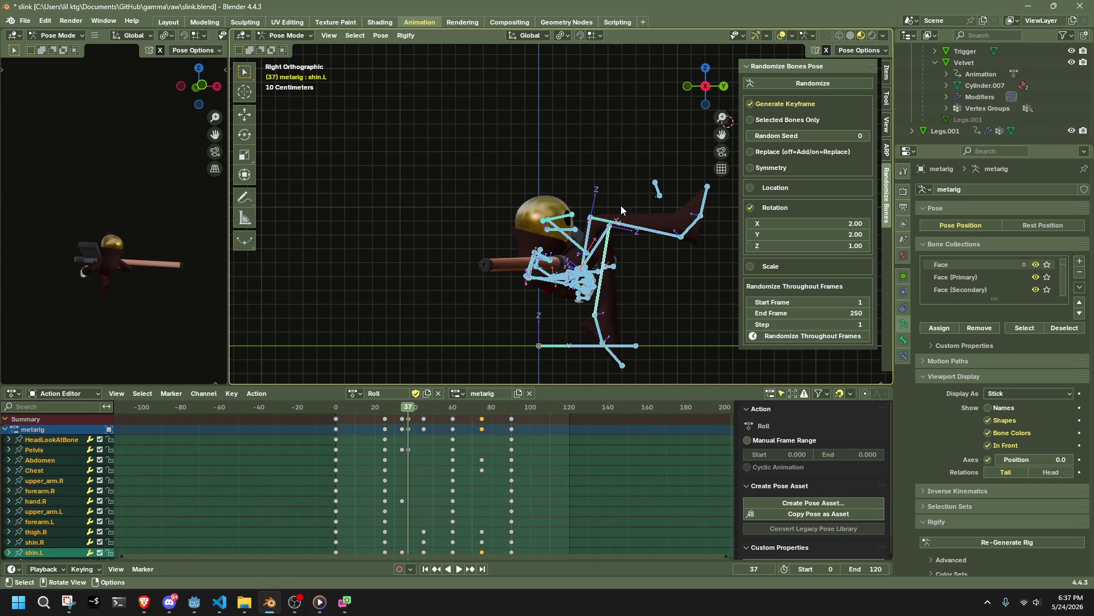
middle_click_drag(620, 210, 561, 296)
left_click(561, 295)
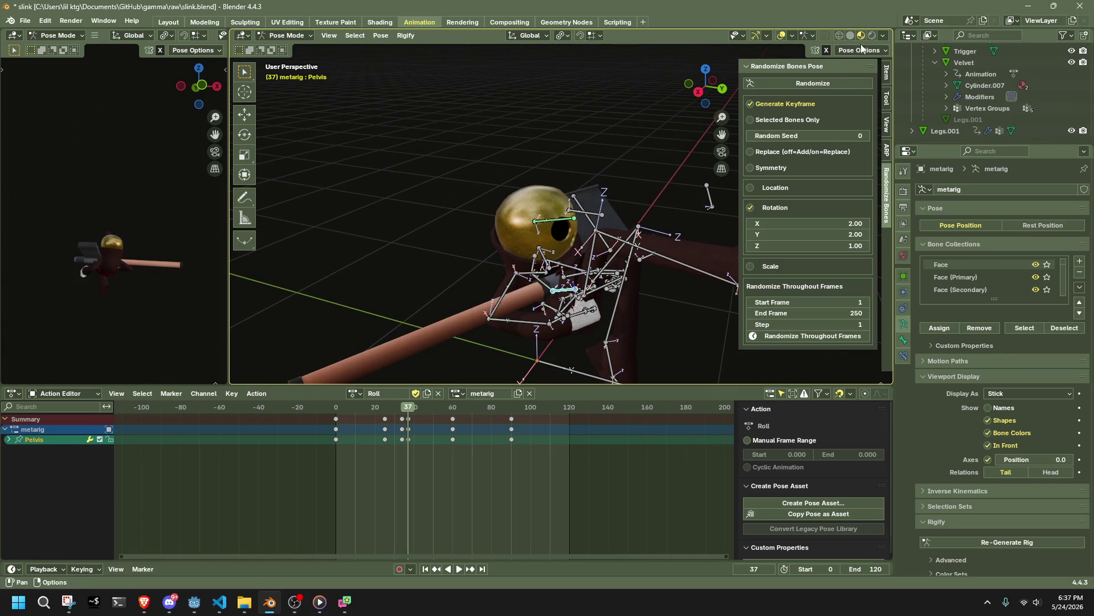
left_click(699, 91)
key("g")
key("z")
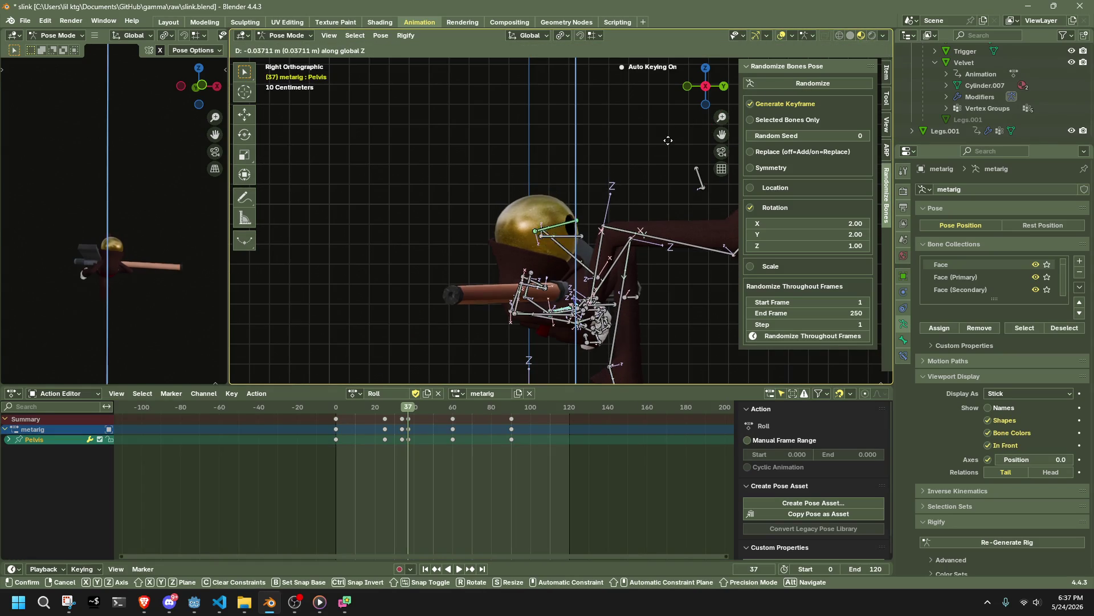
scroll(635, 232, "down", 5, "shift")
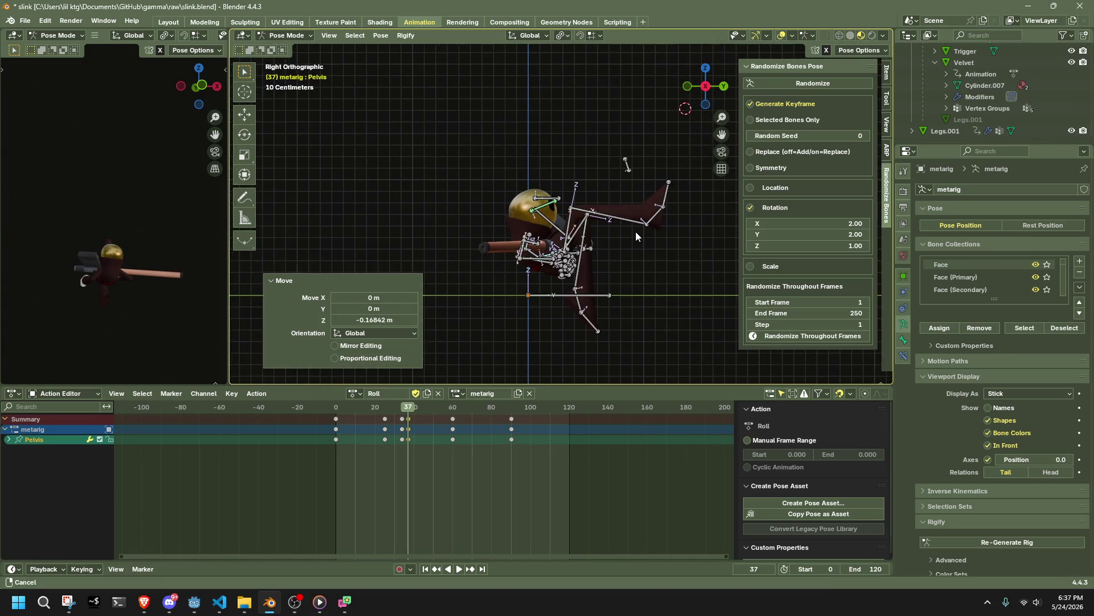
Step: Turn on Auto IK and select the left shin, foot and toe bones
left_click(573, 253)
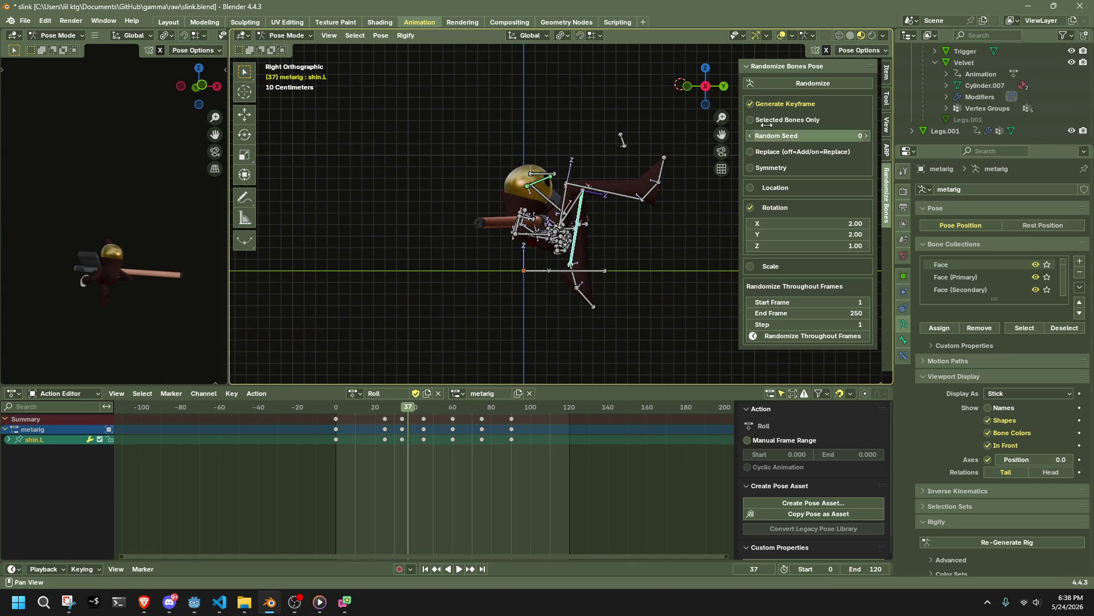
left_click(858, 51)
left_click(821, 73)
mouse_move(575, 250)
left_mouse_down()
mouse_move(578, 241)
mouse_move(636, 262)
left_mouse_up()
key("ctrl+z")
left_click(636, 262, "shift")
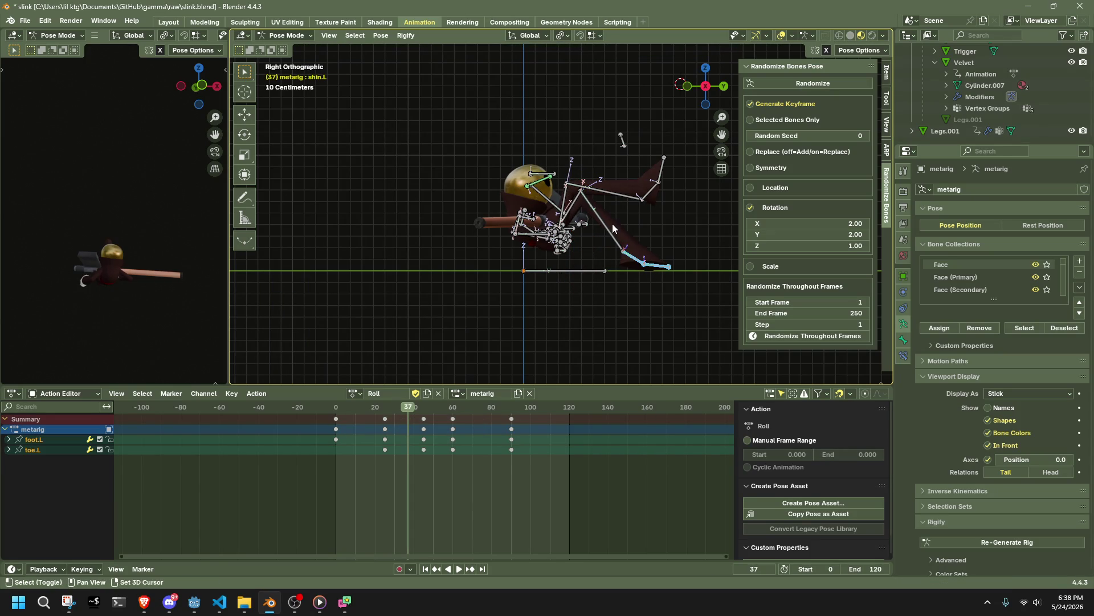
key("shift+bracketright")
Step: Play the roll from near its start from the right side, then scrub to frame 28
mouse_move(416, 69)
middle_mouse_down()
mouse_move(593, 282)
mouse_move(514, 283)
mouse_move(478, 242)
mouse_move(437, 221)
mouse_move(527, 229)
mouse_move(456, 297)
middle_mouse_up()
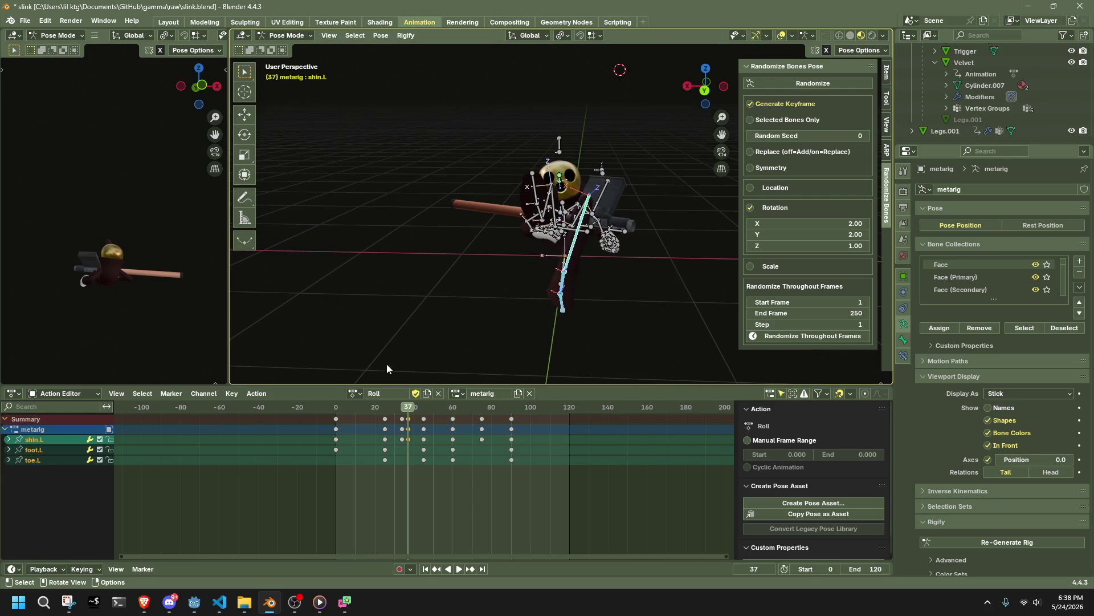
left_click(687, 86)
key("a")
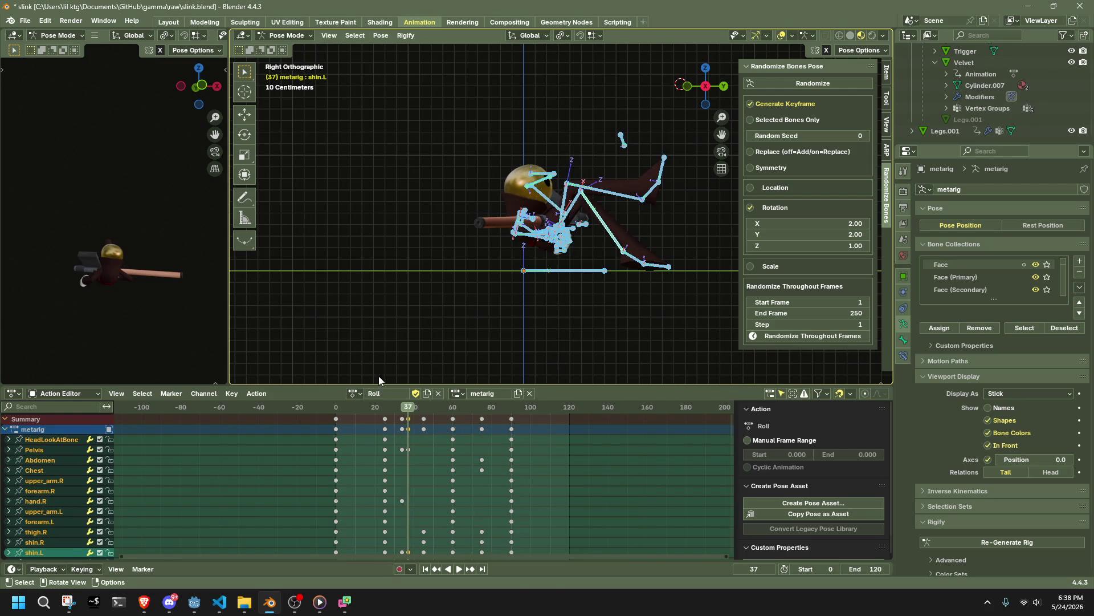
left_click(357, 411)
key("space")
key("space")
mouse_move(364, 411)
left_mouse_down()
mouse_move(447, 422)
mouse_move(424, 420)
left_mouse_up()
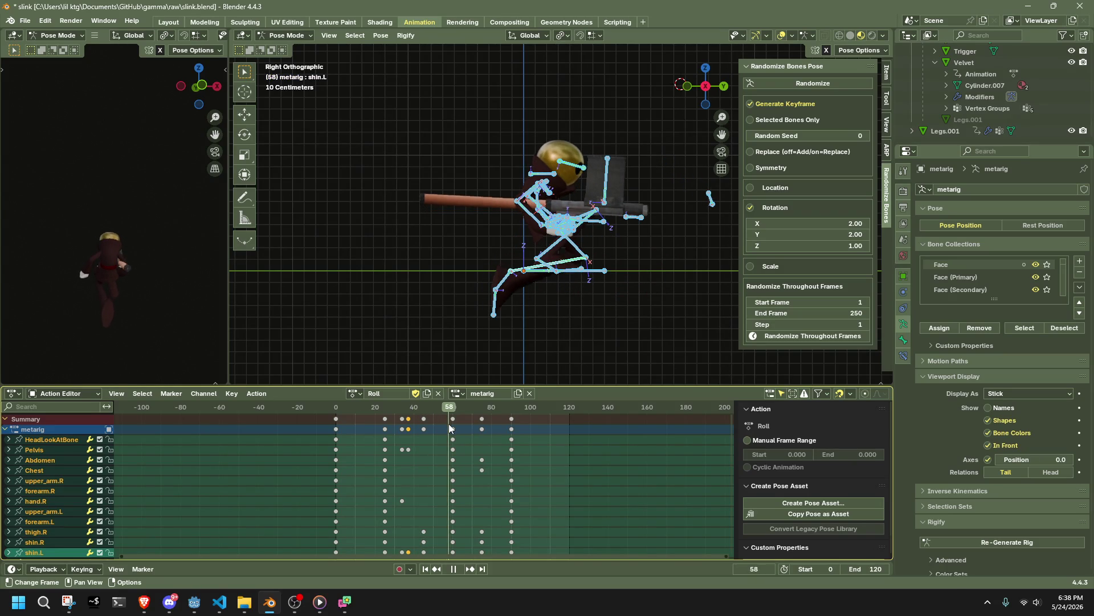
Step: At frame 60, pull the left leg up and left with IK, then play the roll back
key("space")
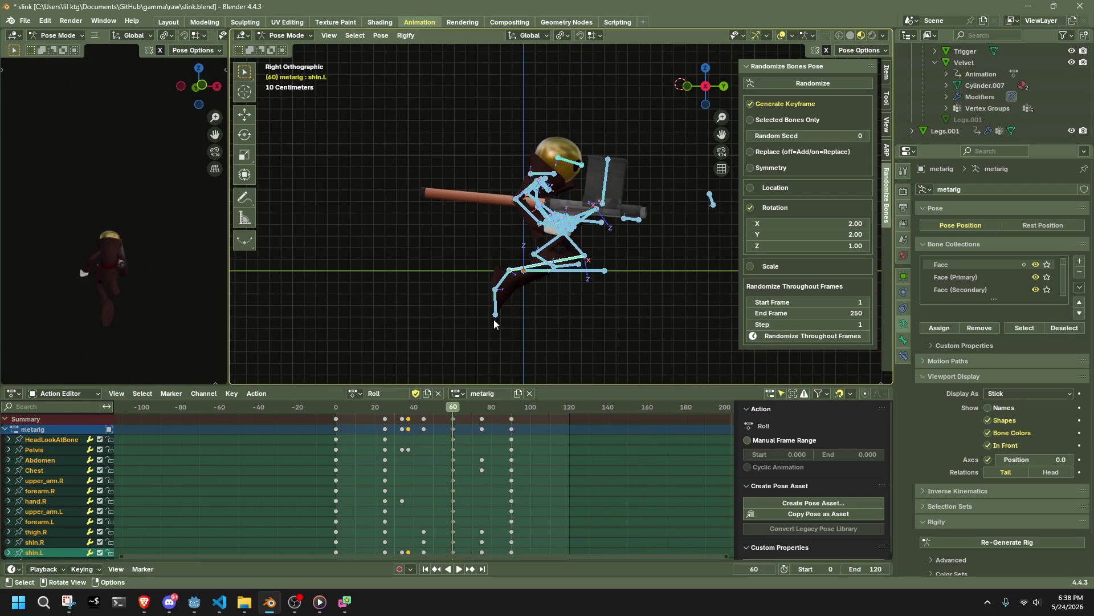
left_click(512, 278)
mouse_move(514, 272)
left_mouse_down()
mouse_move(490, 236)
mouse_move(489, 245)
left_mouse_up()
mouse_move(416, 409)
left_mouse_down()
mouse_move(377, 408)
mouse_move(463, 405)
mouse_move(453, 406)
left_mouse_up()
key("space")
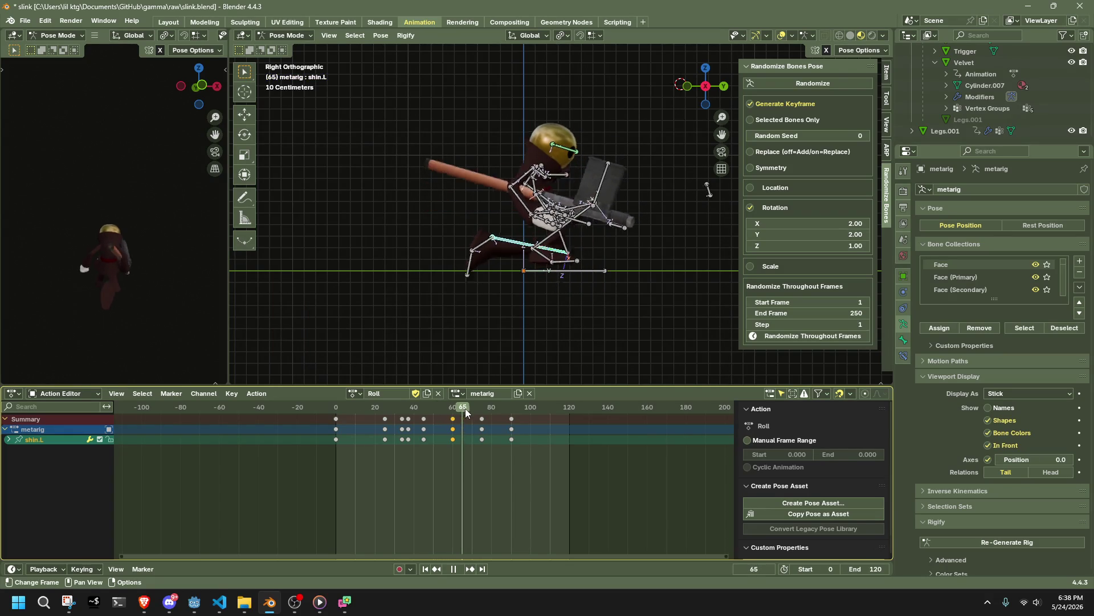
left_click_drag(487, 411, 482, 412)
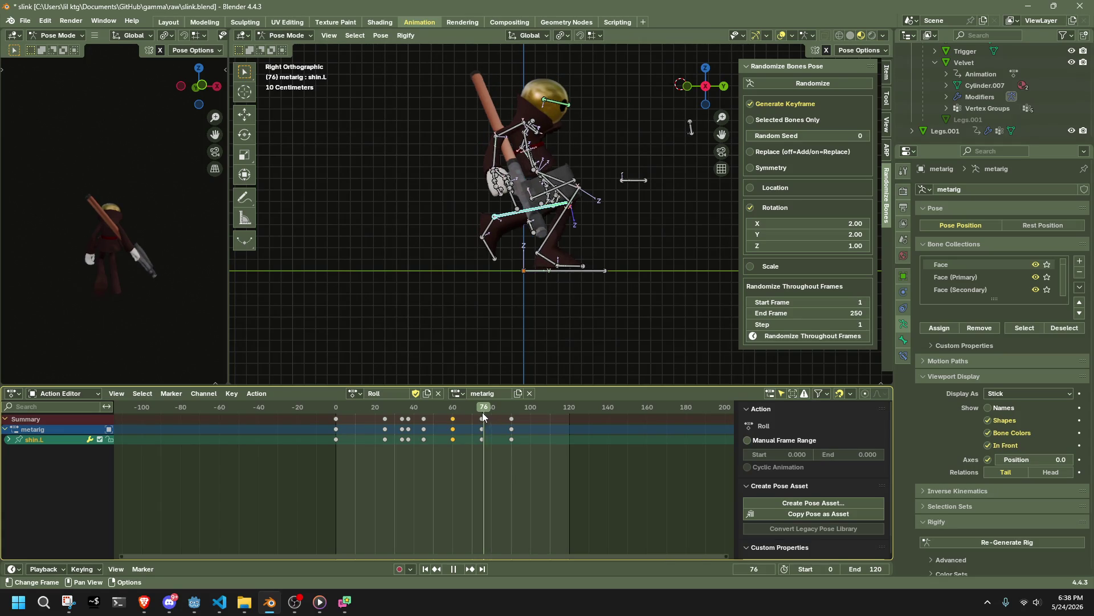
key("Escape")
Step: At frame 68, select the Pelvis bone and show its transform values in the Item tab
left_click(651, 290)
middle_click_drag(651, 289, 456, 302)
key("a")
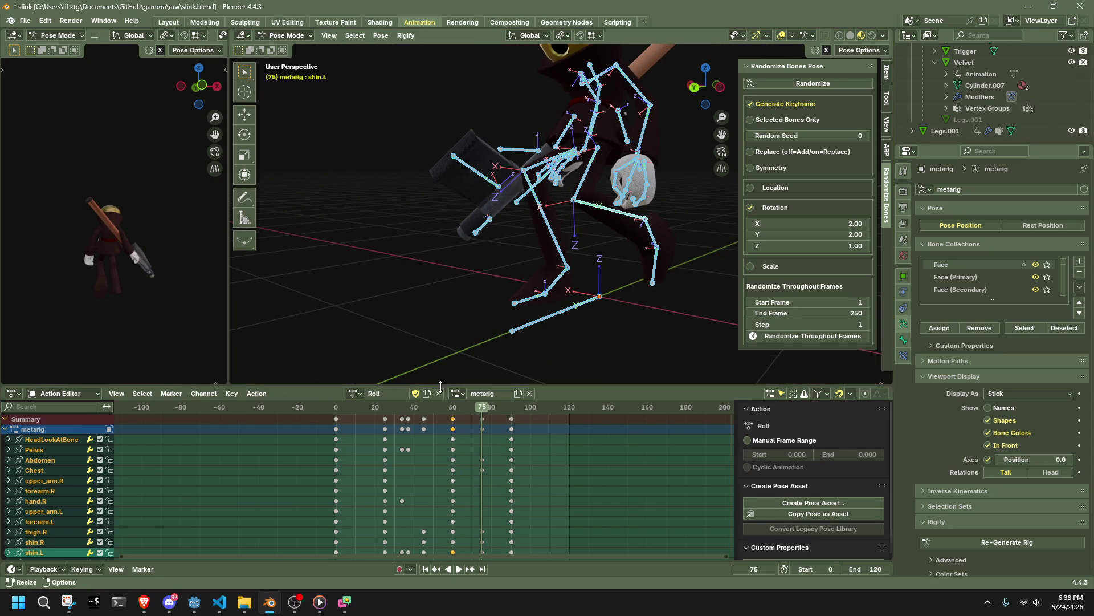
left_click_drag(475, 406, 468, 408)
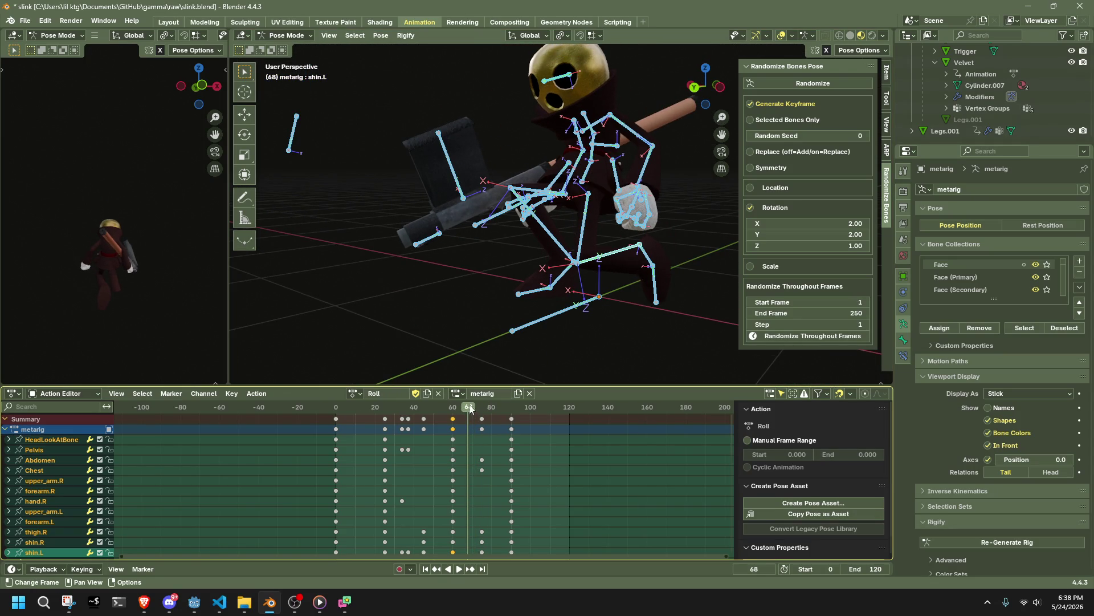
middle_click_drag(570, 194, 609, 169)
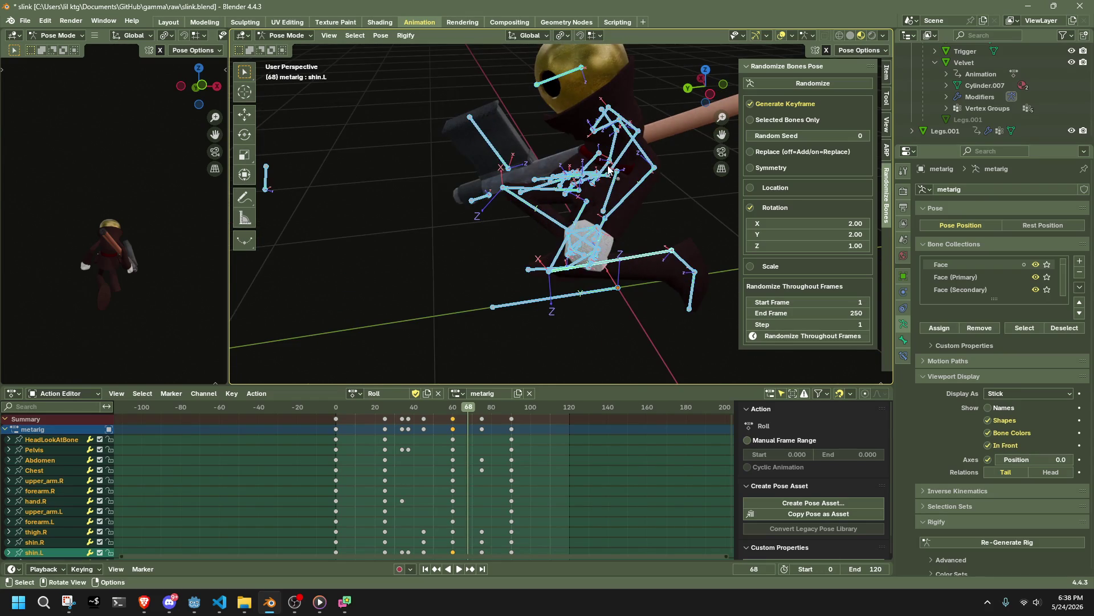
left_click(608, 169)
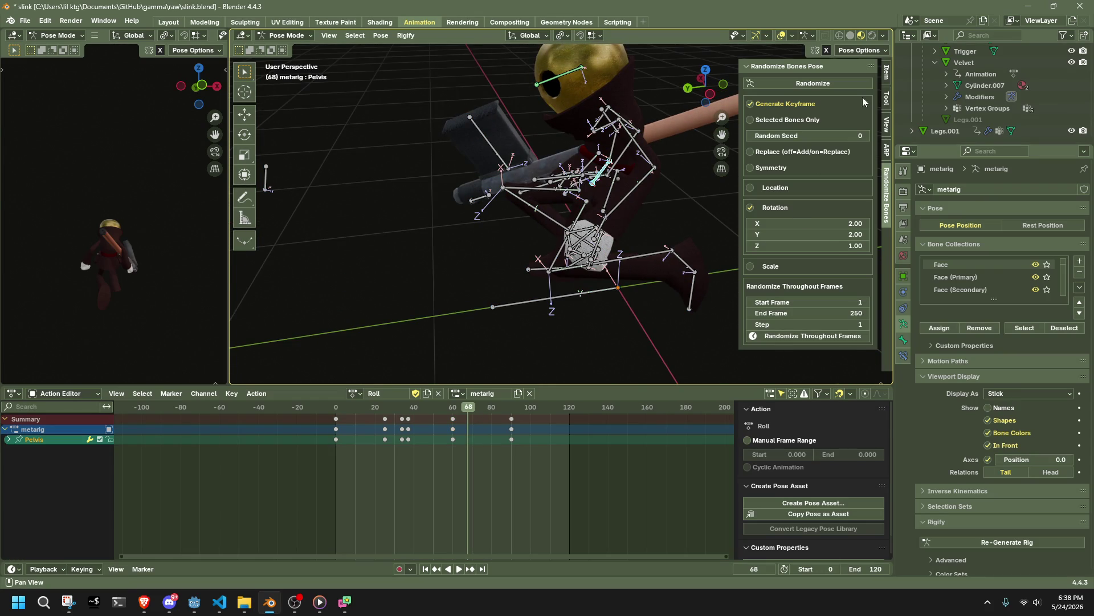
left_click(887, 73)
left_click(710, 94)
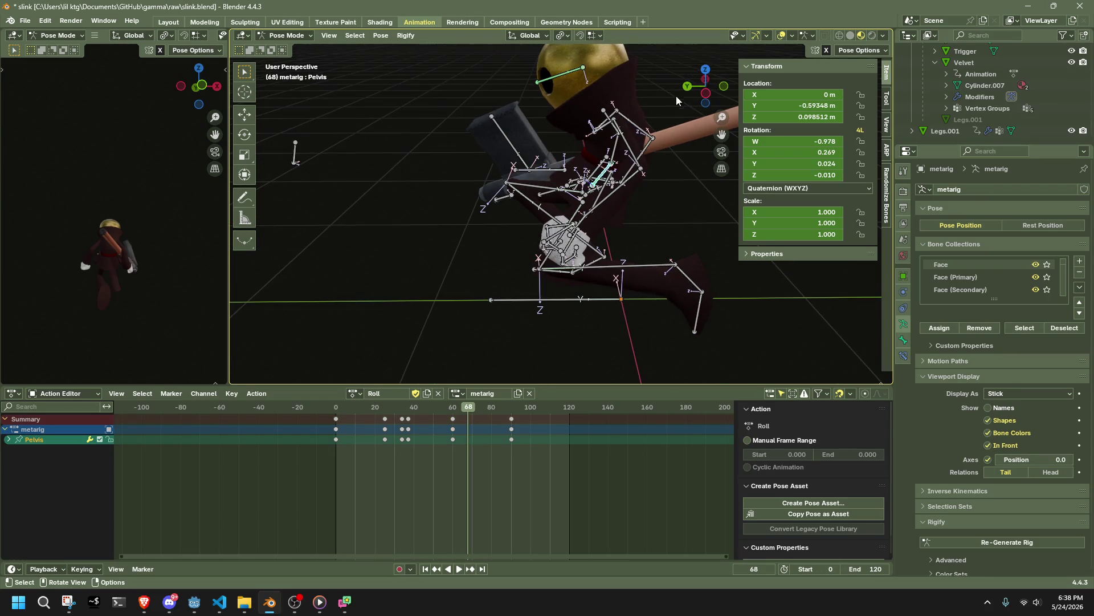
Step: Change the Pelvis X rotation at frame 68 and insert a keyframe for it
left_click(705, 86)
mouse_move(812, 154)
left_mouse_down()
mouse_move(855, 154)
mouse_move(781, 153)
mouse_move(795, 154)
left_mouse_up()
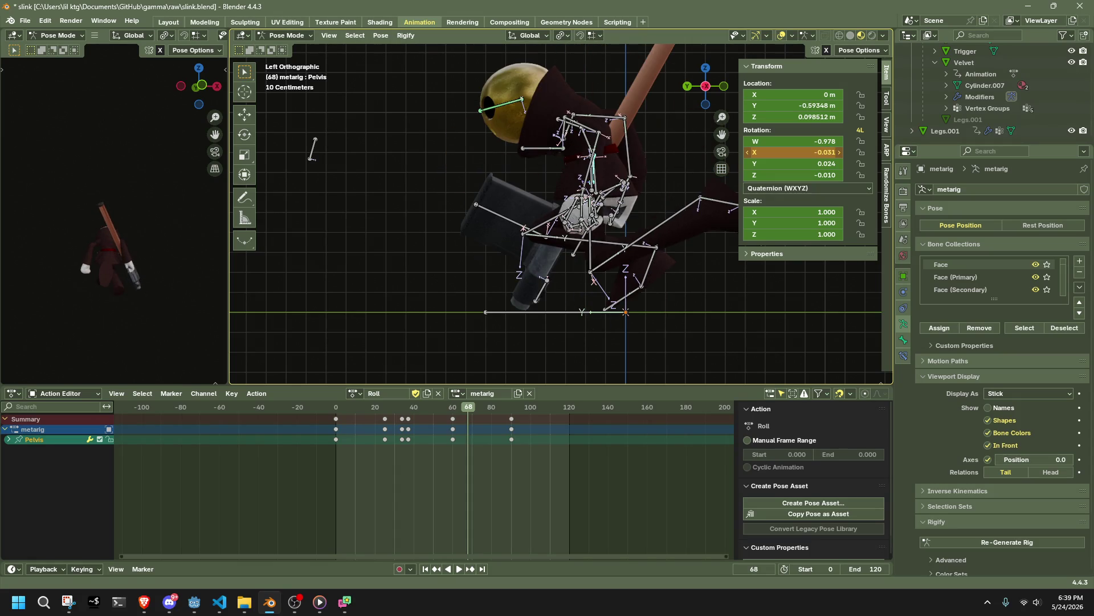
key("i")
Step: Play the roll animation back from an earlier frame to review the change
key("space")
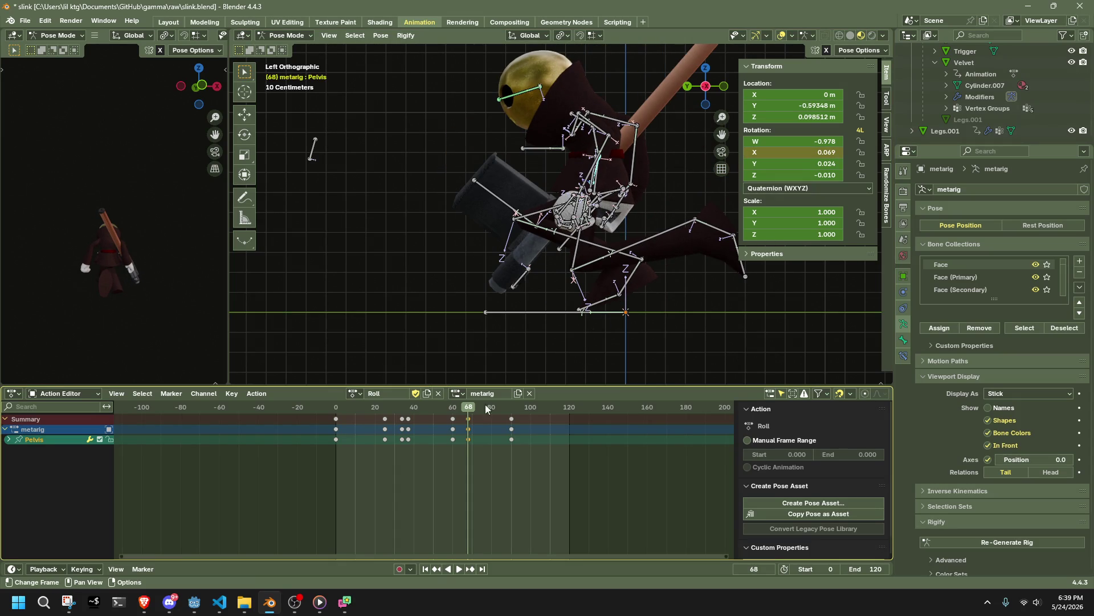
left_click(426, 412)
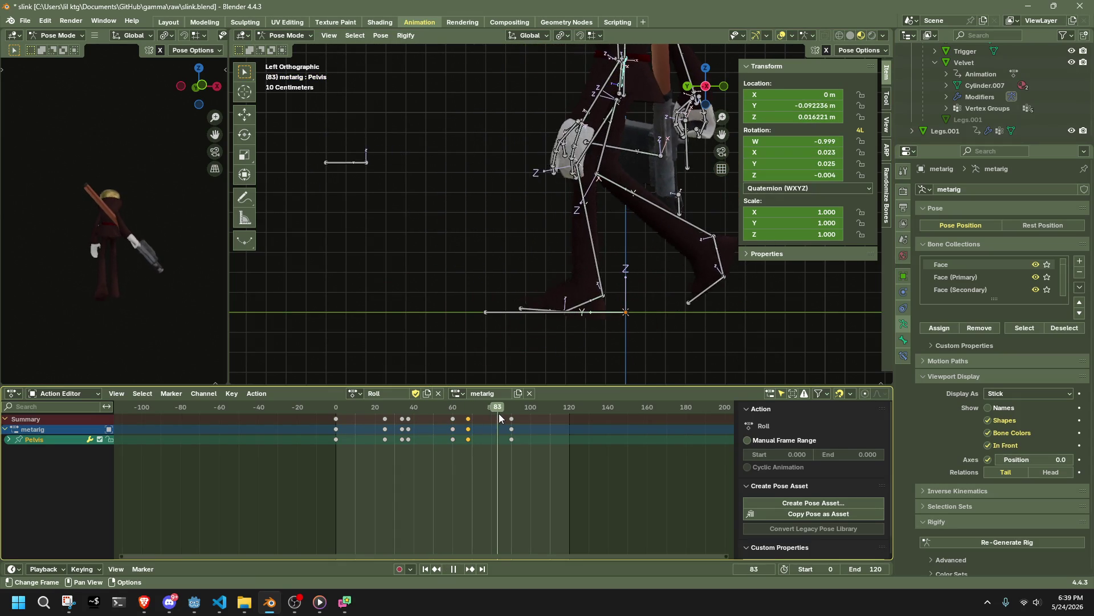
key("space")
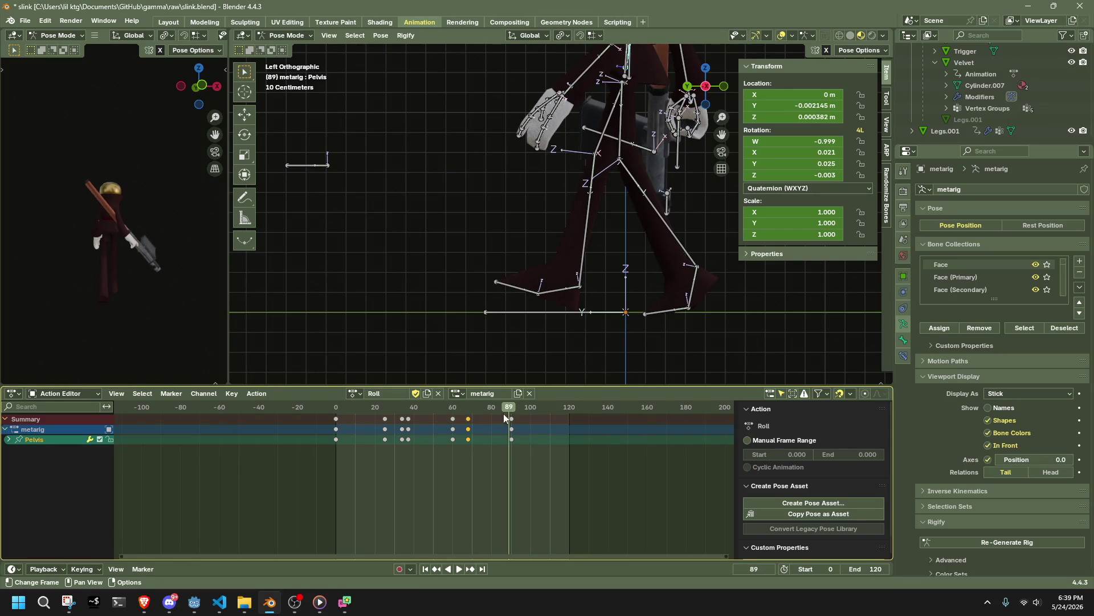
key("space")
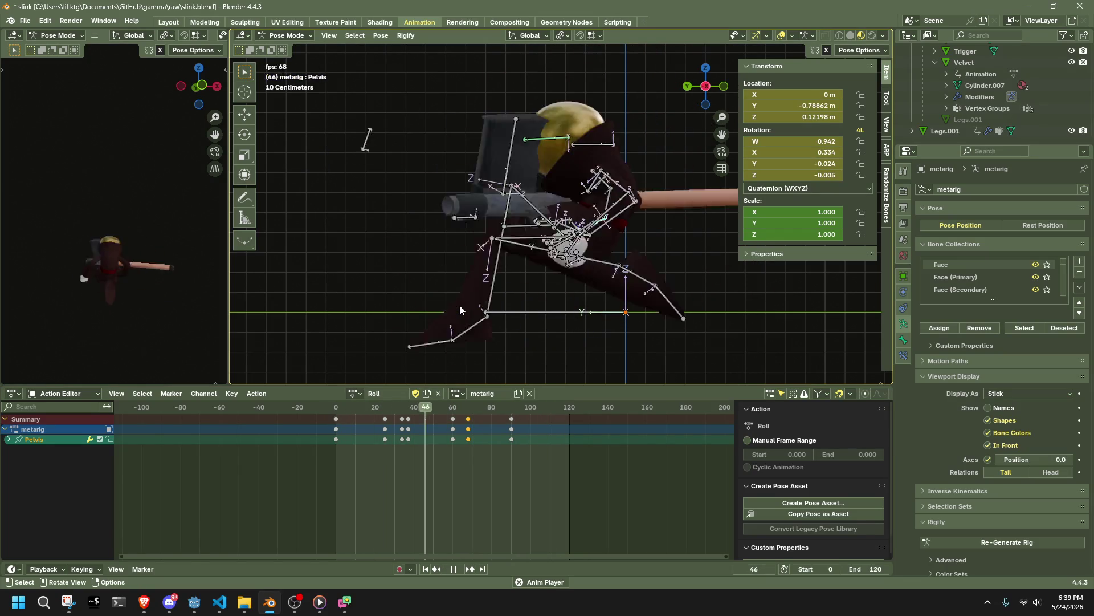
key("space")
Step: Slide a block of later keyframes earlier and play back to check the timing
left_click_drag(532, 455, 376, 411)
left_click(337, 406)
key("s")
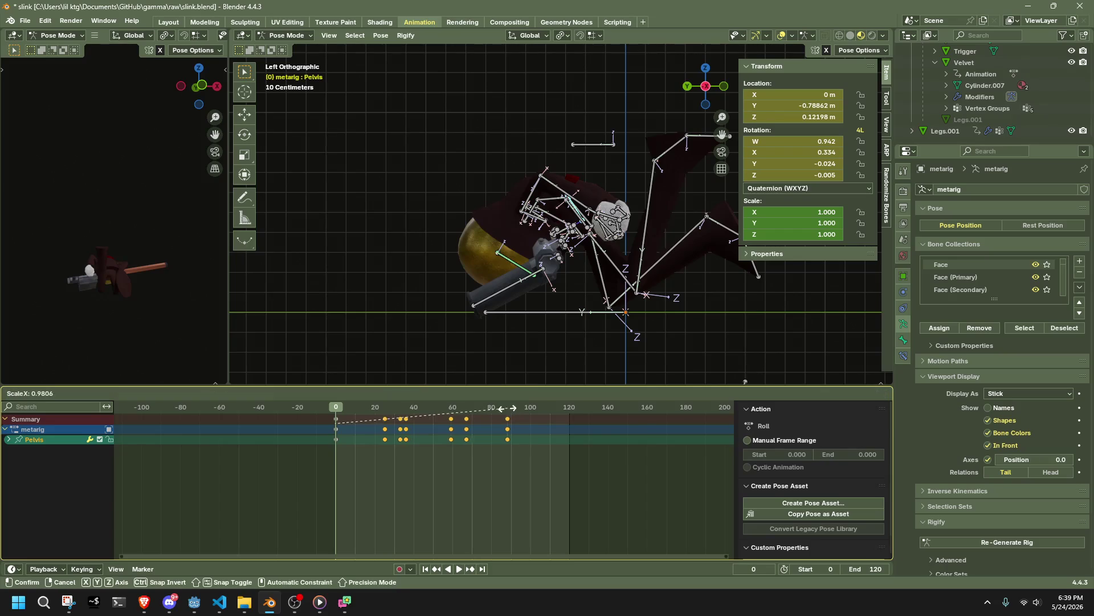
key("g")
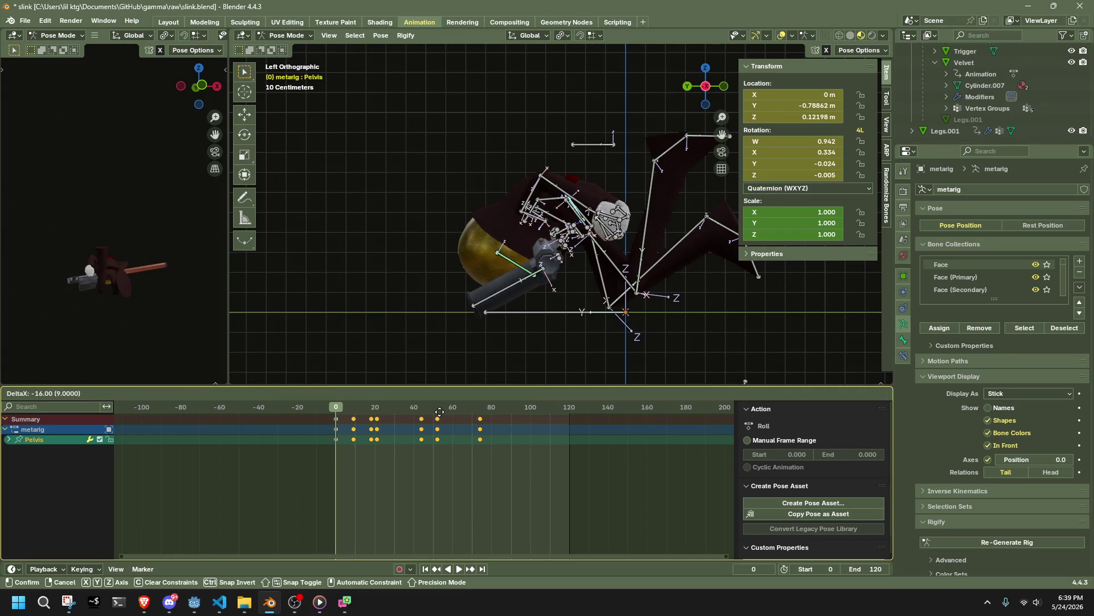
left_click(441, 411)
key("space")
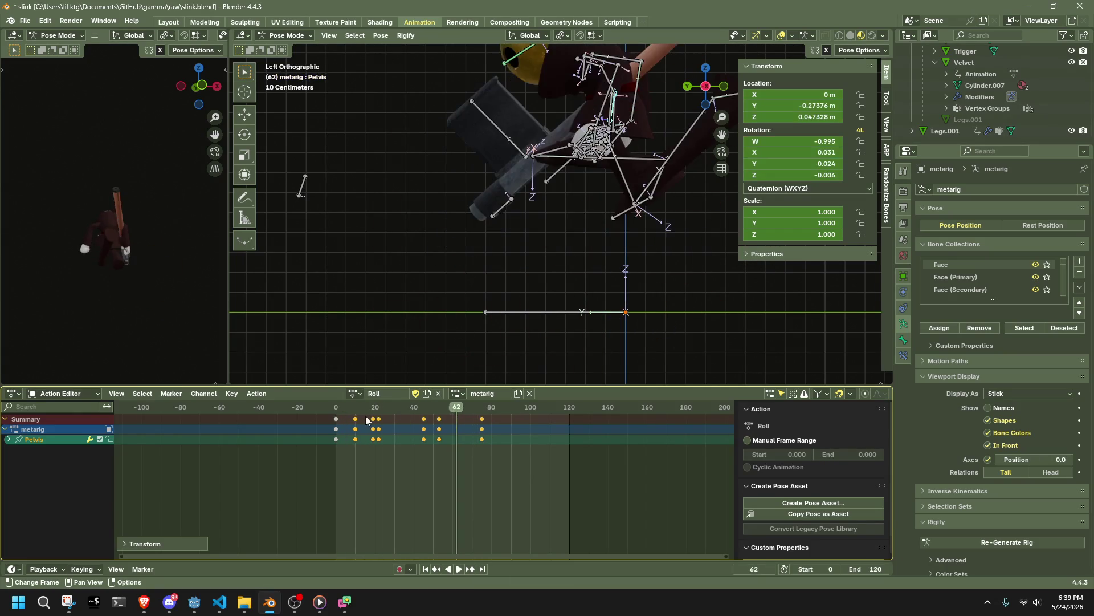
left_click(334, 411)
left_click_drag(334, 412, 357, 414)
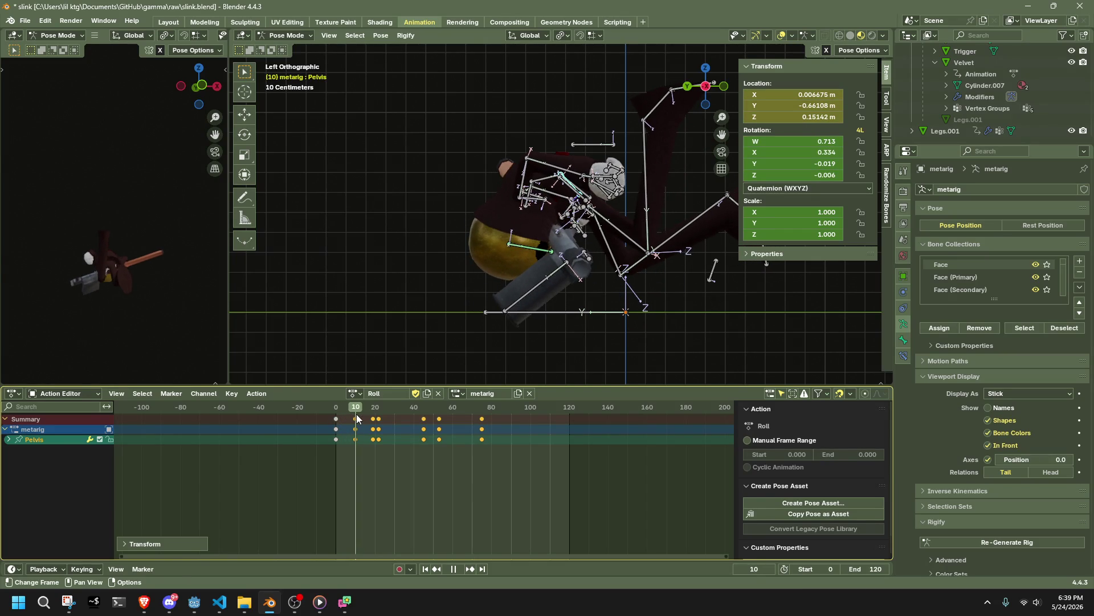
key("space")
Step: Undo that change, then shift the later keyframes of every bone 15 frames earlier
key("ctrl+z")
key("ctrl+z")
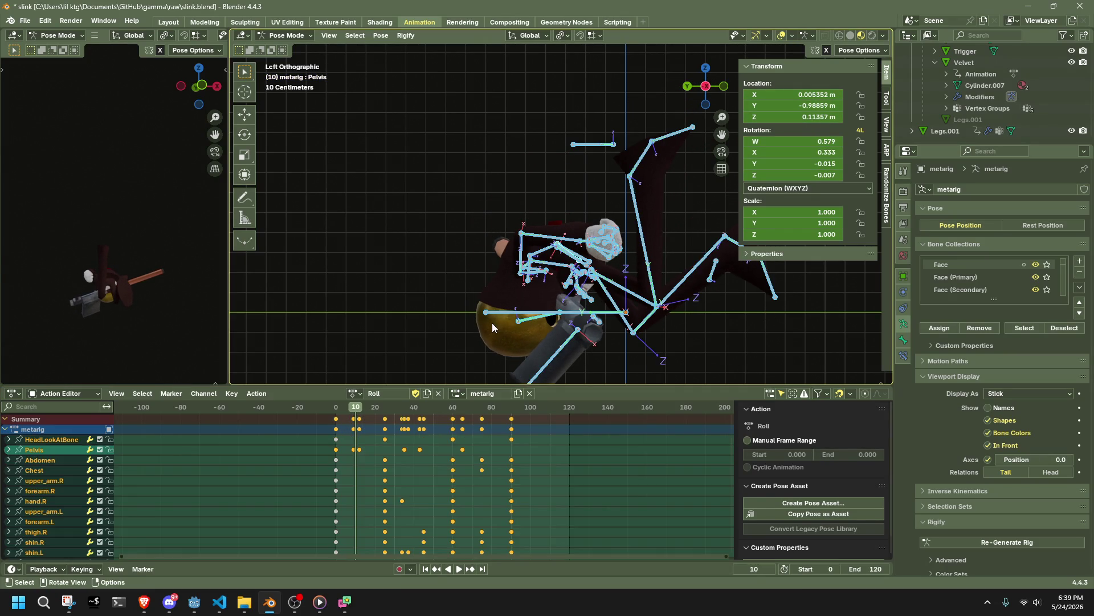
key("ctrl+z")
key("ctrl+z")
key("ctrl+z")
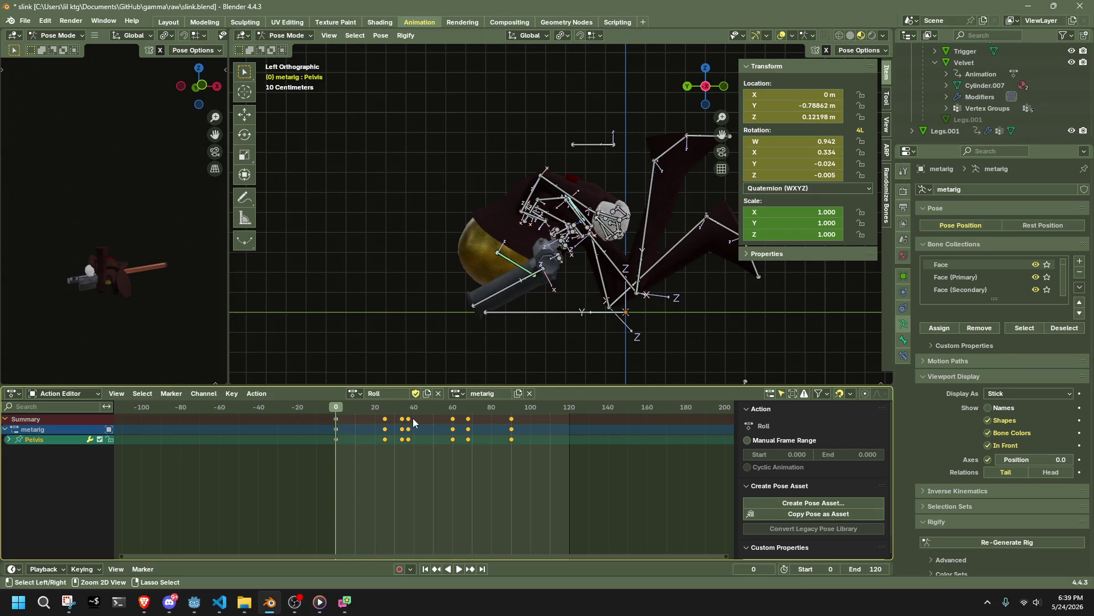
key("a")
left_click_drag(531, 484, 399, 409)
key("g")
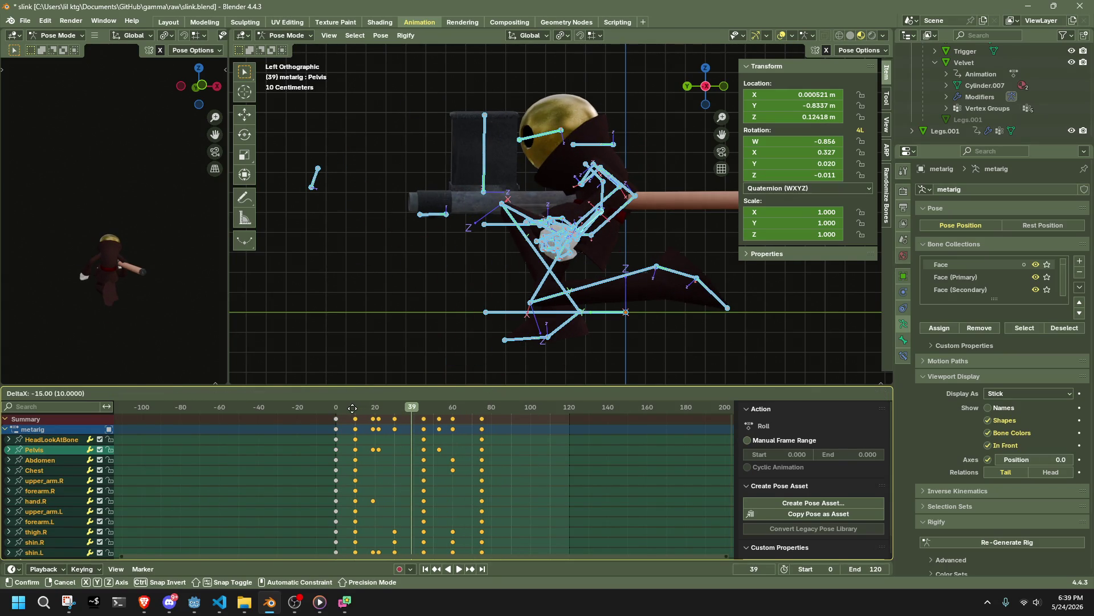
left_click(352, 408)
Step: After a playback check, shift the selected keyframes another 10 frames earlier
key("space")
left_click_drag(337, 405, 354, 409)
key("space")
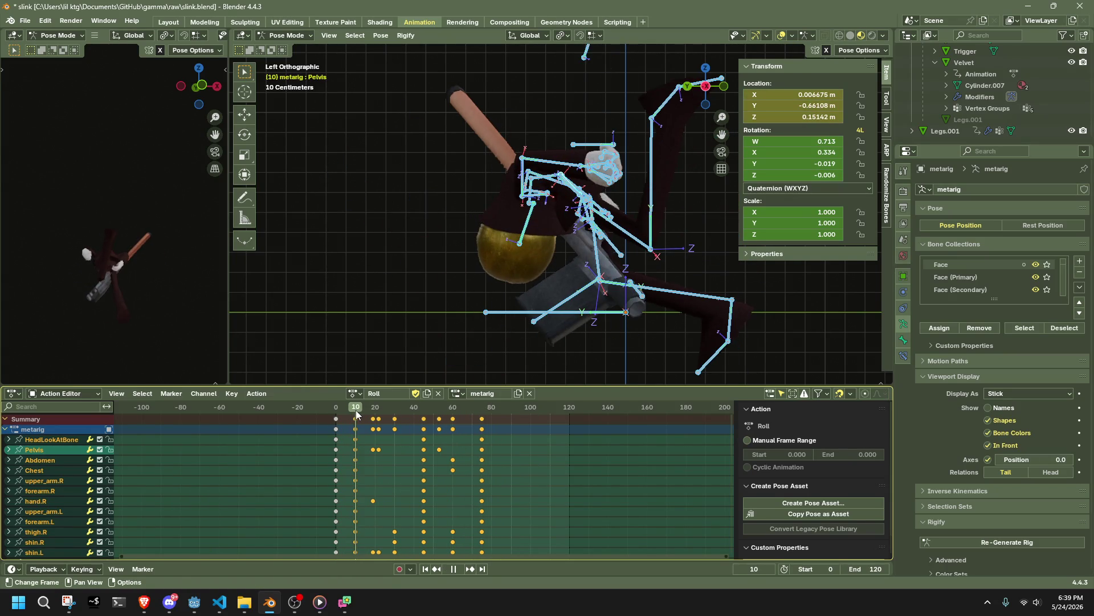
key("g")
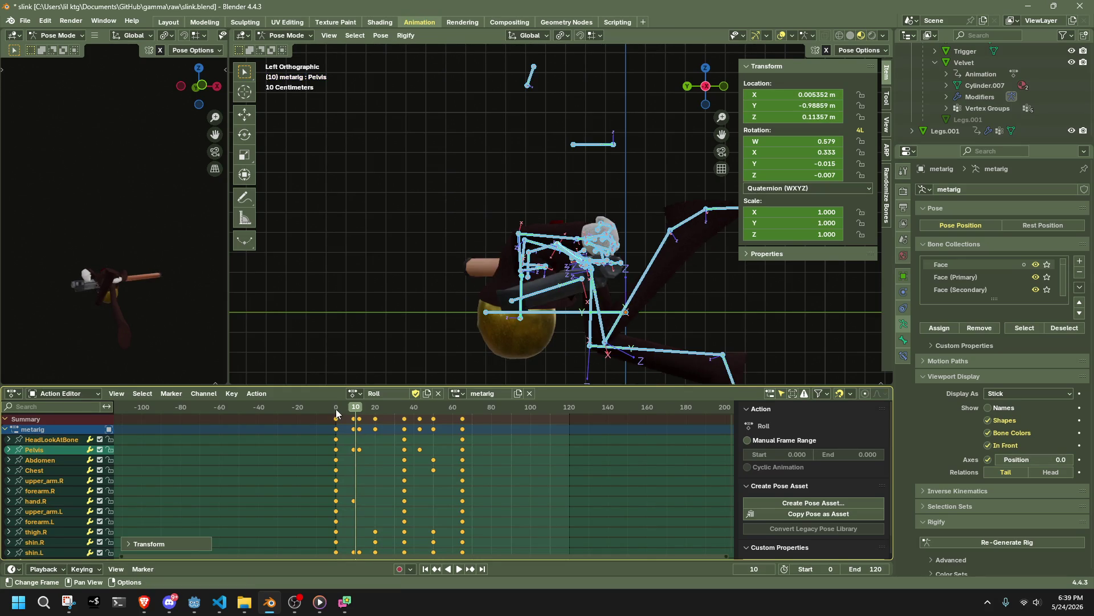
left_click(337, 409)
key("shift+Left")
Step: Move the HeadLookAtBone to a new spot at frame 0, then play the roll from the start
key("g")
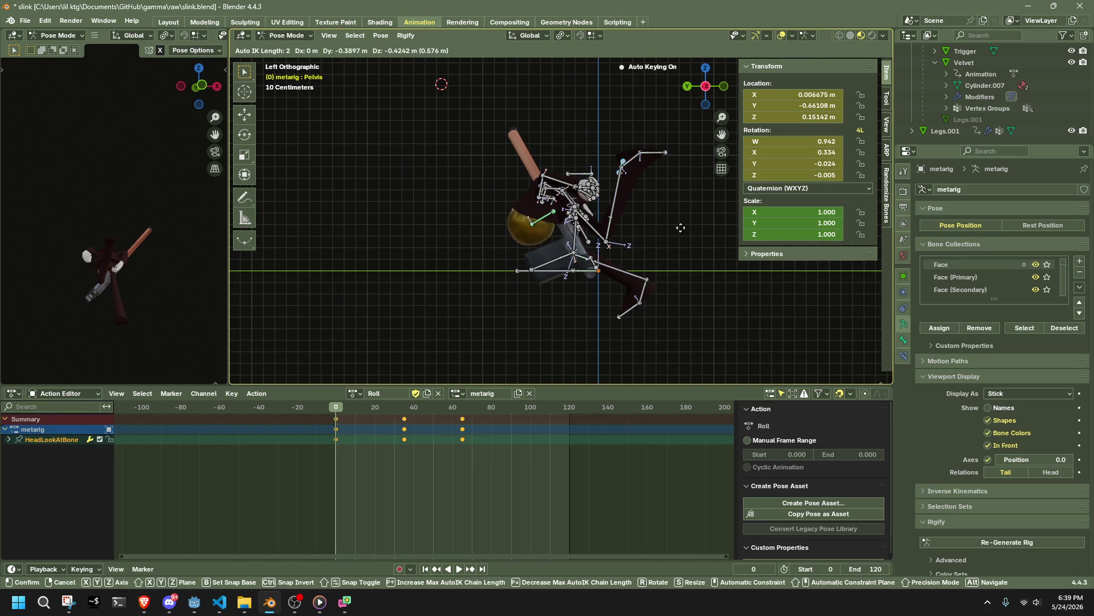
left_click(705, 302)
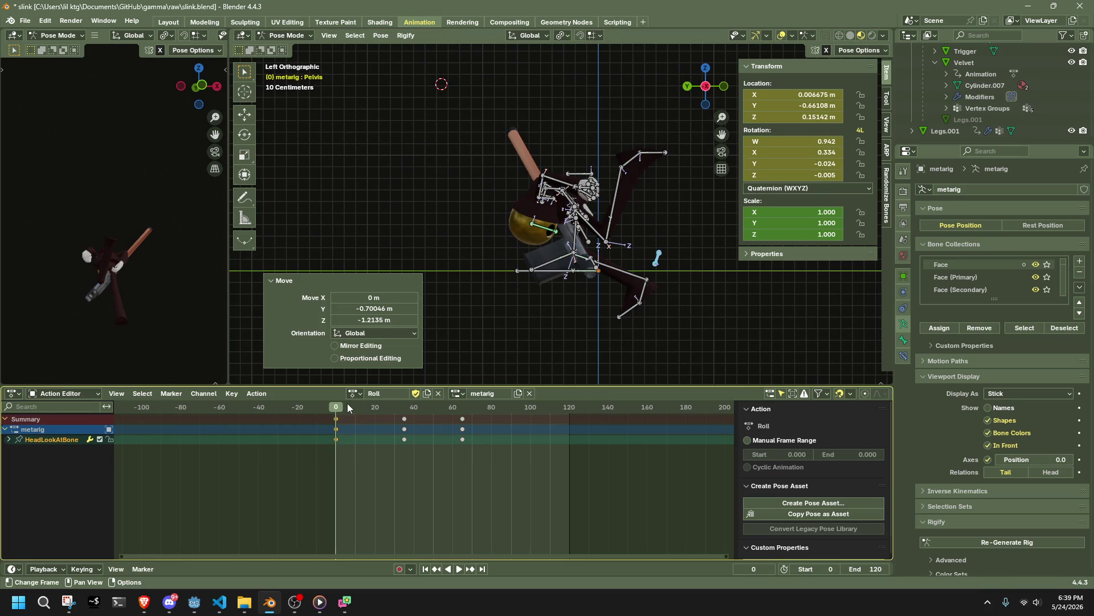
key("a")
key("space")
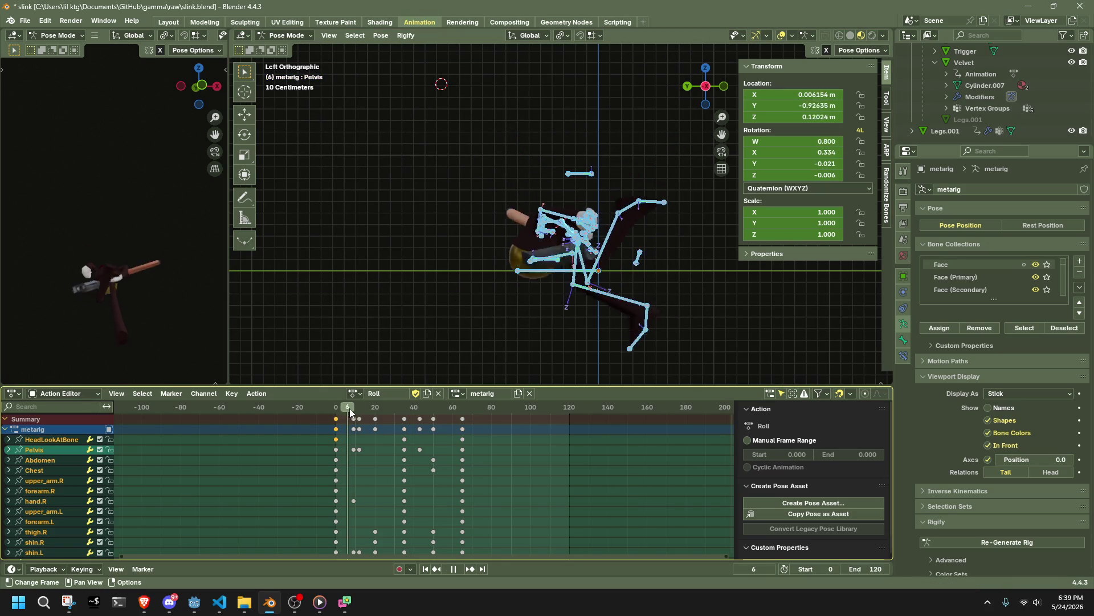
key("Escape")
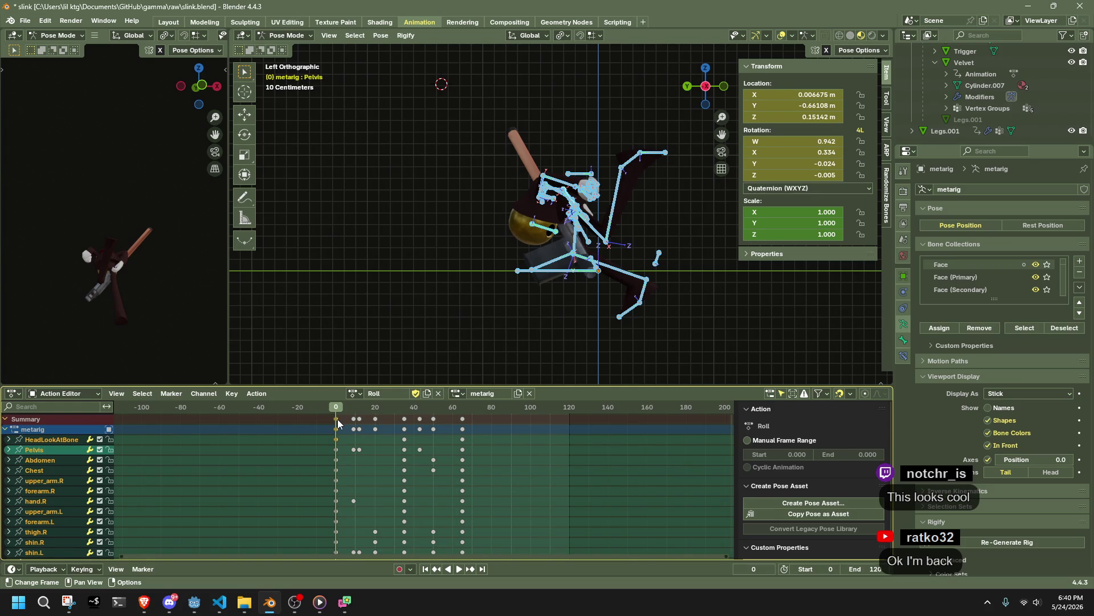
Step: Play the roll animation from frame 0 several times with all bones selected
key("alt+Tab")
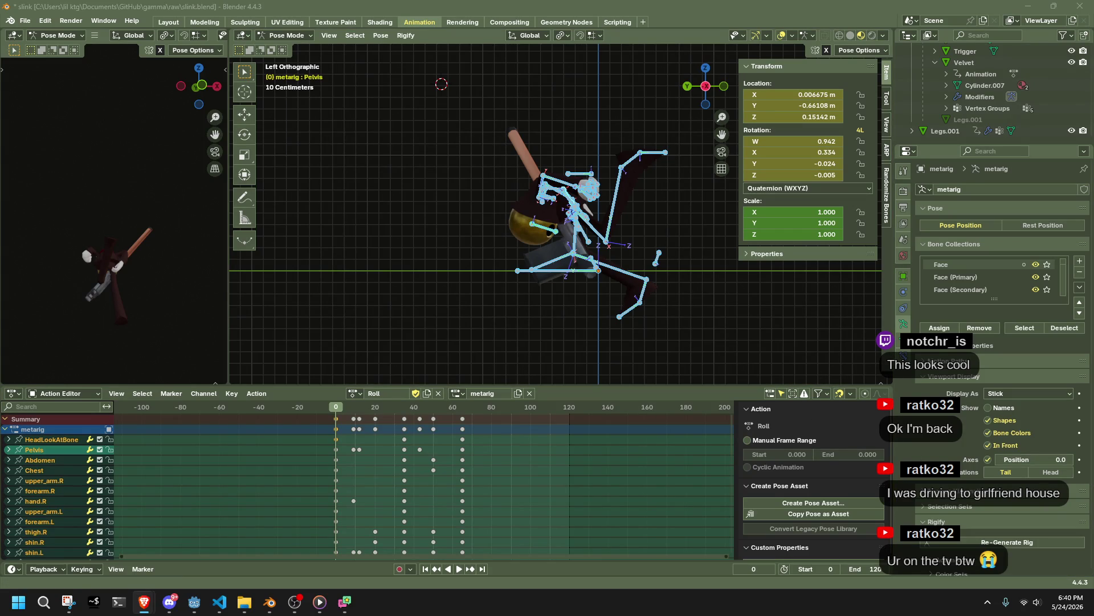
scroll(559, 277, "down", 2)
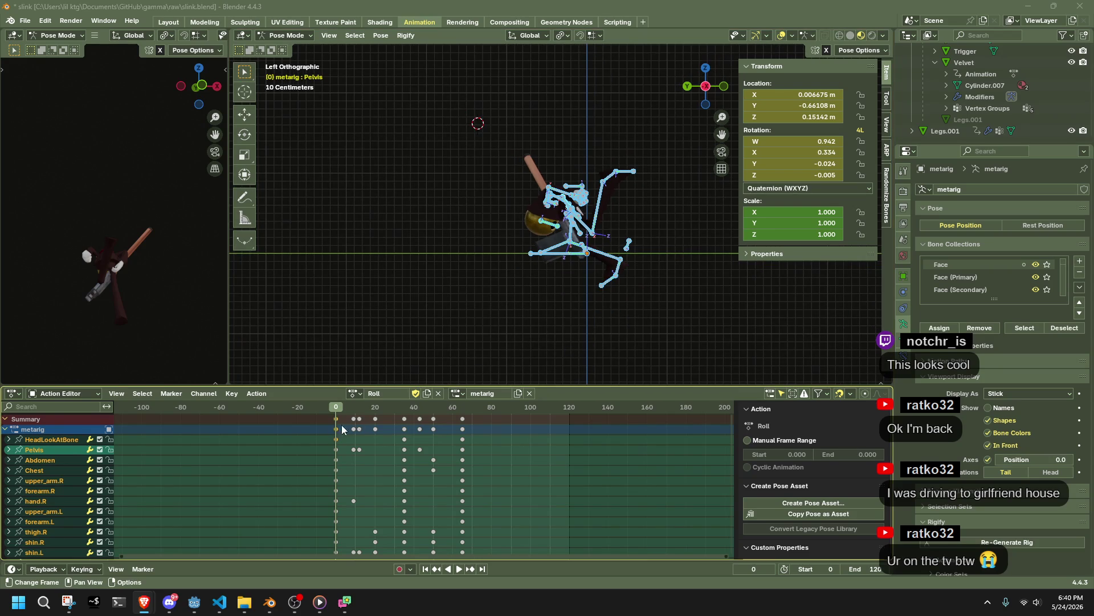
key("space")
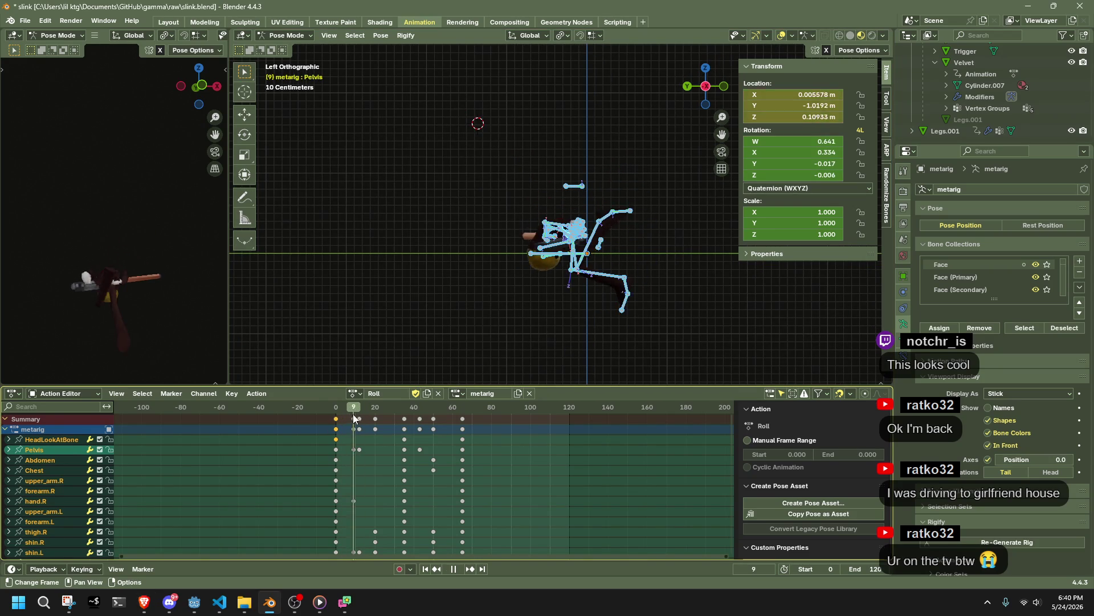
key("Escape")
scroll(511, 316, "up", 3)
left_click(520, 312)
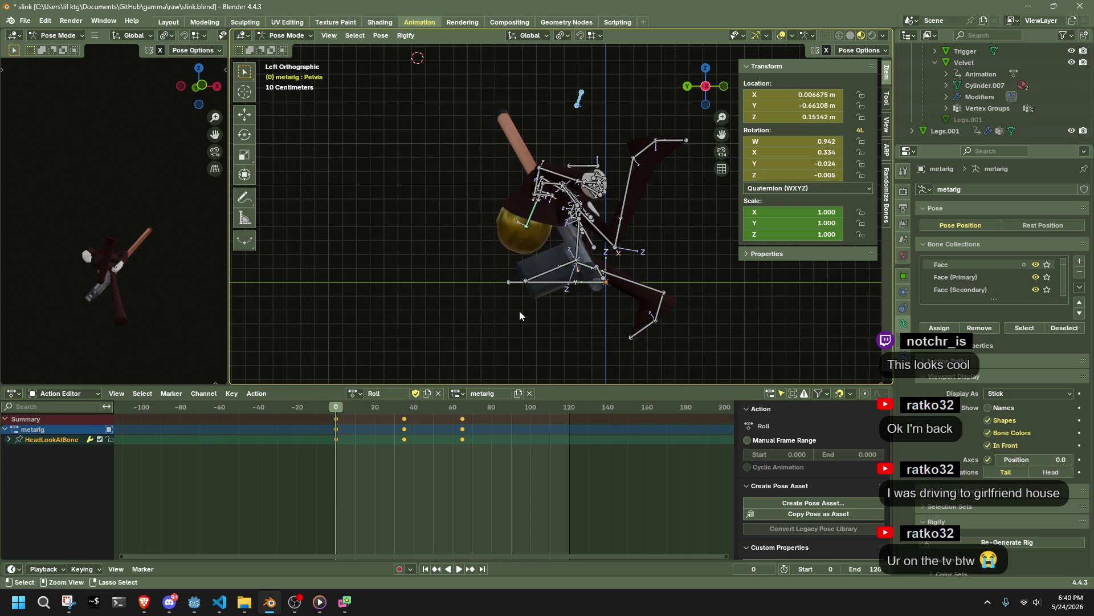
key("a")
key("space")
key("space")
key("space")
key("Escape")
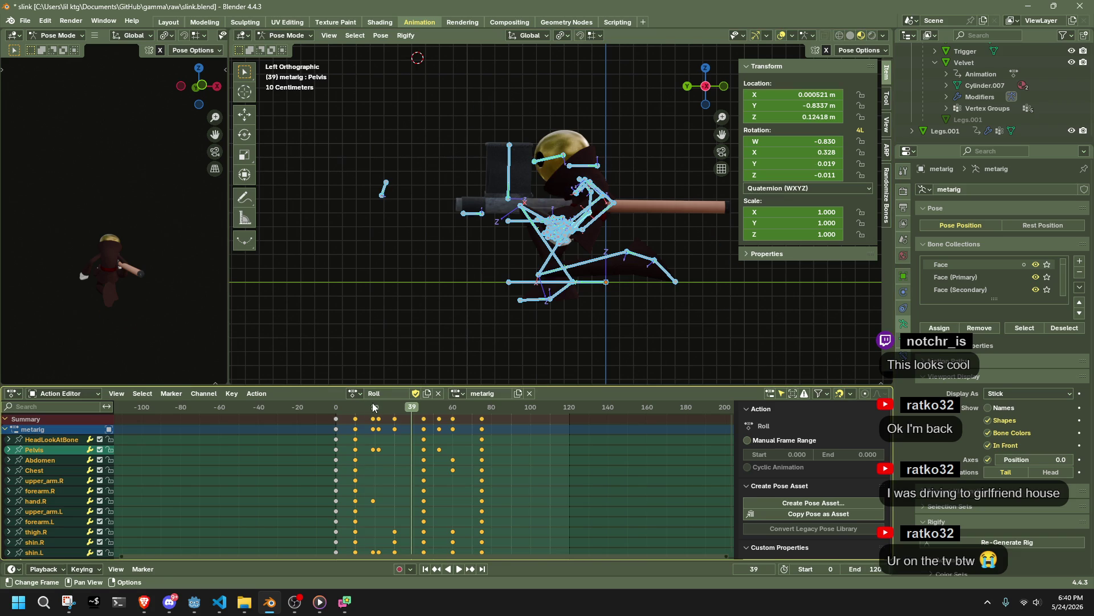
key("space")
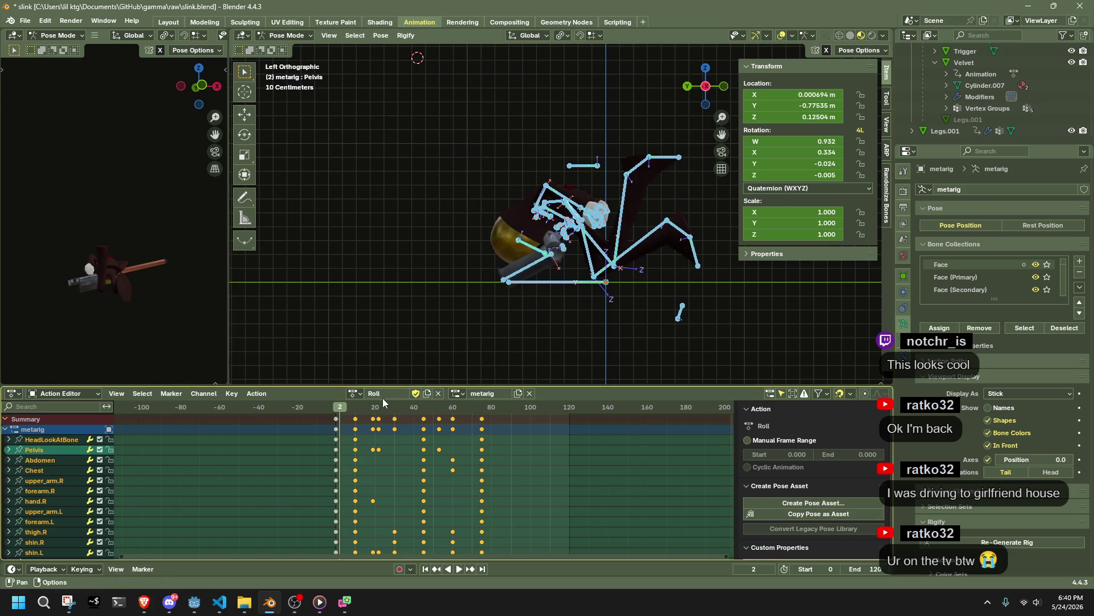
Step: Orbit the view and snap to the Right Orthographic view of the rig
left_click_drag(706, 80, 713, 91)
left_click(706, 86)
left_click(712, 87)
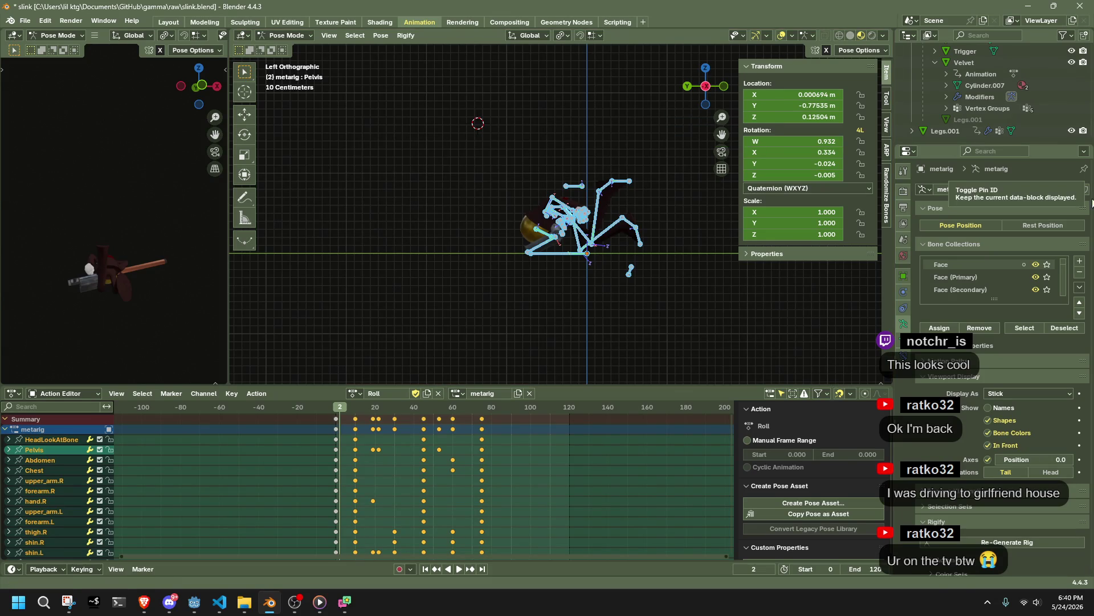
middle_click_drag(701, 325, 494, 320)
left_click_drag(706, 91, 712, 86)
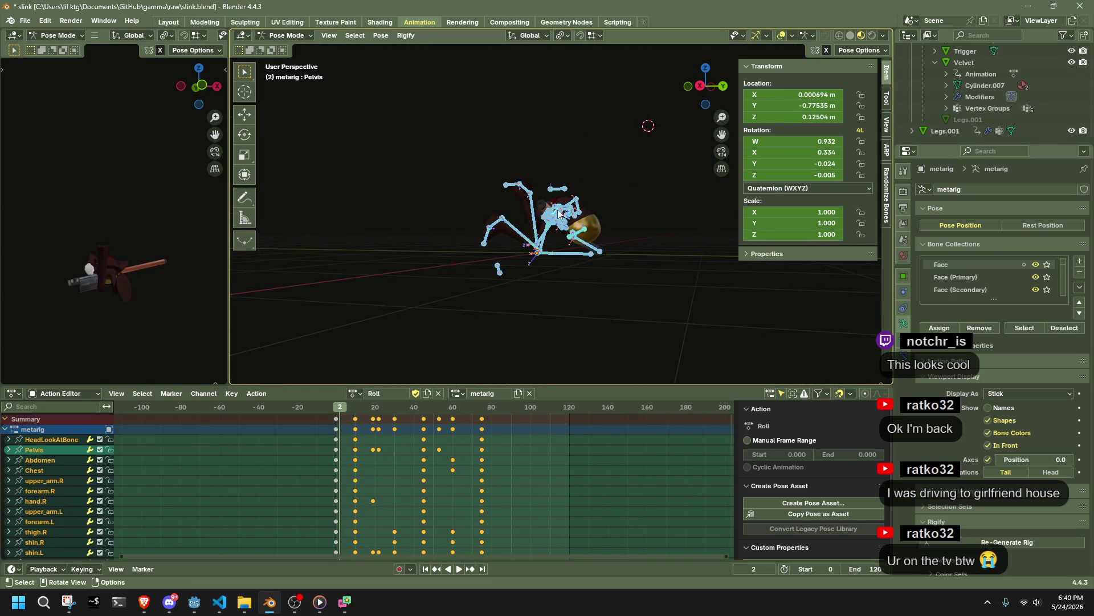
left_click(703, 86)
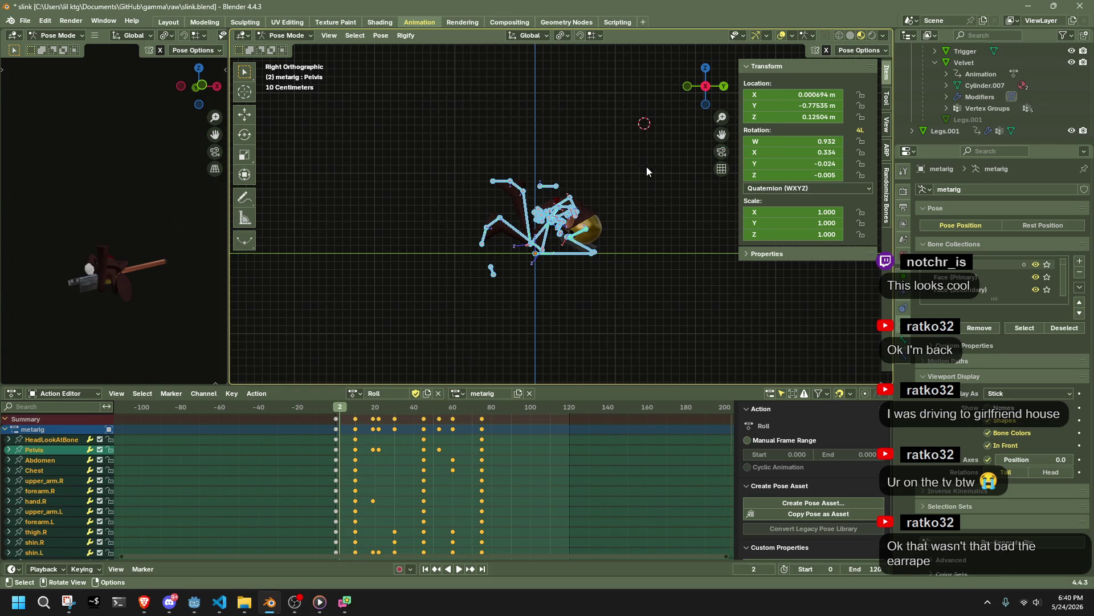
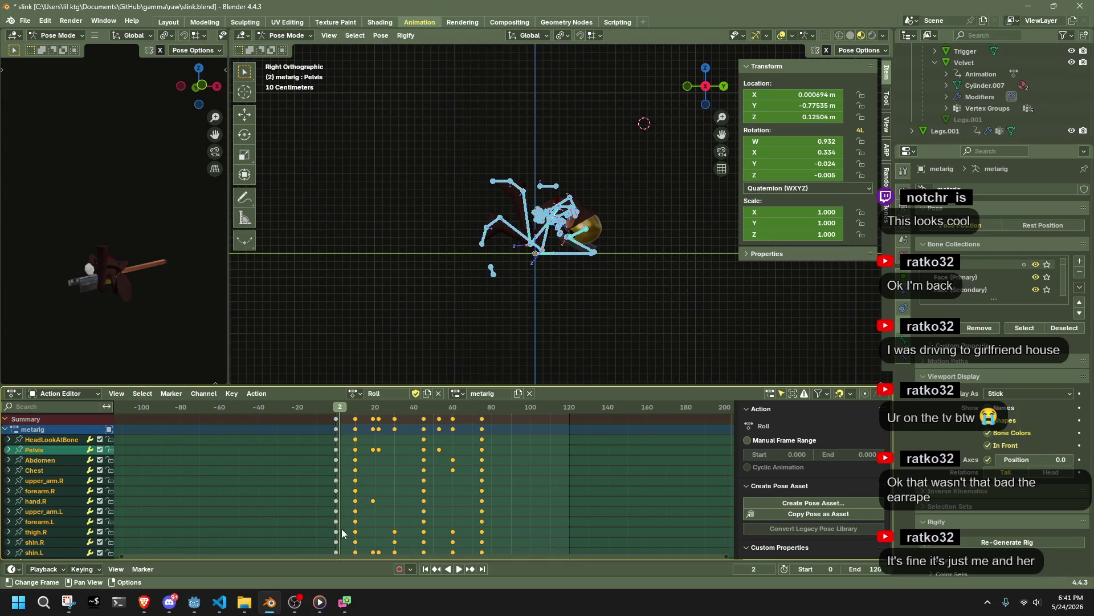
Step: Deselect the rig's bones and save slink.blend
left_click(441, 316)
mouse_move(443, 313)
middle_mouse_down()
mouse_move(521, 270)
mouse_move(673, 279)
mouse_move(443, 358)
middle_mouse_up()
key("ctrl+s")
Step: Assign the RunJump02 action to the rig and play it back
left_click(355, 393)
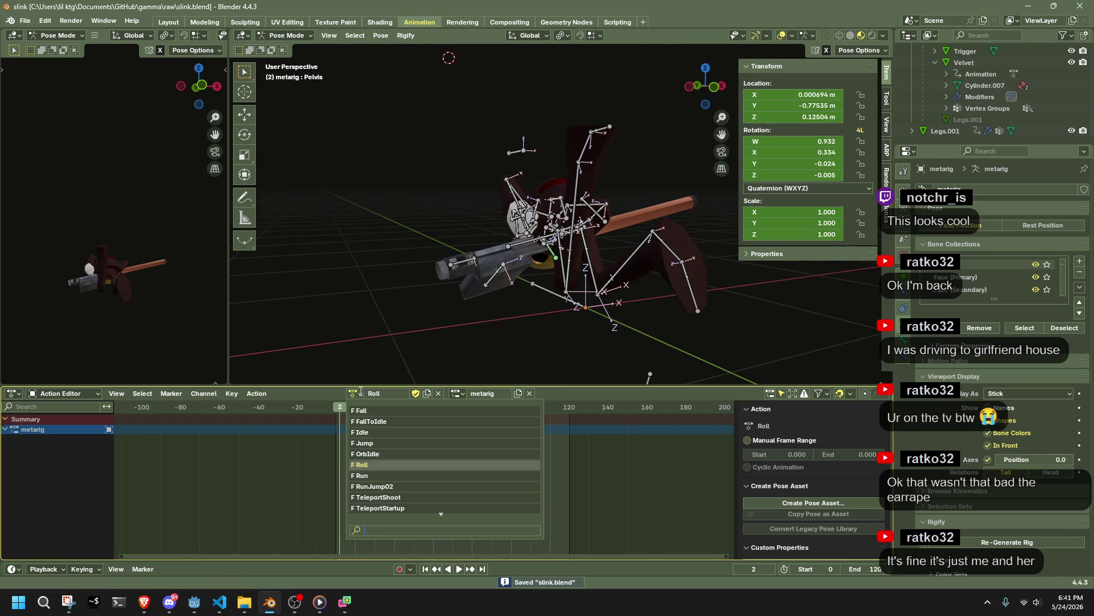
left_click(414, 486)
mouse_move(427, 319)
middle_mouse_down()
mouse_move(455, 272)
mouse_move(523, 294)
mouse_move(513, 302)
middle_mouse_up()
key("space")
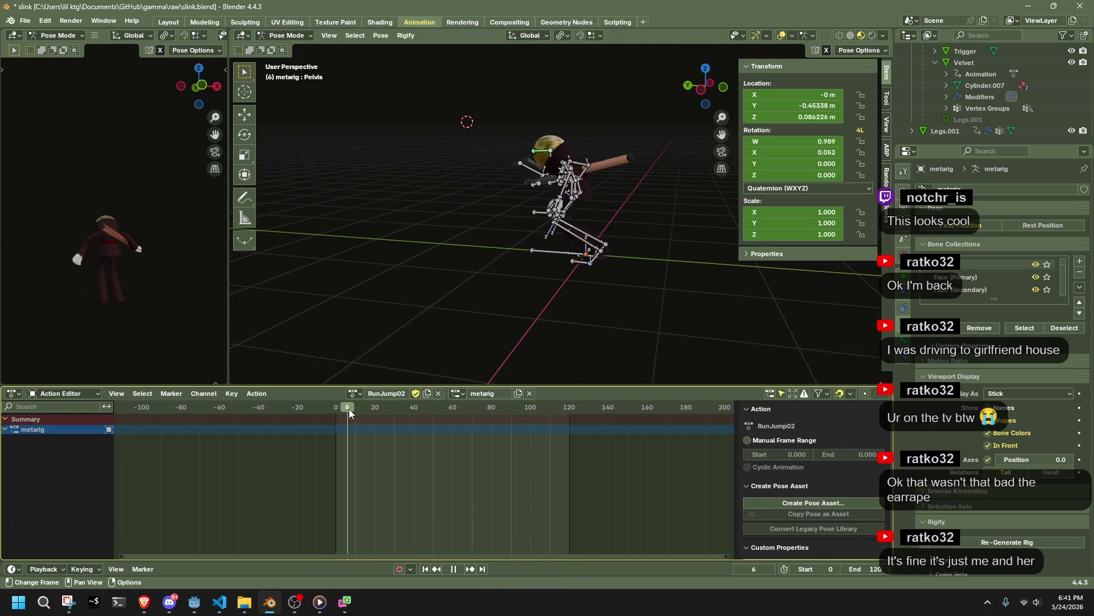
mouse_move(398, 417)
left_mouse_down()
mouse_move(433, 426)
mouse_move(357, 428)
left_mouse_up()
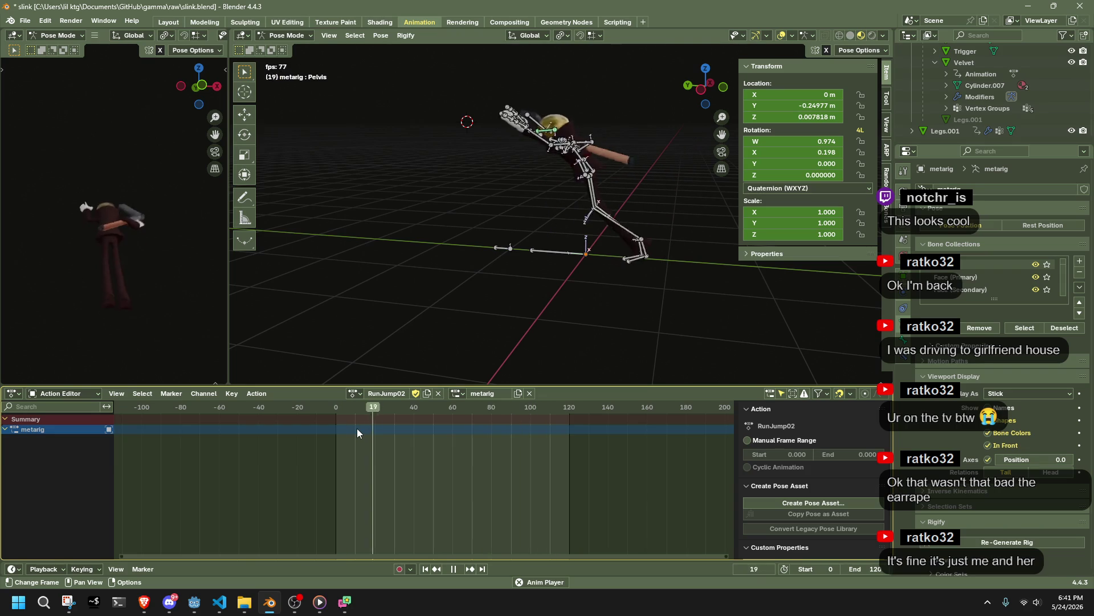
key("space")
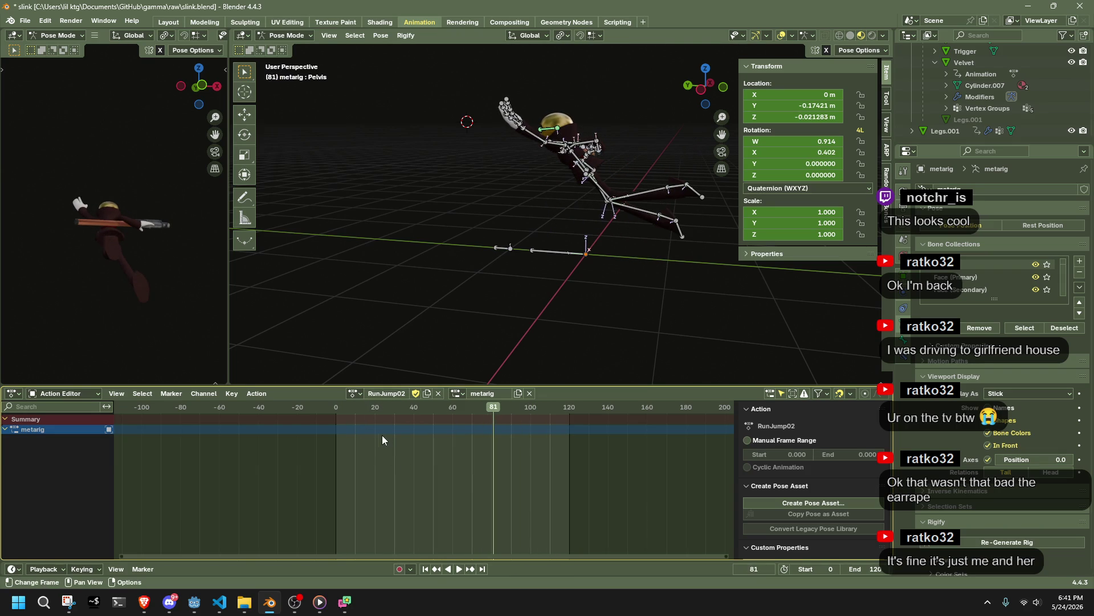
Step: Try the Run action, then put the rig back on the Roll action
left_click(355, 394)
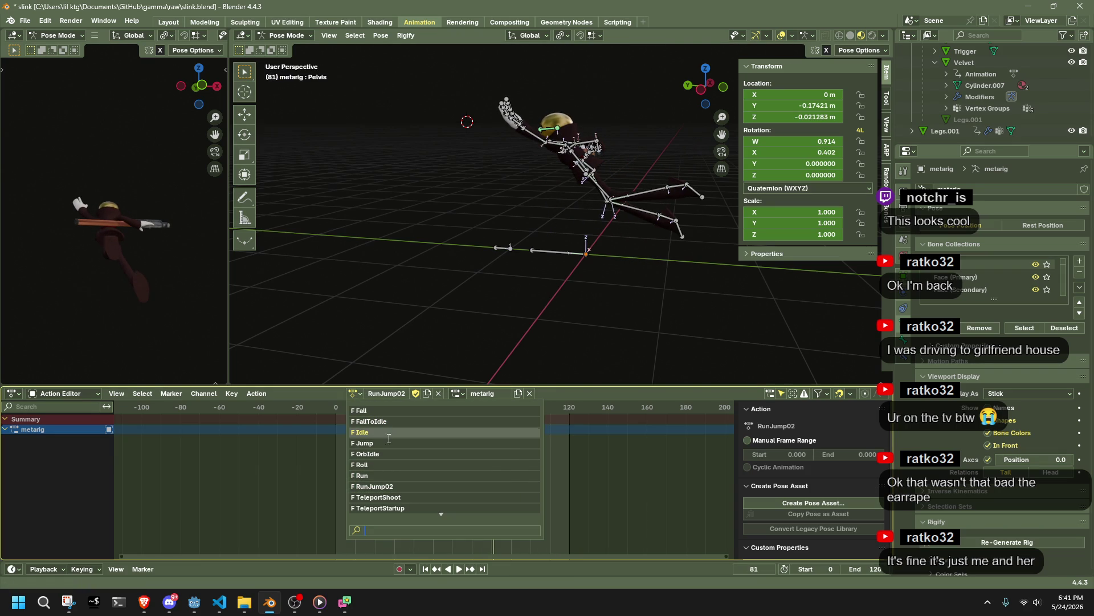
left_click(377, 475)
left_click(356, 396)
left_click(387, 456)
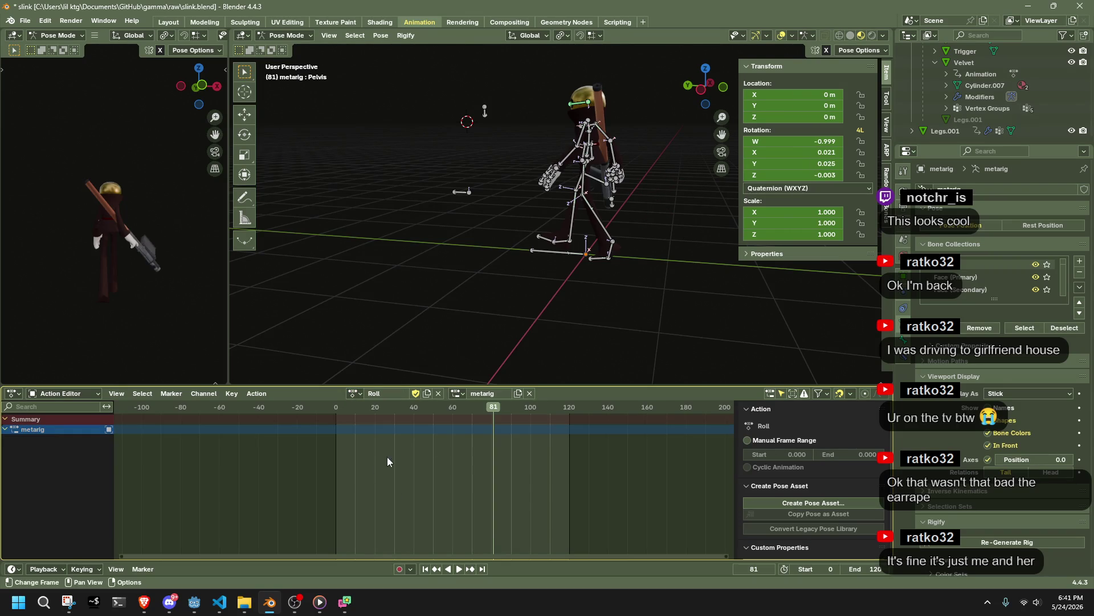
Step: In Left Ortho view, select all bones and play Roll from its start
left_click(708, 97)
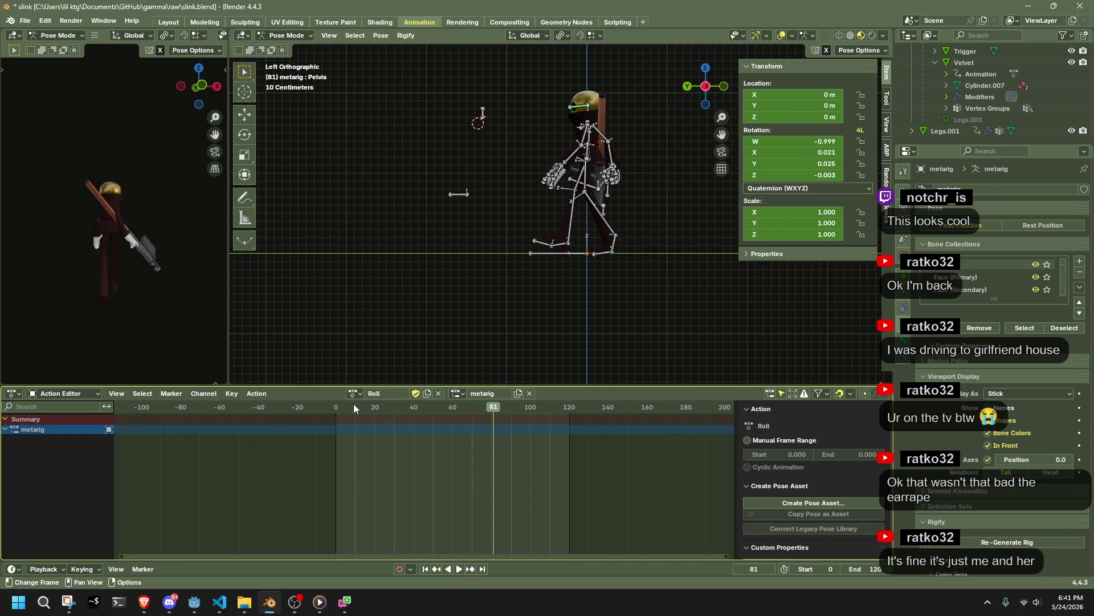
key("a")
left_click(334, 405)
key("space")
left_click_drag(337, 405, 354, 413)
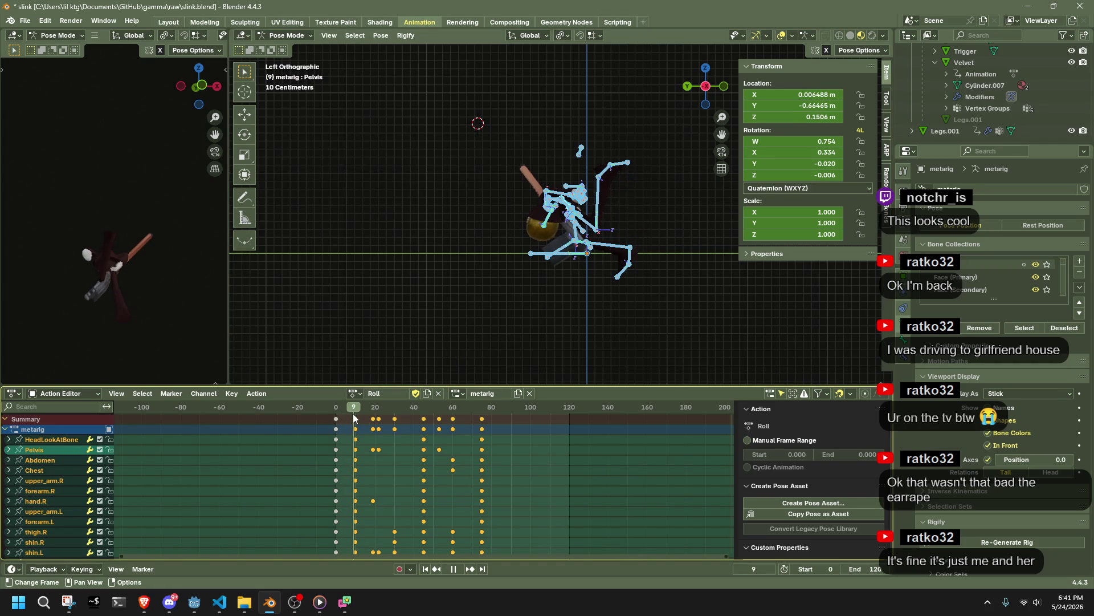
Step: Check frame 11, then replay the Roll action from the start
left_click(354, 413)
key("space")
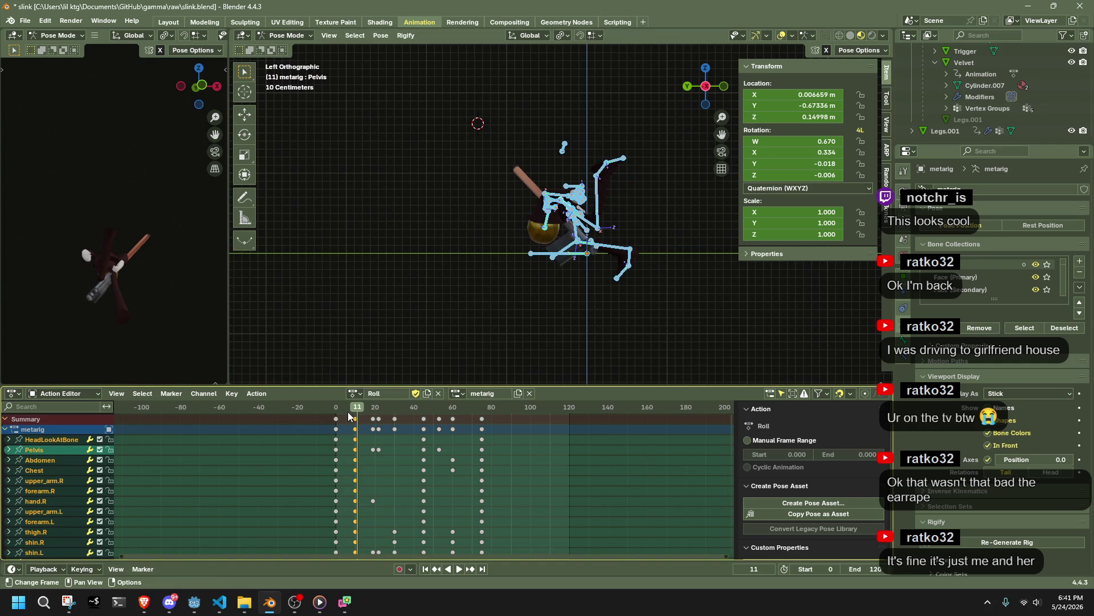
left_click(333, 411)
key("space")
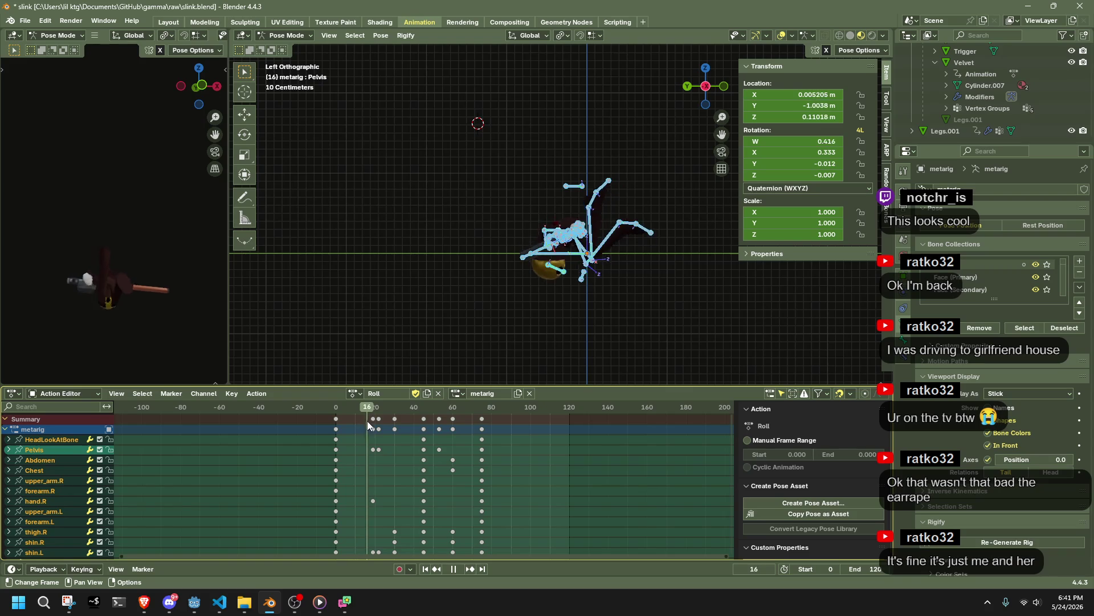
key("Escape")
Step: Key all bones at frame 11 and shift the later keys 10 frames earlier
middle_click_drag(624, 278, 469, 351)
key("i")
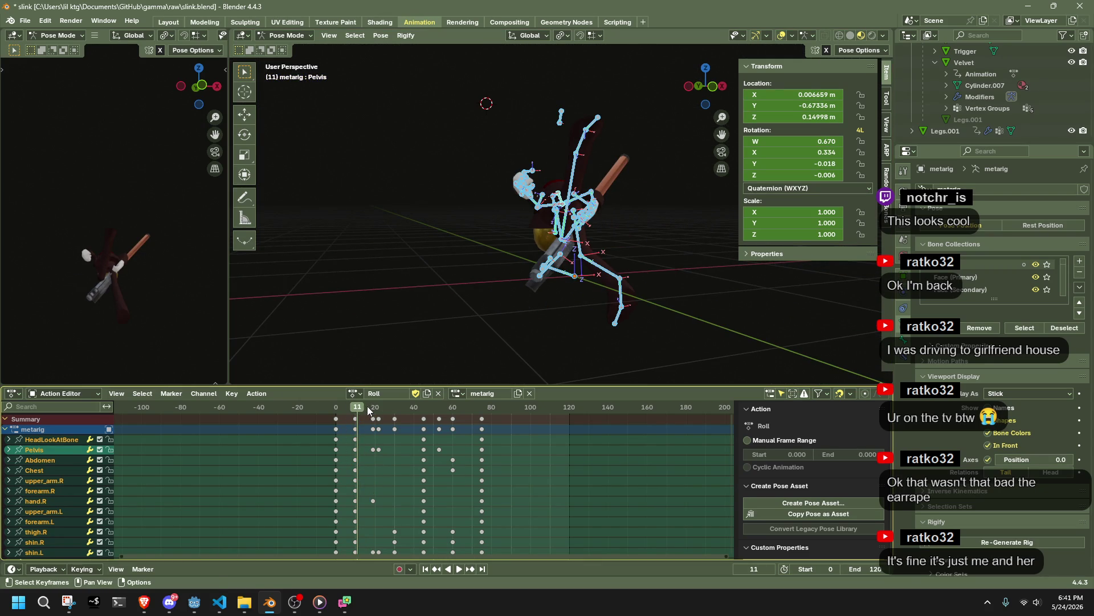
left_click_drag(367, 417, 534, 517)
key("g")
left_click(378, 428)
key("space")
Step: Review the retimed opening frames, then undo the keyframe move
left_click(334, 407)
left_click_drag(334, 408, 378, 418)
middle_click_drag(442, 308, 606, 282)
key("ctrl+z")
key("ctrl+z")
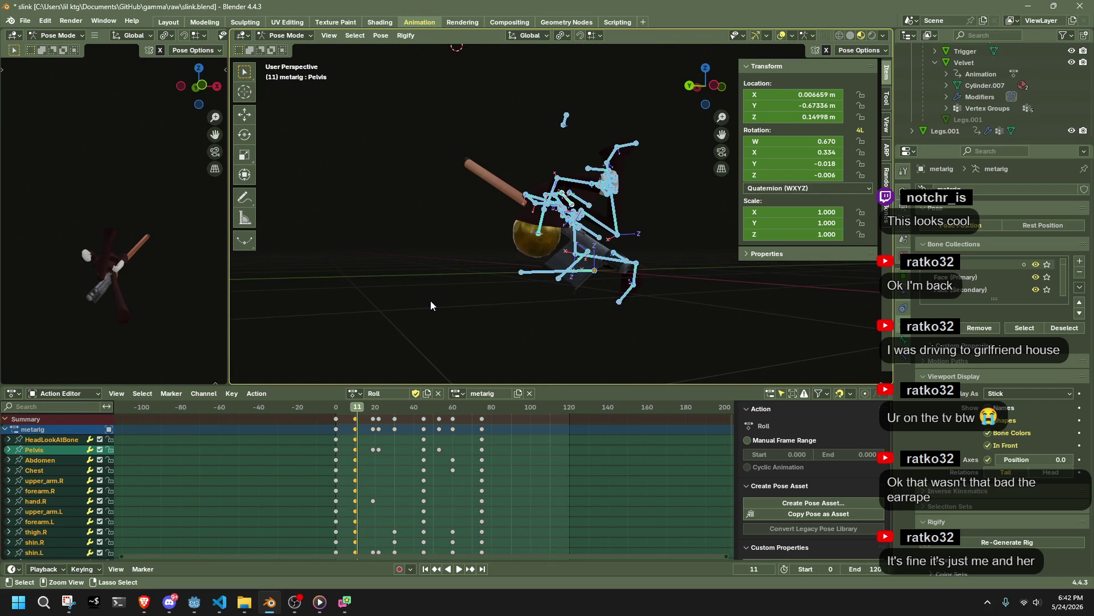
Step: Replay and scrub the Roll action, stopping at frame 45
key("space")
left_click(337, 406)
left_click_drag(339, 406, 413, 412)
scroll(583, 298, "down", 4)
scroll(436, 466, "down", 5)
scroll(412, 467, "up", 8)
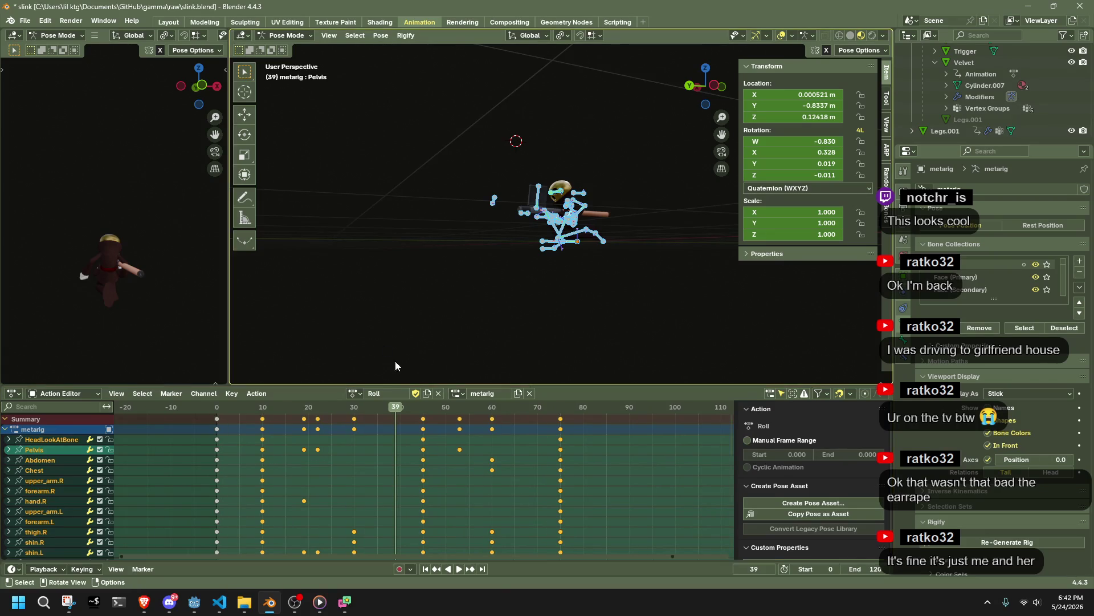
key("space")
left_click_drag(254, 404, 423, 430)
key("space")
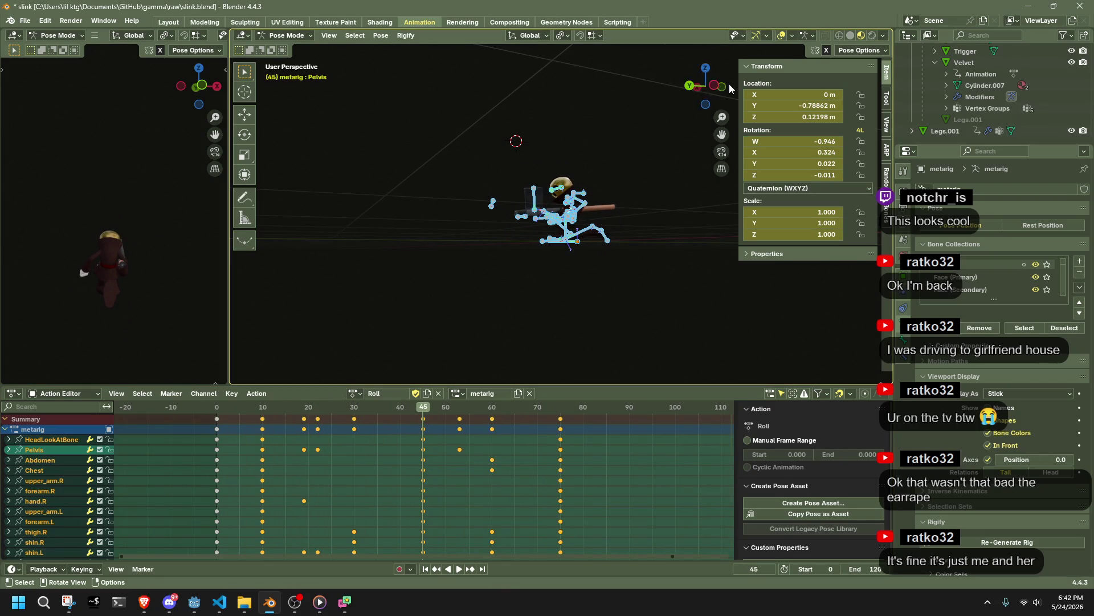
Step: Select the in-between keys before frame 45, review the trimmed playback, then select keys at 0 and 45
left_click(722, 86)
scroll(556, 217, "up", 5)
left_click_drag(397, 509, 251, 409)
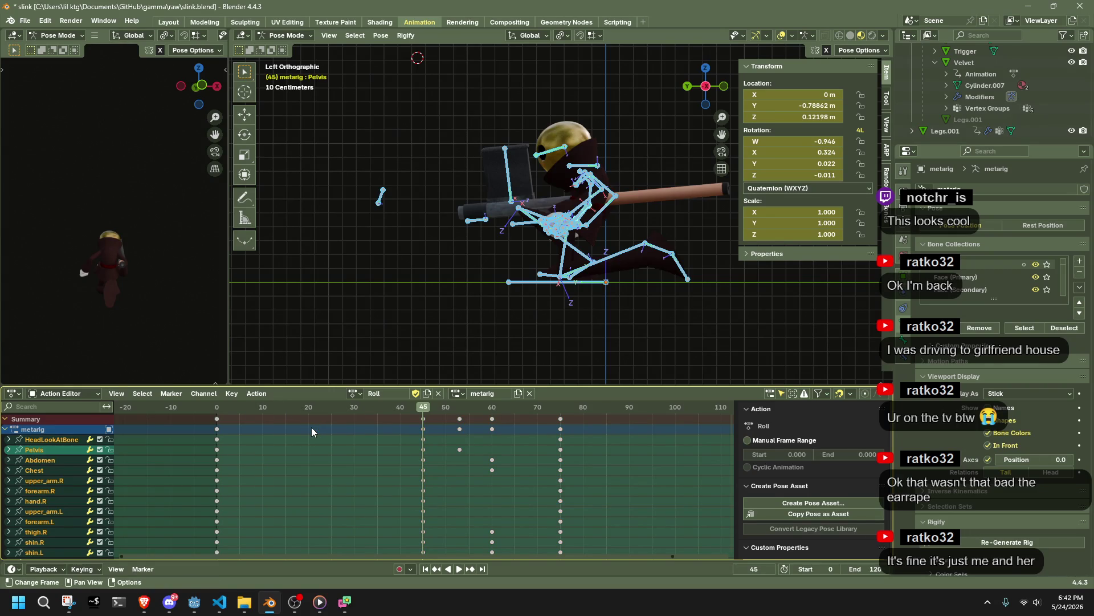
left_click(215, 411)
key("space")
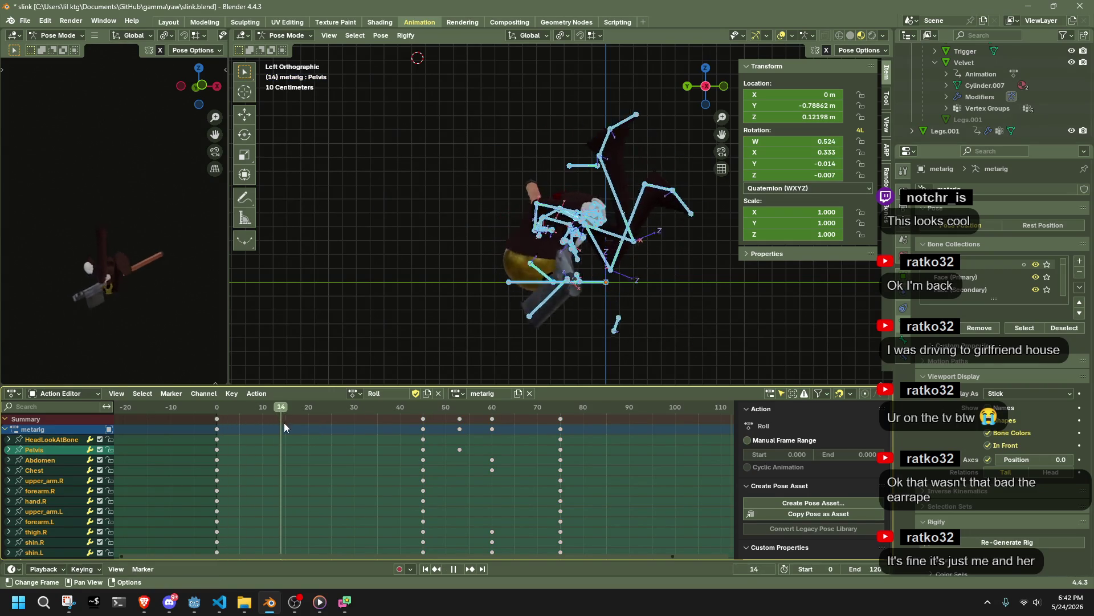
left_click(218, 432)
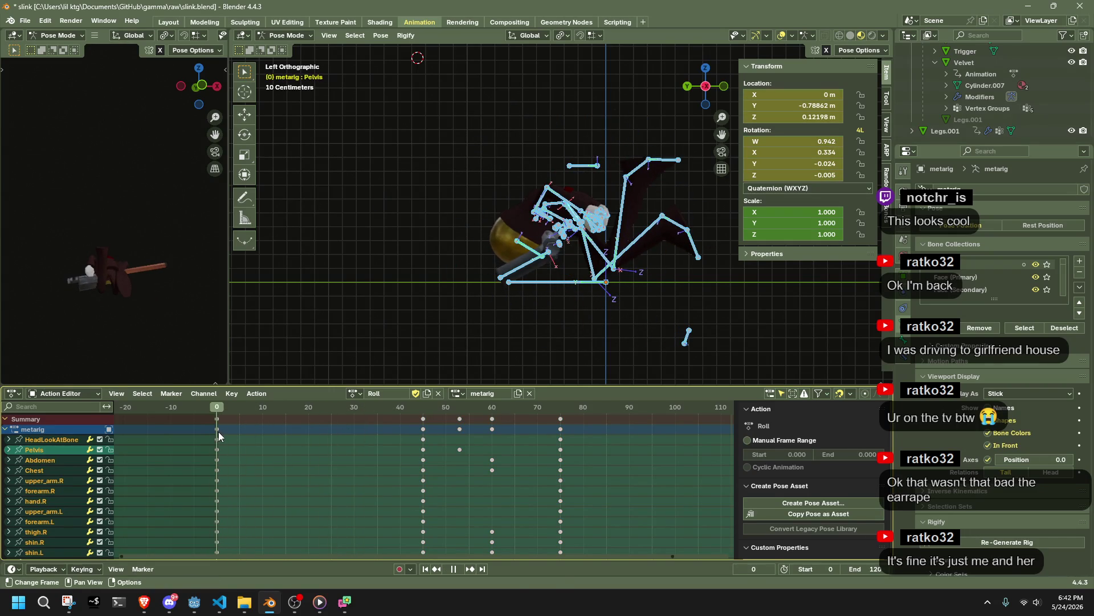
key("space")
left_click_drag(430, 469, 218, 410)
Step: Set the selected keys' interpolation mode to Constant
right_click(228, 423)
mouse_move(228, 423)
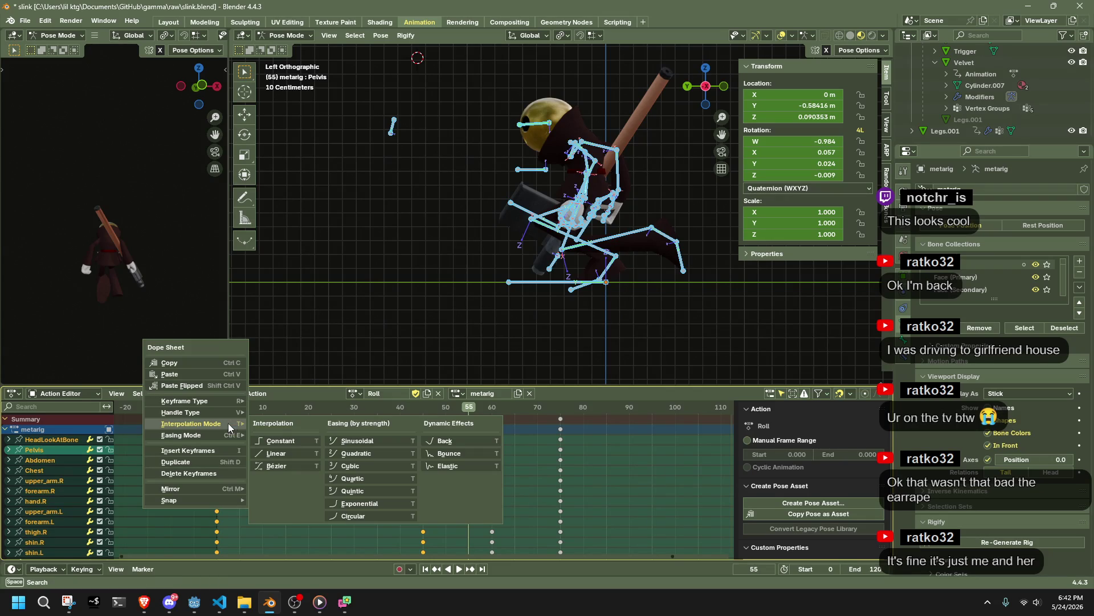
left_click(285, 441)
Step: Play back and check the pose around frames 20 to 24
key("space")
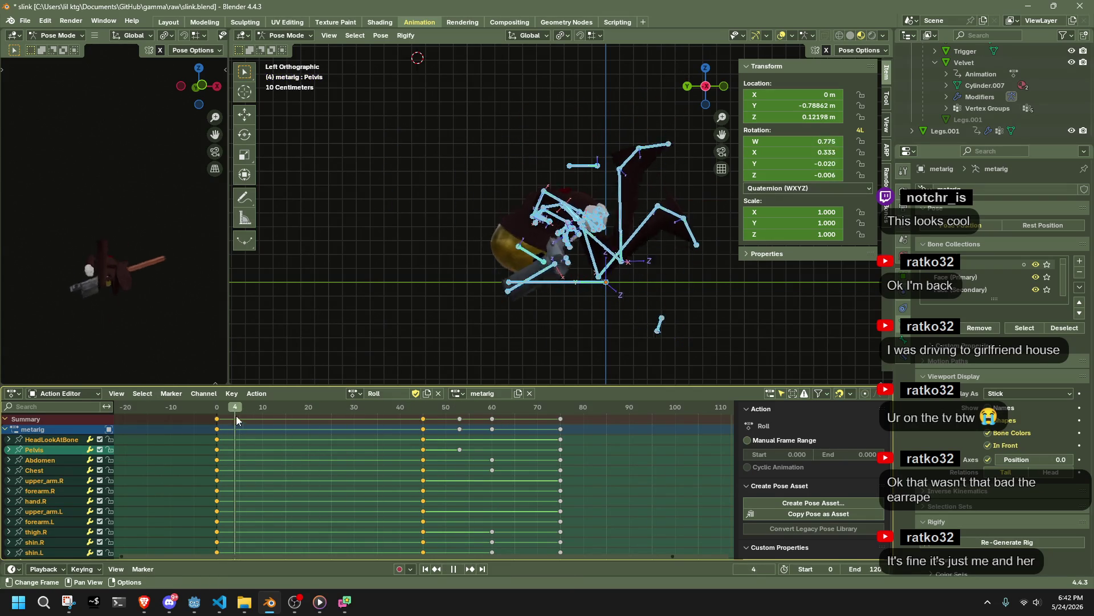
key("space")
left_click(309, 439)
key("space")
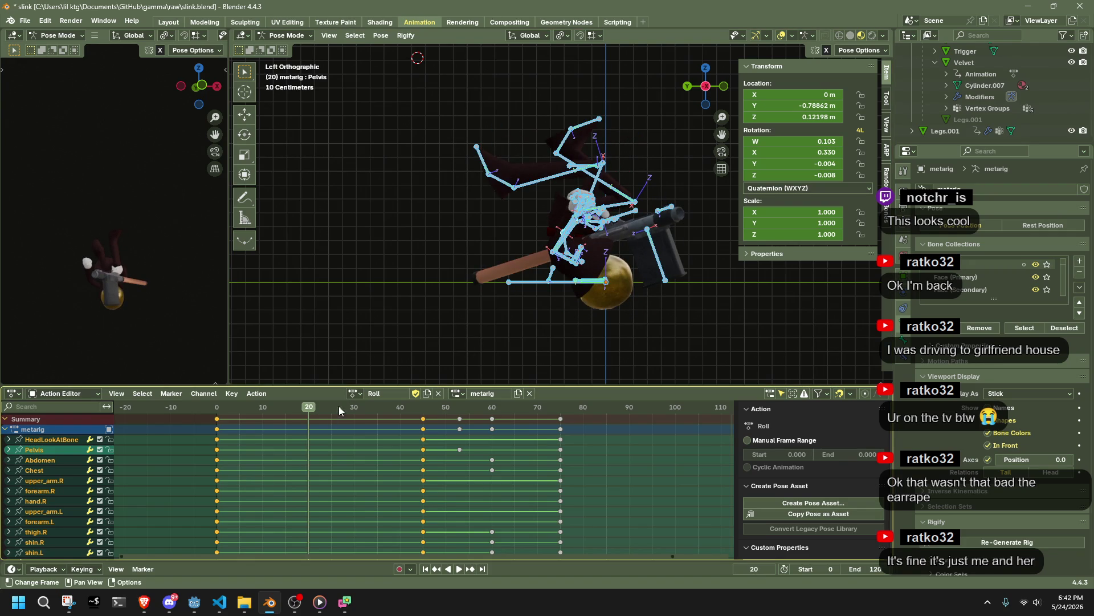
left_click(323, 414)
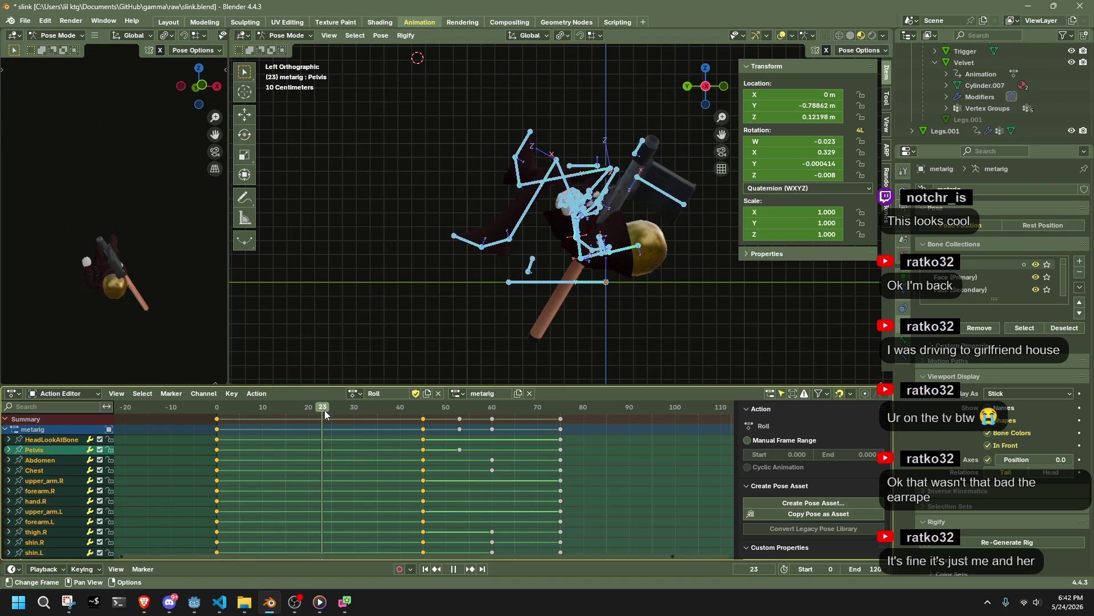
left_click_drag(325, 415, 327, 414)
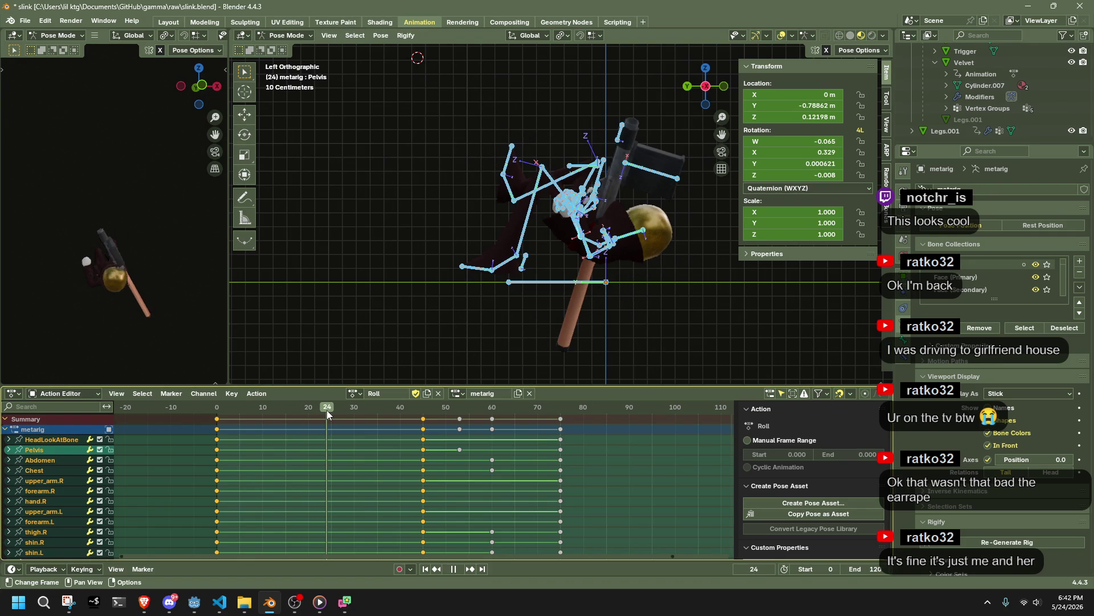
left_click(215, 416)
Step: Move the keys from frame 45 onward 24 frames earlier, to frame 21
left_click_drag(619, 502, 401, 412)
key("g")
mouse_move(267, 408)
left_mouse_down()
mouse_move(257, 408)
mouse_move(284, 418)
left_mouse_up()
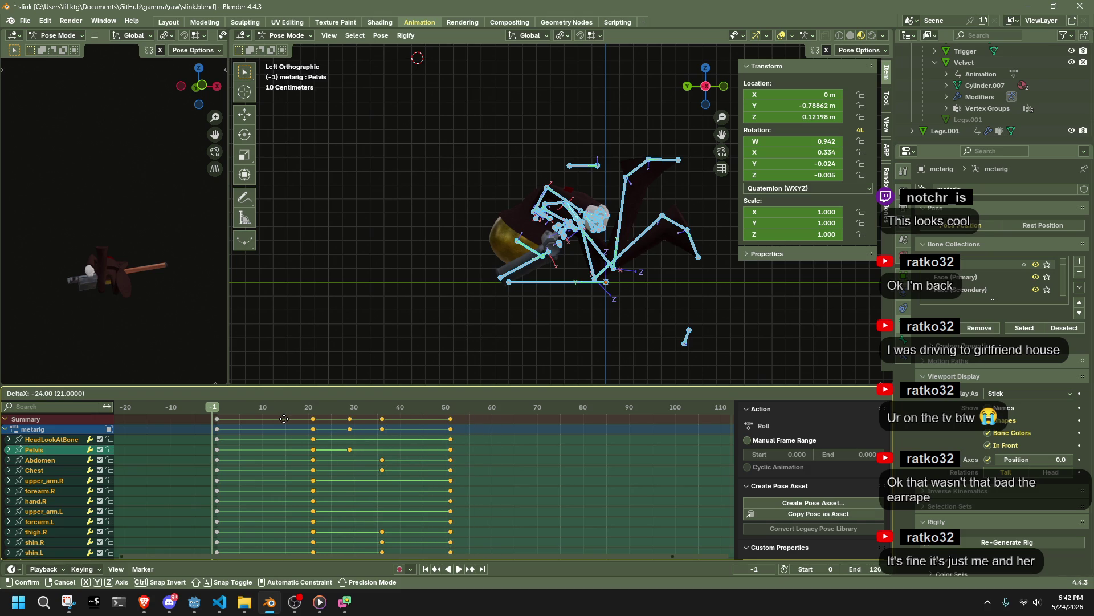
left_click(280, 419)
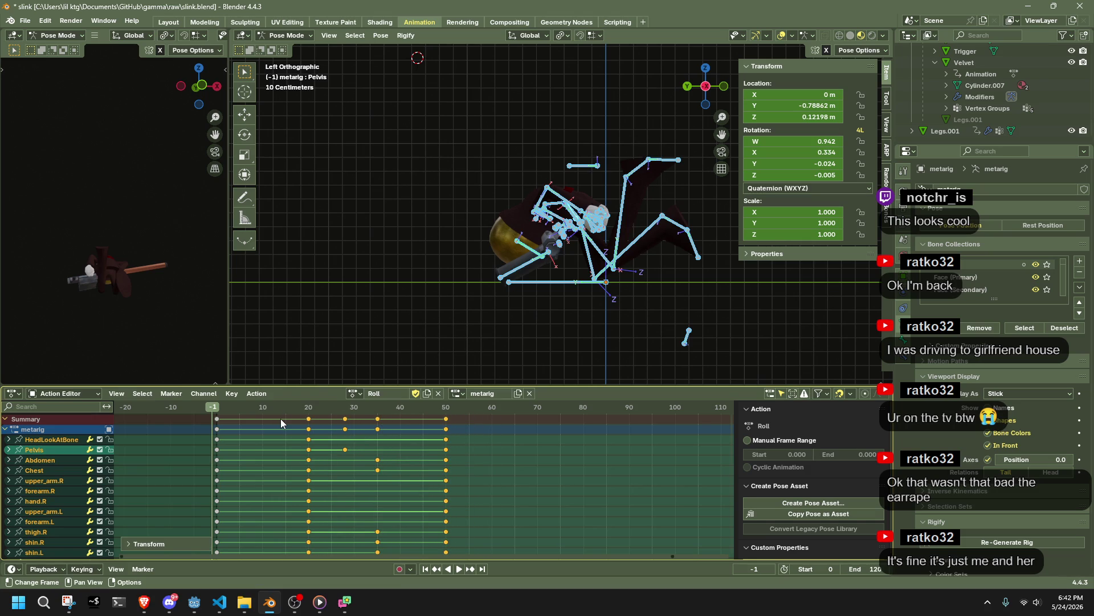
key("alt+Tab")
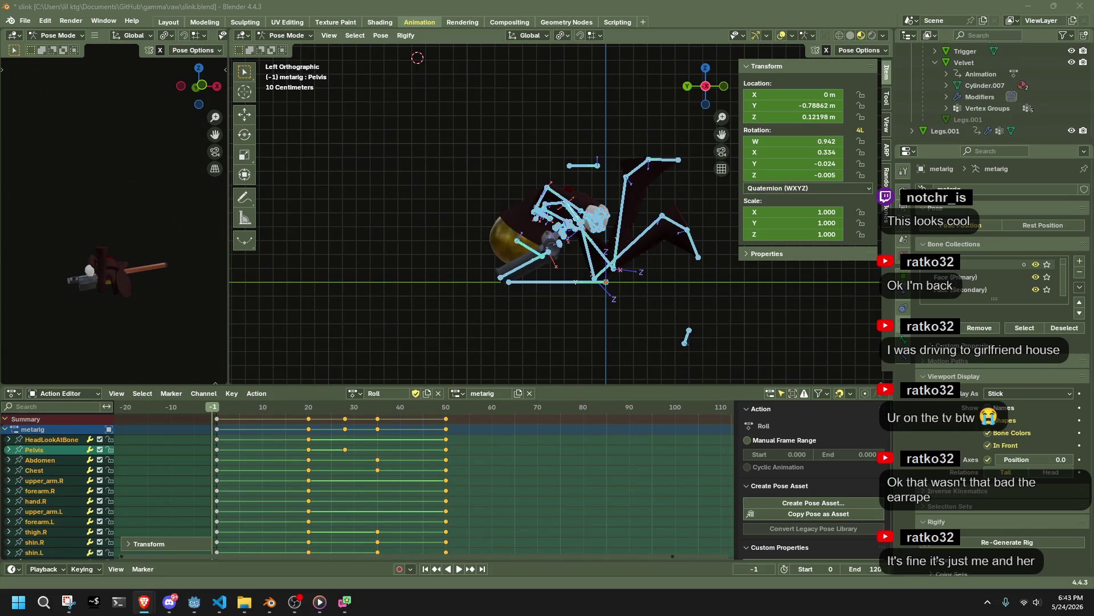
left_click(217, 413)
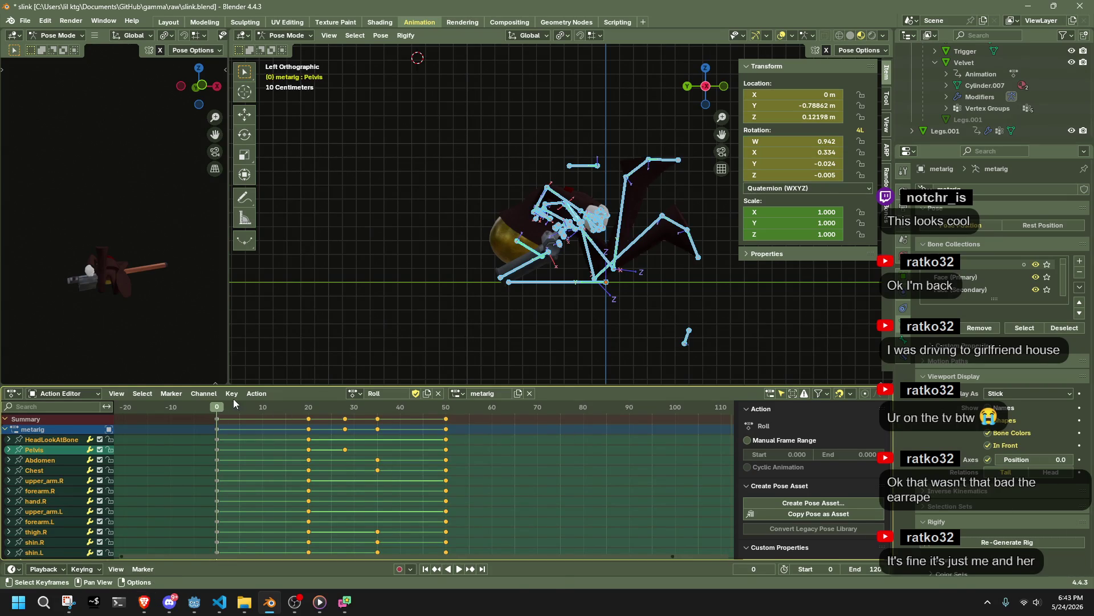
key("space")
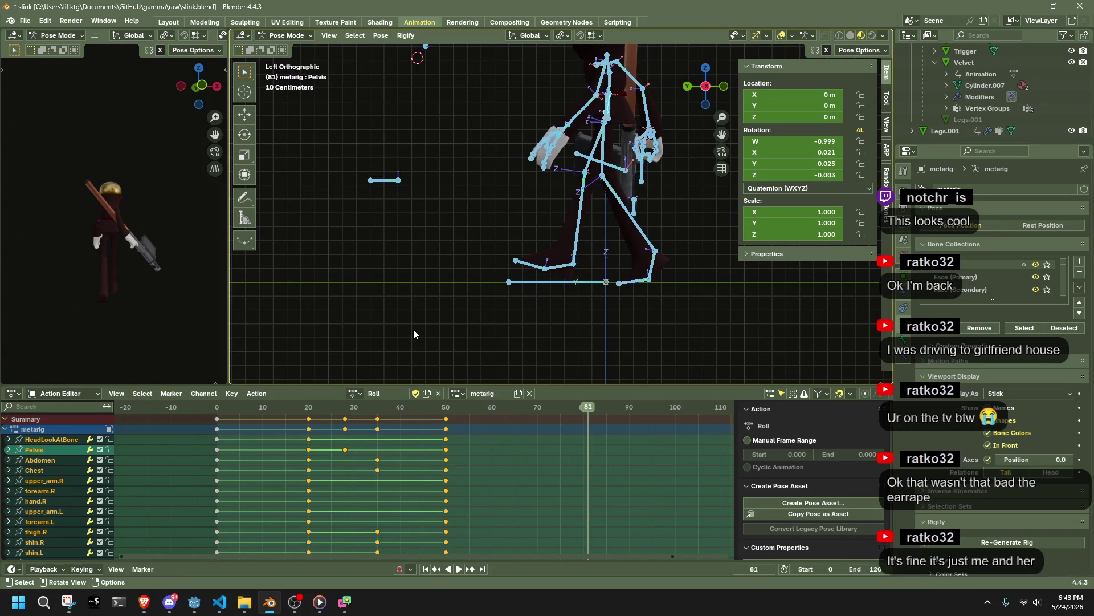
left_click(215, 408)
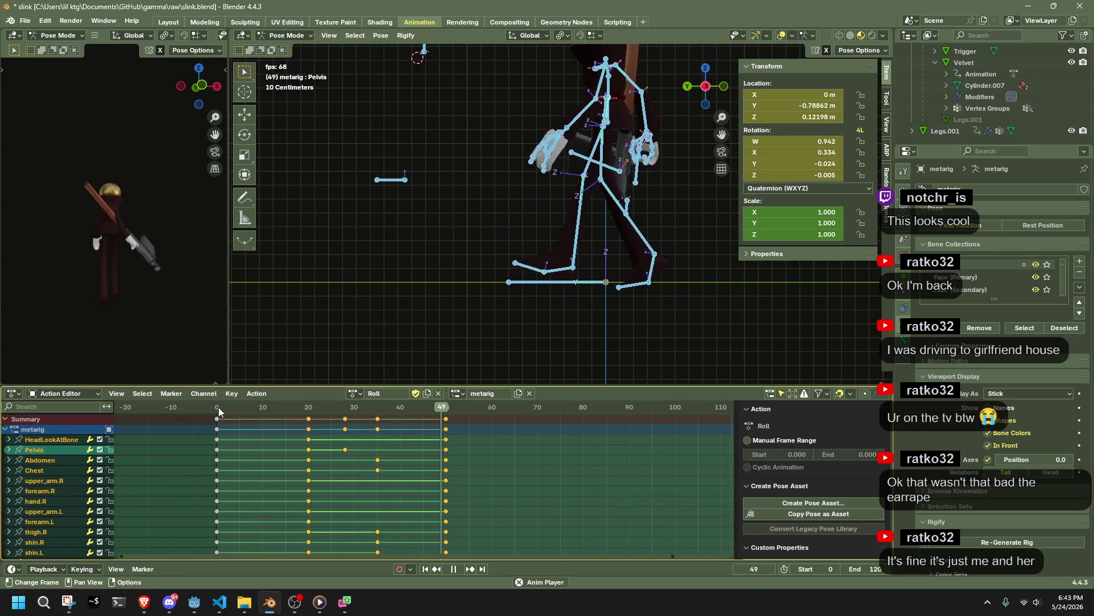
key("space")
key("space")
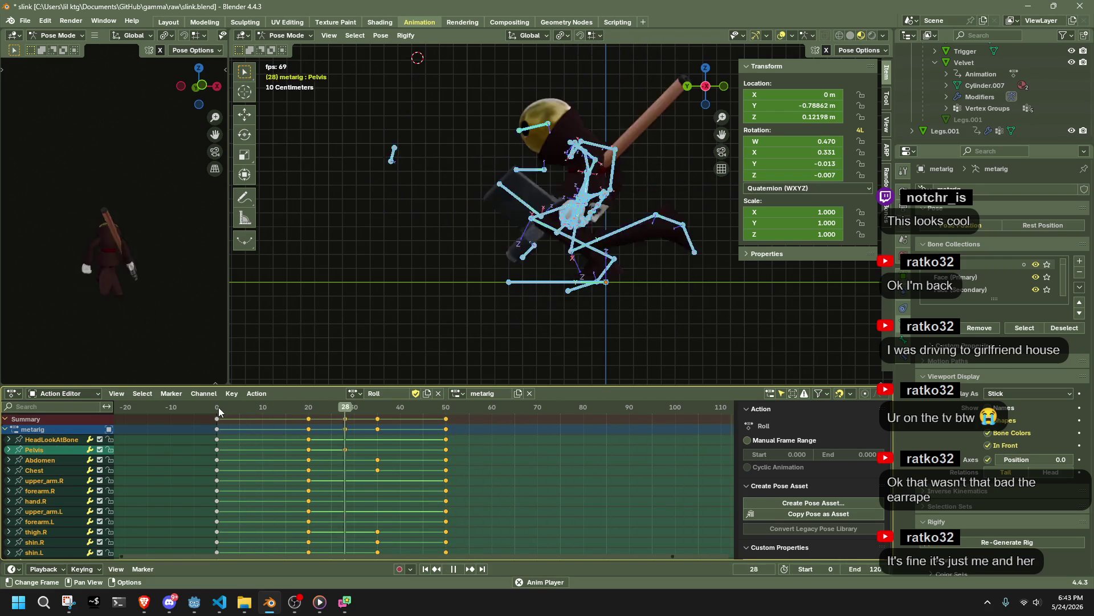
left_click_drag(218, 407, 259, 414)
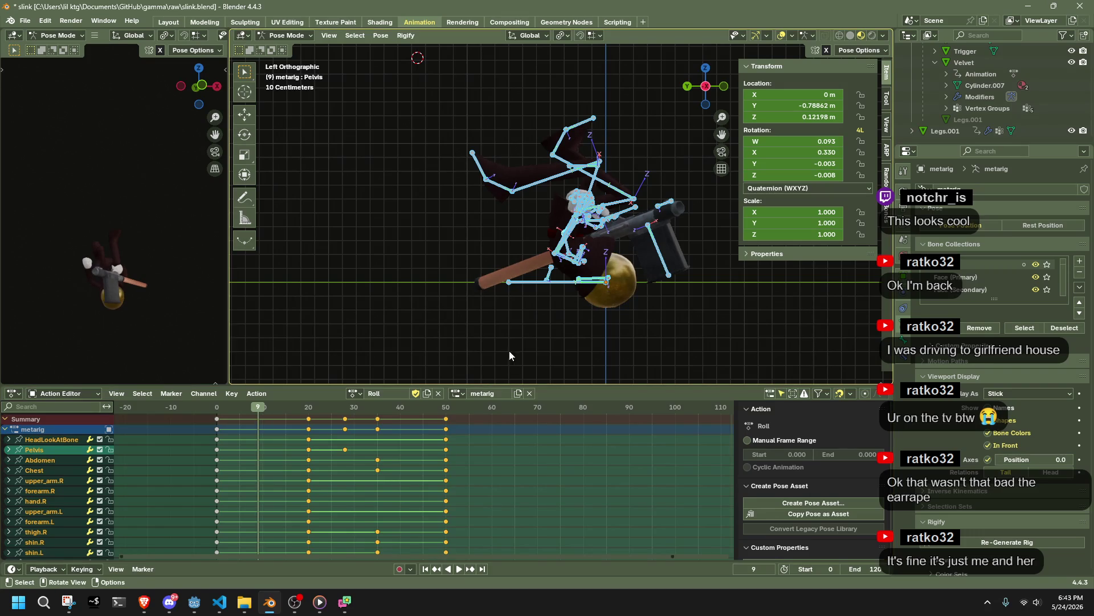
left_click(547, 273)
Step: Move HeadLookAtBone to a new position at frame 10, auto-keying it
key("Right")
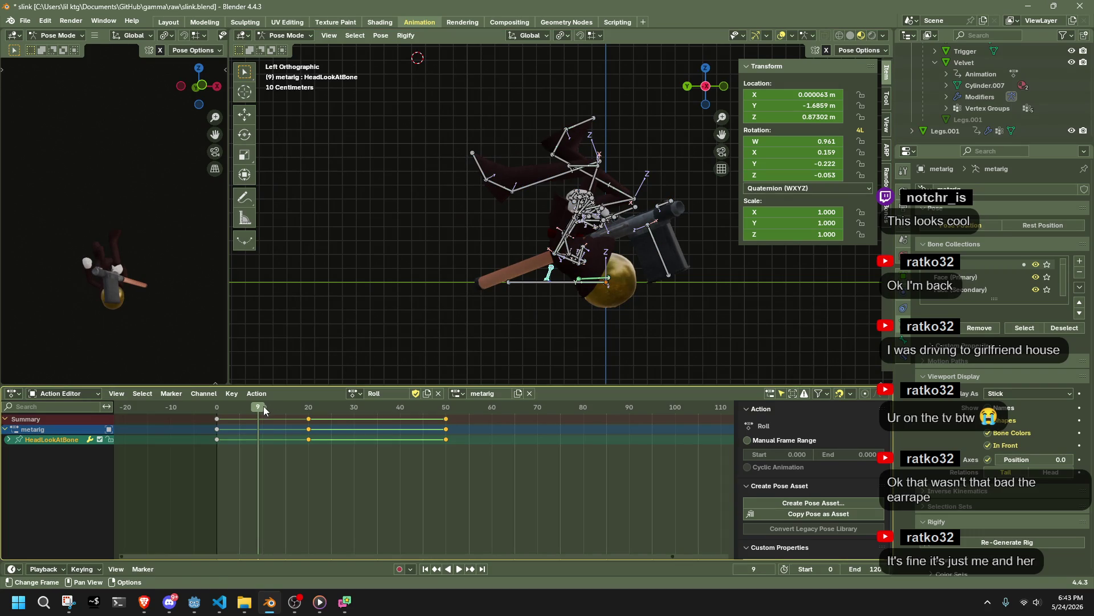
scroll(651, 180, "down", 4)
key("g")
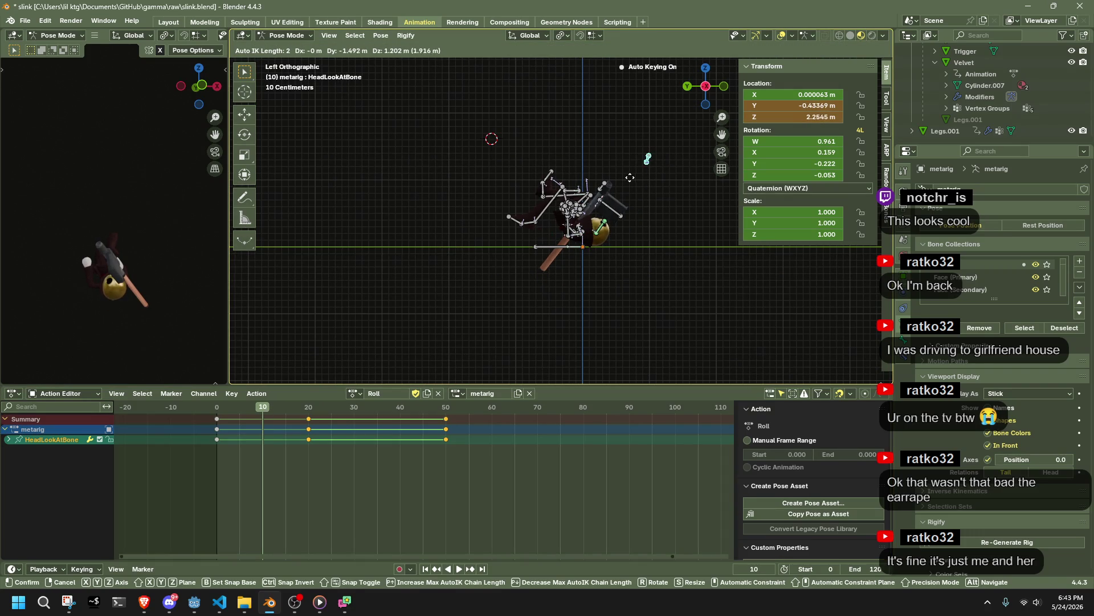
left_click(623, 176)
mouse_move(219, 406)
left_mouse_down()
mouse_move(261, 414)
mouse_move(227, 414)
mouse_move(236, 419)
mouse_move(430, 445)
left_mouse_up()
Step: Select all bones and play the Roll action through to frame 50
key("space")
key("a")
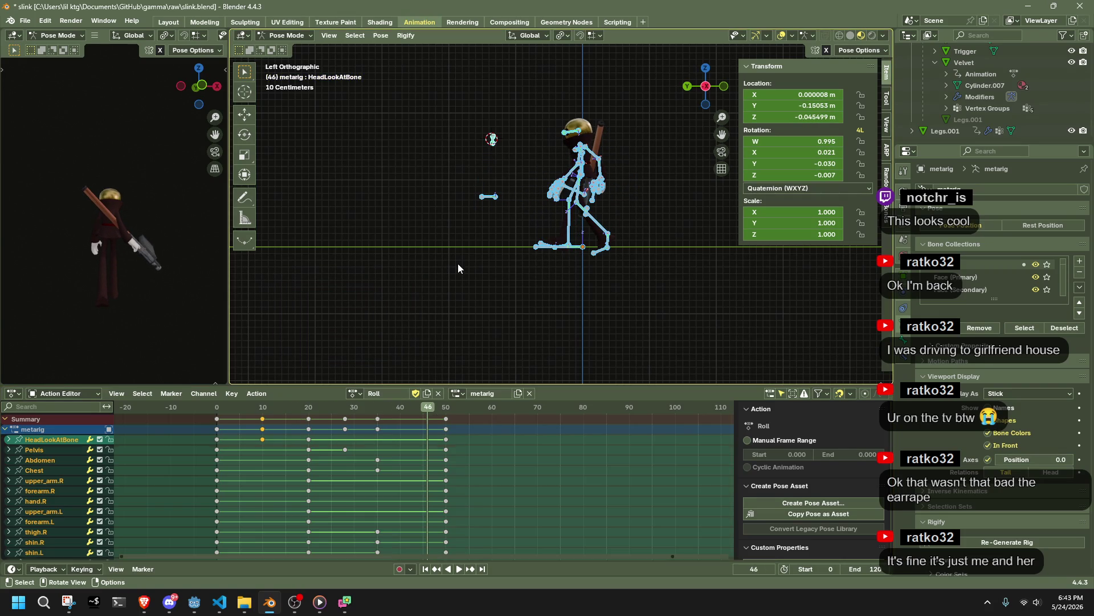
left_click(214, 411)
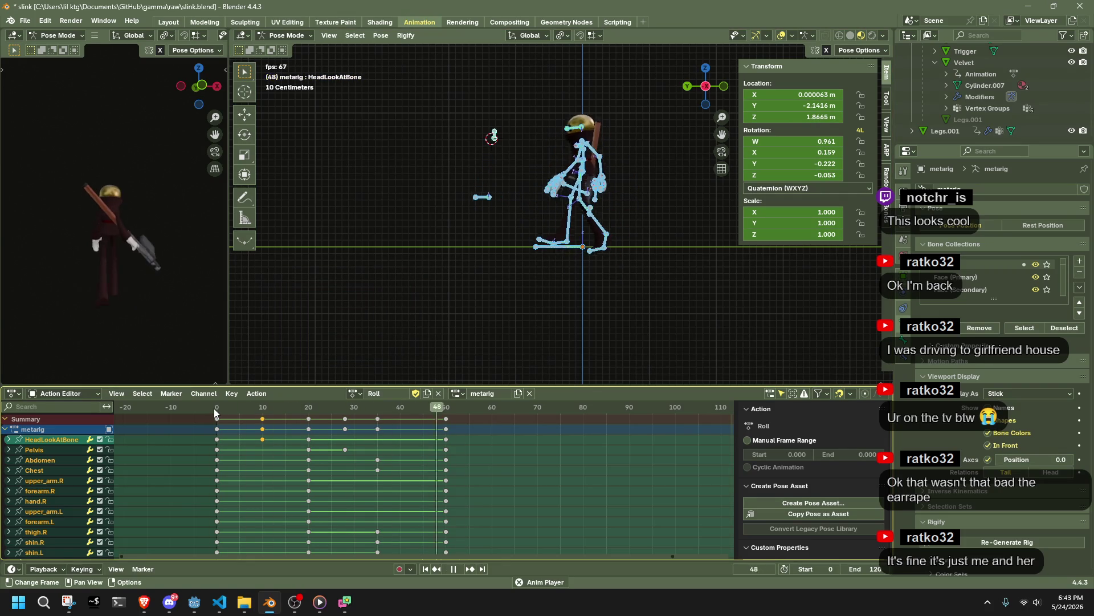
left_click(260, 419)
mouse_move(260, 419)
left_mouse_down()
mouse_move(364, 416)
mouse_move(433, 430)
mouse_move(329, 451)
left_mouse_up()
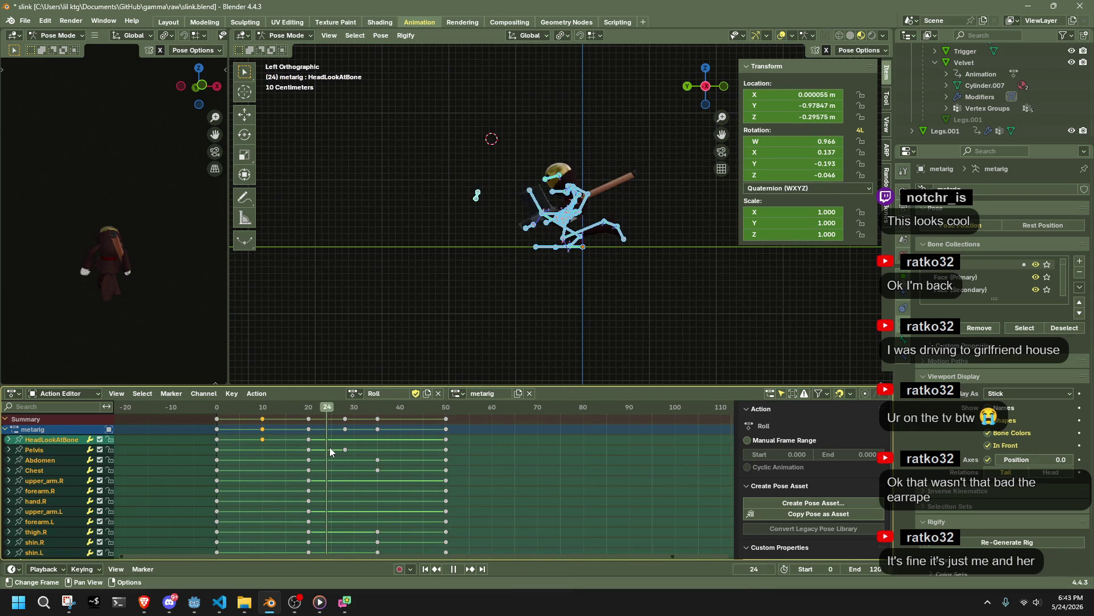
middle_click_drag(610, 330, 513, 322)
key("space")
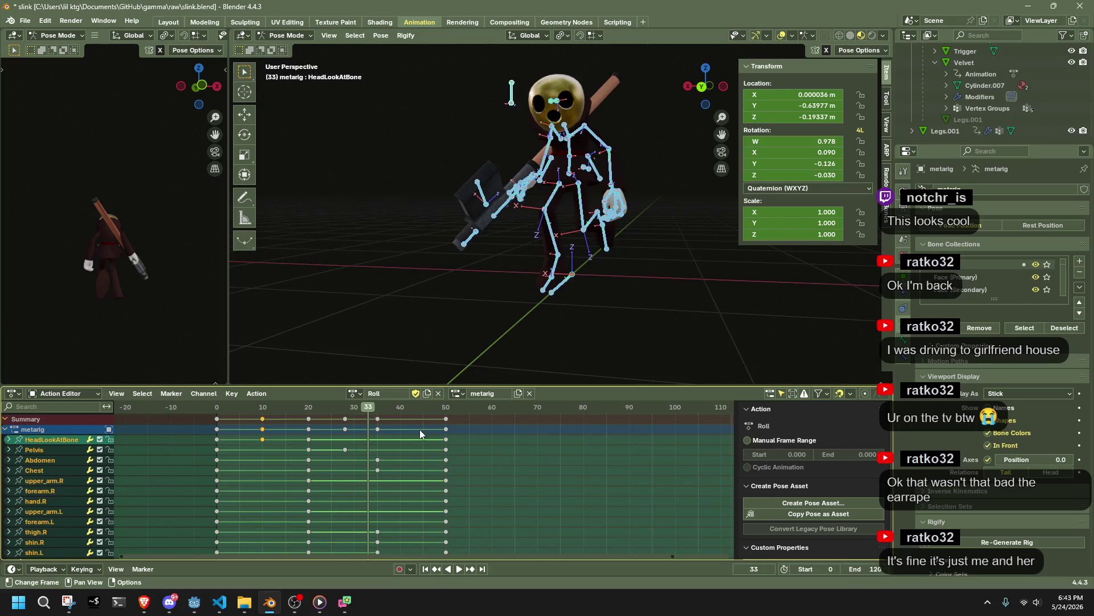
key("space")
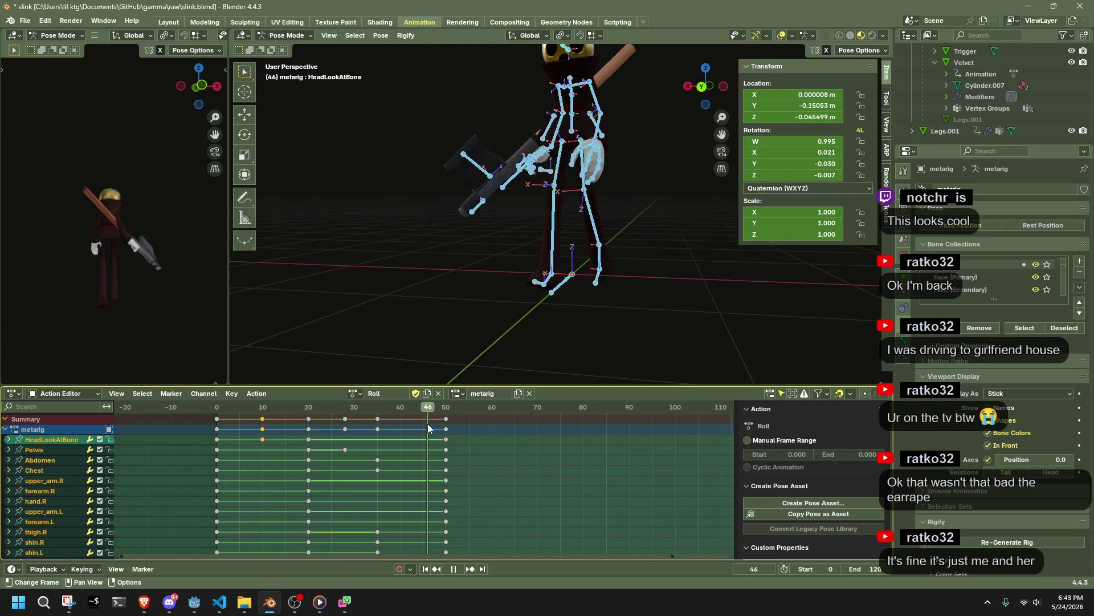
key("space")
Step: In left view, move the Chest bone with a longer Auto IK chain and key it at frame 50
left_click(724, 86)
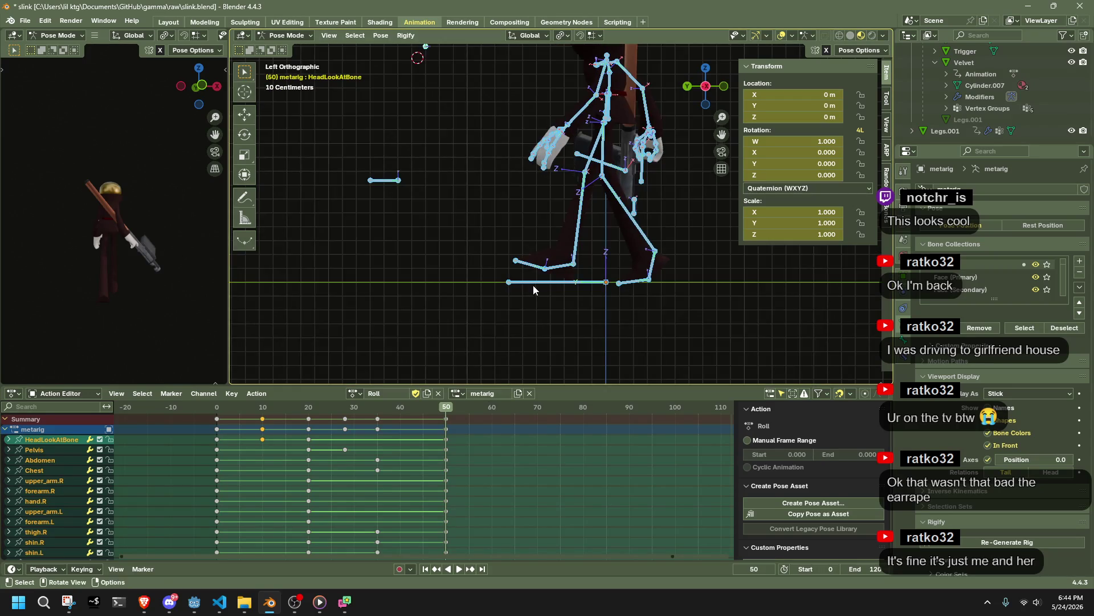
middle_click_drag(534, 289, 502, 335, "shift")
left_click(587, 182)
scroll(609, 188, "up", 2)
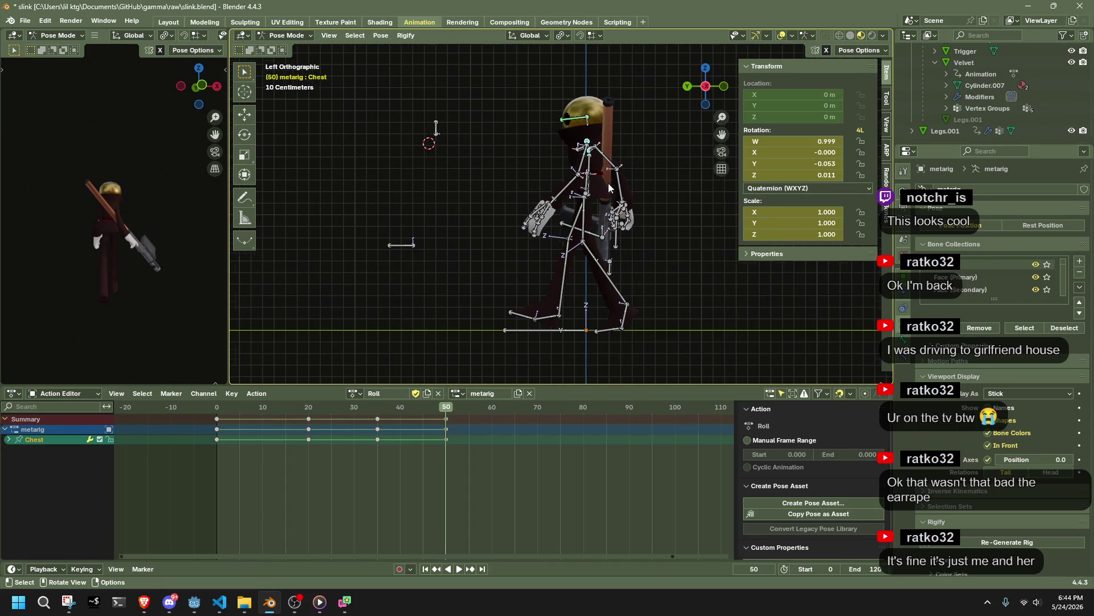
key("g")
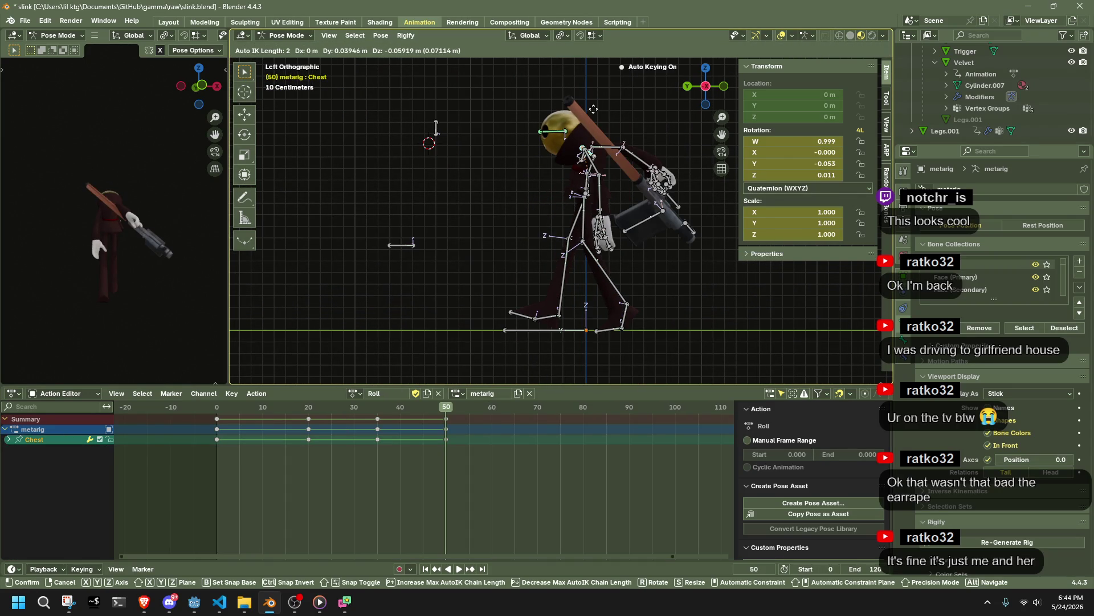
scroll(590, 108, "up", 1)
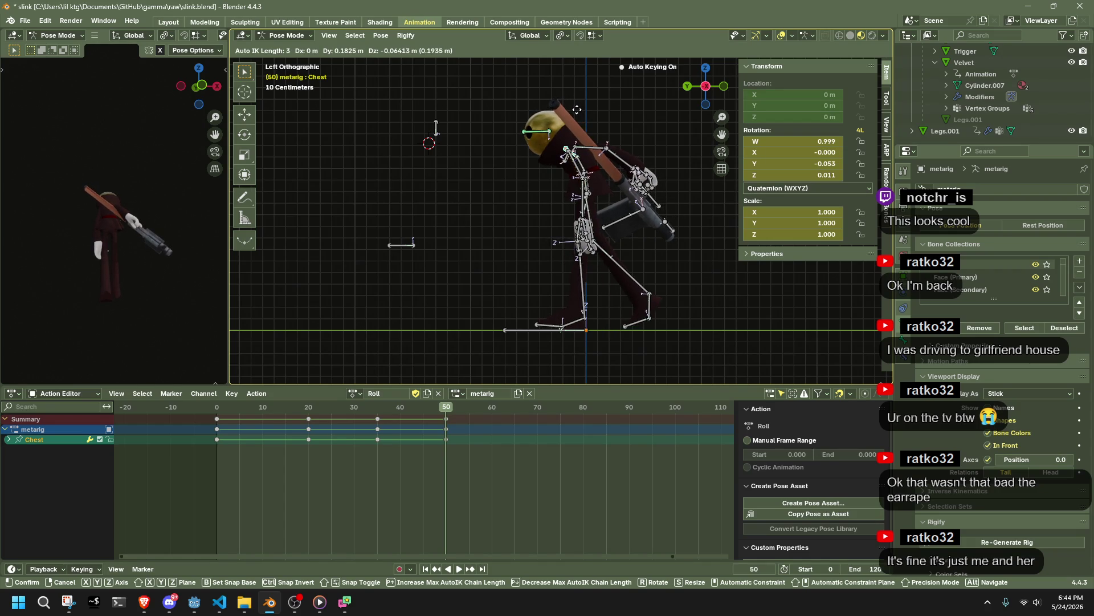
left_click(576, 109)
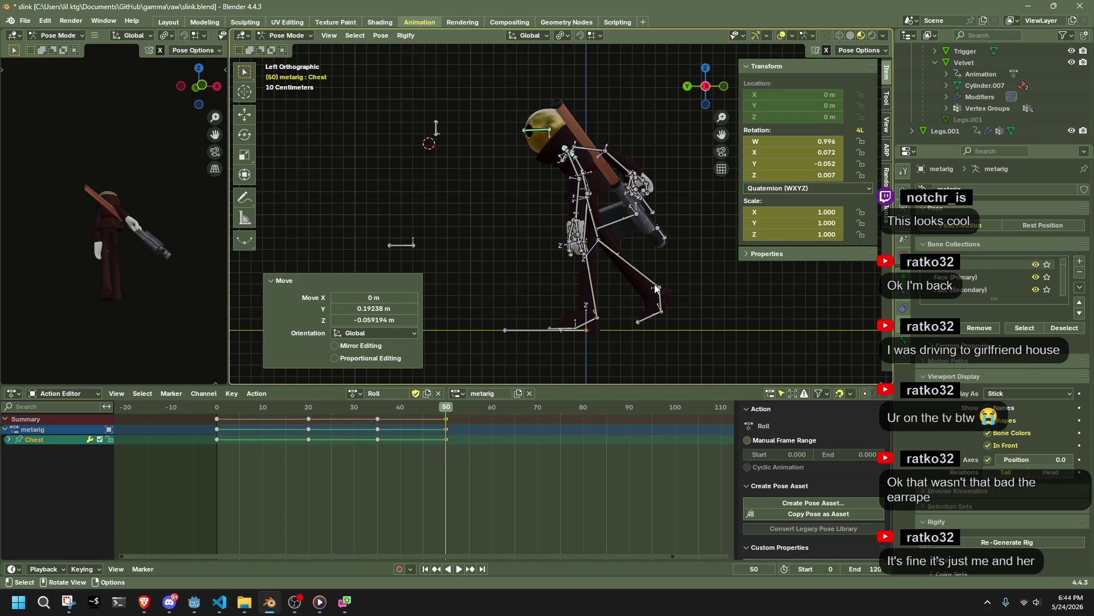
Step: Move the left shin bone into a new leg pose
left_click(656, 288)
key("g")
left_click(677, 257)
mouse_move(678, 257)
middle_mouse_down()
mouse_move(622, 283)
mouse_move(514, 269)
mouse_move(635, 281)
mouse_move(634, 210)
middle_mouse_up()
Step: Select the left forearm bone and scrub the roll forward to frame 27
left_click(635, 209)
key("space")
left_click(236, 412)
mouse_move(236, 412)
left_mouse_down()
mouse_move(429, 431)
mouse_move(337, 441)
mouse_move(391, 443)
mouse_move(363, 445)
left_mouse_up()
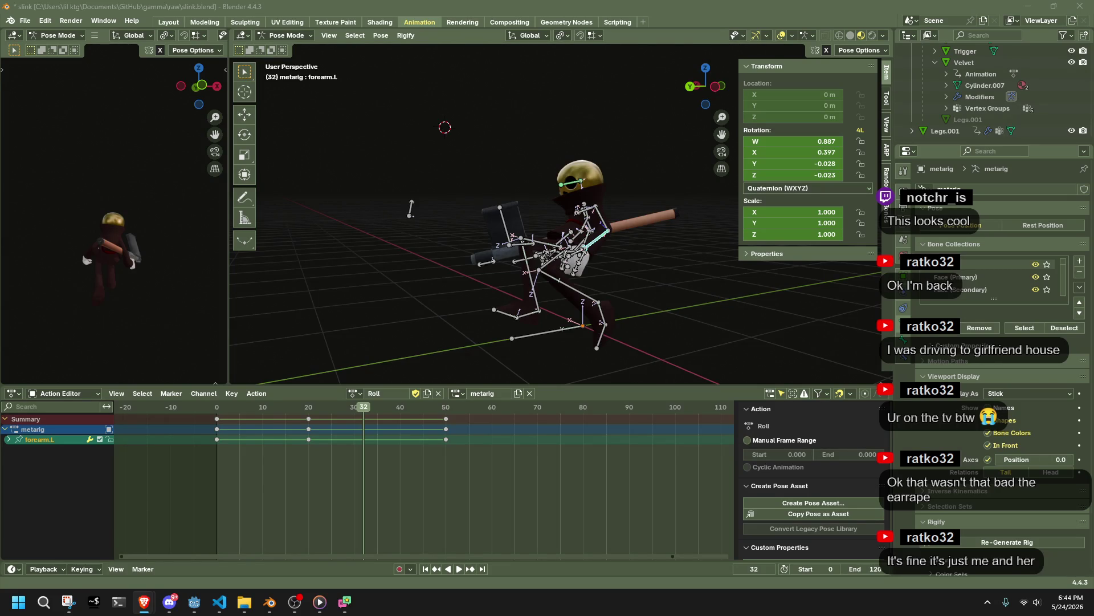
left_click(720, 84)
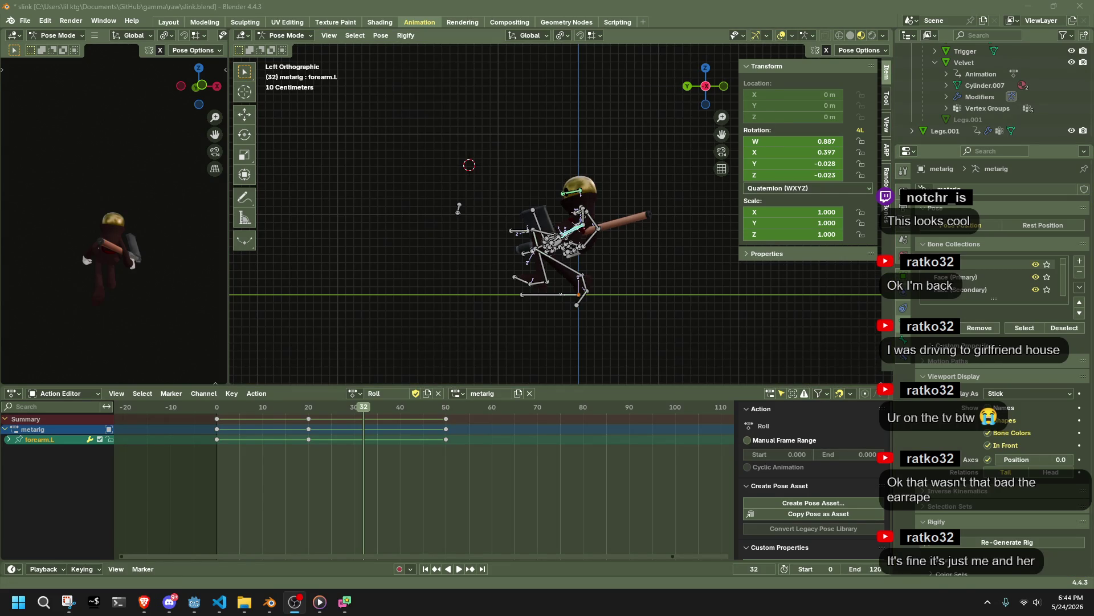
key("alt+Tab")
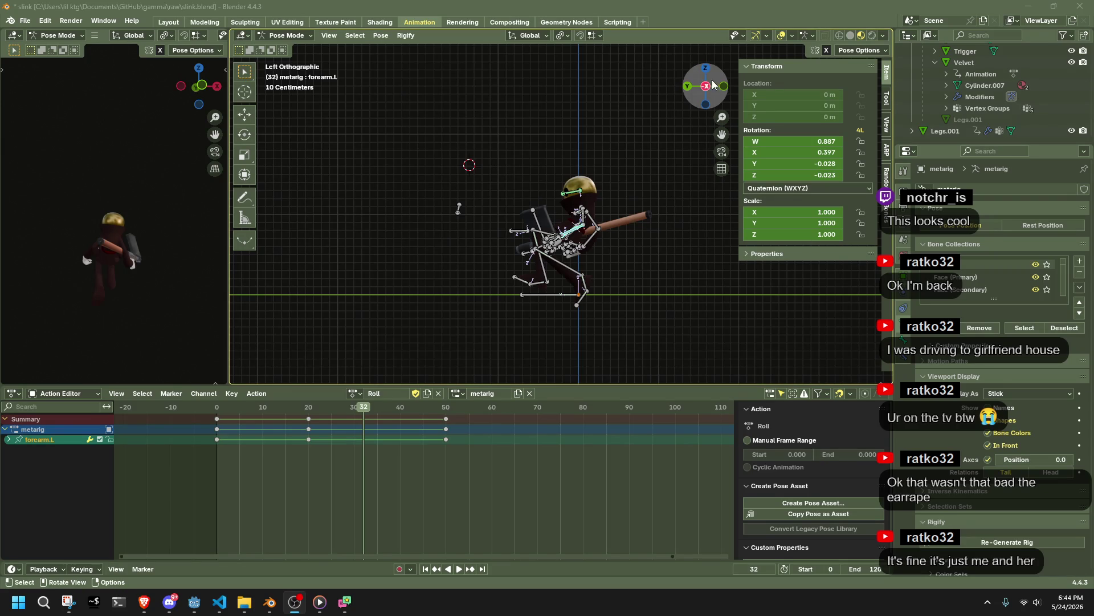
scroll(550, 333, "up", 1)
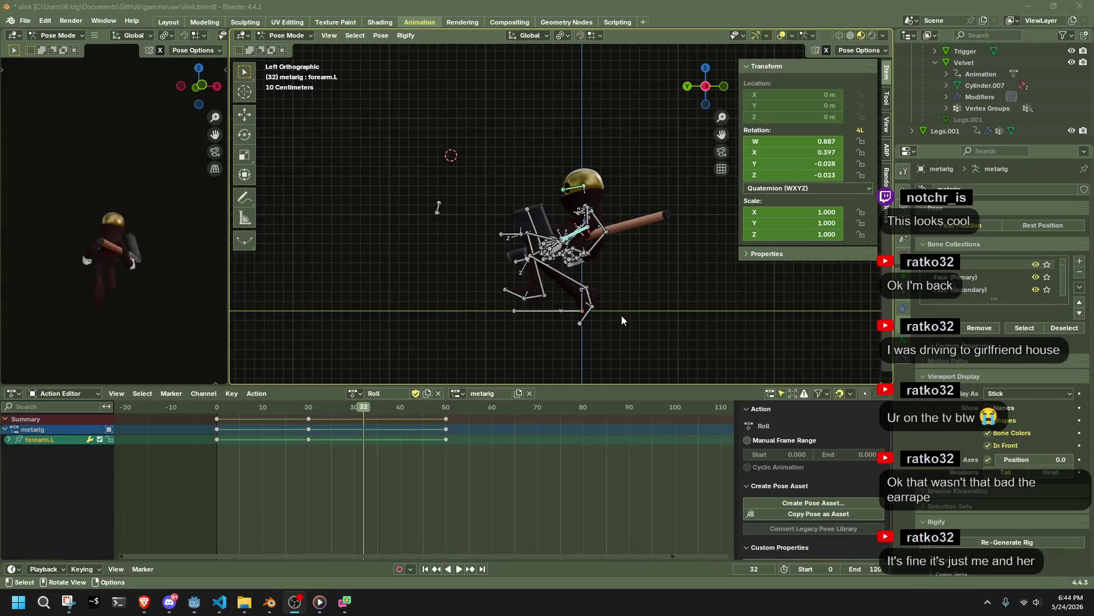
left_click_drag(300, 408, 229, 408)
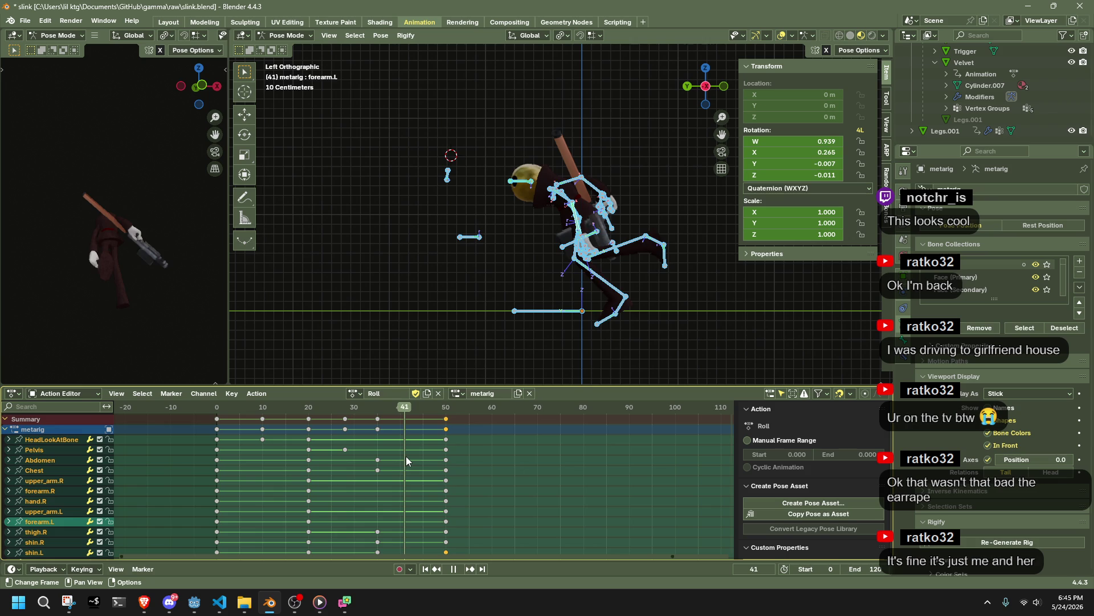
mouse_move(380, 409)
left_mouse_down()
mouse_move(344, 411)
mouse_move(363, 412)
left_mouse_up()
key("space")
left_click(463, 354)
key("ctrl+z")
middle_click_drag(398, 361, 675, 307)
Step: Select the Pelvis bone in left view and review playback around frame 28
left_click(581, 251)
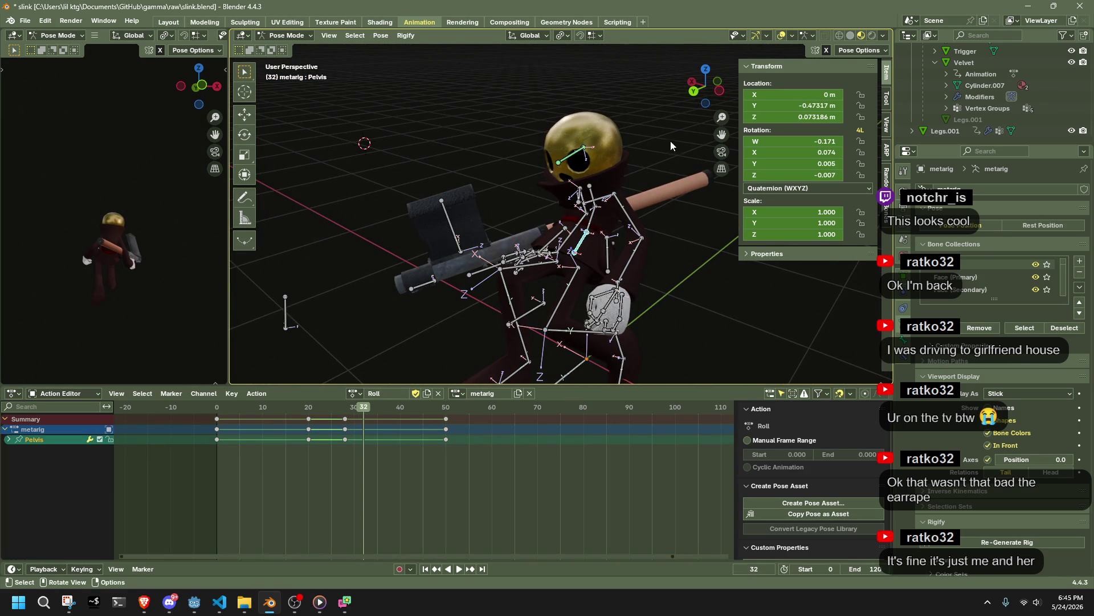
left_click(712, 91)
left_click(344, 416)
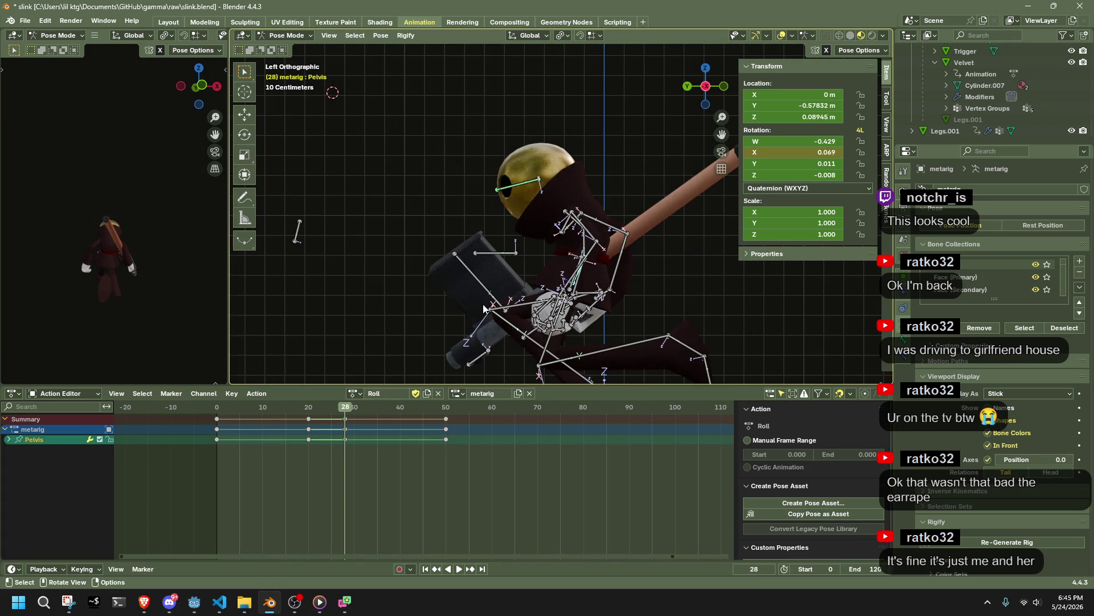
scroll(484, 308, "down", 4)
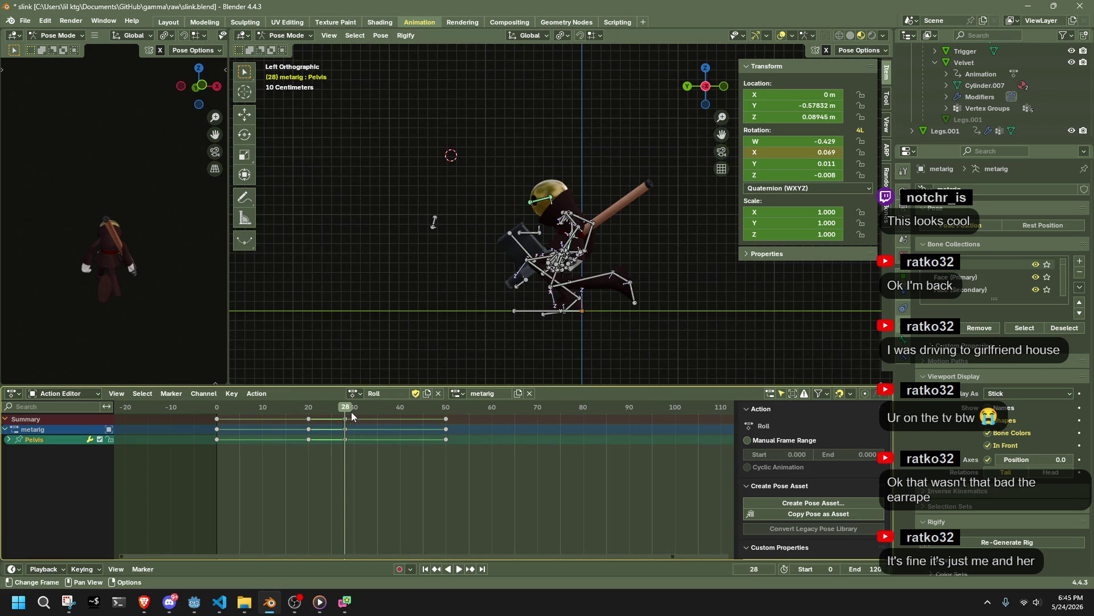
key("space")
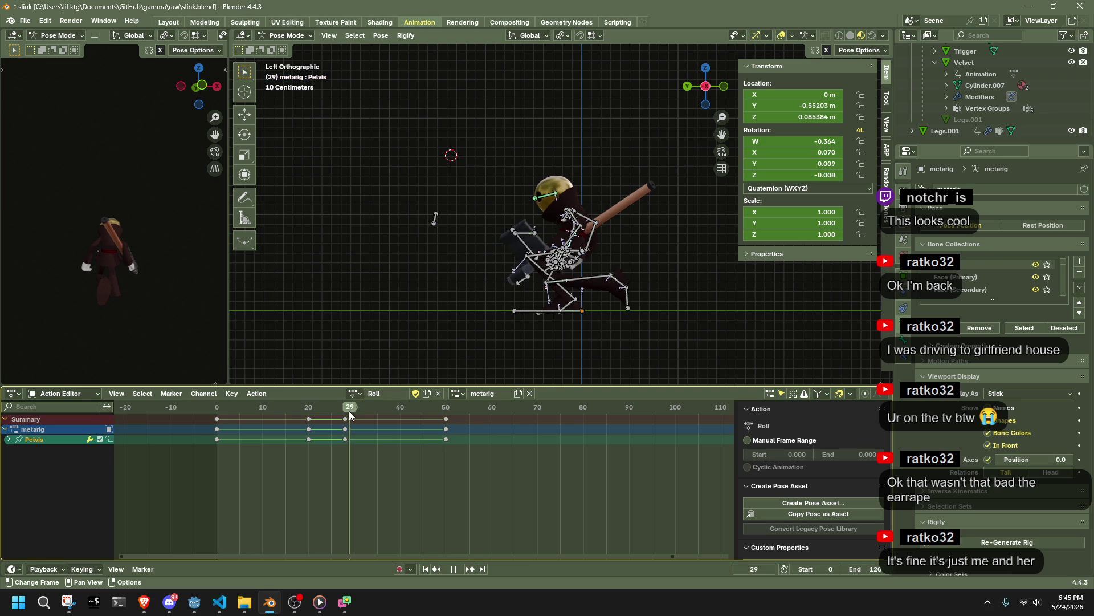
mouse_move(365, 412)
left_mouse_down()
mouse_move(446, 413)
mouse_move(348, 425)
left_mouse_up()
key("space")
mouse_move(558, 296)
middle_mouse_down()
mouse_move(590, 311)
mouse_move(635, 298)
middle_mouse_up()
Step: Copy the frame 28 pose, paste it at frame 50, and lean it forward -19.1°
key("ctrl+c")
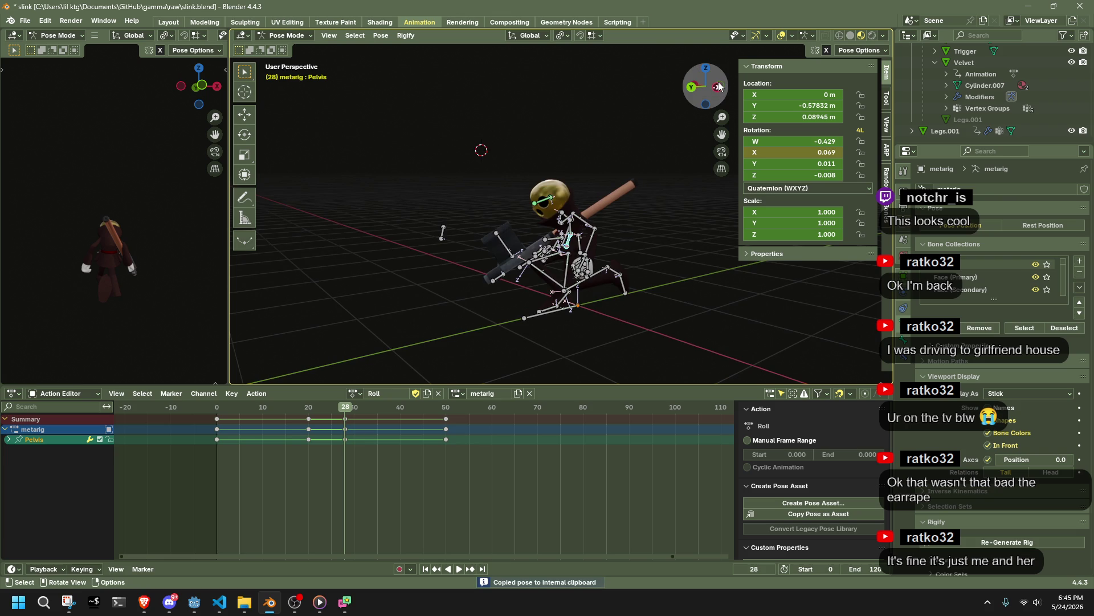
left_click(719, 87)
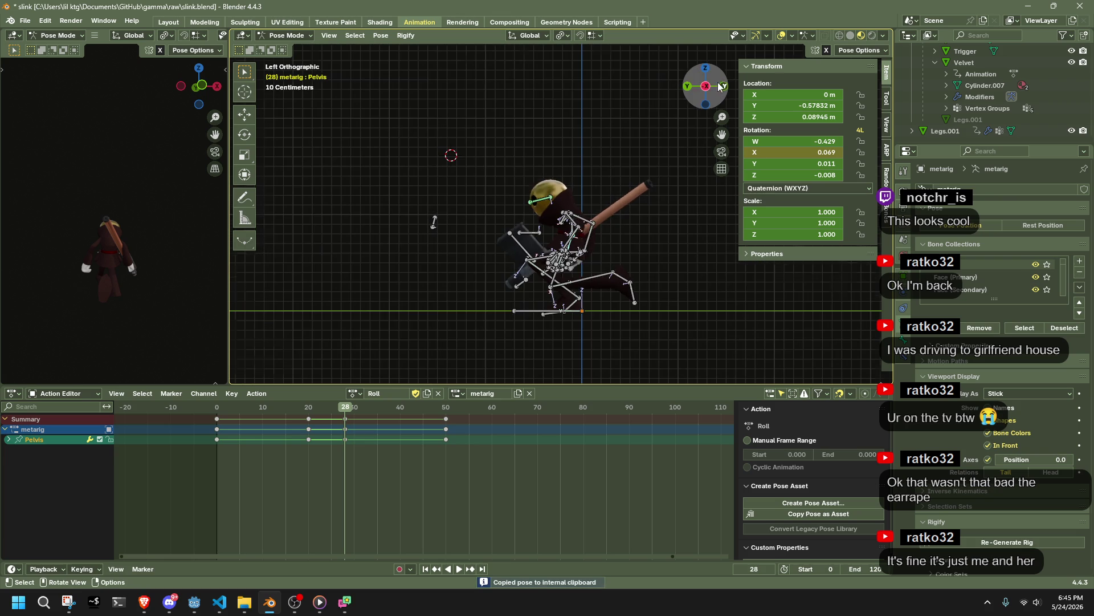
left_click(447, 407)
key("ctrl+v")
left_click(859, 50)
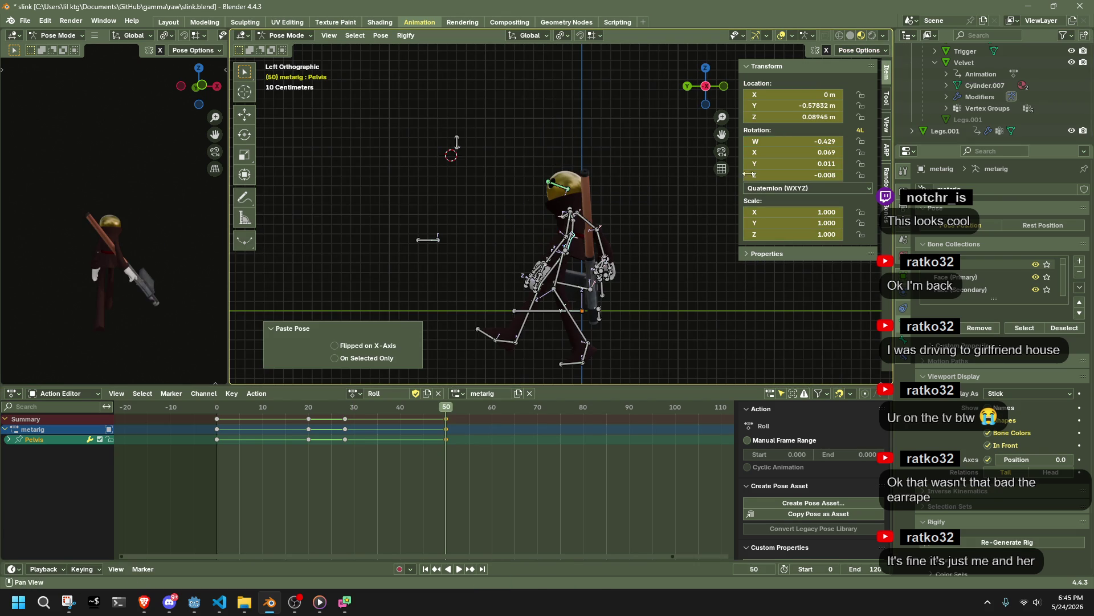
key("r")
left_click(618, 218)
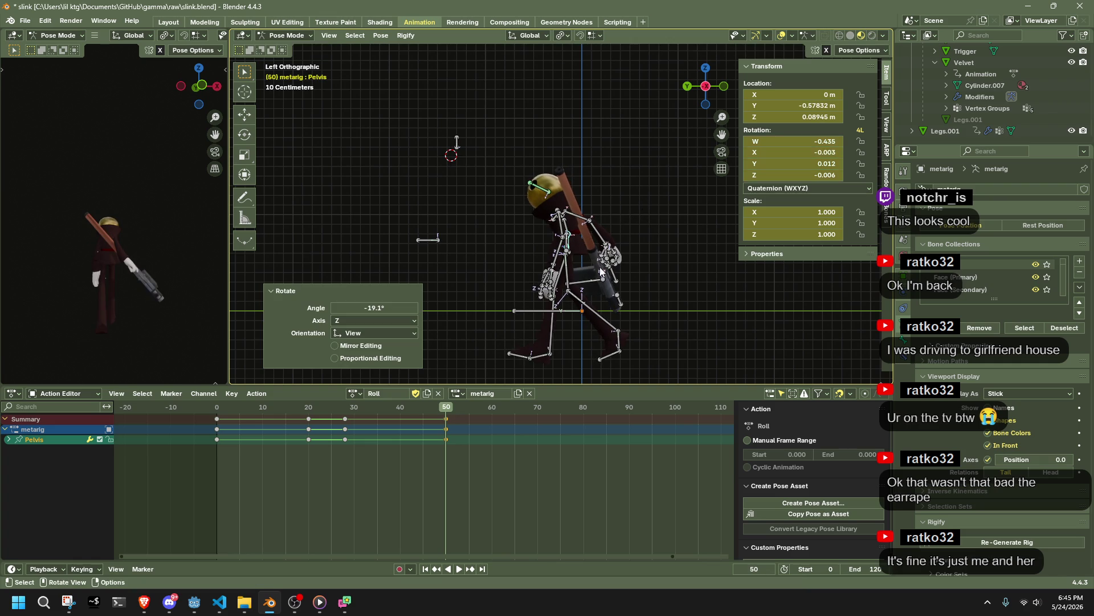
Step: Raise the pelvis up and forward in the frame 50 pose
key("space")
left_click_drag(330, 404, 445, 434)
key("space")
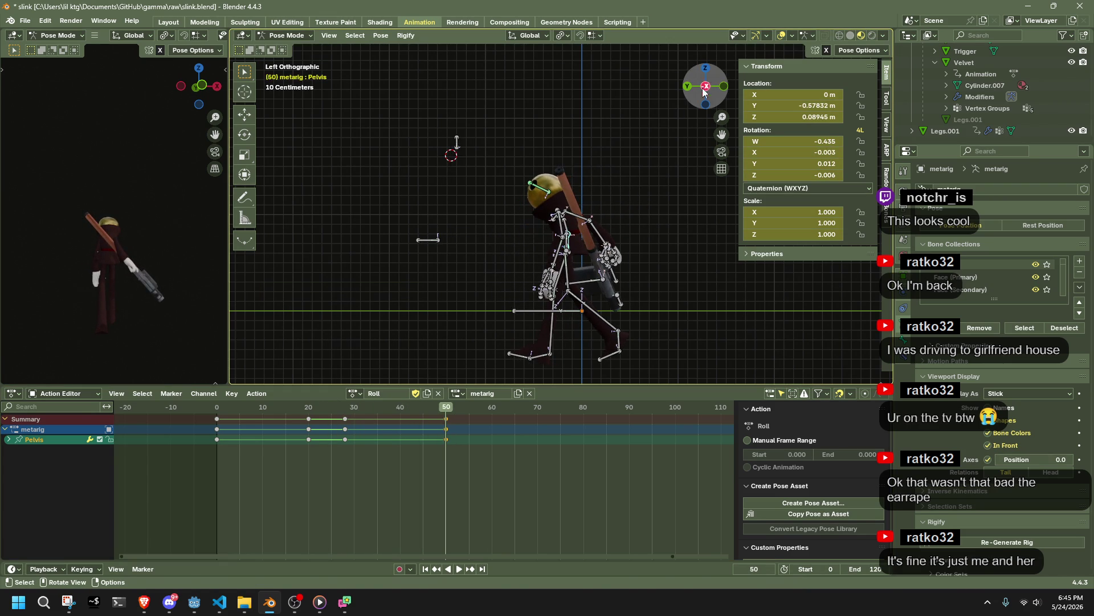
key("g")
left_click(604, 224)
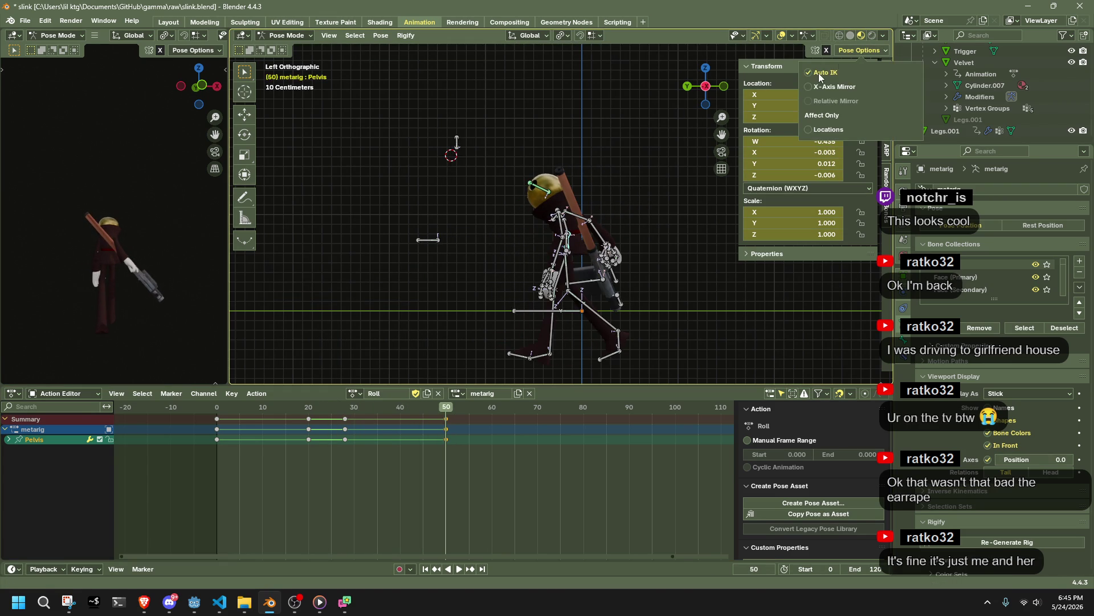
key("g")
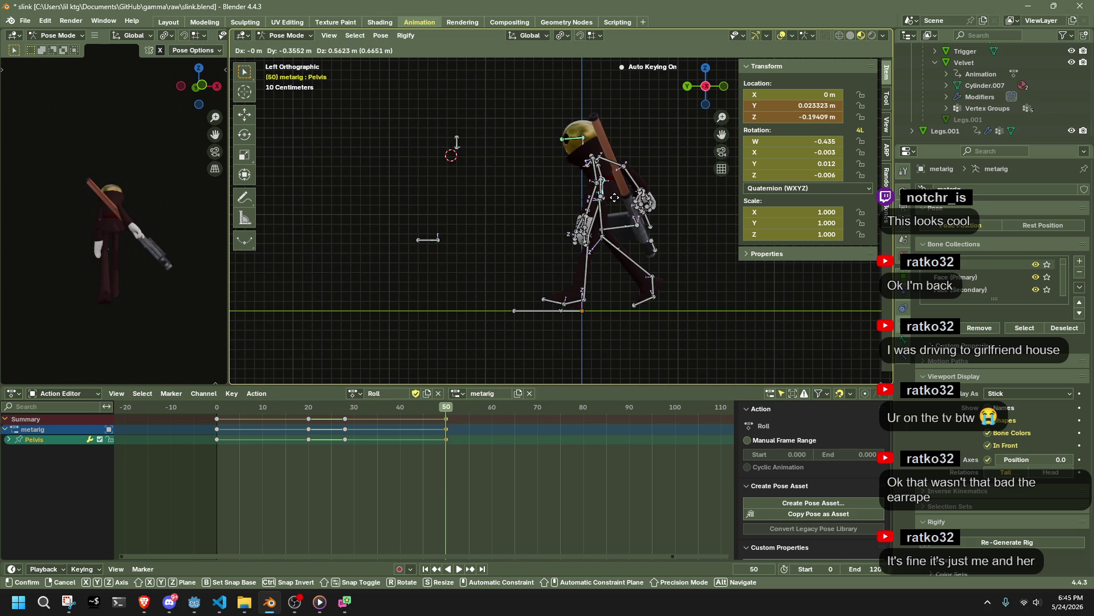
left_click(548, 295)
Step: Shift the pelvis 0.207 m along Y mid-roll, keying it near frame 31, and review
left_click(218, 408)
key("space")
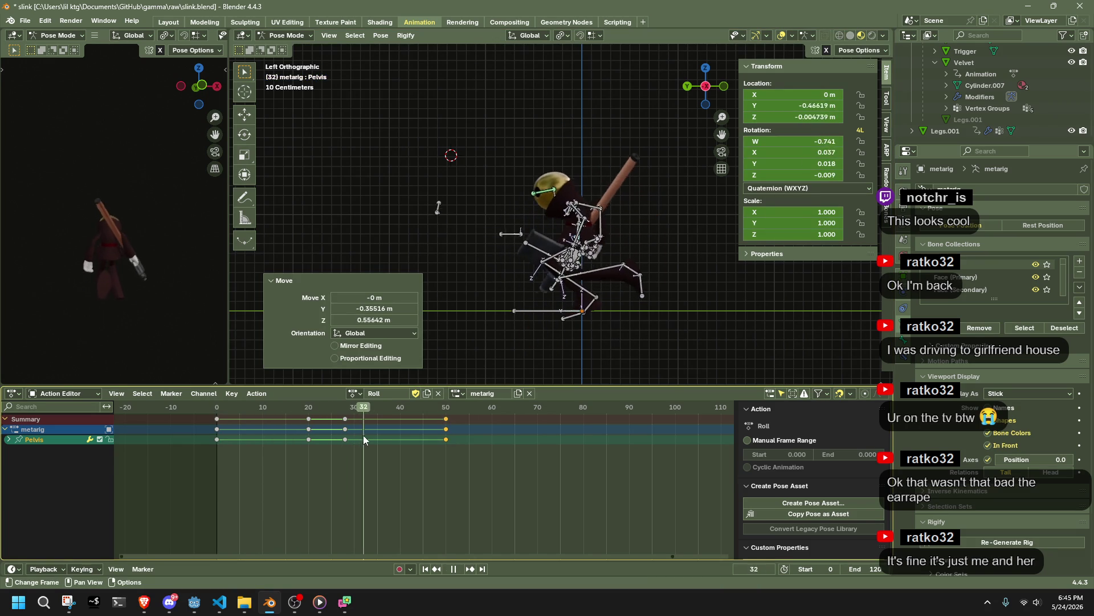
mouse_move(436, 450)
left_mouse_down()
mouse_move(280, 432)
mouse_move(358, 440)
left_mouse_up()
key("g")
key("y")
key("Return")
key("space")
left_click_drag(339, 414, 446, 421)
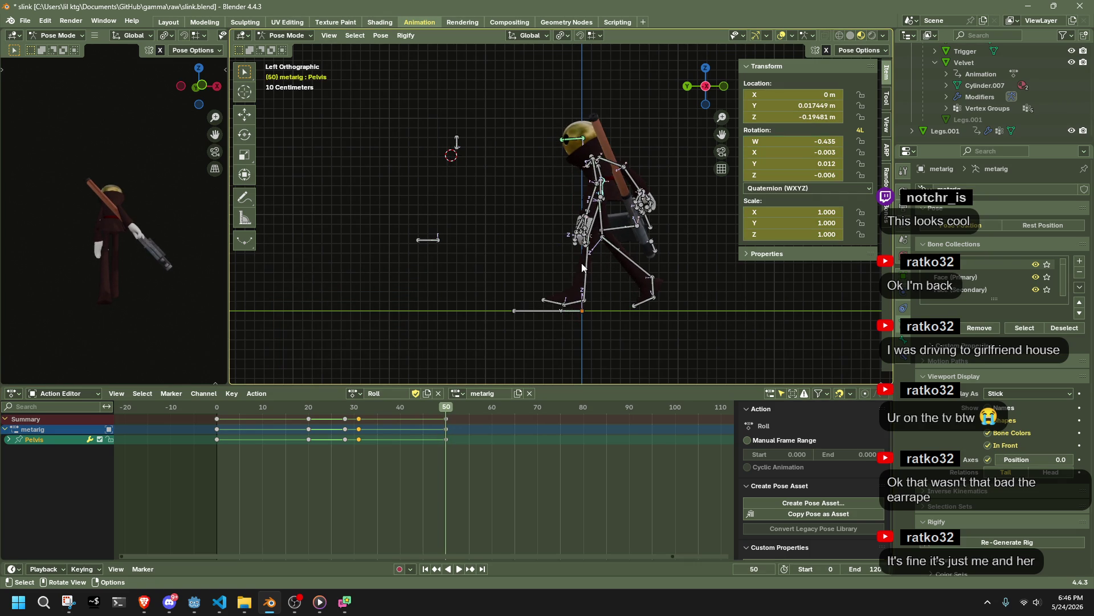
Step: Try a rotation on the right shin, then cancel it and orbit to inspect the leg
left_click(602, 270)
key("r")
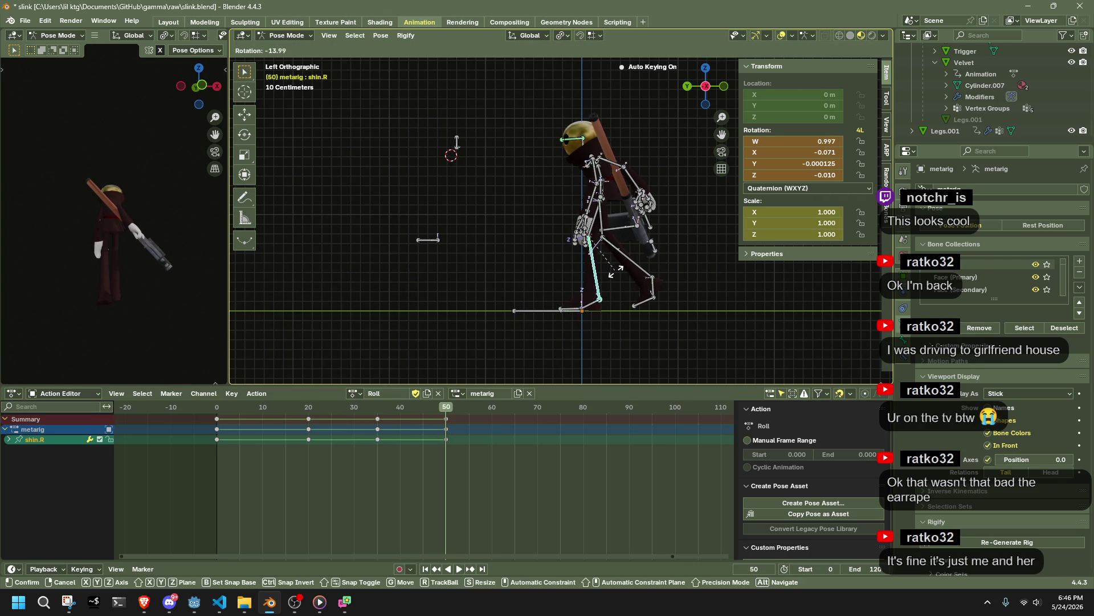
key("Escape")
middle_click_drag(675, 289, 329, 285)
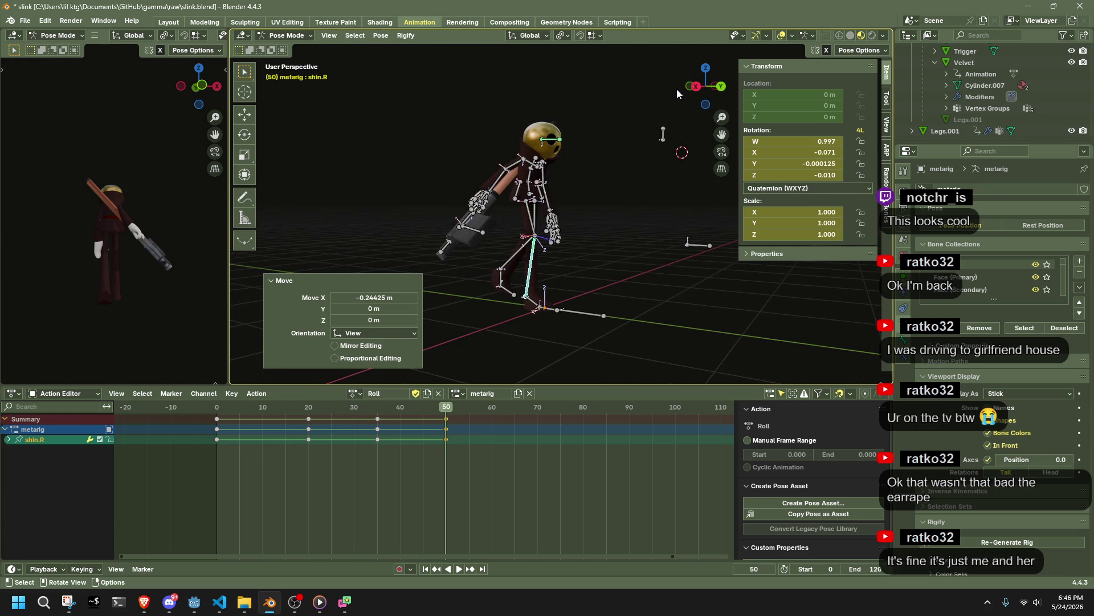
mouse_move(693, 91)
left_mouse_down()
mouse_move(605, 278)
mouse_move(535, 283)
left_mouse_up()
Step: Select all bones, review the roll near frame 40, and undo a trial global-Y move
key("a")
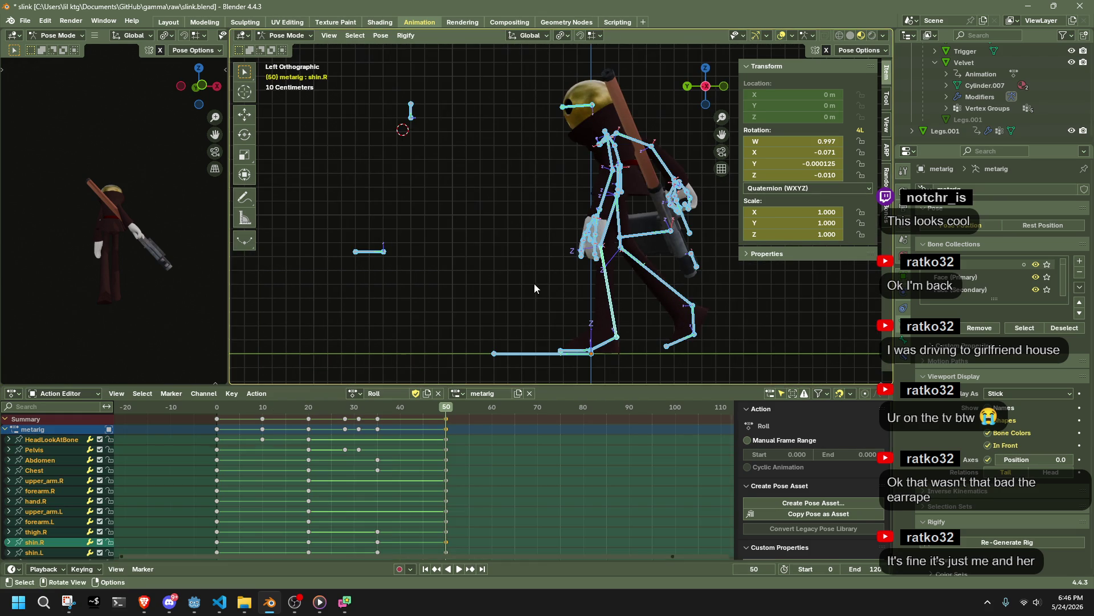
key("shift+ctrl+space")
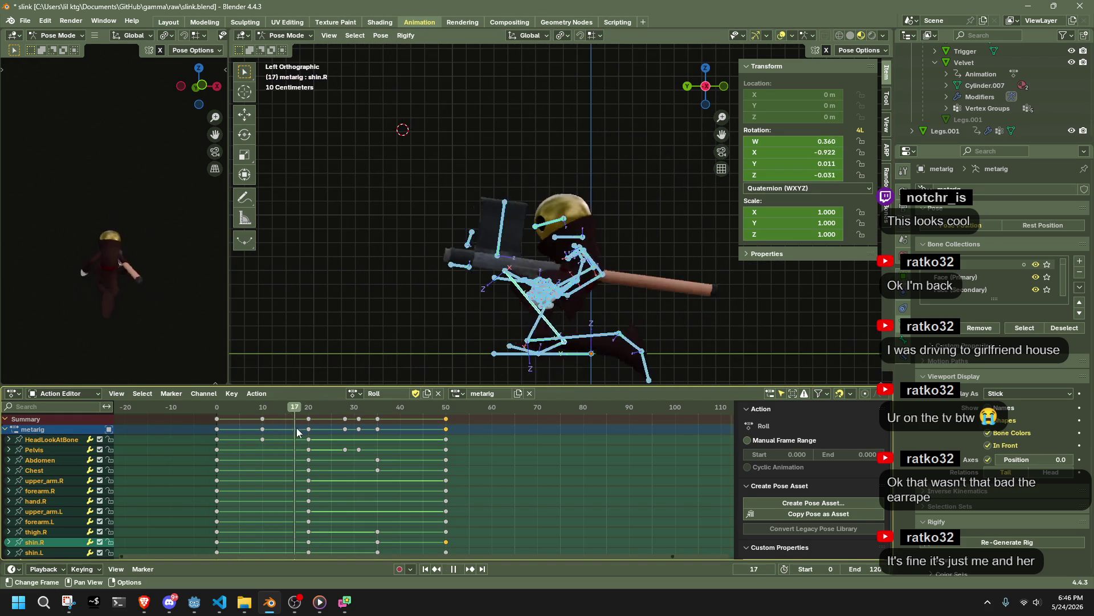
mouse_move(409, 446)
left_mouse_down()
mouse_move(445, 453)
mouse_move(337, 449)
mouse_move(446, 463)
left_mouse_up()
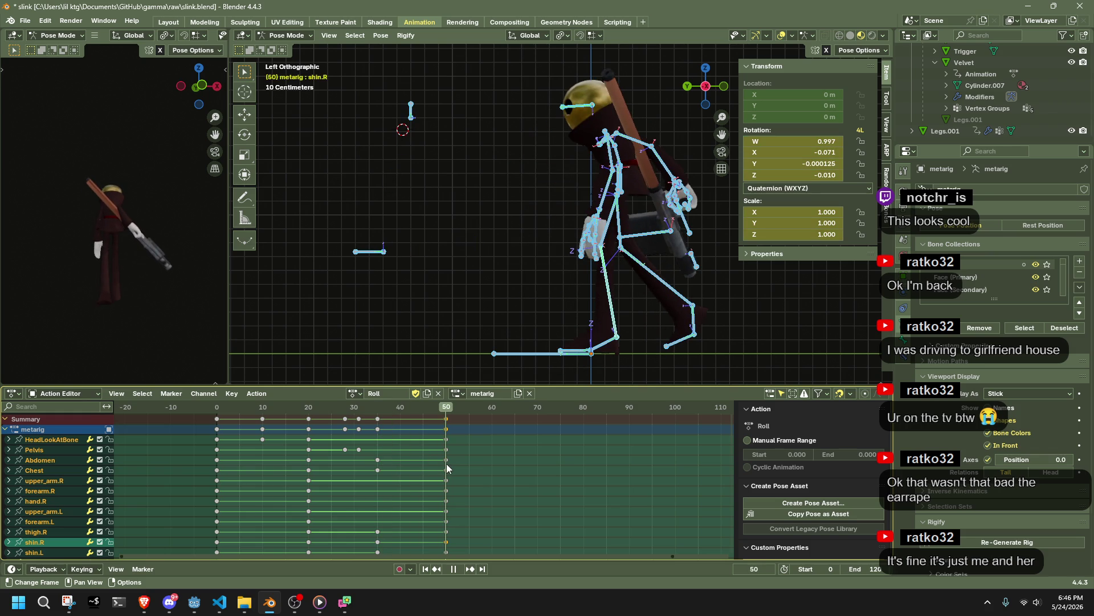
key("g")
key("y")
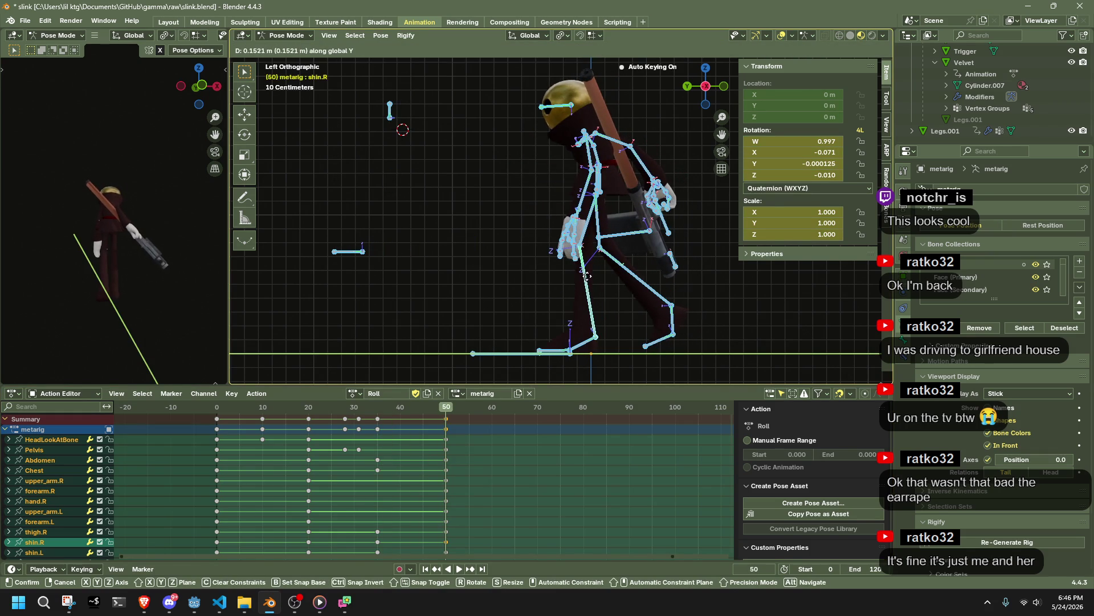
left_click(583, 280)
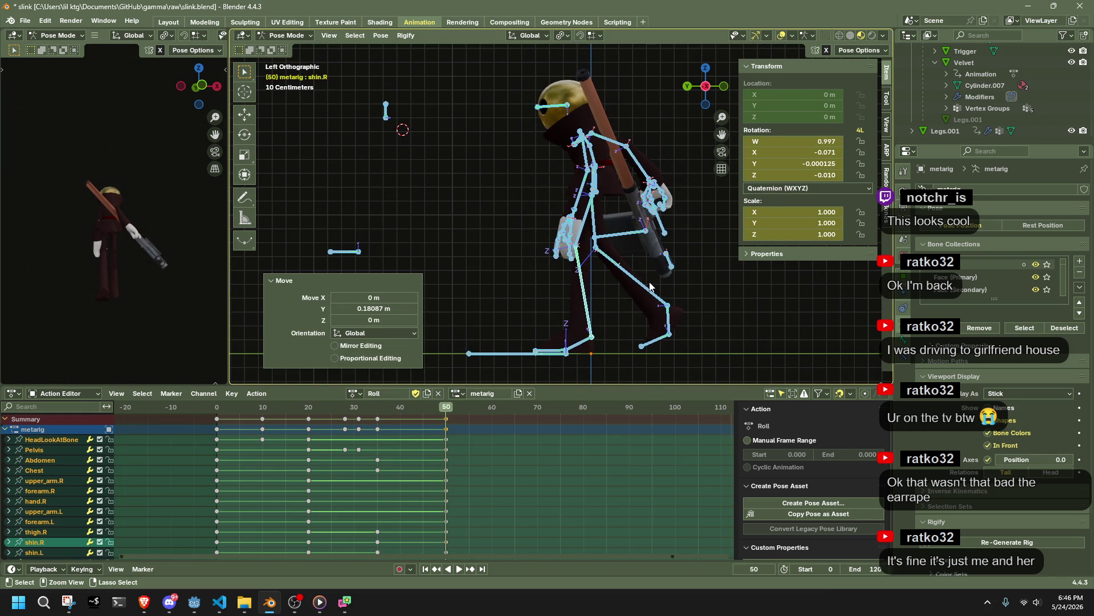
key("ctrl+z")
middle_click_drag(627, 199, 670, 194)
Step: Move the Pelvis 0.1932 m along global Y at frame 50, replay, and select all bones
left_click(608, 175)
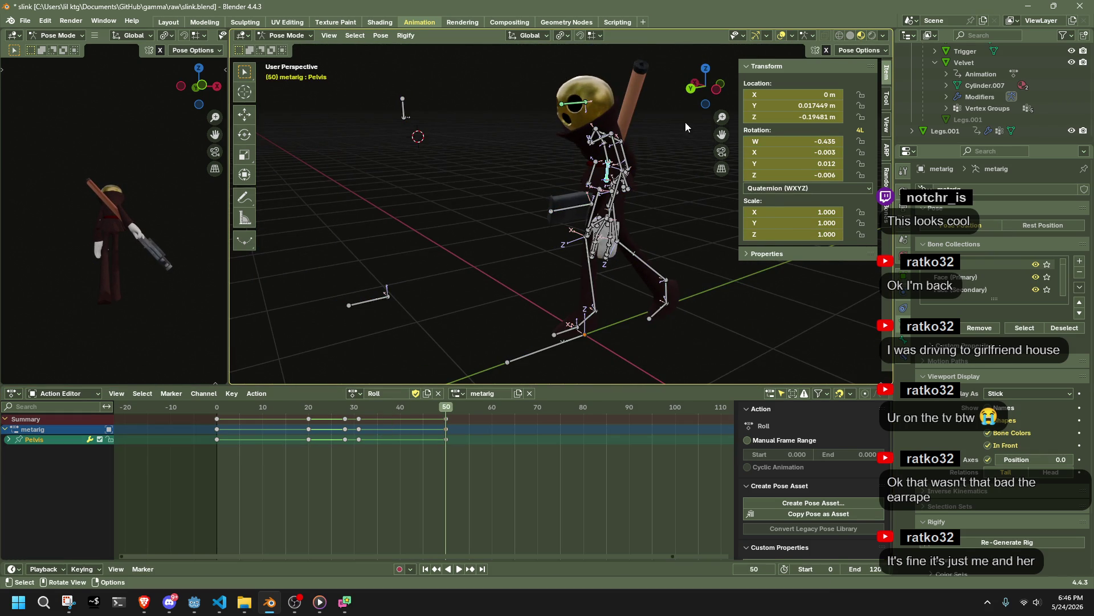
left_click(717, 91)
key("g")
key("y")
left_click(626, 216)
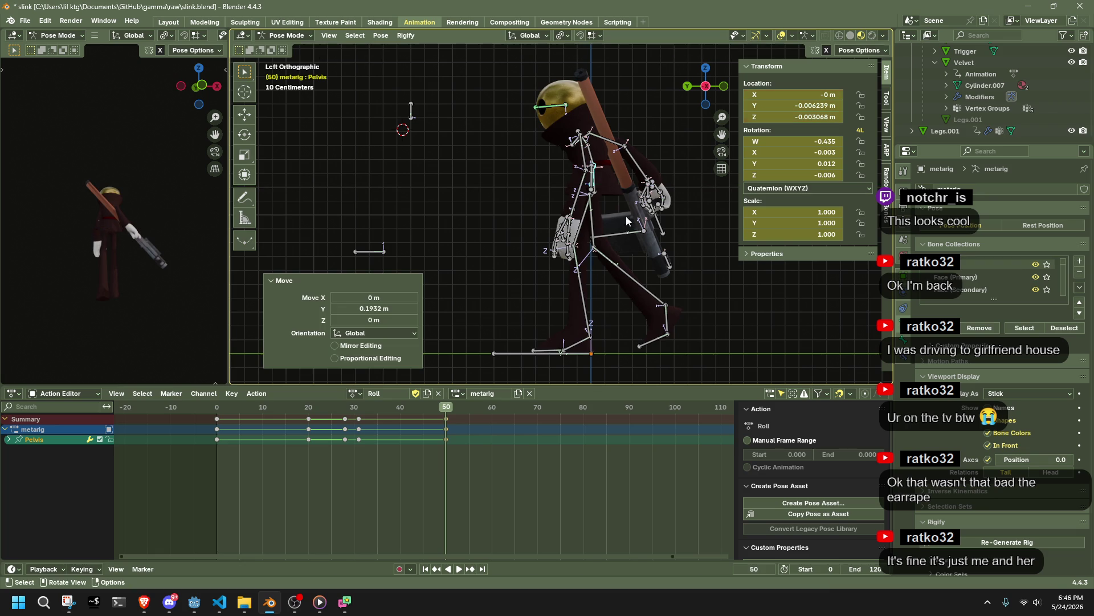
key("shift+Left")
key("space")
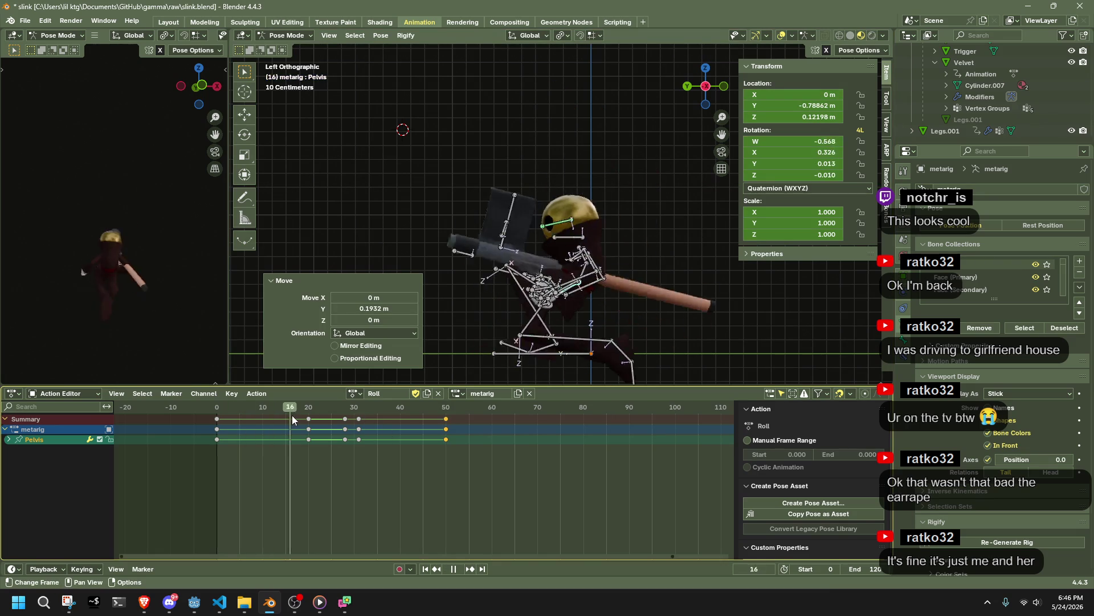
mouse_move(325, 422)
left_mouse_down()
mouse_move(442, 437)
mouse_move(409, 412)
mouse_move(422, 415)
left_mouse_up()
key("a")
Step: Re-pose shin.R with Auto IK at frame 45, after undoing a plain move
left_click(576, 315)
key("r")
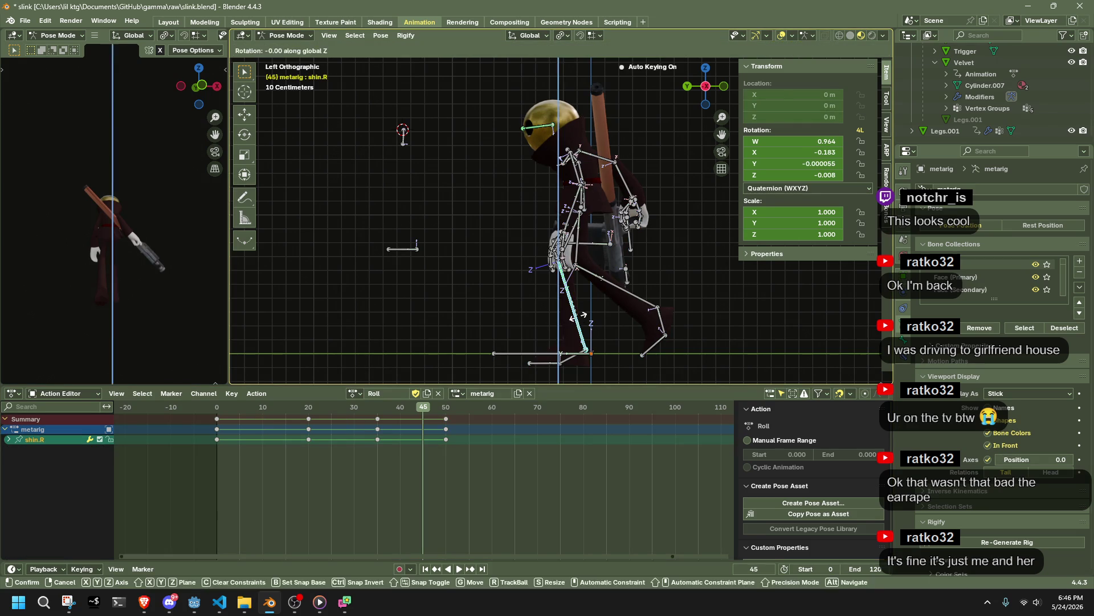
left_click(582, 306)
key("g")
left_click(591, 295)
key("ctrl+z")
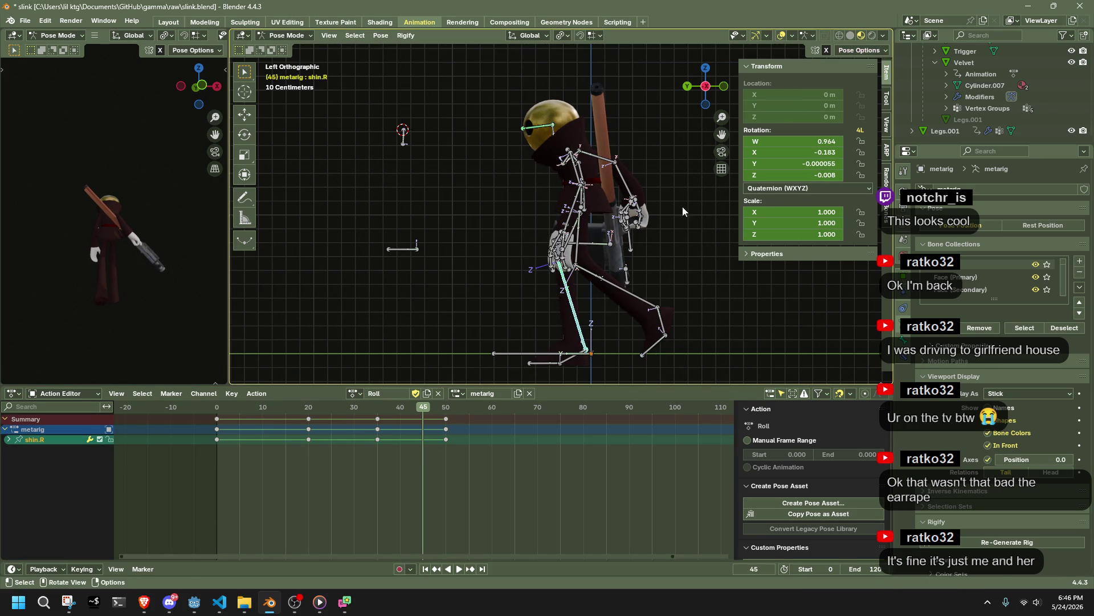
key("g")
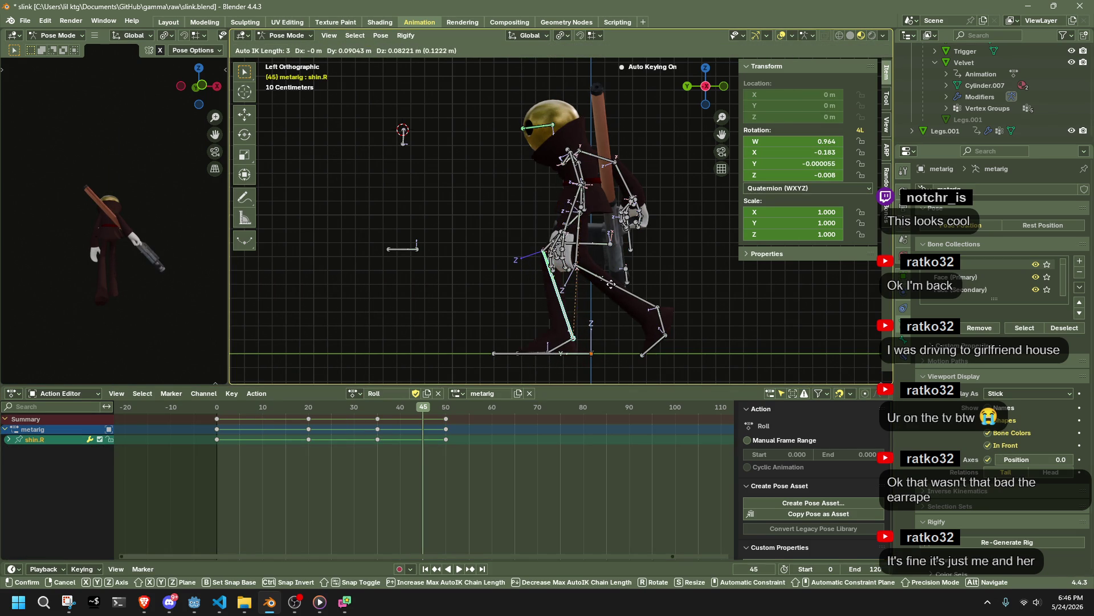
key("Return")
Step: Play back the roll to review the leg and stop at frame 40
key("space")
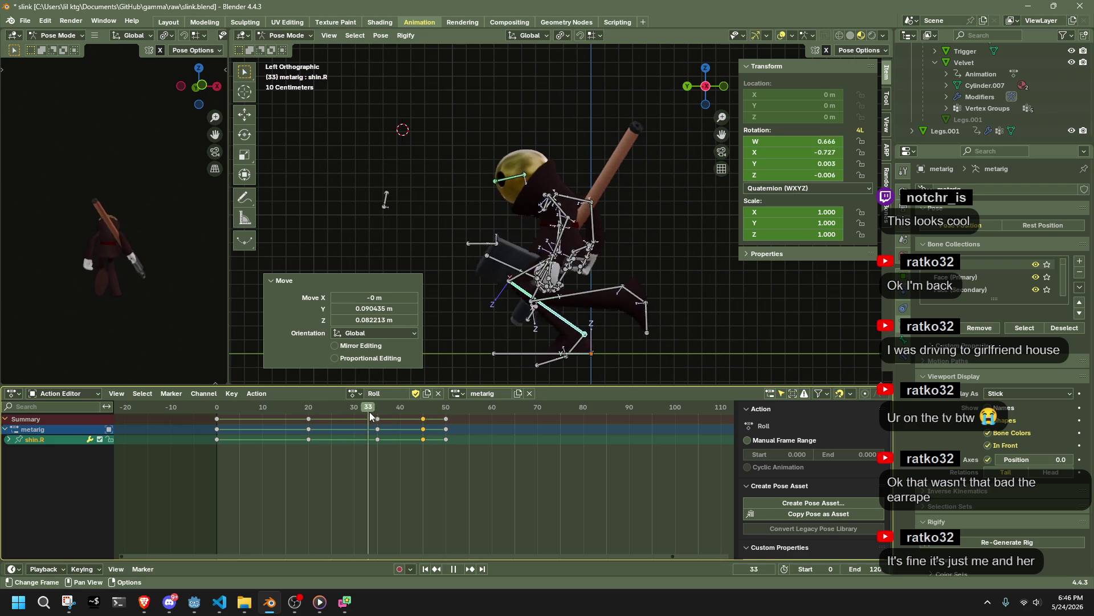
left_click(401, 411)
mouse_move(400, 413)
left_mouse_down()
mouse_move(416, 416)
mouse_move(407, 422)
left_mouse_up()
key("space")
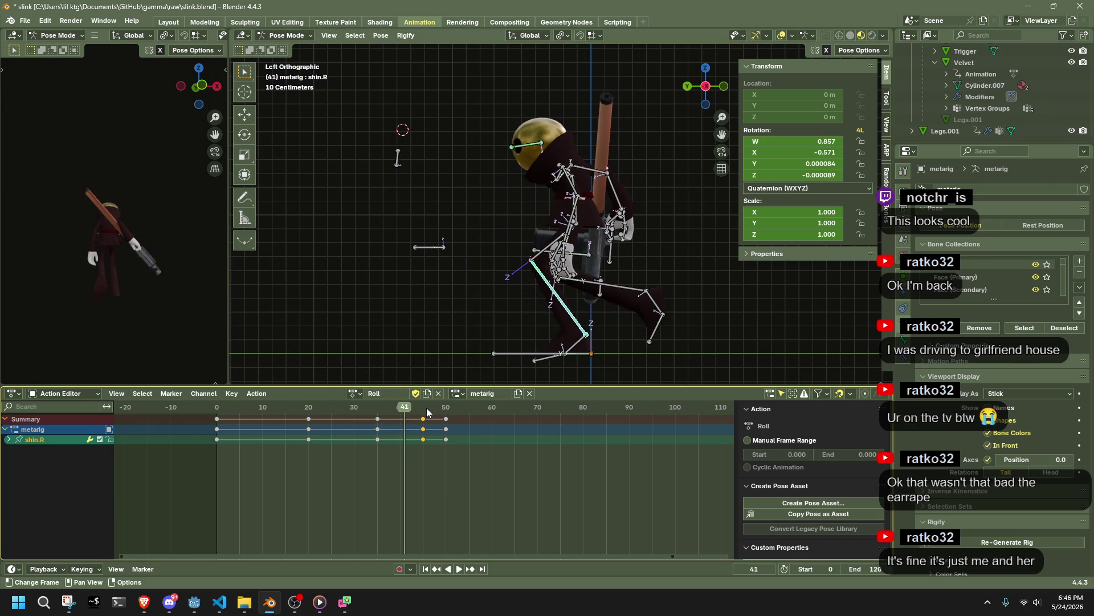
key("space")
left_click(401, 409)
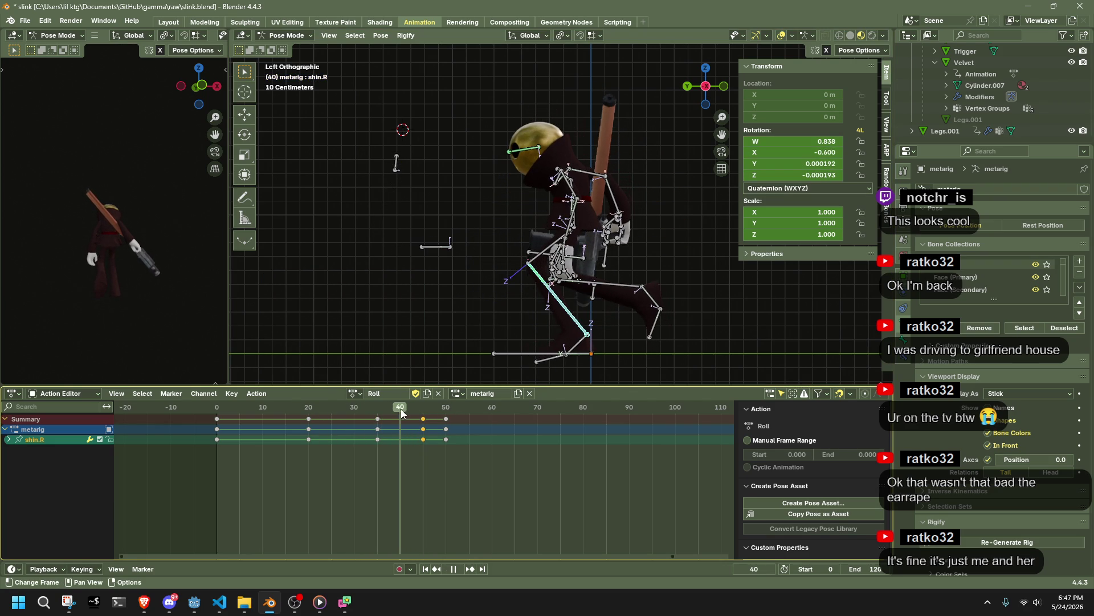
key("space")
Step: Tilt foot.R 10.2° at frame 40 and replay the roll to check it
left_click(549, 358)
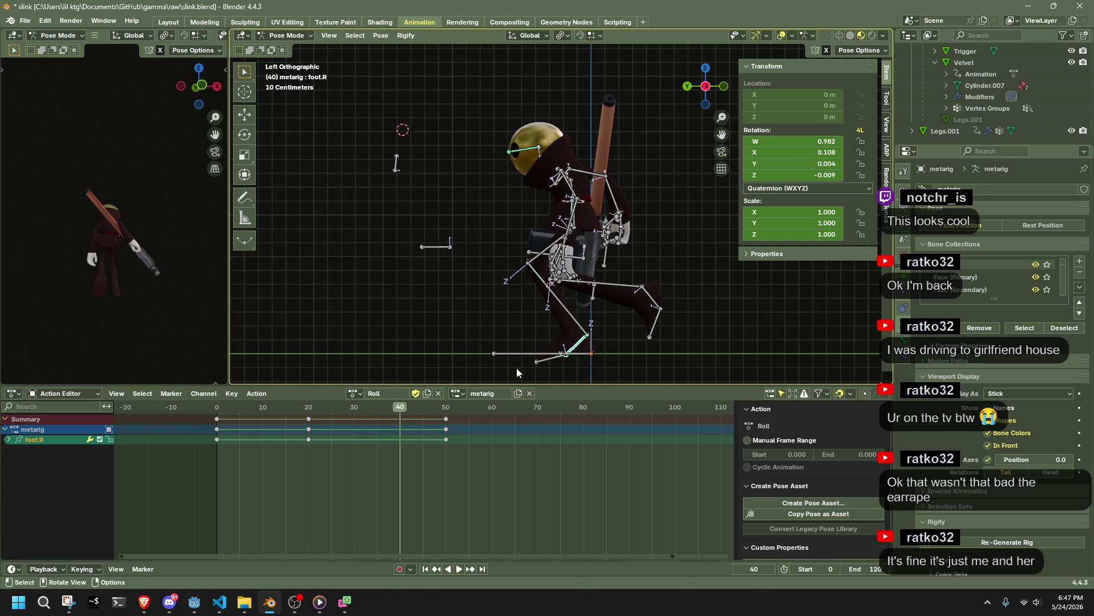
key("r")
left_click(506, 356)
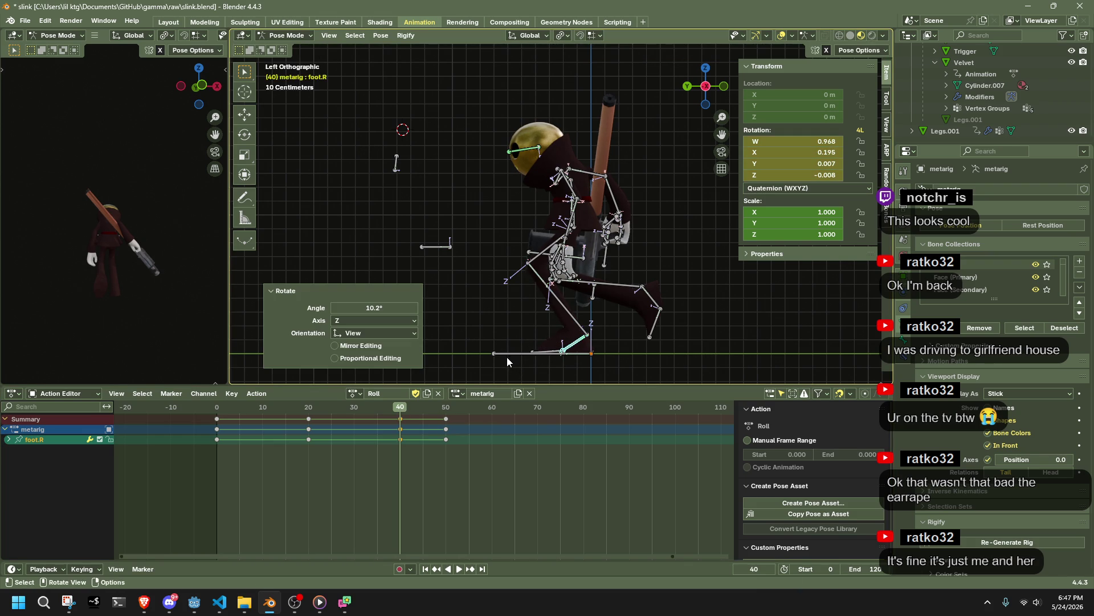
key("space")
mouse_move(220, 409)
left_mouse_down()
mouse_move(450, 432)
mouse_move(405, 432)
left_mouse_up()
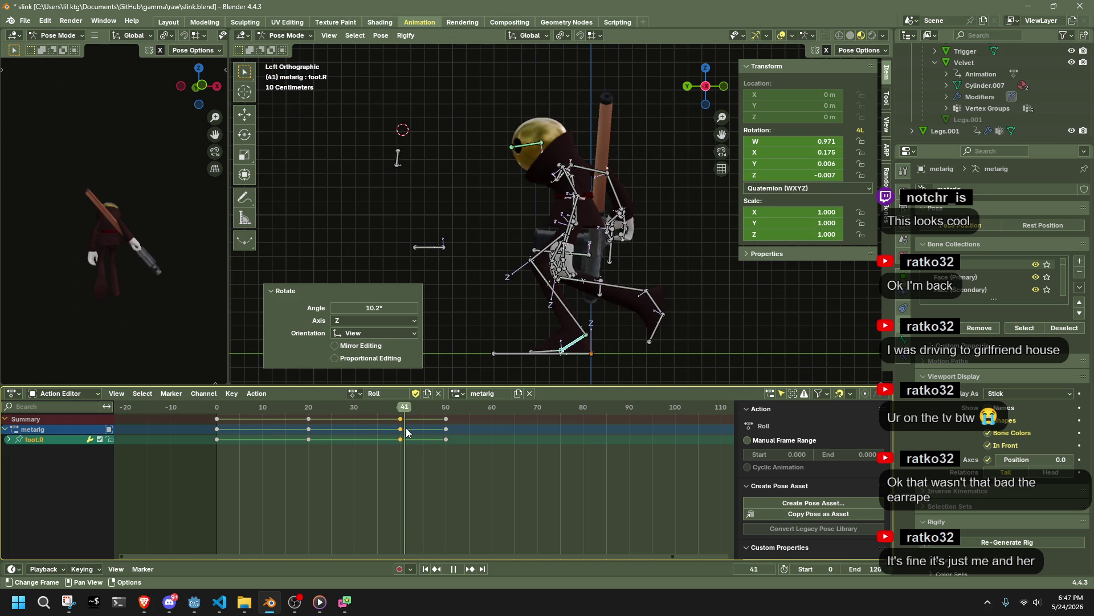
key("space")
left_click_drag(219, 408, 253, 408)
mouse_move(447, 327)
middle_mouse_down()
mouse_move(543, 286)
mouse_move(481, 272)
mouse_move(521, 229)
middle_mouse_up()
left_click(510, 203, "shift")
key("l")
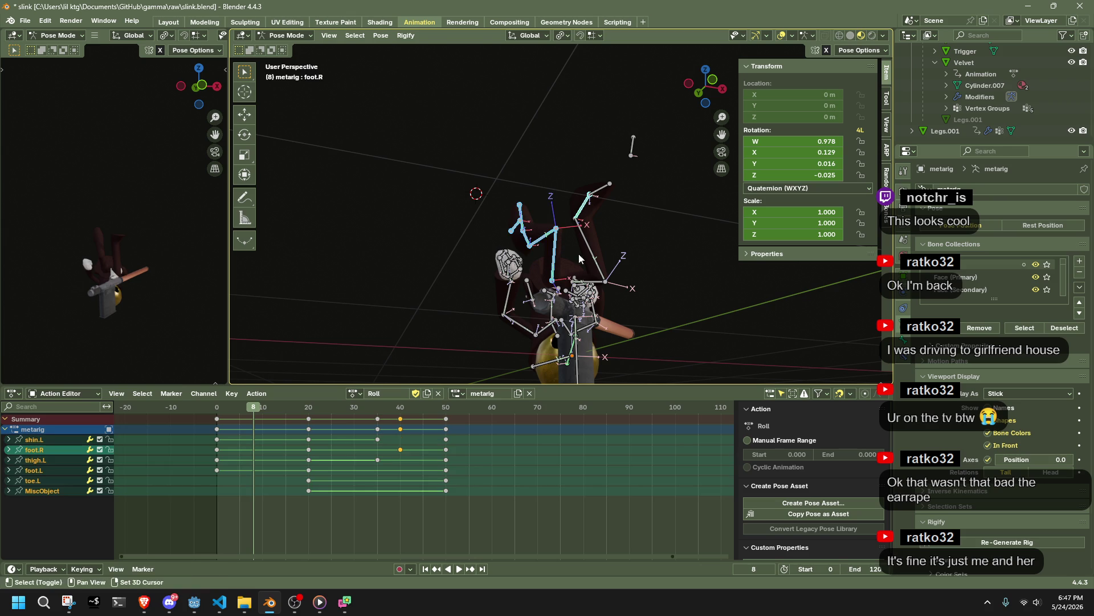
left_click(585, 276, "shift")
left_click(585, 279, "shift")
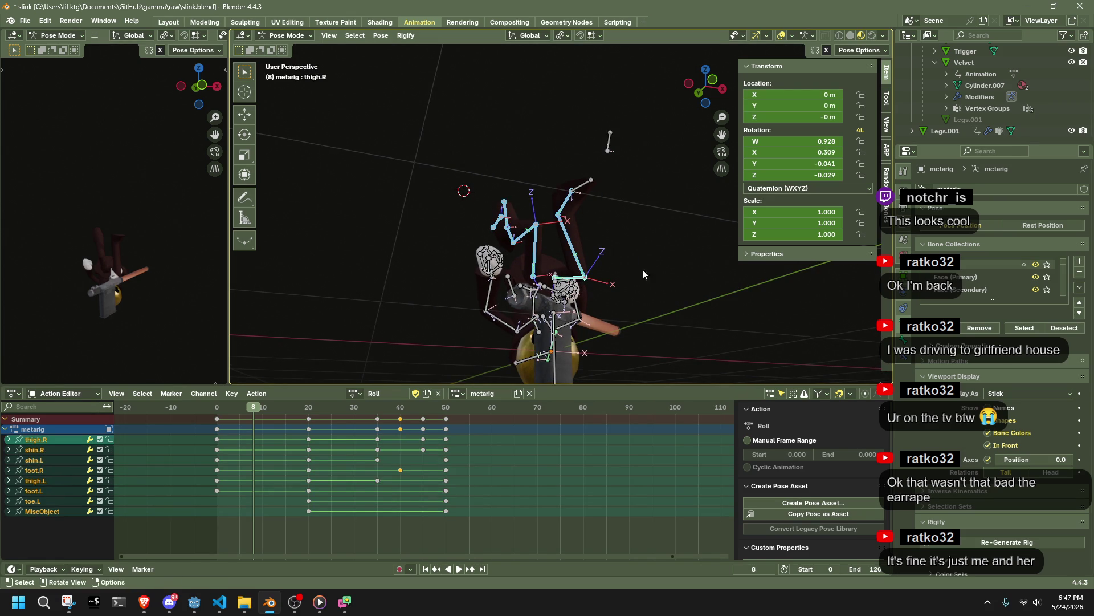
left_click(217, 407)
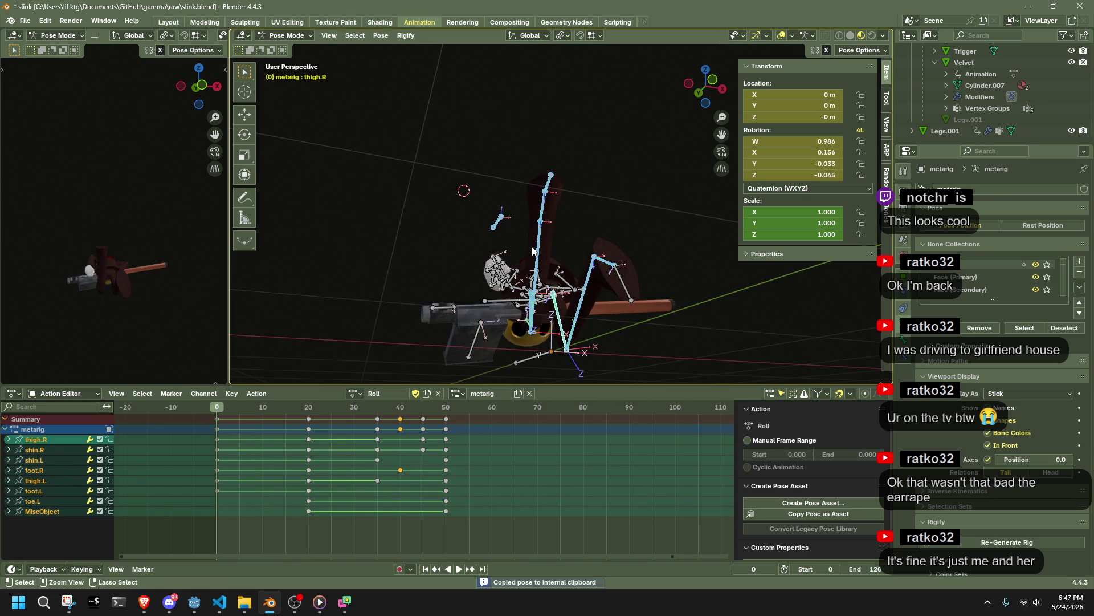
key("ctrl+v")
left_click(309, 408)
mouse_move(587, 269)
middle_mouse_down()
mouse_move(634, 340)
mouse_move(693, 279)
mouse_move(748, 286)
mouse_move(640, 255)
mouse_move(649, 245)
mouse_move(596, 211)
mouse_move(481, 234)
mouse_move(525, 260)
mouse_move(436, 262)
middle_mouse_up()
key("ctrl+shift+v")
key("ctrl+z")
key("shift+Left")
key("ctrl+c")
key("ctrl+shift+v")
key("space")
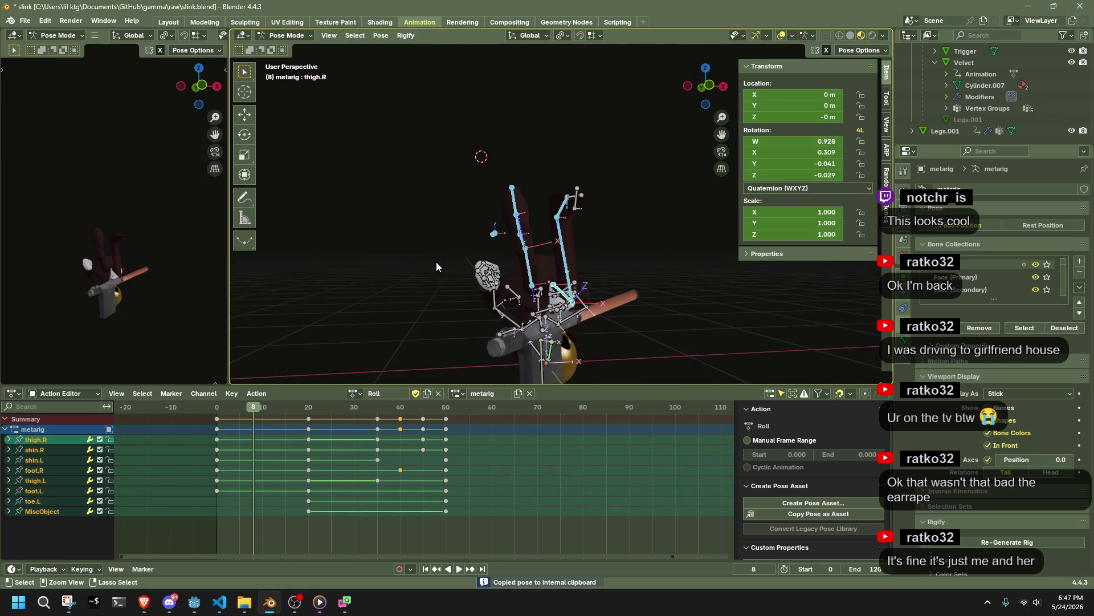
left_click(562, 207)
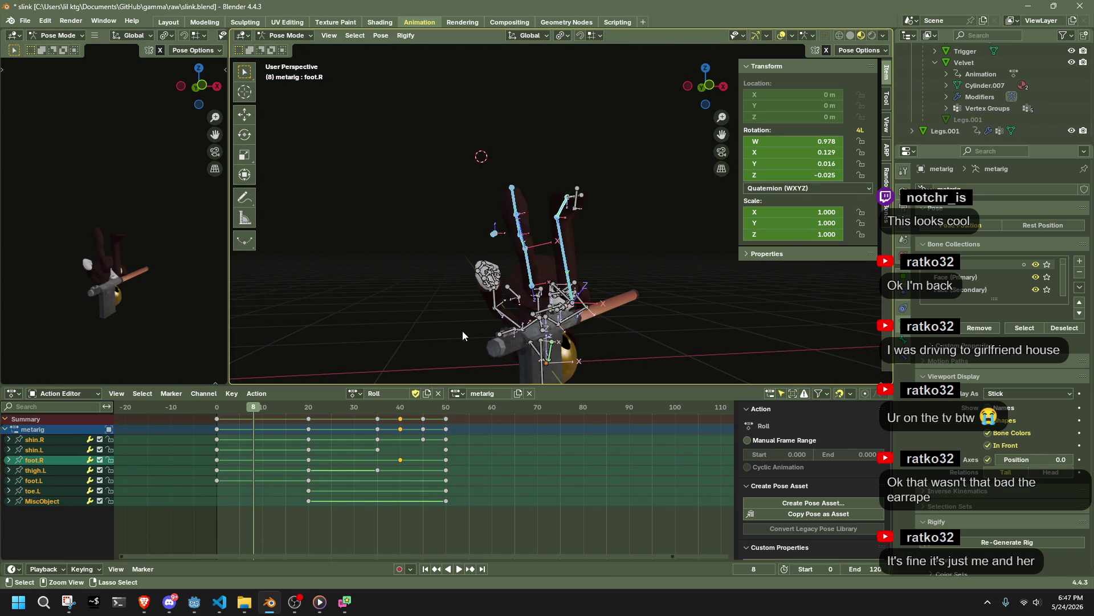
key("ctrl+z")
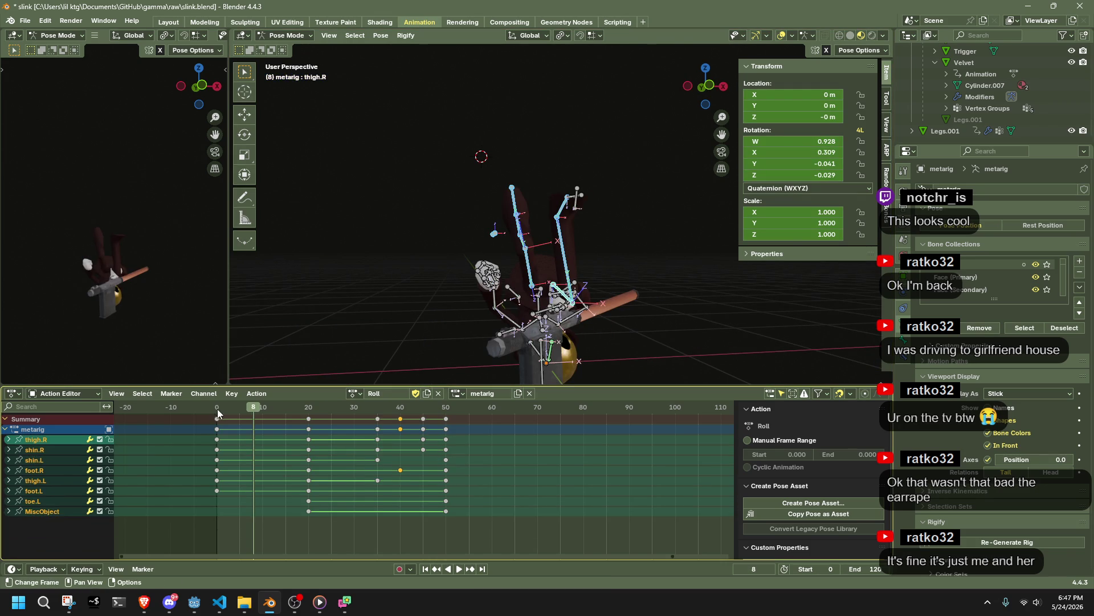
left_click(218, 408)
key("space")
key("Escape")
middle_click_drag(467, 279, 531, 291)
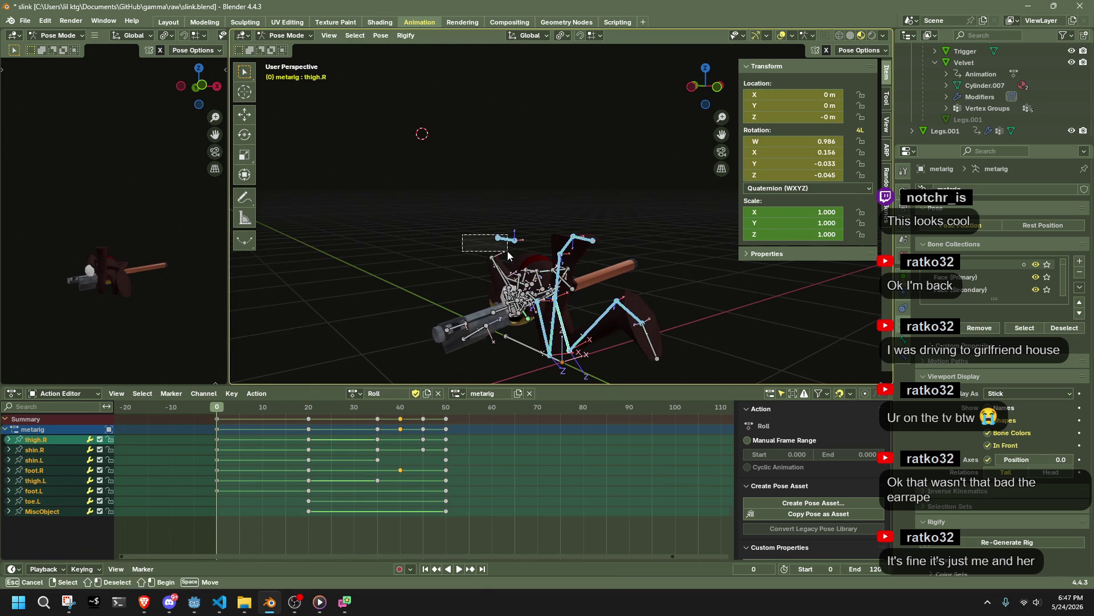
left_click_drag(507, 250, 505, 251)
key("ctrl+c")
key("ctrl+shift+v")
left_click(309, 405)
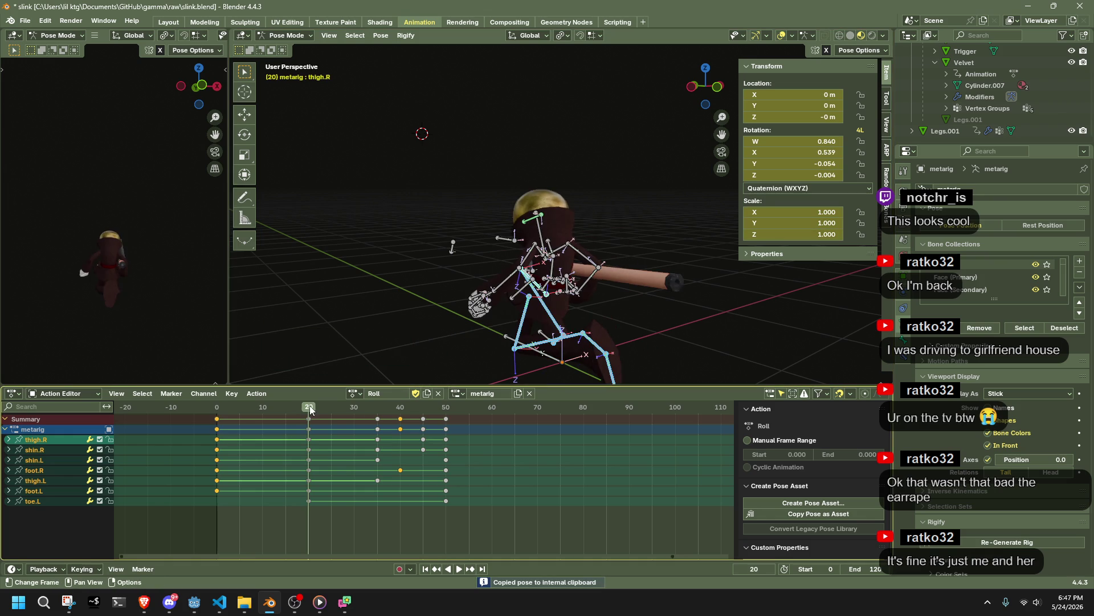
key("ctrl+shift+v")
left_click(377, 408)
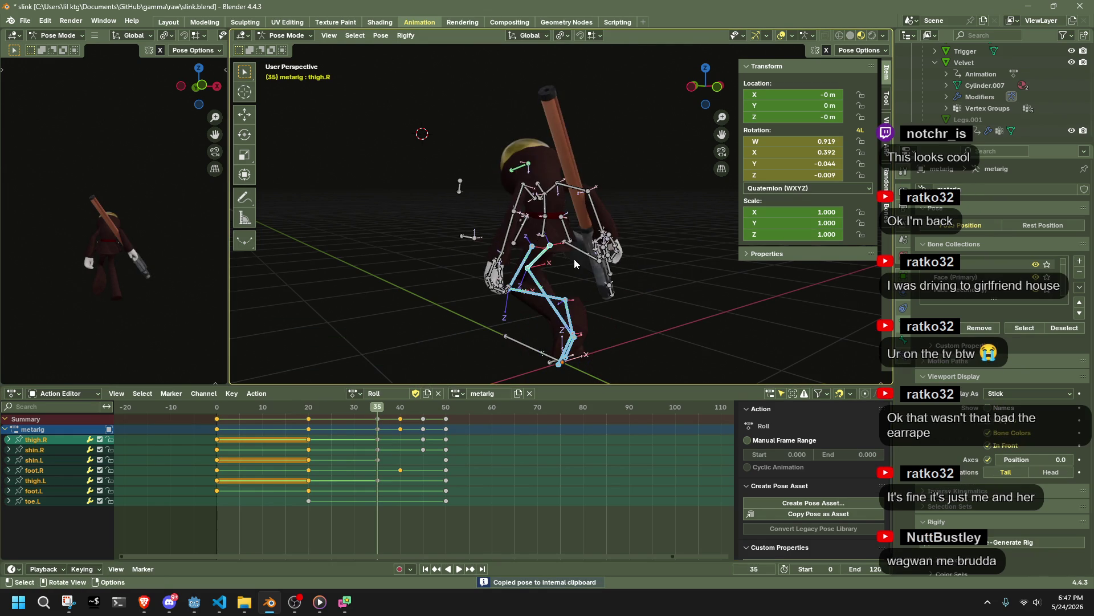
middle_click_drag(573, 259, 616, 262)
key("ctrl+shift+v")
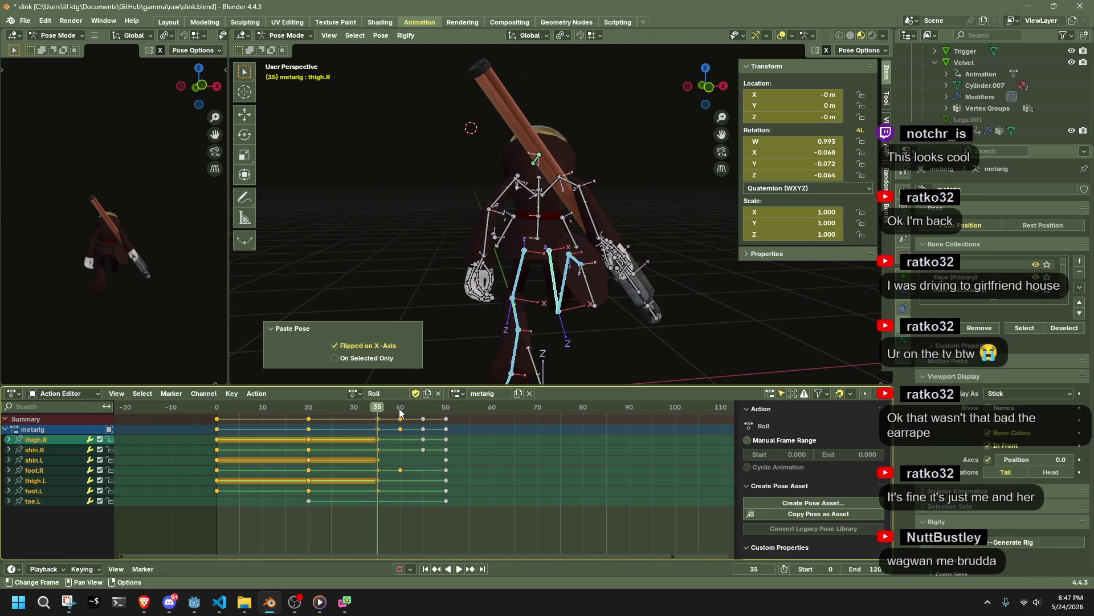
left_click(401, 408)
key("Down")
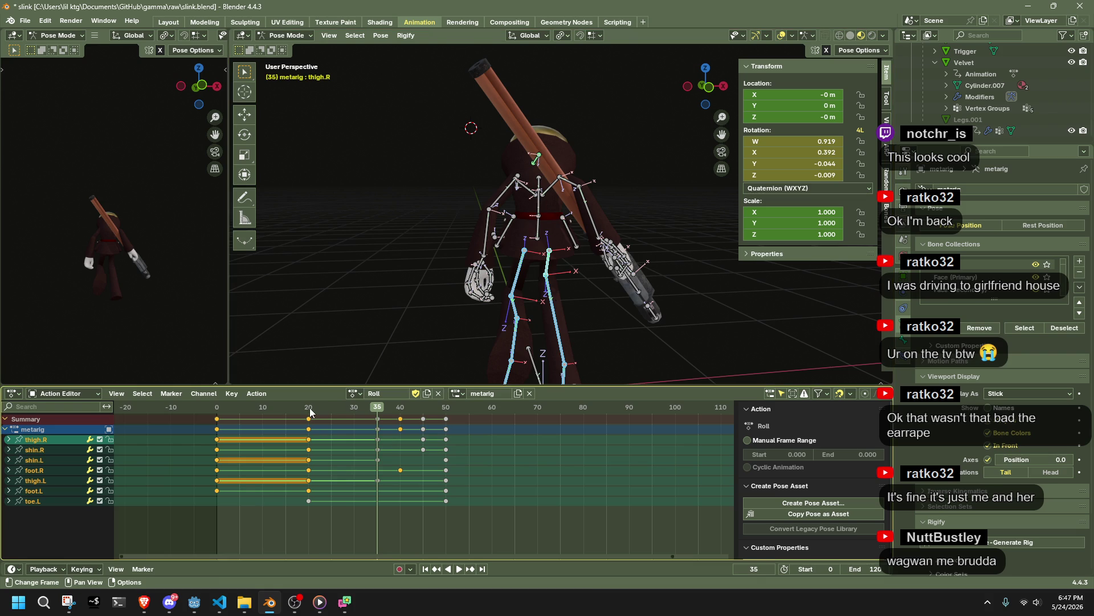
key("Down")
scroll(596, 315, "down", 2)
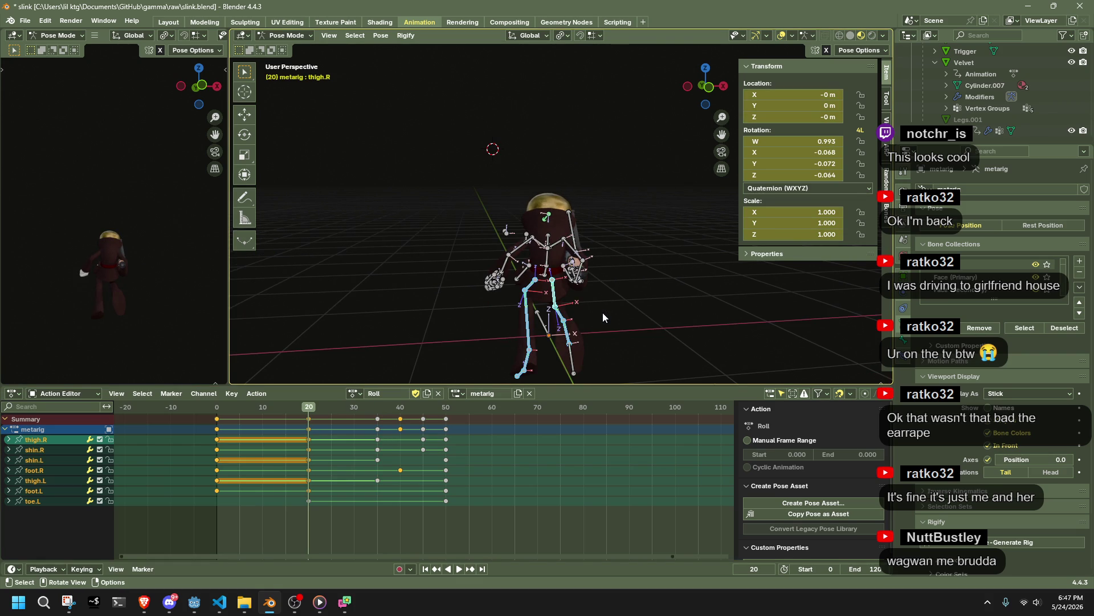
key("alt+Tab")
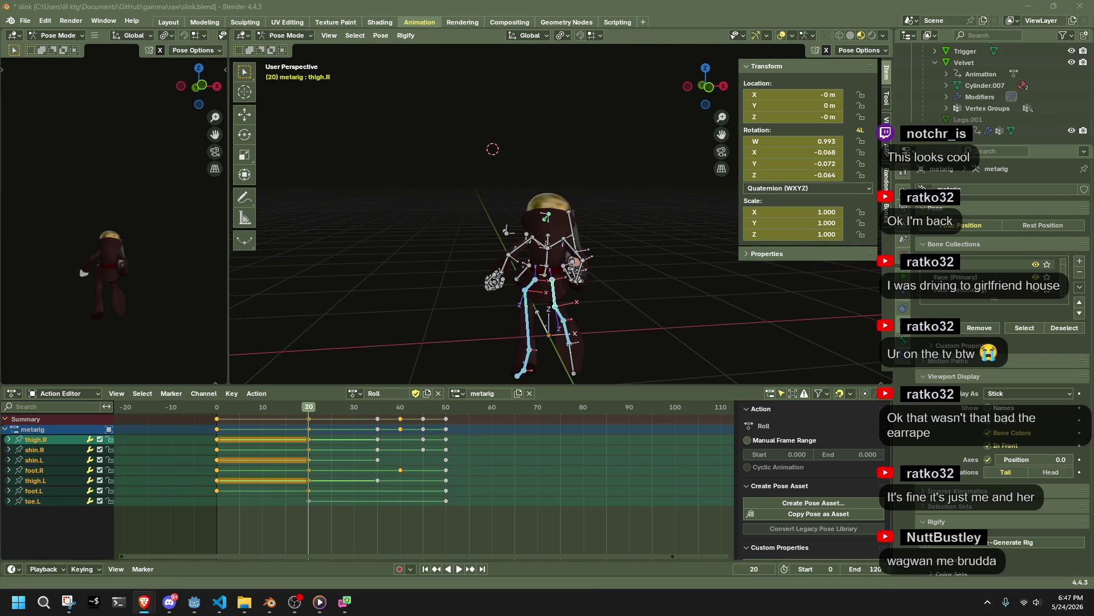
mouse_move(755, 352)
middle_mouse_down()
mouse_move(460, 276)
mouse_move(705, 56)
middle_mouse_up()
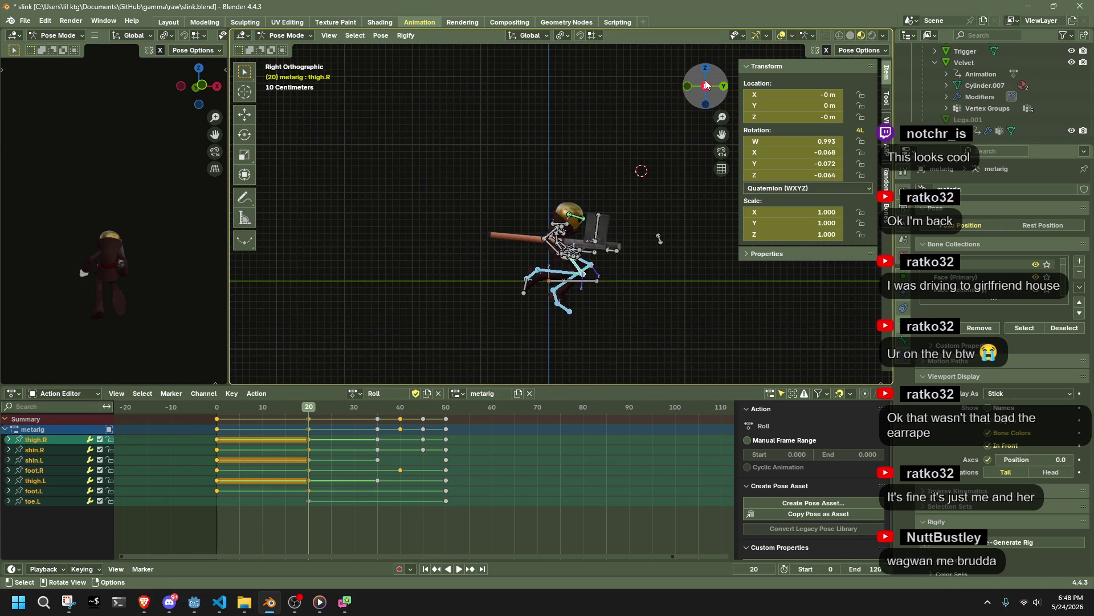
mouse_move(678, 239)
middle_mouse_down()
mouse_move(645, 330)
mouse_move(686, 334)
middle_mouse_up()
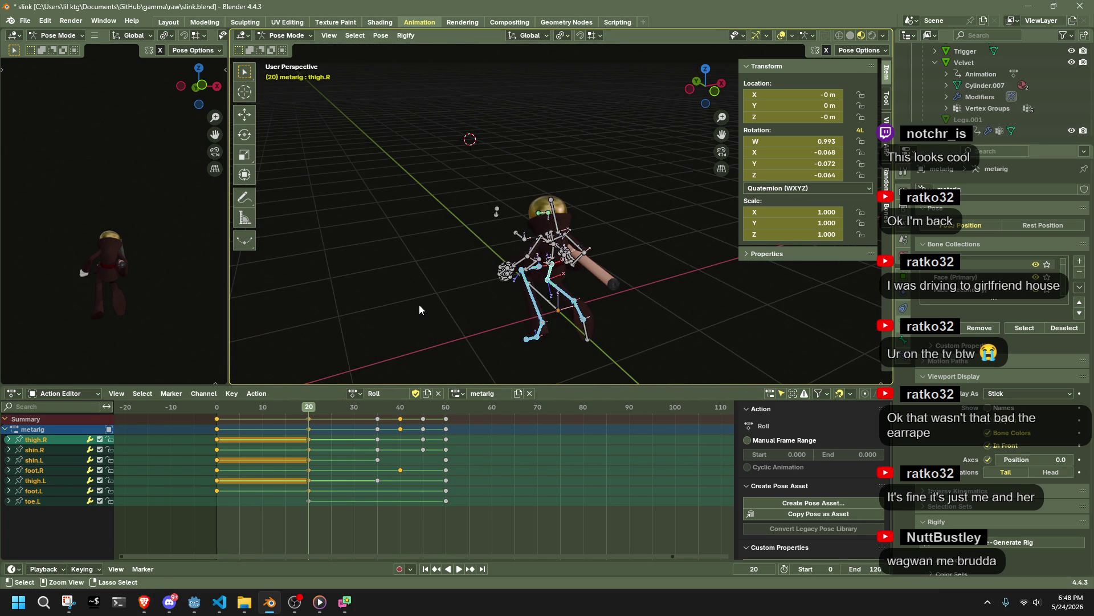
key("ctrl+z")
key("ctrl+z")
key("ctrl+z")
key("ctrl+z")
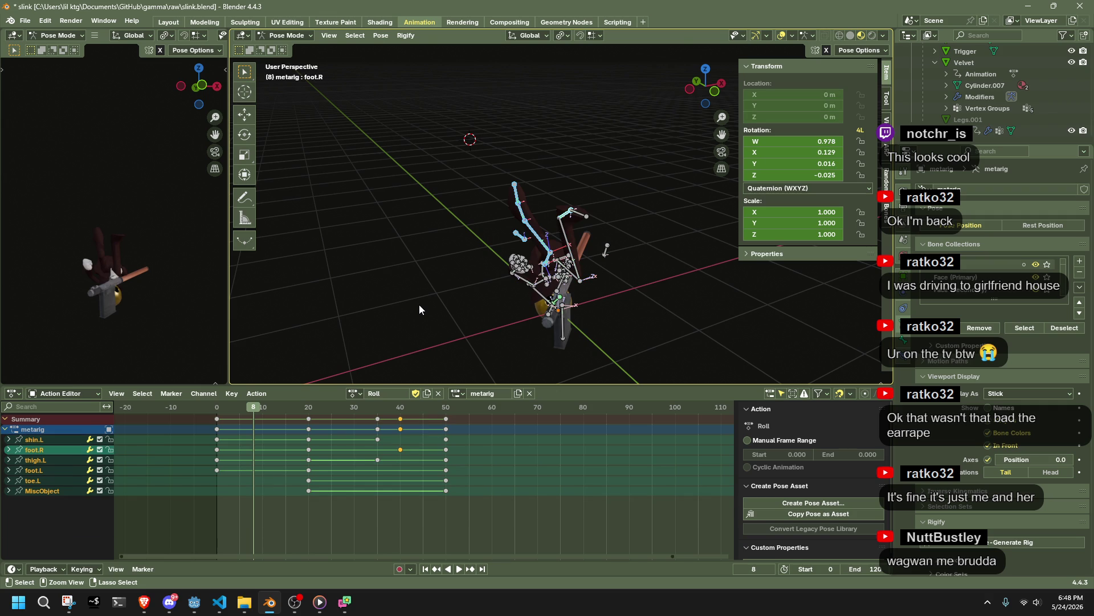
Step: Make thigh.R active and paste the copied pose mirrored at frame 20
left_click(217, 406)
mouse_move(570, 320)
middle_mouse_down()
mouse_move(649, 306)
mouse_move(576, 240)
middle_mouse_up()
mouse_move(632, 268)
middle_mouse_down()
mouse_move(597, 260)
mouse_move(614, 279)
mouse_move(708, 292)
mouse_move(534, 325)
mouse_move(544, 320)
middle_mouse_up()
left_click(556, 285)
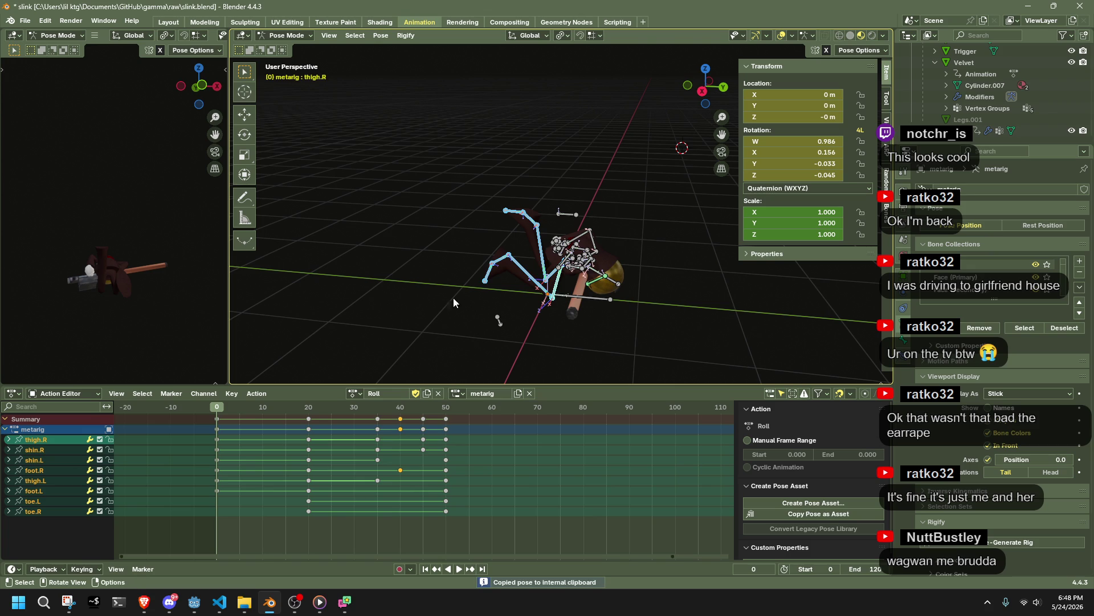
key("ctrl+v")
left_click(309, 407)
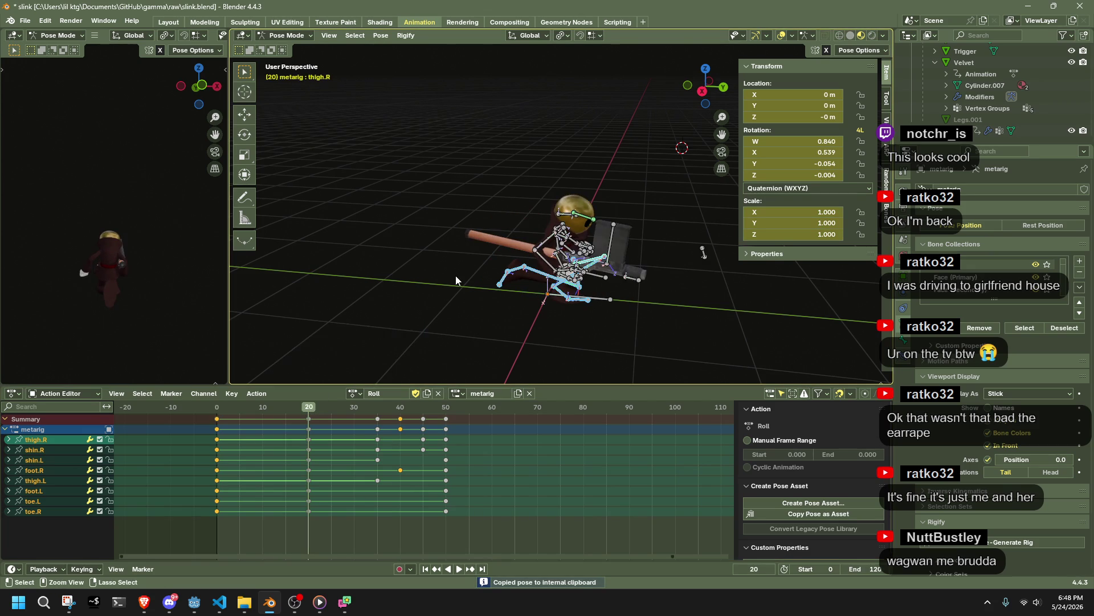
key("ctrl+shift+v")
middle_click_drag(456, 275, 550, 239)
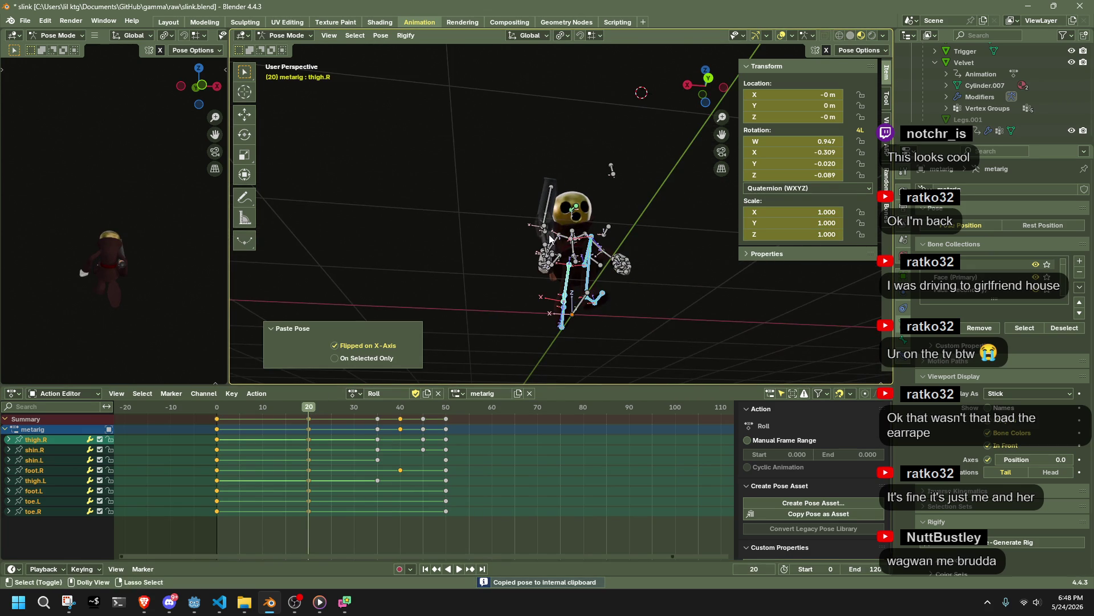
Step: Copy the pose and paste it flipped at frame 35
left_click(377, 411)
mouse_move(627, 285)
middle_mouse_down()
mouse_move(741, 307)
mouse_move(594, 318)
middle_mouse_up()
key("space")
mouse_move(409, 417)
left_mouse_down()
mouse_move(453, 418)
mouse_move(380, 436)
left_mouse_up()
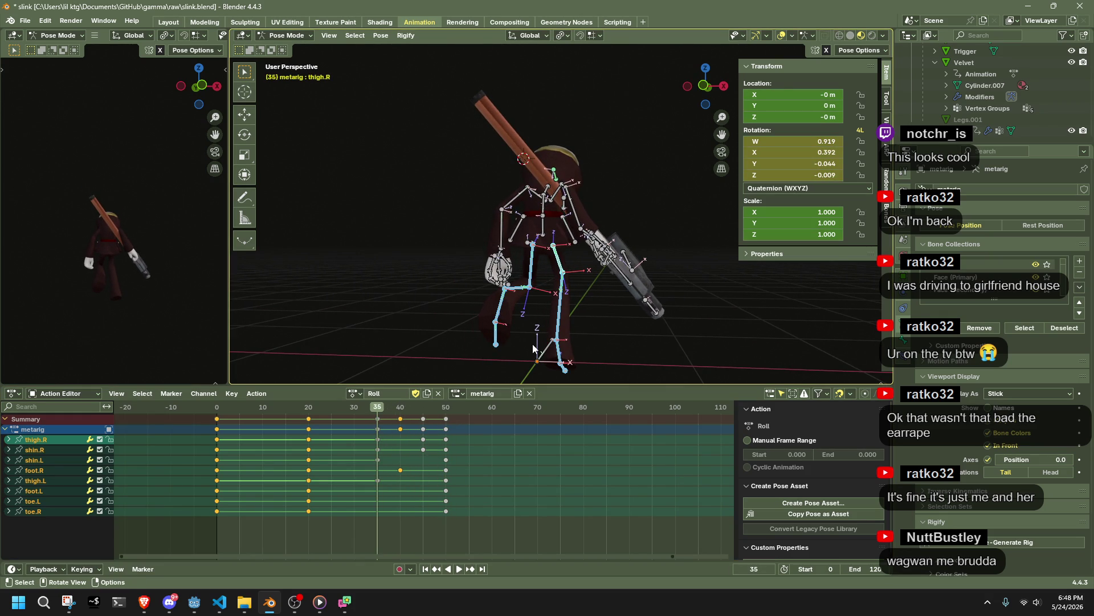
key("ctrl+c")
key("ctrl+shift+v")
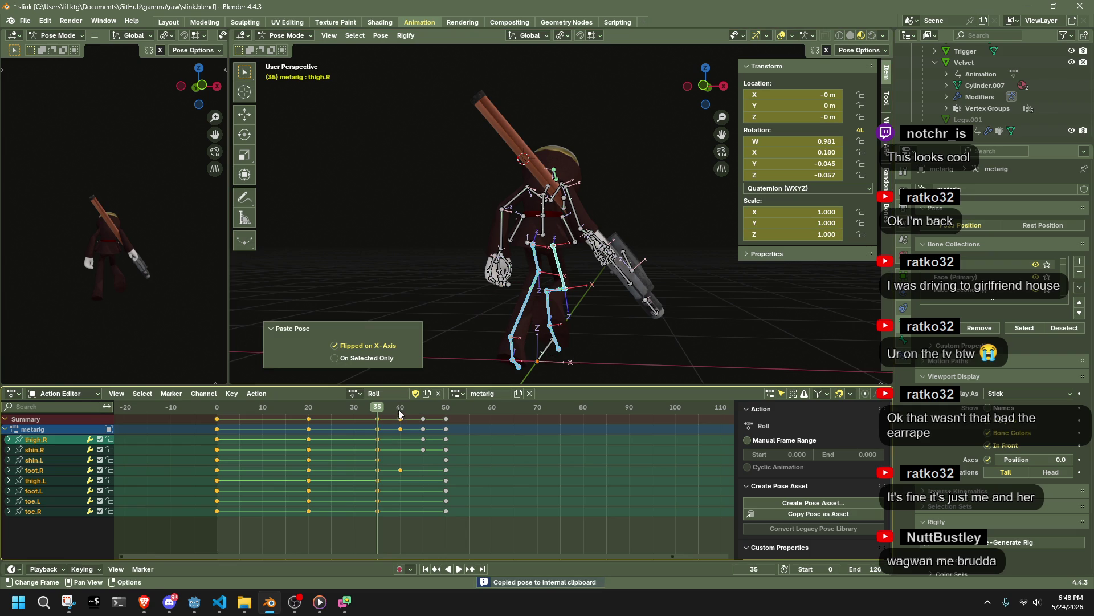
Step: Paste the flipped pose at frame 40, then play from frame 45
mouse_move(385, 409)
left_mouse_down()
mouse_move(404, 410)
mouse_move(337, 415)
mouse_move(400, 427)
mouse_move(446, 411)
mouse_move(344, 416)
mouse_move(437, 411)
left_mouse_up()
key("ctrl+c")
key("ctrl+shift+v")
left_click(423, 408)
key("space")
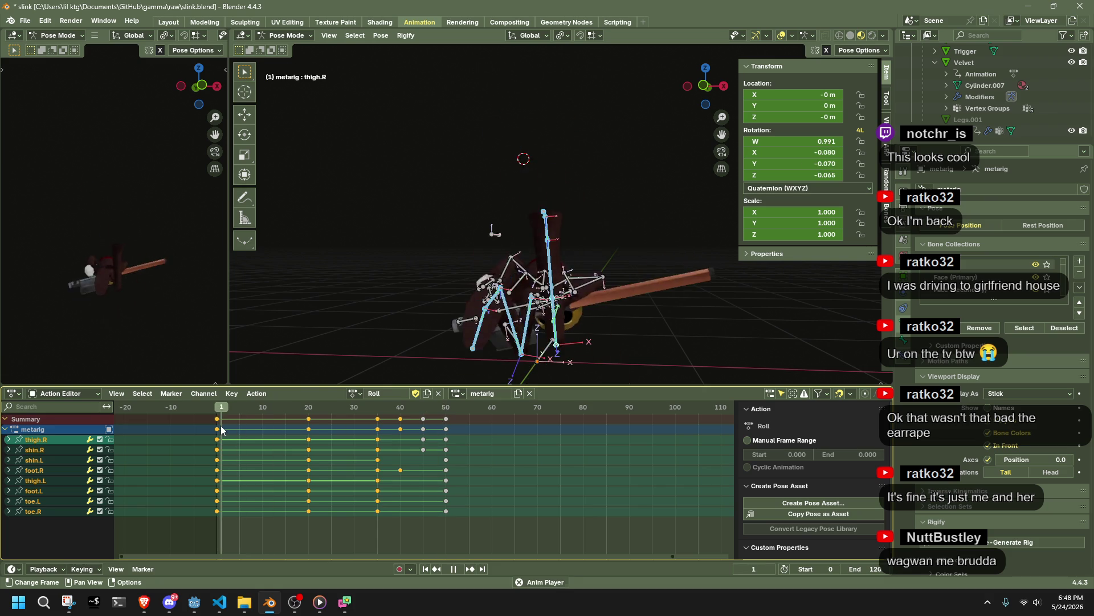
Step: Stop the Roll playback at frame 29 and switch to Left Orthographic view
middle_click_drag(593, 297, 637, 279)
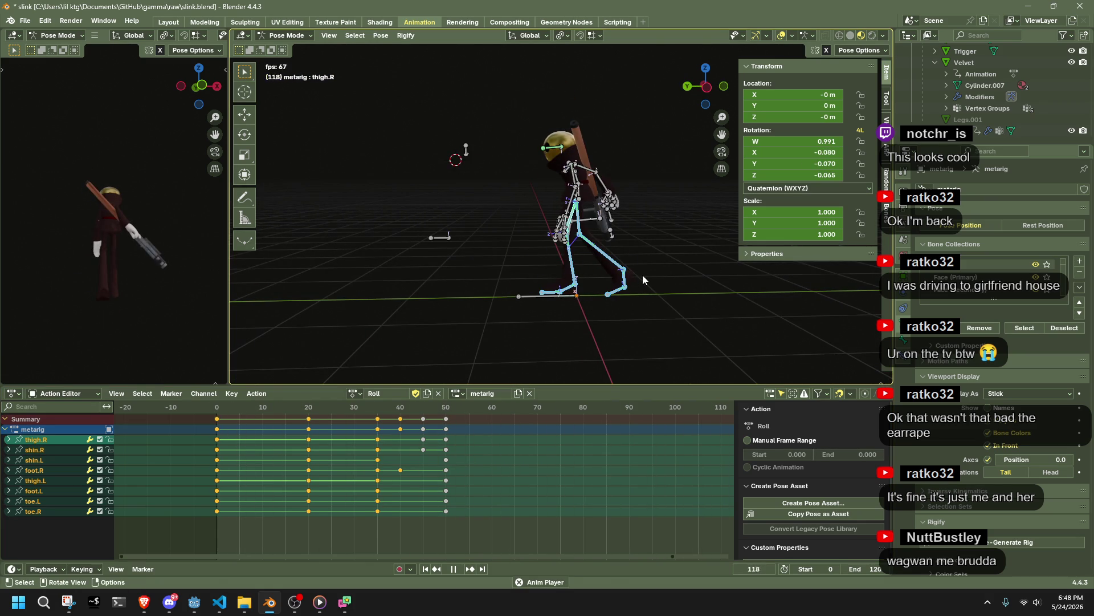
key("space")
left_click(712, 91)
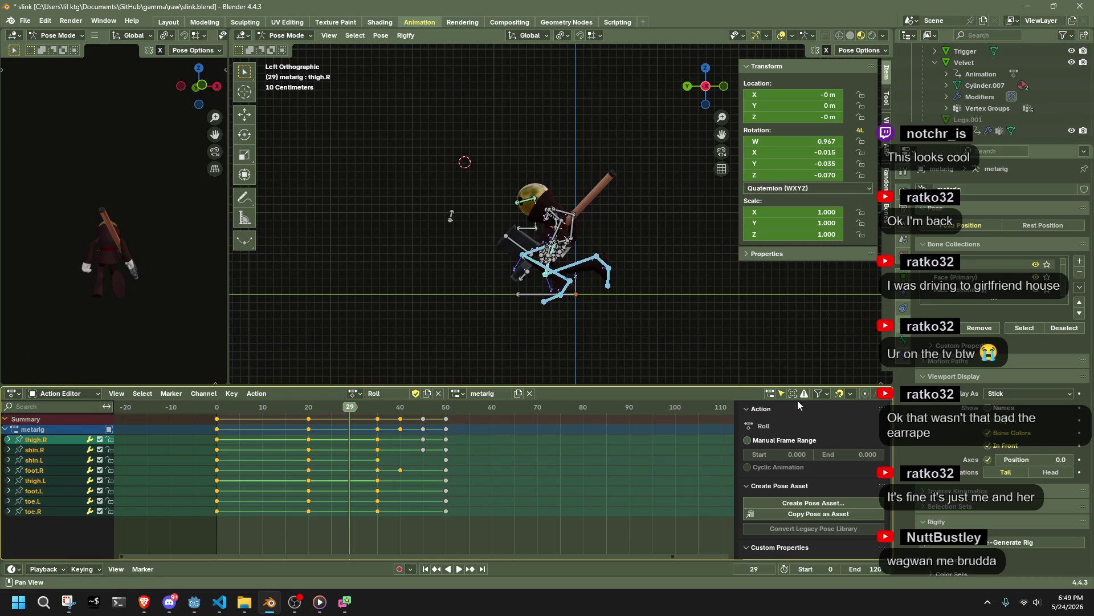
Step: At frame 35, rotate foot.L 24° about Z
scroll(553, 312, "up", 2)
scroll(557, 317, "up", 2)
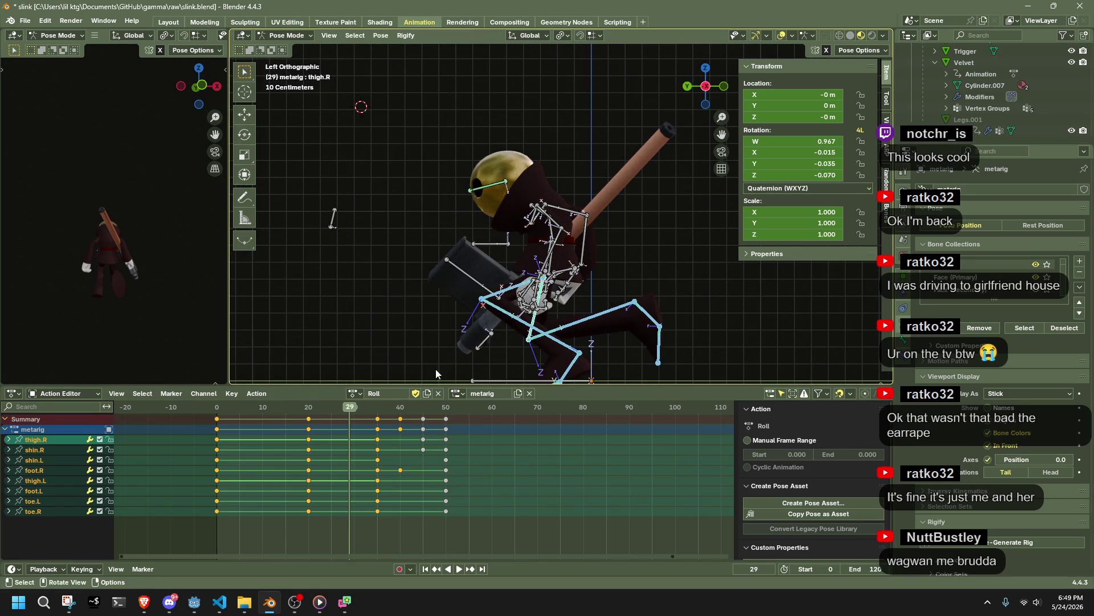
left_click(374, 410)
scroll(529, 311, "down", 1)
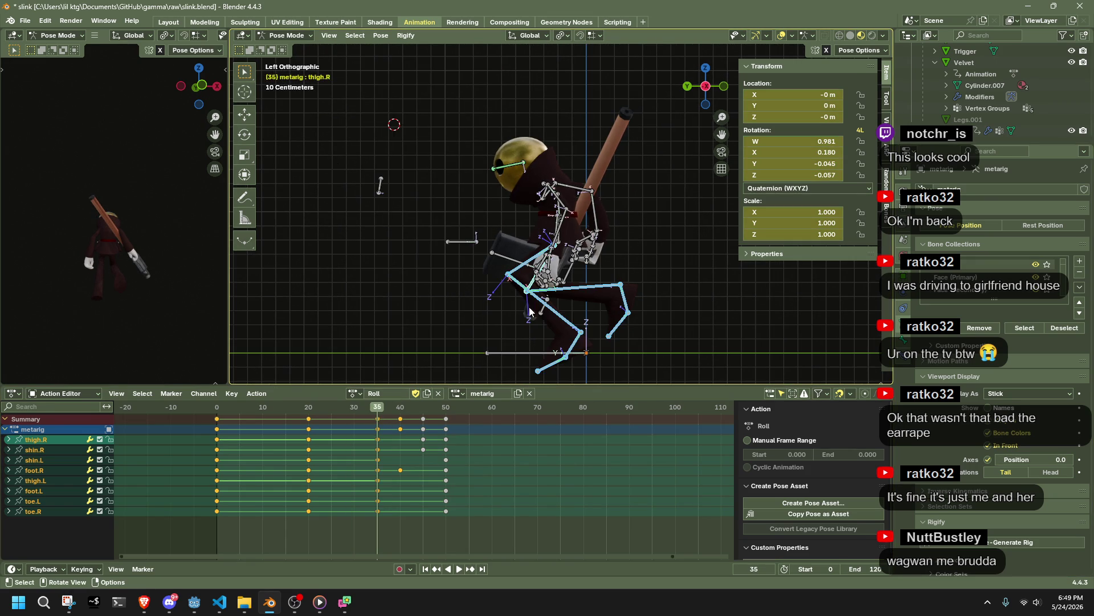
left_click(572, 342)
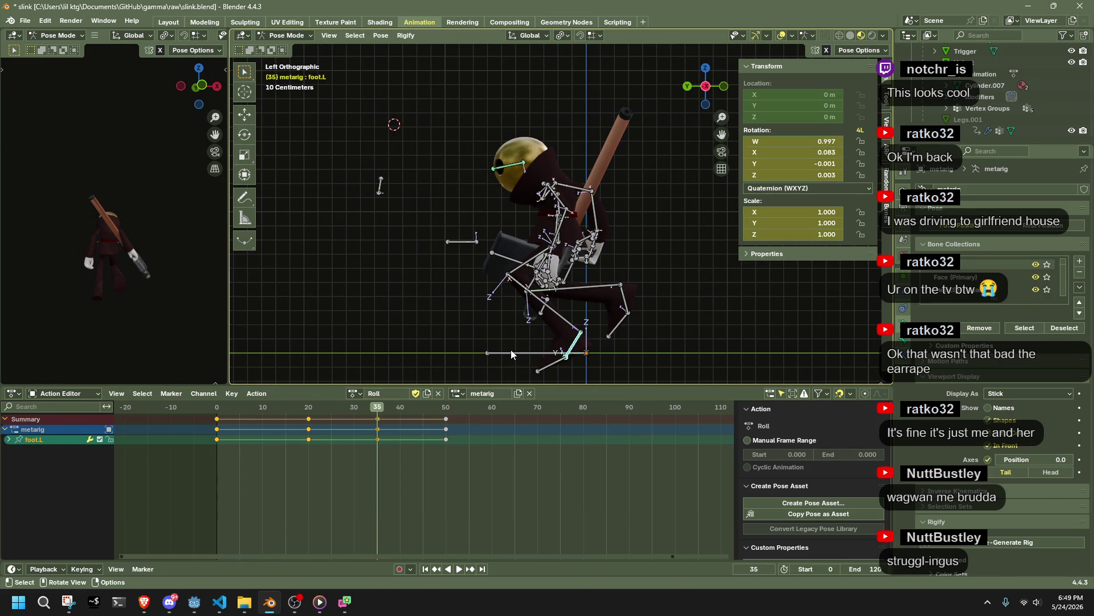
key("r")
left_click(419, 306)
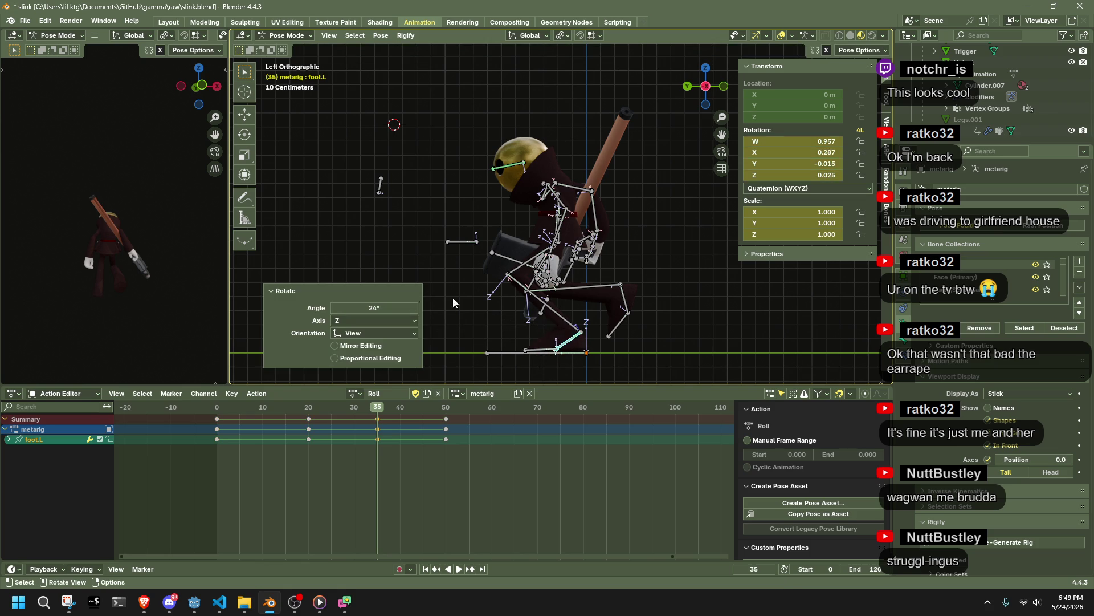
Step: Move shin.L into its new position, select all bones, and save slink.blend
left_click(568, 323)
key("g")
left_click(566, 326)
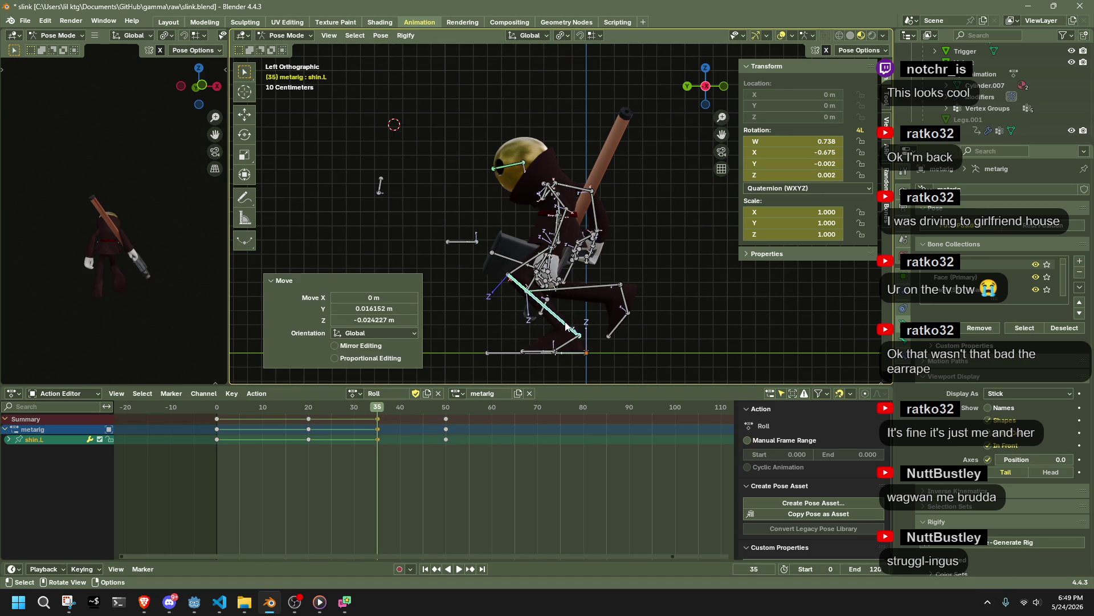
middle_click_drag(476, 280, 620, 282)
key("a")
key("ctrl+s")
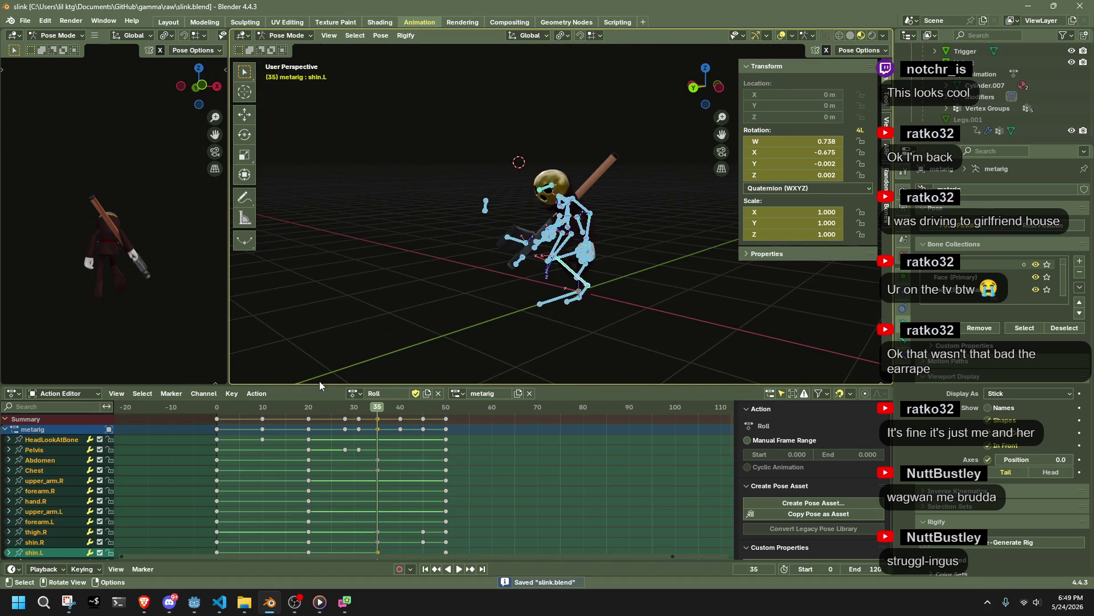
left_click(350, 393)
Step: Run GammaProject in Godot, walk the character with W, stop with F8, and return to Blender
left_click(200, 602)
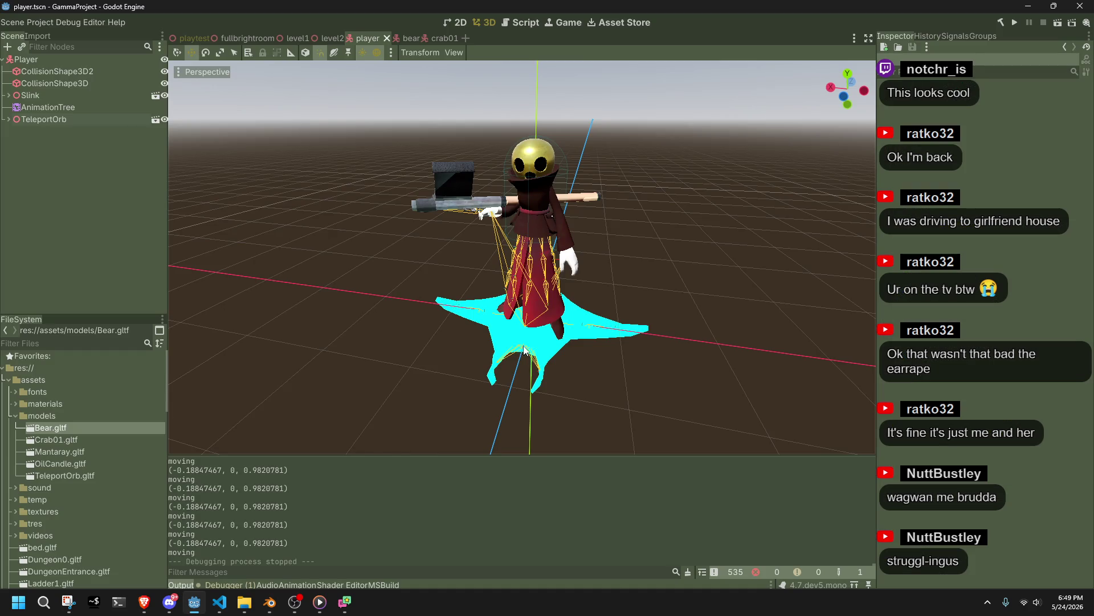
left_click(1014, 23)
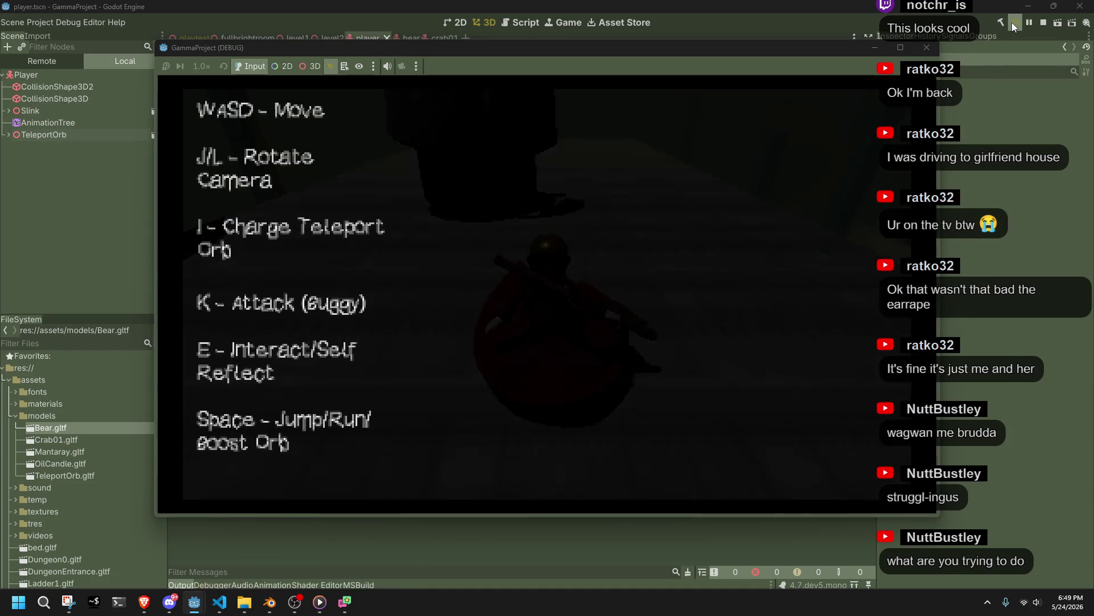
key("w")
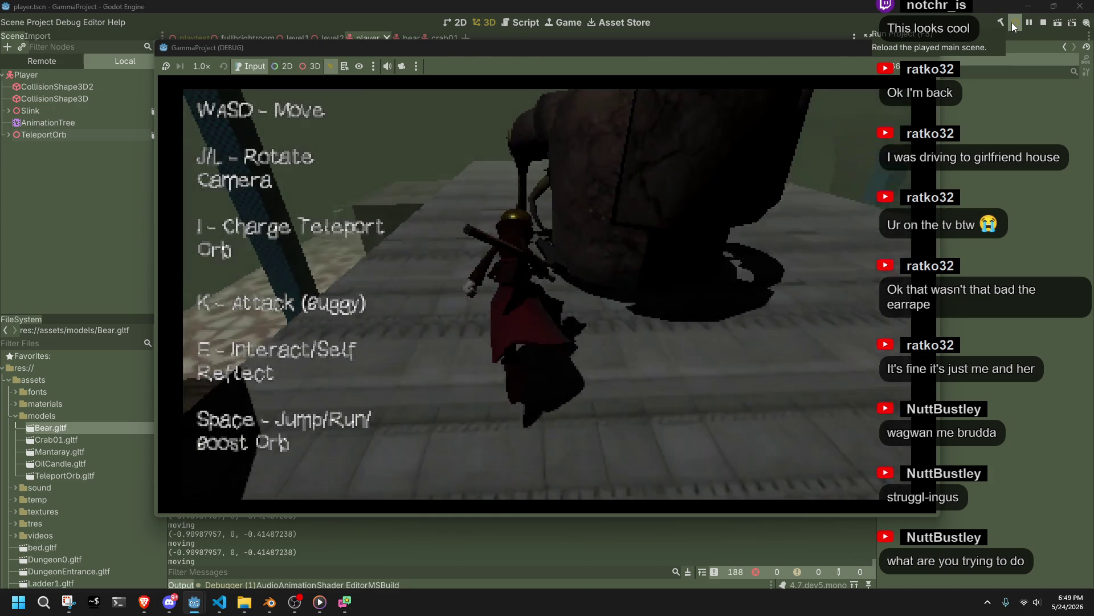
key("w")
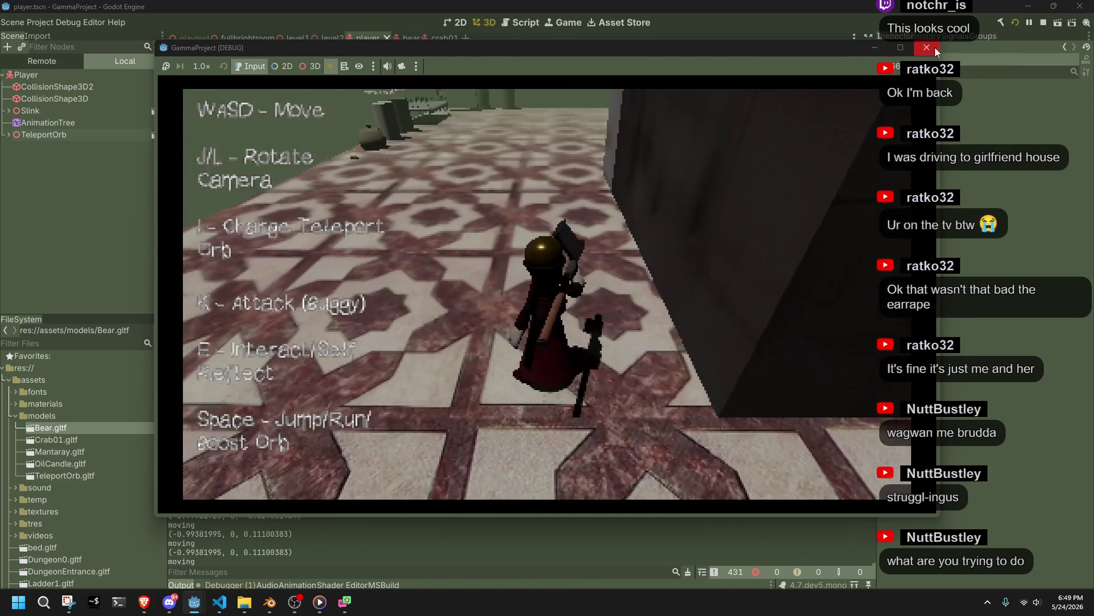
key("F8")
key("alt+Tab")
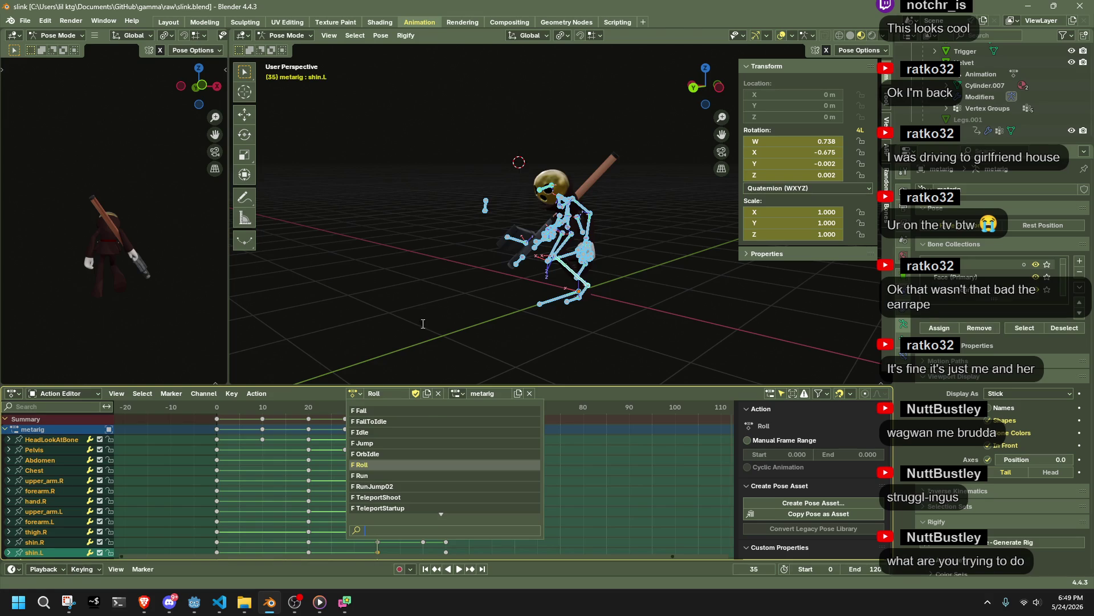
Step: Switch the metarig to RunJump02 and play it from frame 0 in a widened left viewport
left_click(355, 393)
left_click(380, 486)
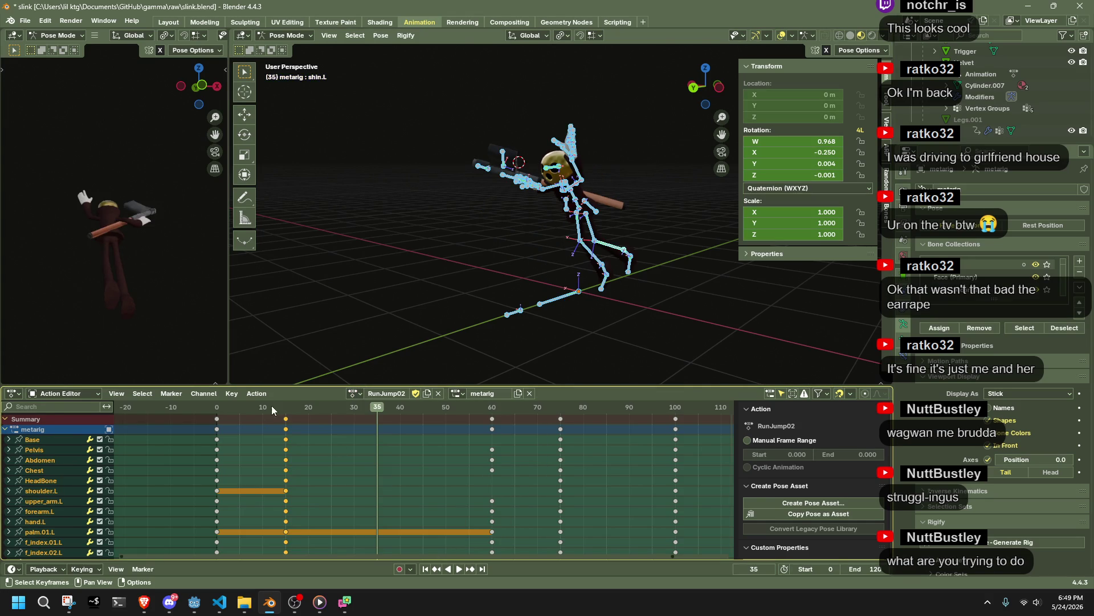
left_click(218, 409)
mouse_move(490, 313)
middle_mouse_down()
mouse_move(731, 330)
mouse_move(204, 252)
mouse_move(133, 262)
middle_mouse_up()
left_click_drag(226, 265, 612, 308)
scroll(402, 258, "up", 3)
key("space")
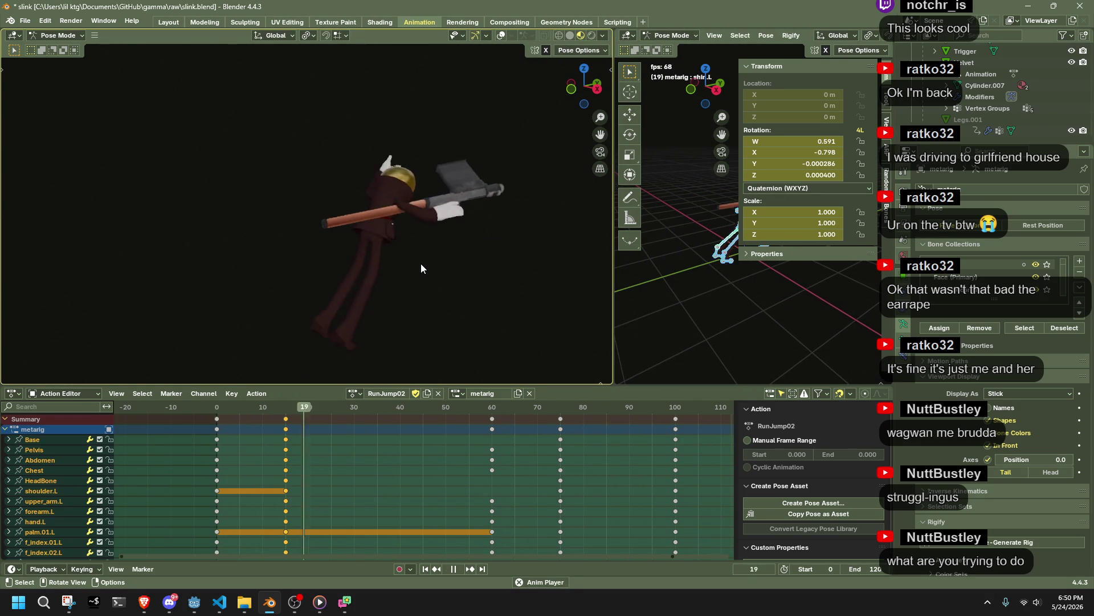
mouse_move(421, 263)
middle_mouse_down()
mouse_move(248, 260)
mouse_move(396, 255)
middle_mouse_up()
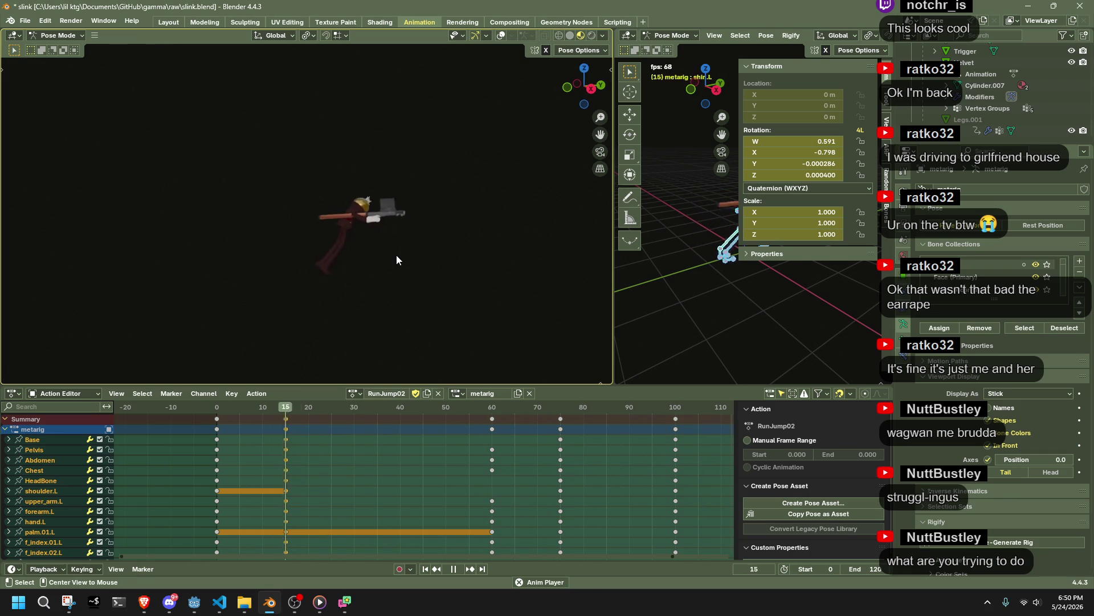
Step: Unhide all bones, save slink.blend, and switch back to the Roll action
key("alt+h")
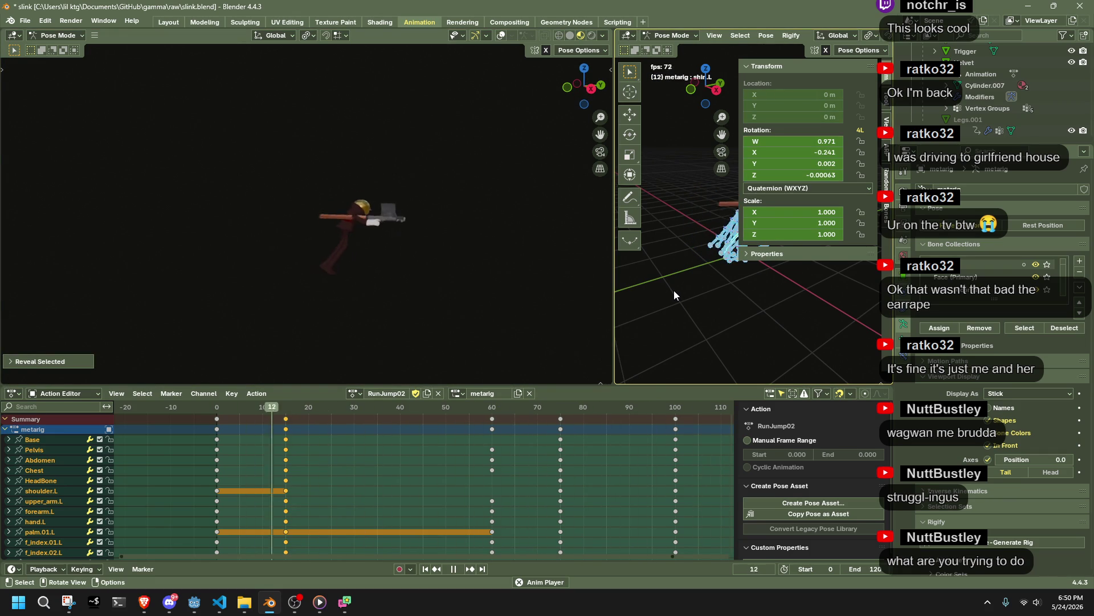
key("ctrl+s")
left_click(354, 394)
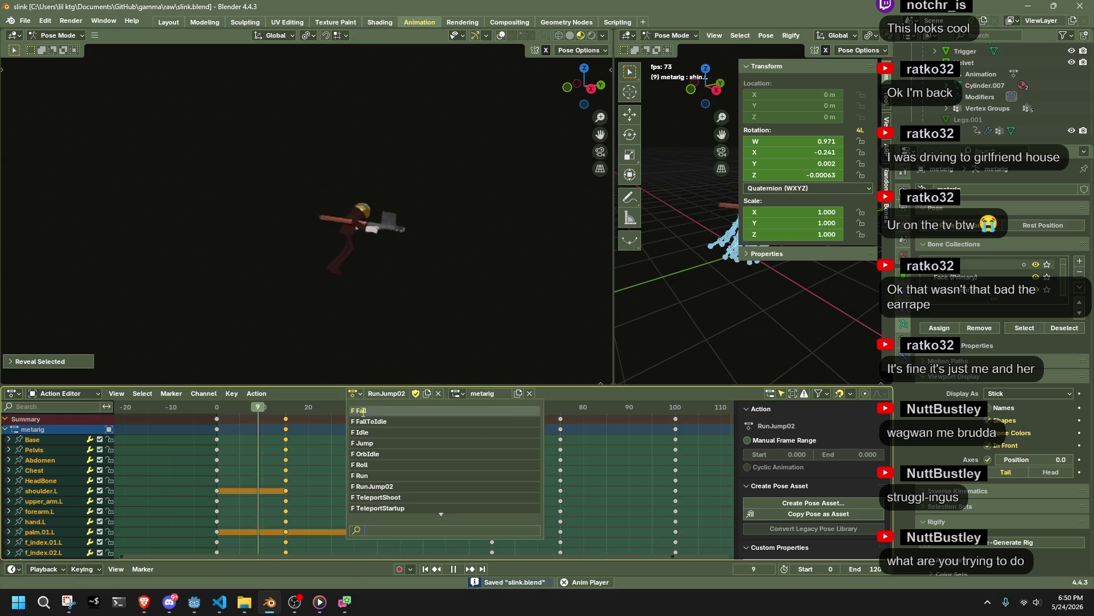
left_click(382, 470)
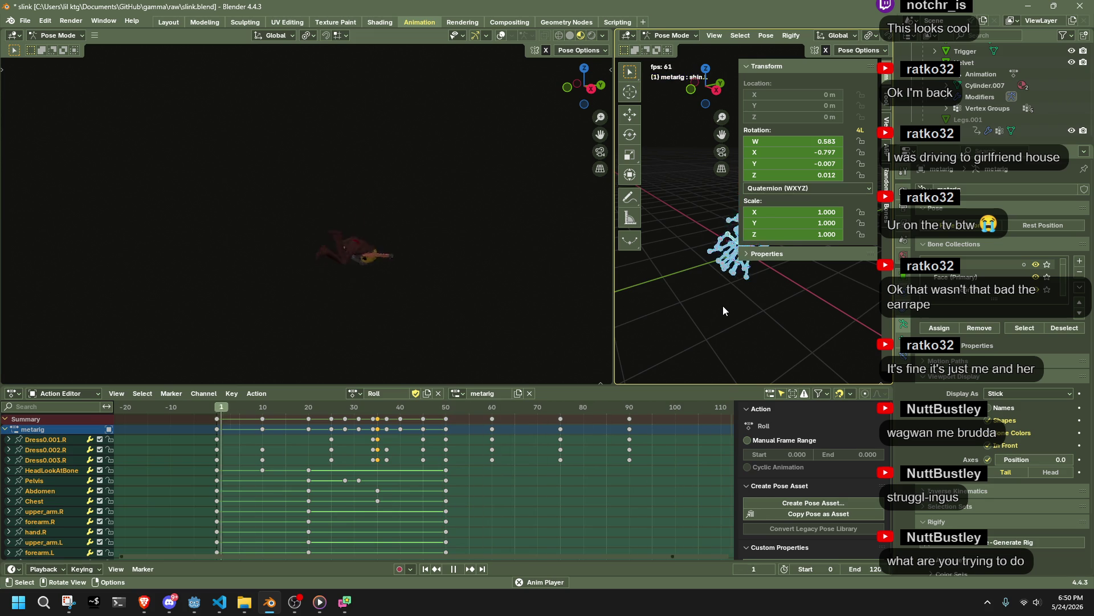
Step: Set the right viewport to a side view of the rig, deselect all bones, and zoom in
left_click(717, 93)
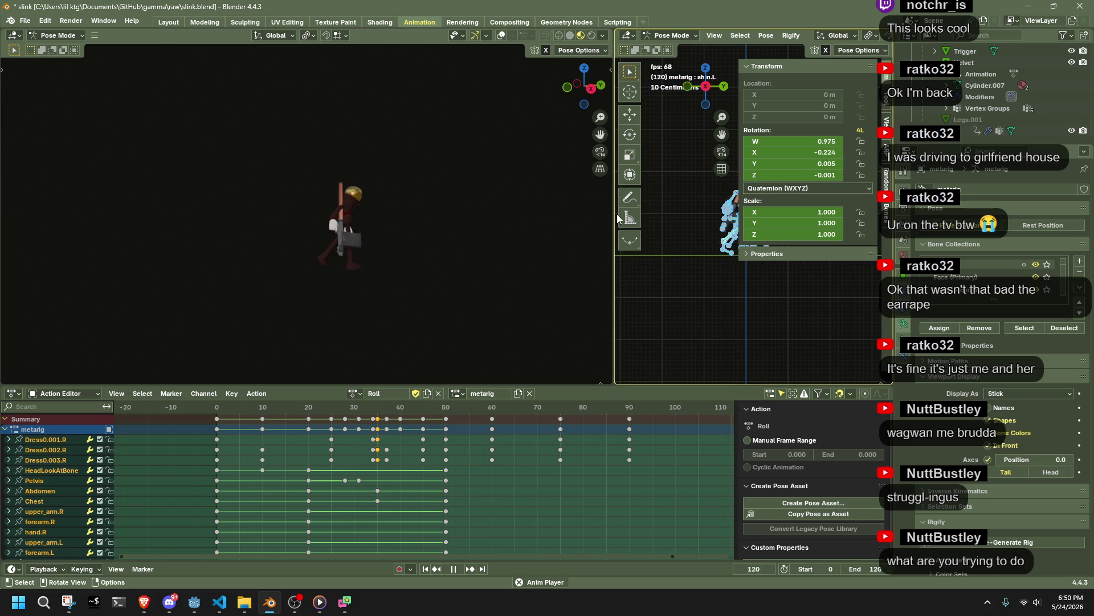
left_click(716, 303)
scroll(716, 303, "up", 6)
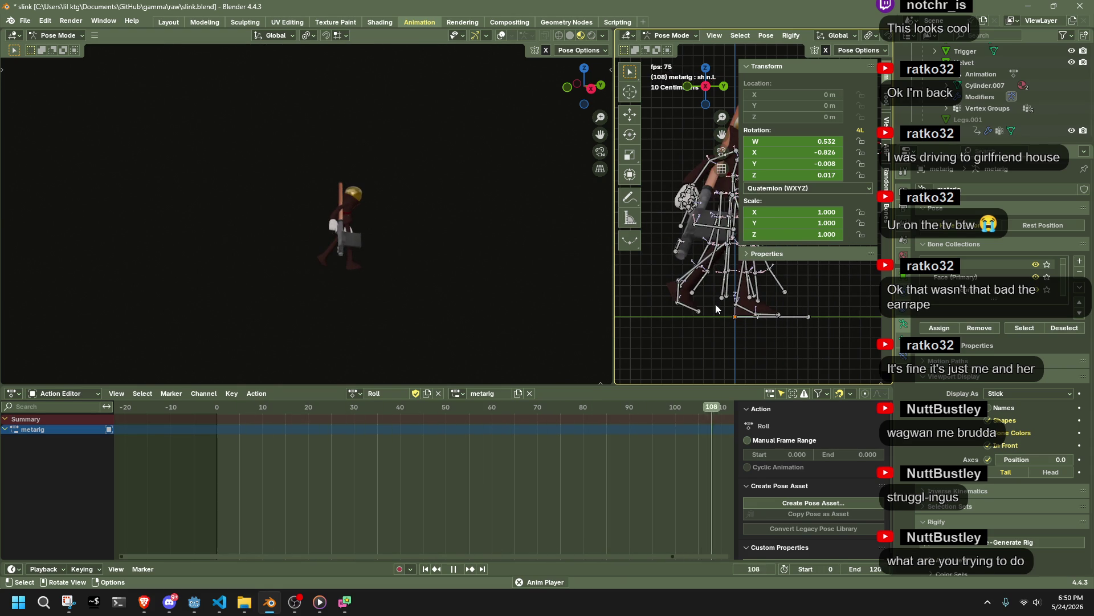
middle_click_drag(707, 324, 661, 319)
Step: Widen the second viewport and select bones Dress0.001.R–Dress0.003.R and their keyframes
left_click_drag(613, 279, 205, 279)
mouse_move(513, 274)
middle_mouse_down()
mouse_move(541, 274)
mouse_move(531, 285)
mouse_move(504, 281)
mouse_move(593, 274)
mouse_move(539, 283)
middle_mouse_up()
key("space")
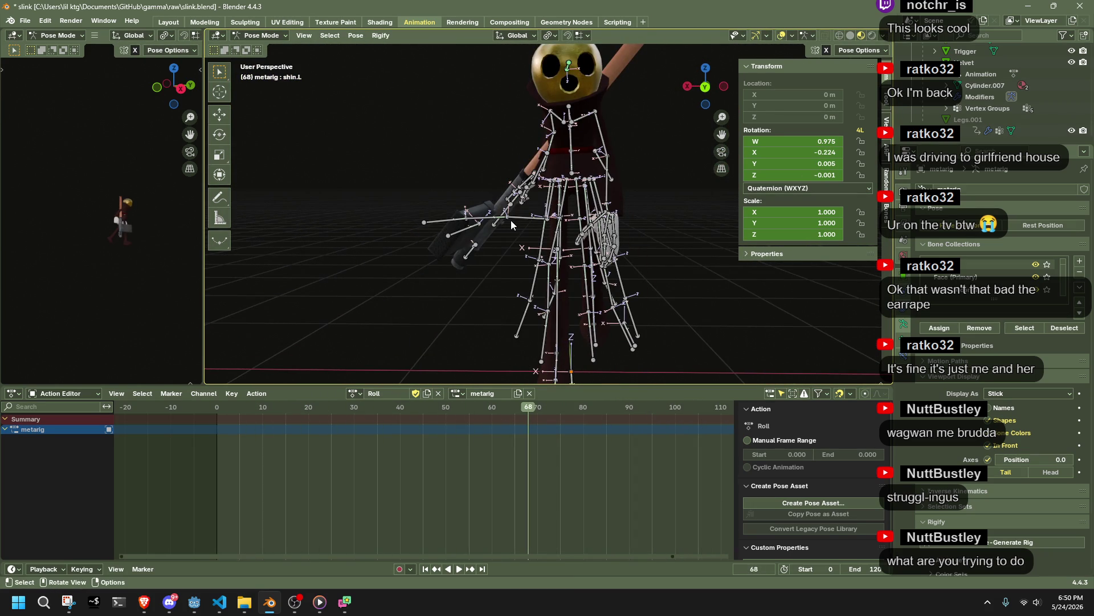
left_click(511, 224)
left_click(449, 220, "shift")
left_click(473, 220, "shift")
mouse_move(670, 501)
left_mouse_down()
mouse_move(176, 457)
mouse_move(180, 417)
left_mouse_up()
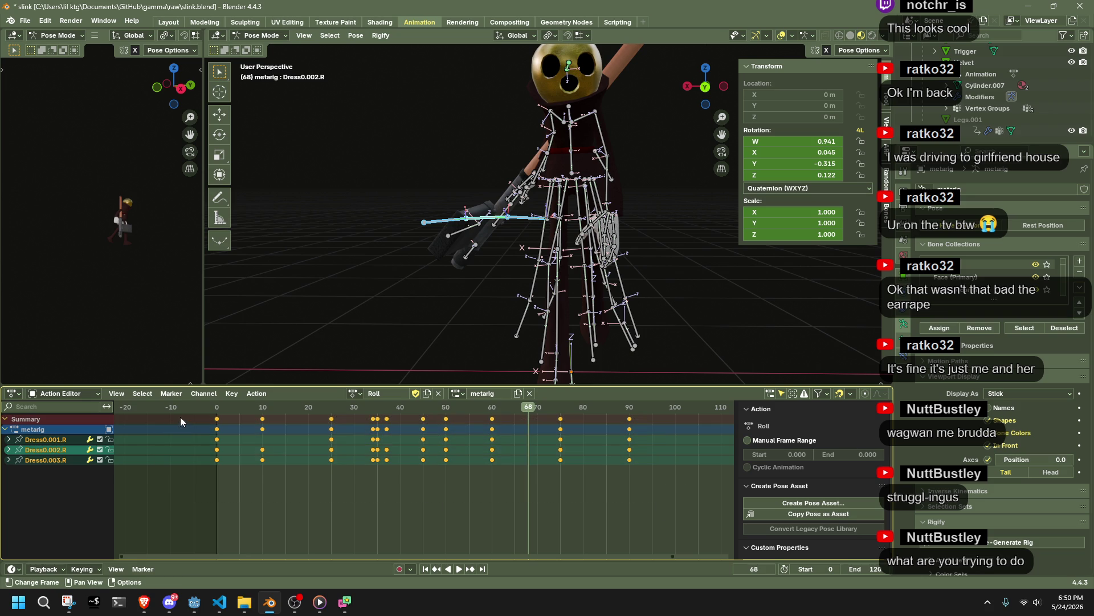
key("space")
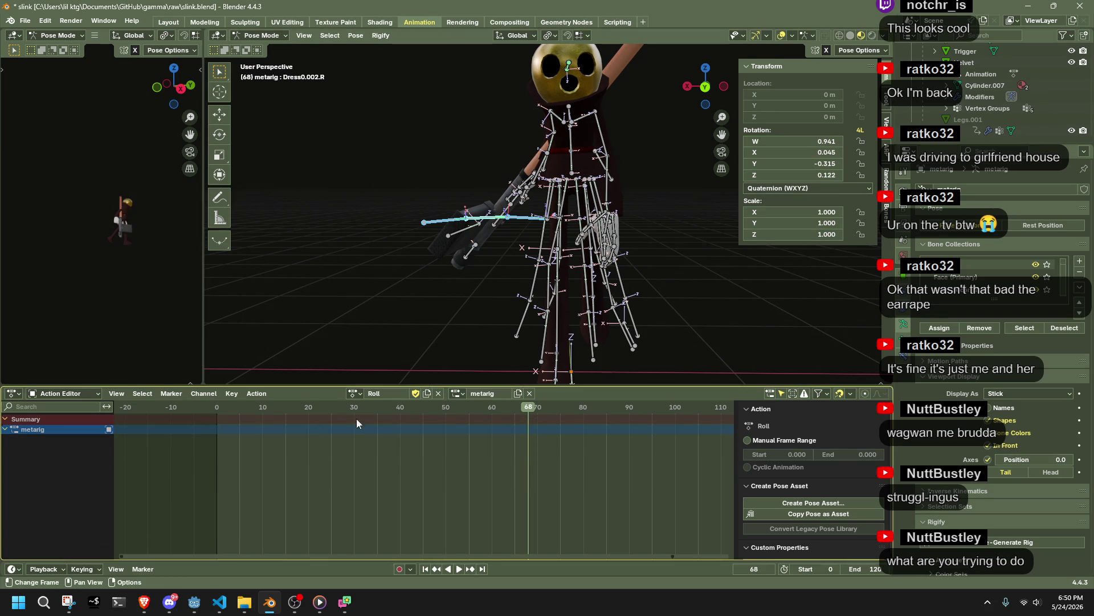
Step: Reset all transforms of the dress bones at frame 0 and remove their added keyframes
left_click(251, 422)
left_click_drag(250, 423, 420, 429)
key("space")
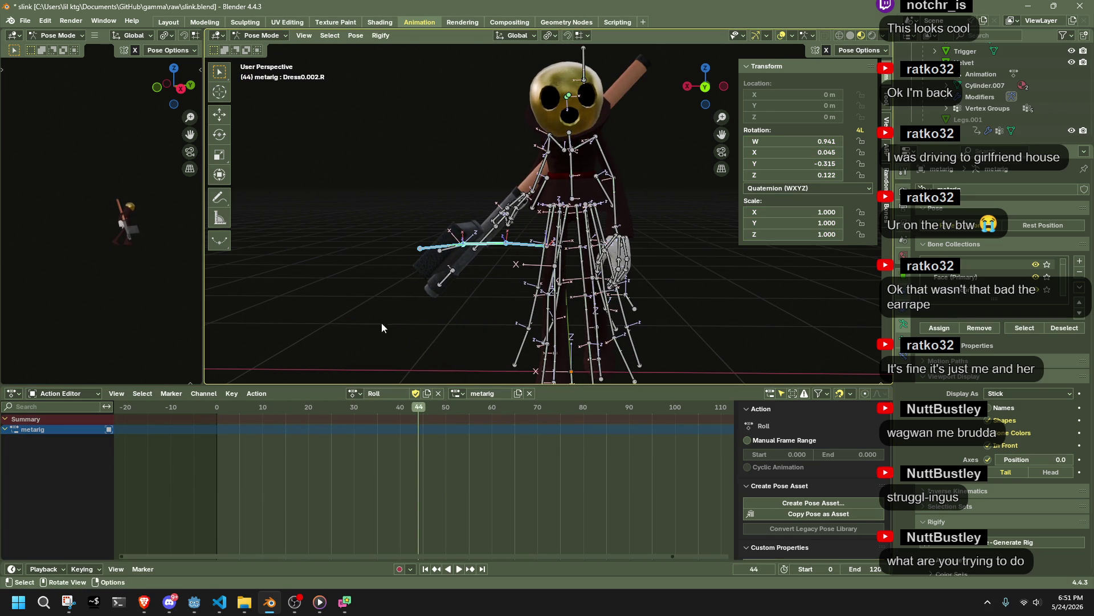
left_click(222, 406)
left_click(355, 35)
mouse_move(471, 61)
left_click(513, 60)
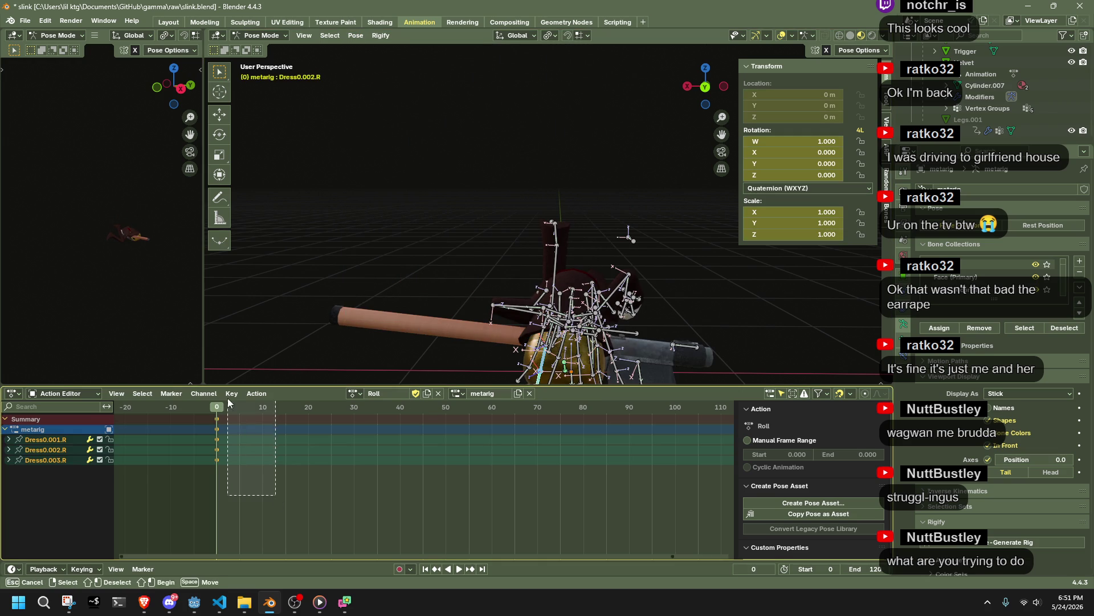
key("x")
Step: Select the right-side dress bone chains with L and hide them
mouse_move(337, 339)
middle_mouse_down()
mouse_move(416, 368)
mouse_move(629, 336)
mouse_move(721, 307)
middle_mouse_up()
scroll(721, 307, "down", 2)
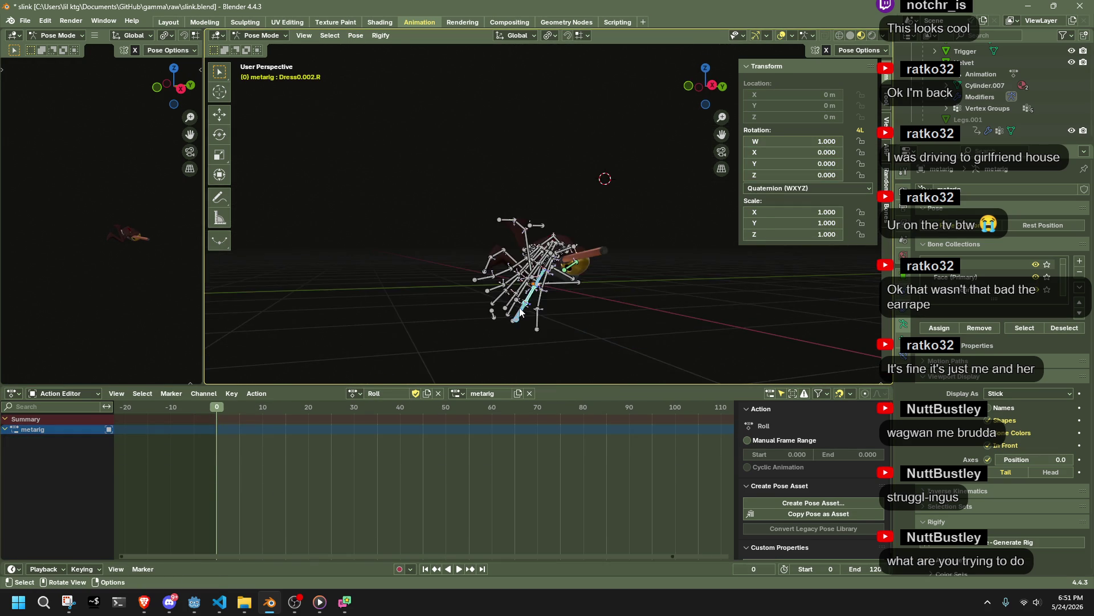
key("l")
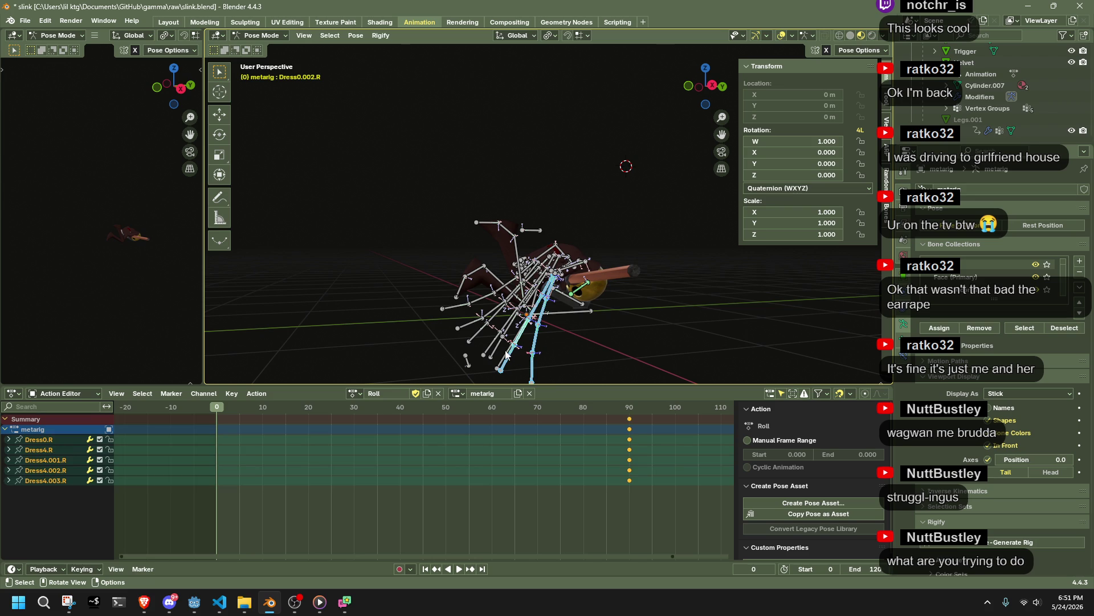
middle_click_drag(501, 359, 558, 376)
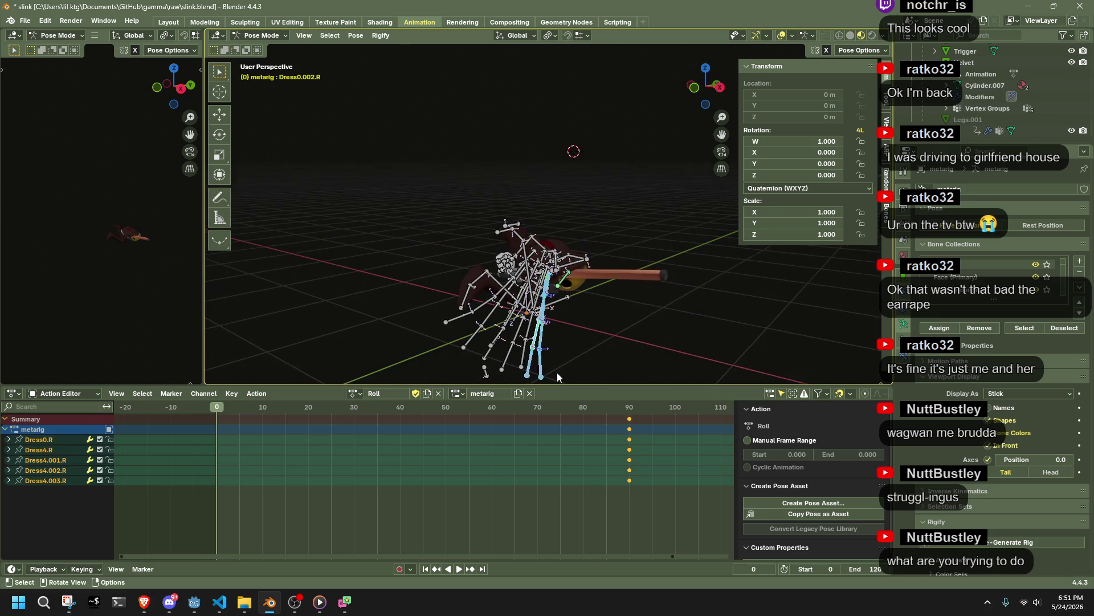
key("l")
key("l")
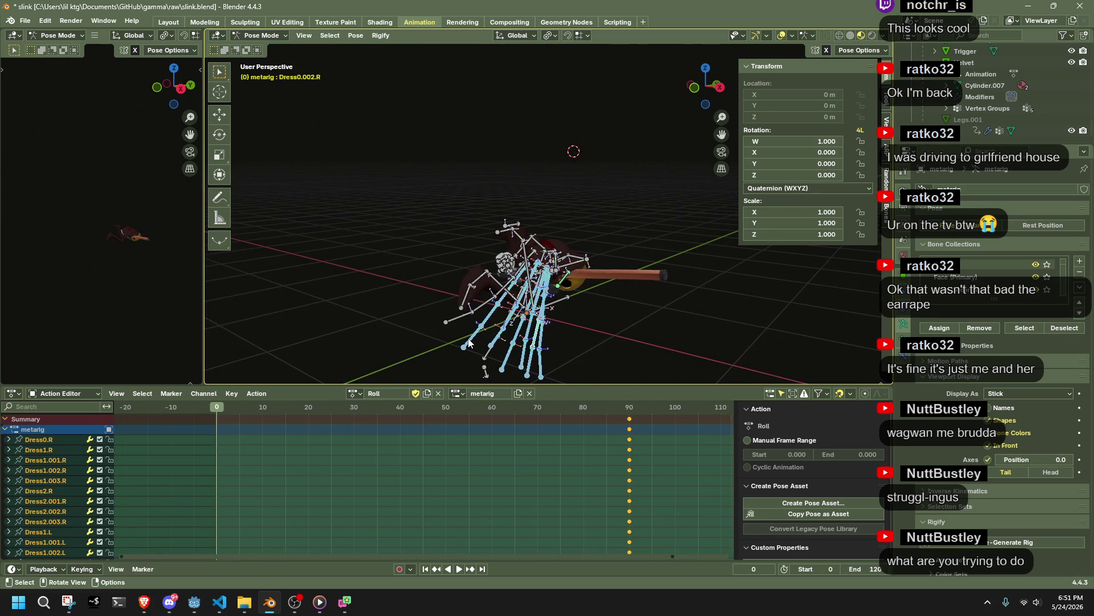
mouse_move(490, 360)
middle_mouse_down()
mouse_move(677, 299)
mouse_move(751, 262)
middle_mouse_up()
key("h")
Step: Hide the Dress2.L bone chain and switch to a left orthographic view
mouse_move(772, 259)
middle_mouse_down()
mouse_move(616, 365)
mouse_move(498, 47)
mouse_move(470, 342)
mouse_move(441, 314)
middle_mouse_up()
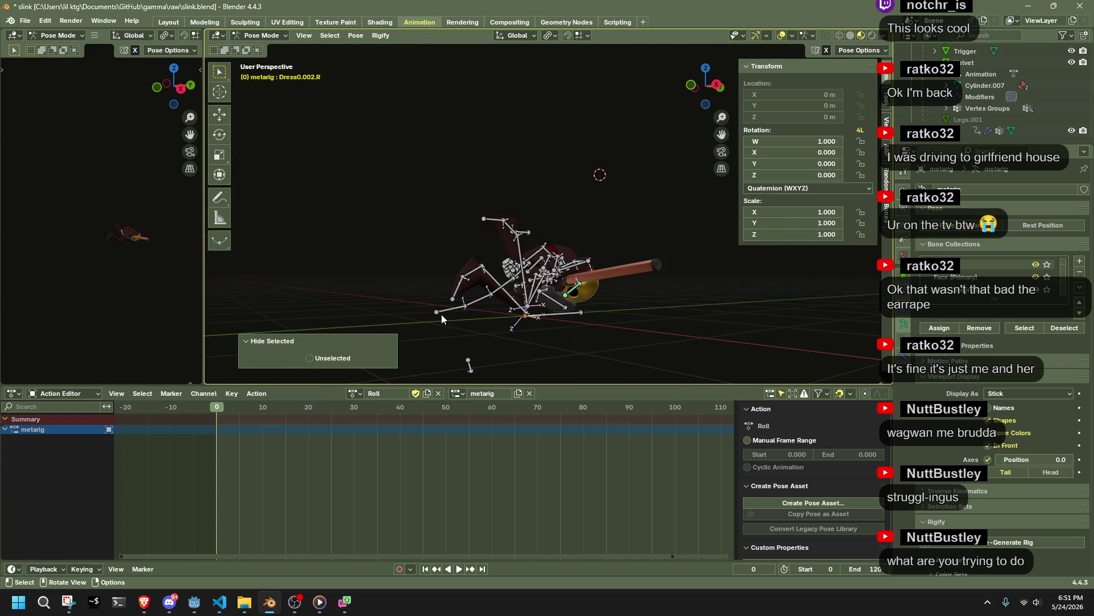
left_click(441, 314)
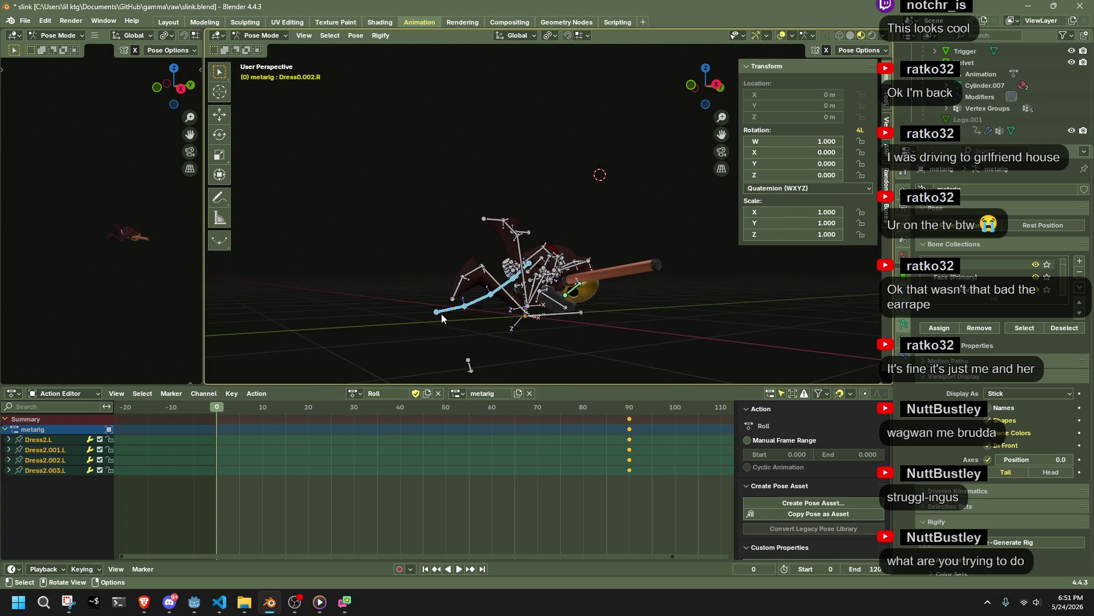
key("h")
middle_click_drag(441, 313, 665, 310)
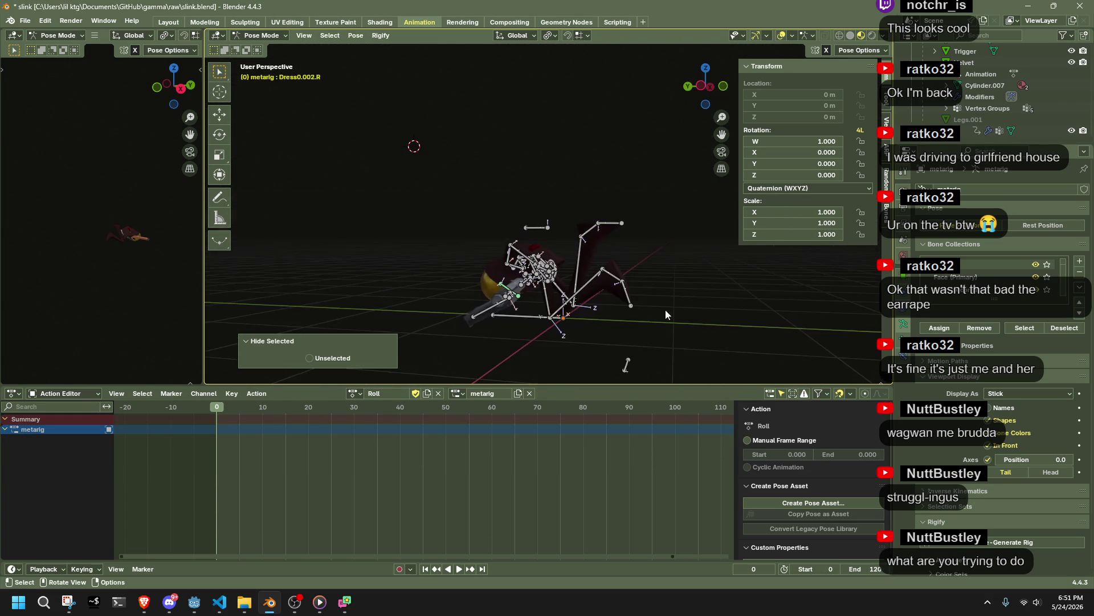
left_click(701, 87)
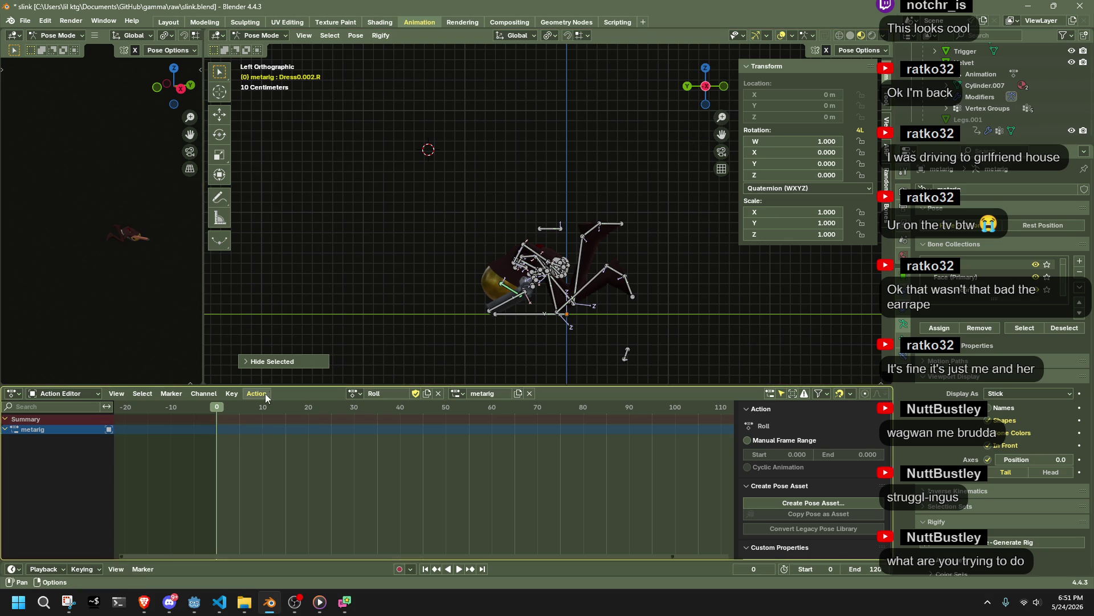
key("a")
mouse_move(220, 412)
left_mouse_down()
mouse_move(316, 405)
mouse_move(381, 419)
mouse_move(310, 426)
mouse_move(323, 425)
left_mouse_up()
scroll(445, 349, "up", 3)
middle_click_drag(462, 248, 553, 246)
left_click(556, 200)
left_click(717, 91)
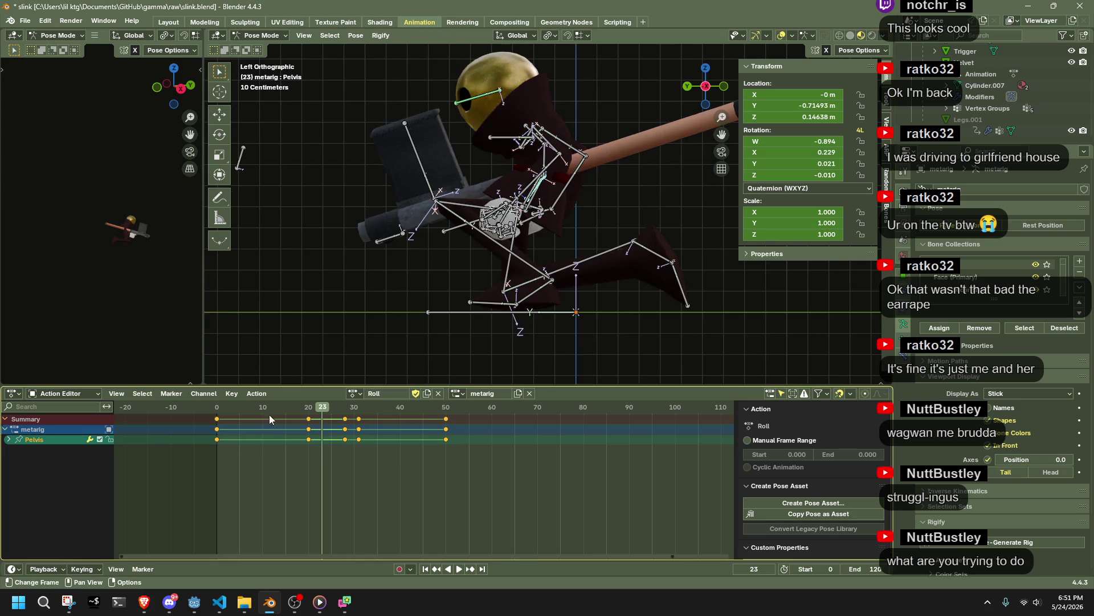
key("space")
left_click(296, 420)
left_click_drag(296, 420, 445, 440)
scroll(572, 337, "down", 2)
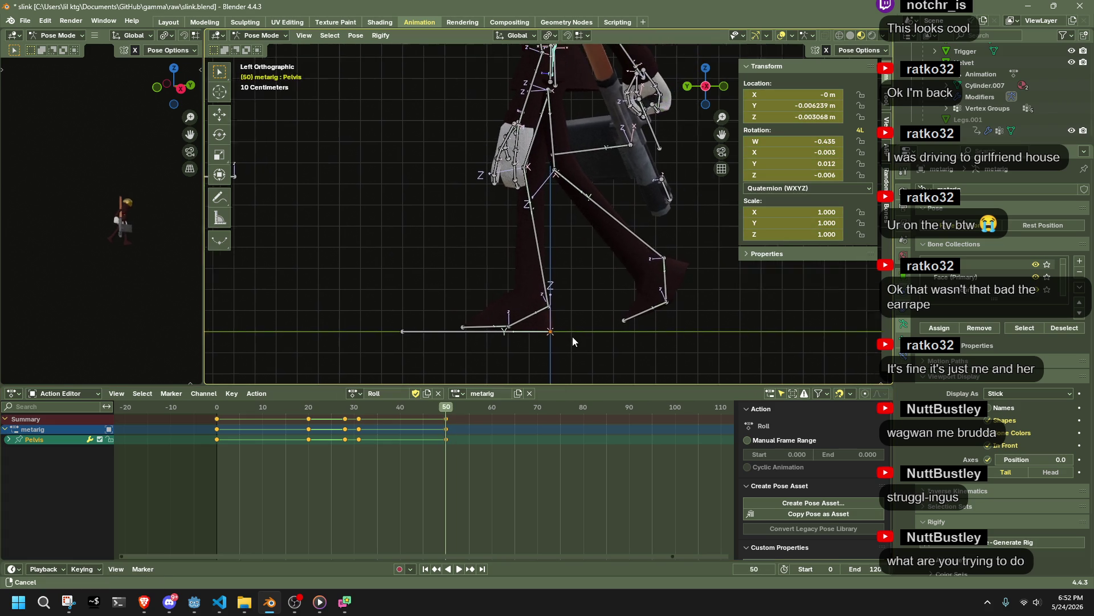
Step: Nudge the Pelvis bone along global Y at frame 50, keying its new position
key("r")
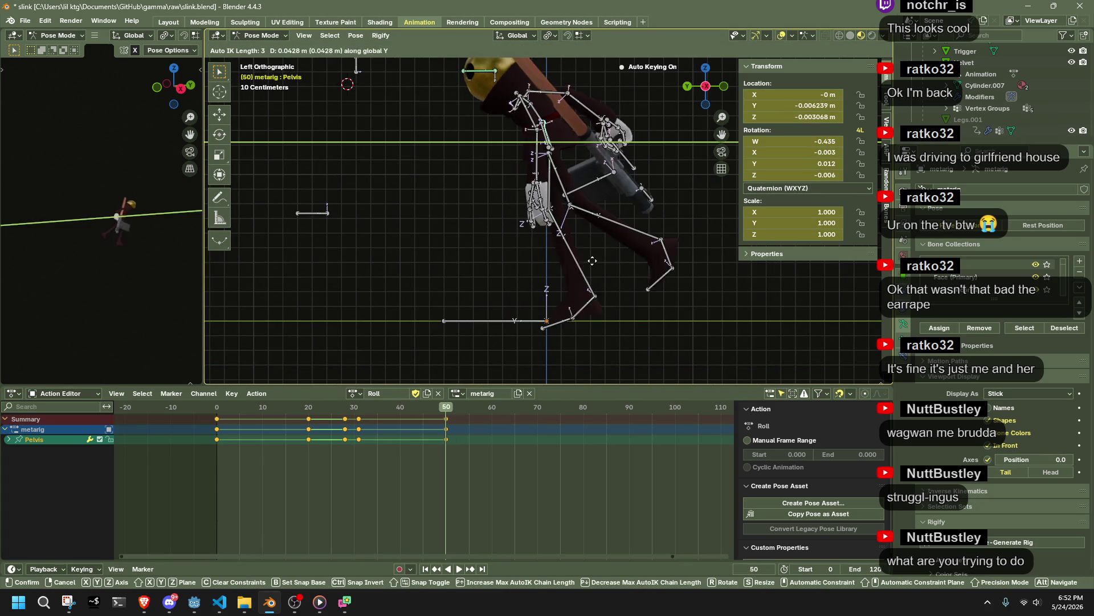
key("Escape")
key("g")
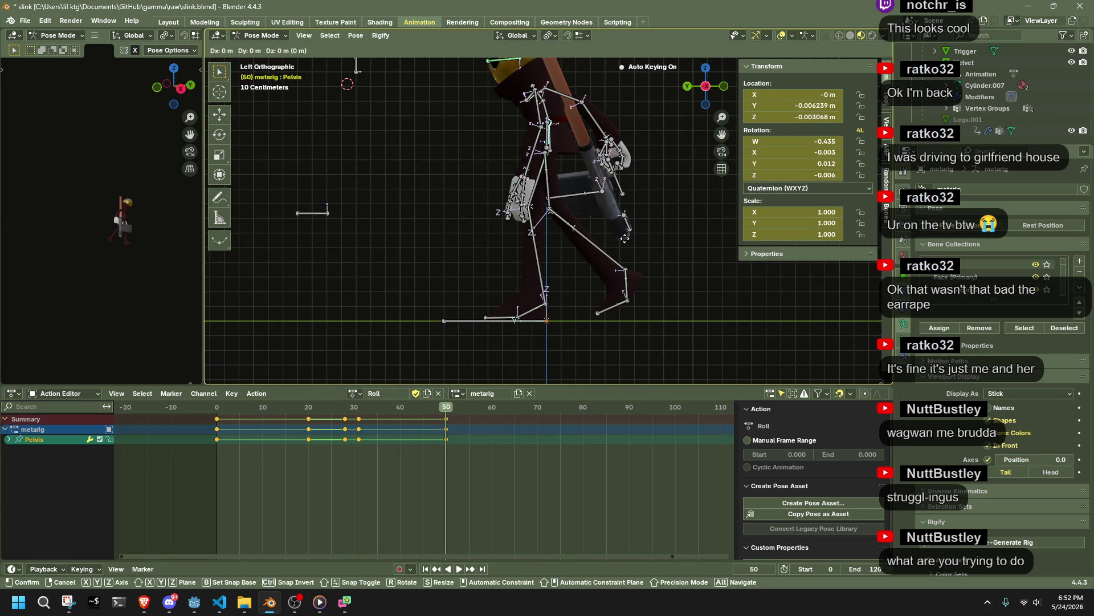
key("y")
left_click(610, 242)
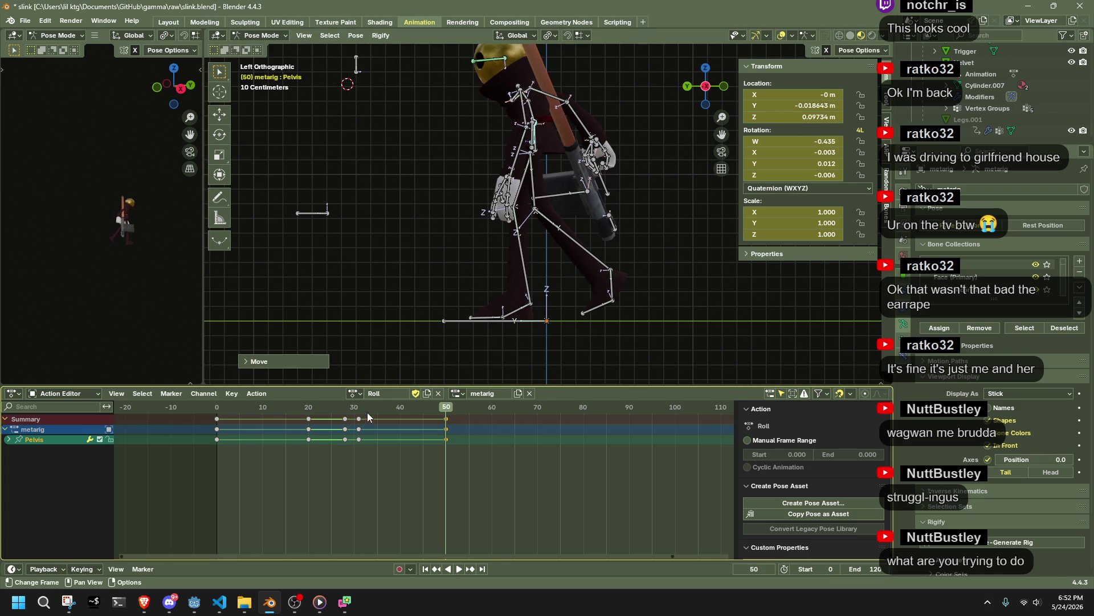
Step: Play back the roll and inspect the pose in perspective, ending at frame 39
left_click(220, 404)
key("space")
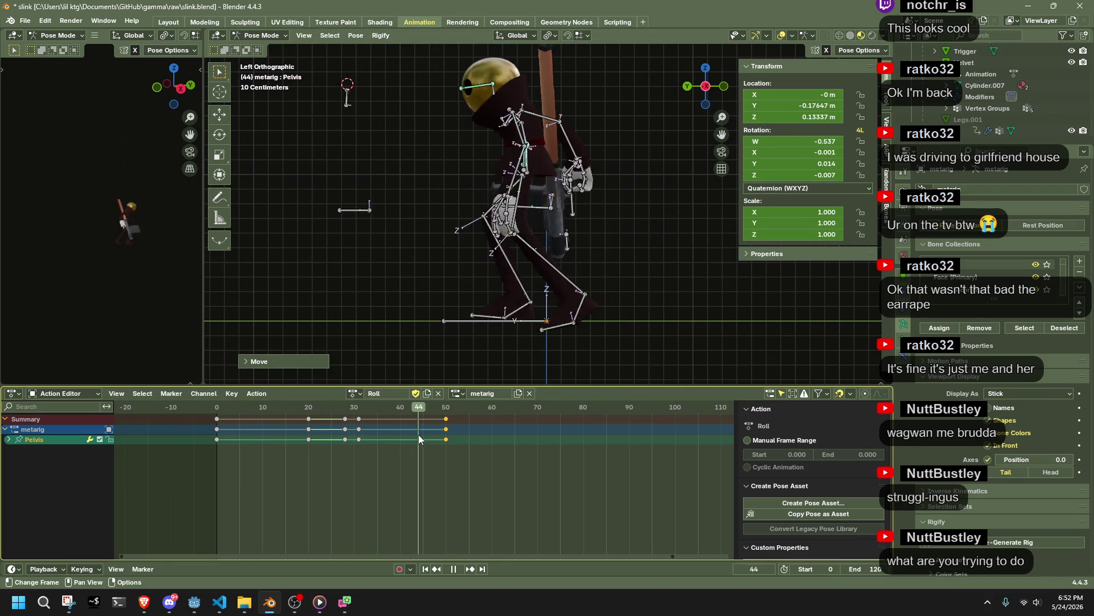
key("space")
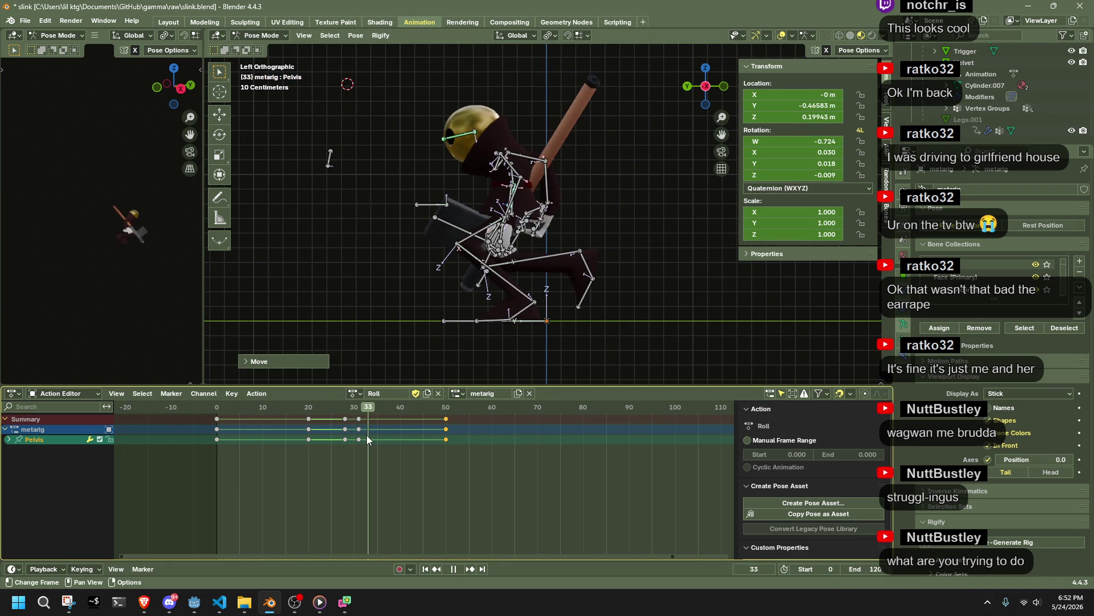
left_click(391, 427)
key("a")
middle_click_drag(569, 359, 407, 418)
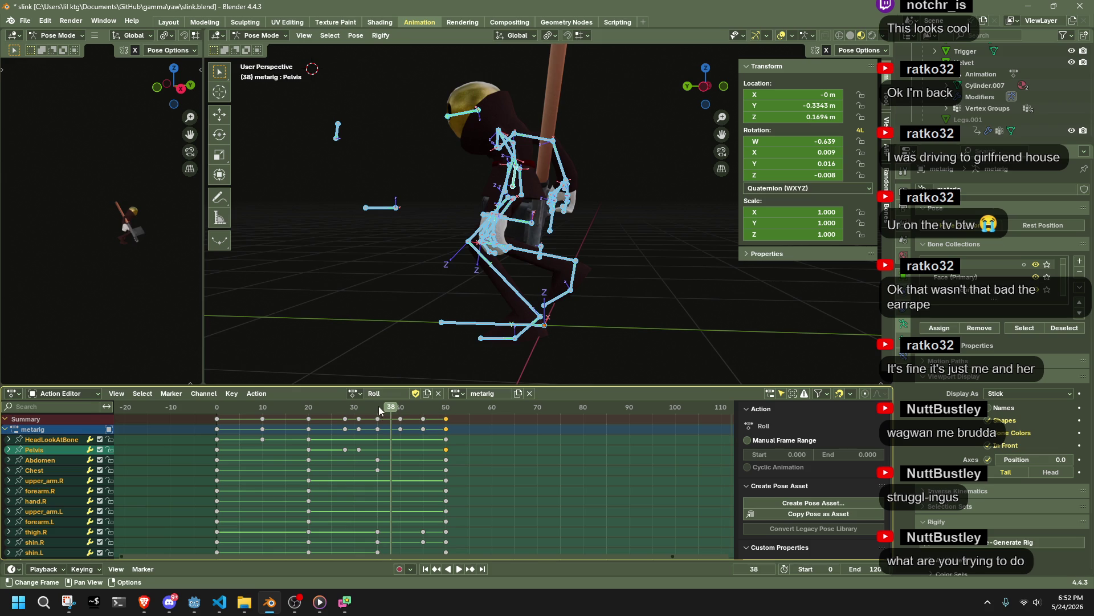
middle_click_drag(597, 296, 395, 381)
key("space")
mouse_move(409, 409)
left_mouse_down()
mouse_move(391, 413)
mouse_move(400, 419)
left_mouse_up()
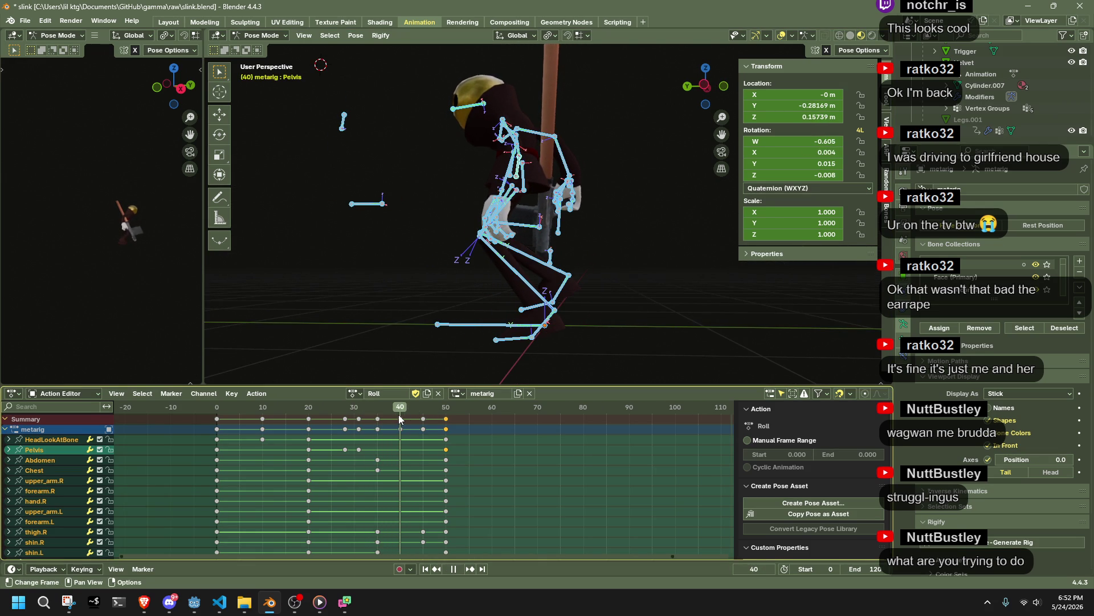
Step: Enable Auto IK and move the left shin to re-pose the left leg from the left side view
left_click(702, 78)
left_click(531, 285)
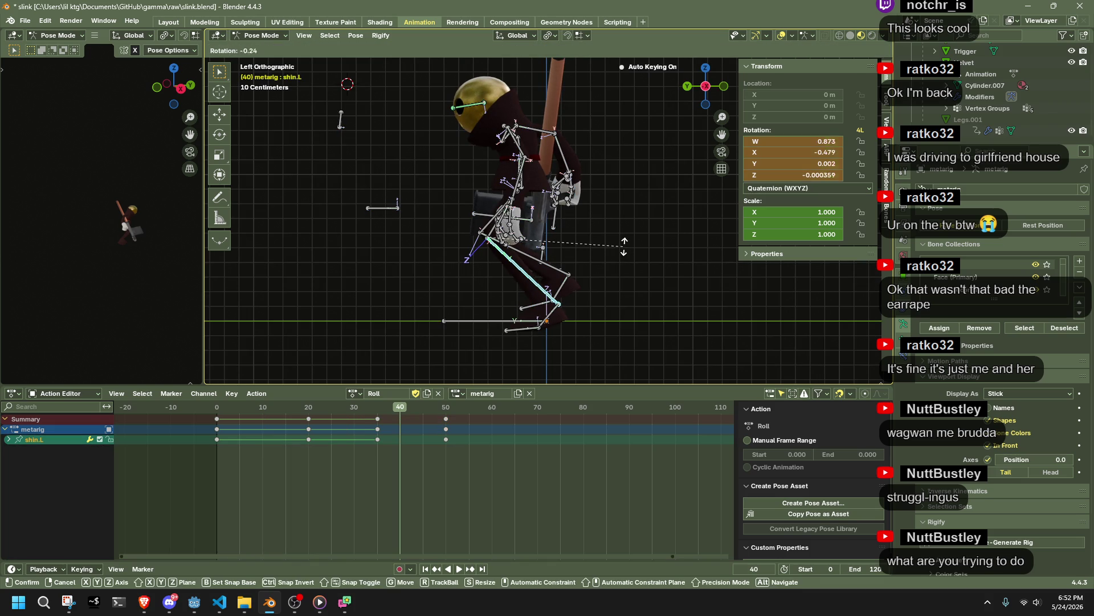
left_click(844, 48)
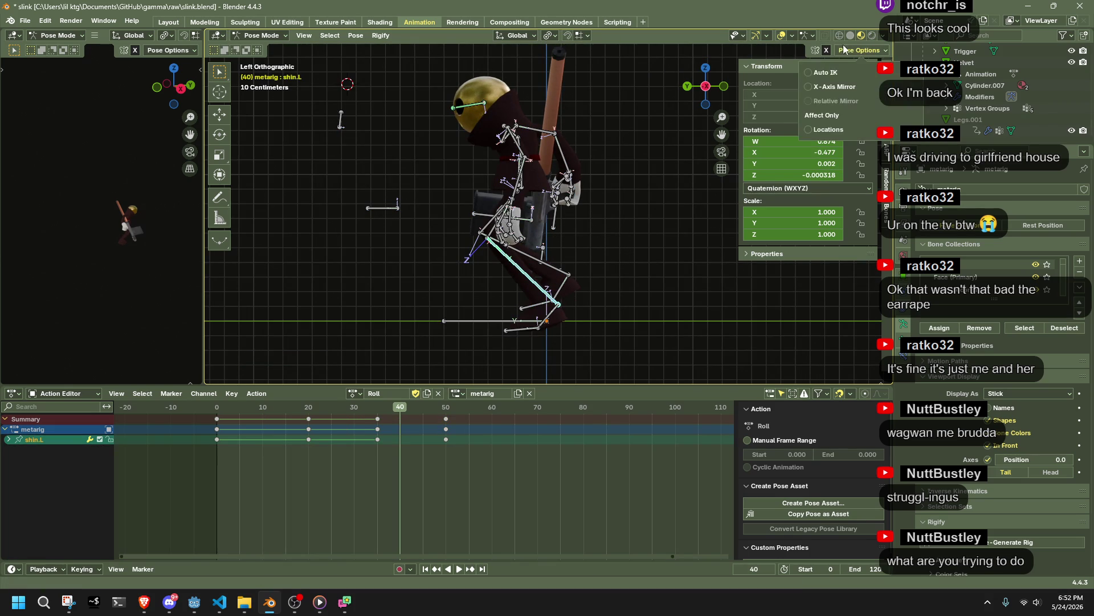
key("g")
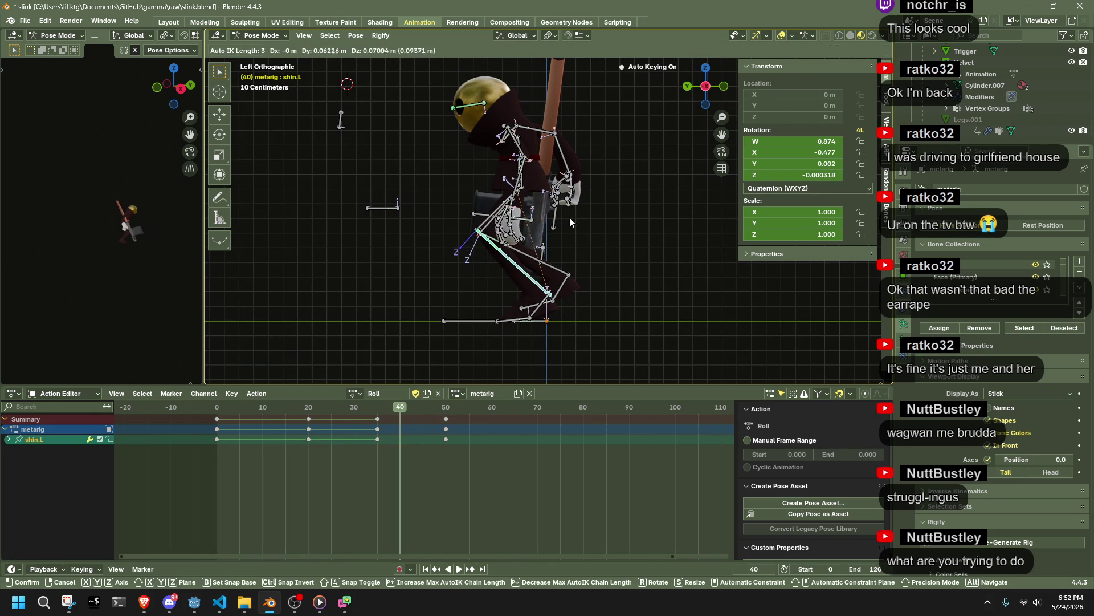
left_click(569, 217)
Step: Re-pose the right leg by moving the right shin with Auto IK in front view
left_click(571, 285)
middle_click_drag(571, 285, 414, 286)
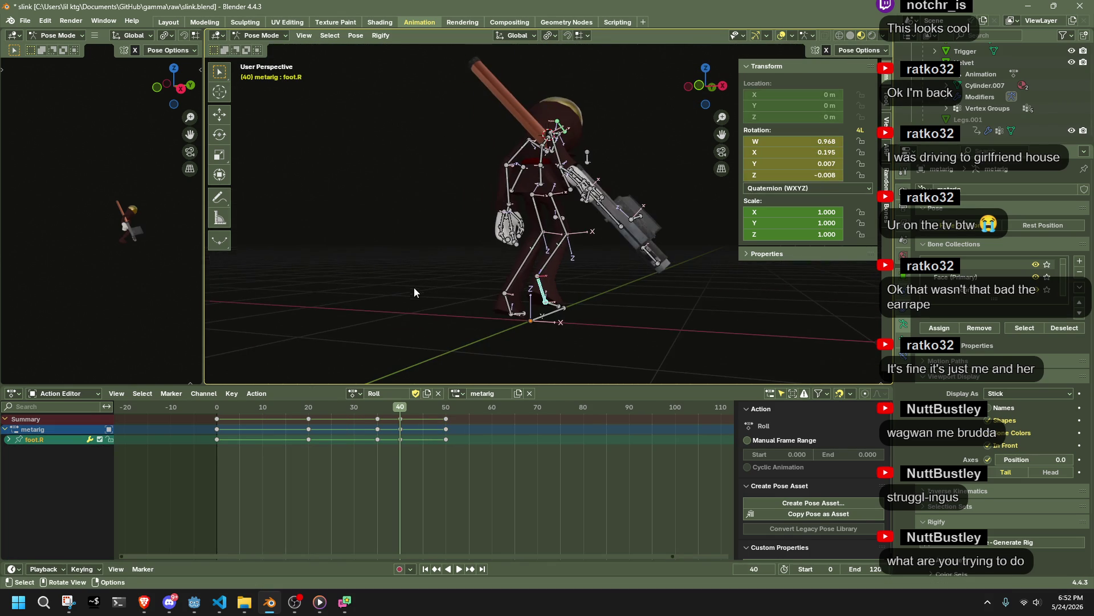
left_click(568, 229)
key("KP_1")
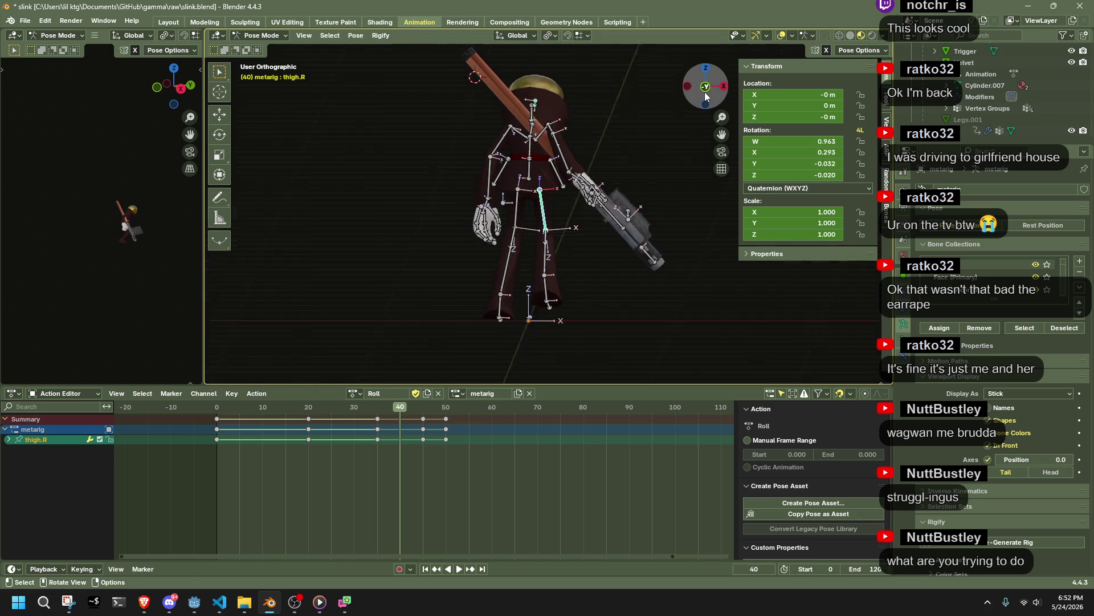
key("r")
key("z")
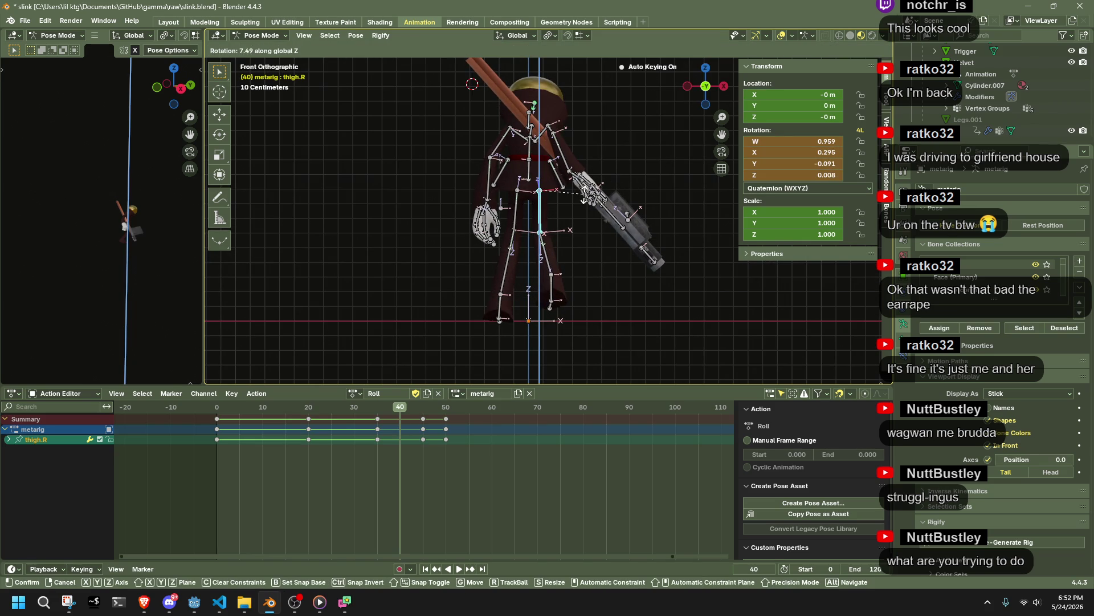
right_click(554, 245)
left_click(554, 245)
key("g")
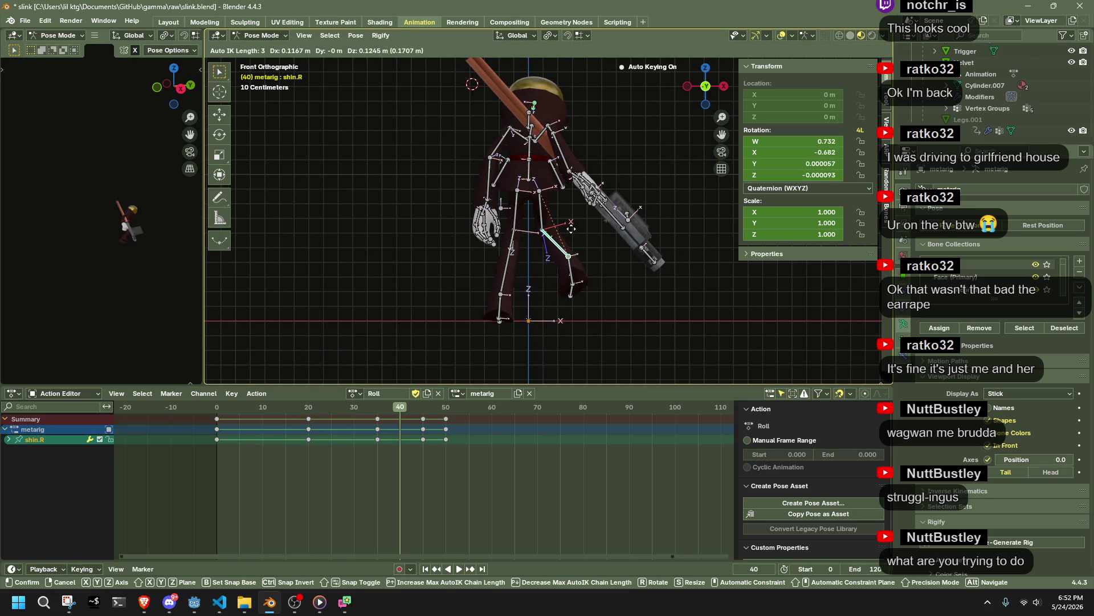
left_click(573, 230)
Step: Rotate the right thigh about global Z and key it at frame 45
mouse_move(574, 231)
middle_mouse_down()
mouse_move(542, 292)
mouse_move(348, 286)
mouse_move(325, 297)
middle_mouse_up()
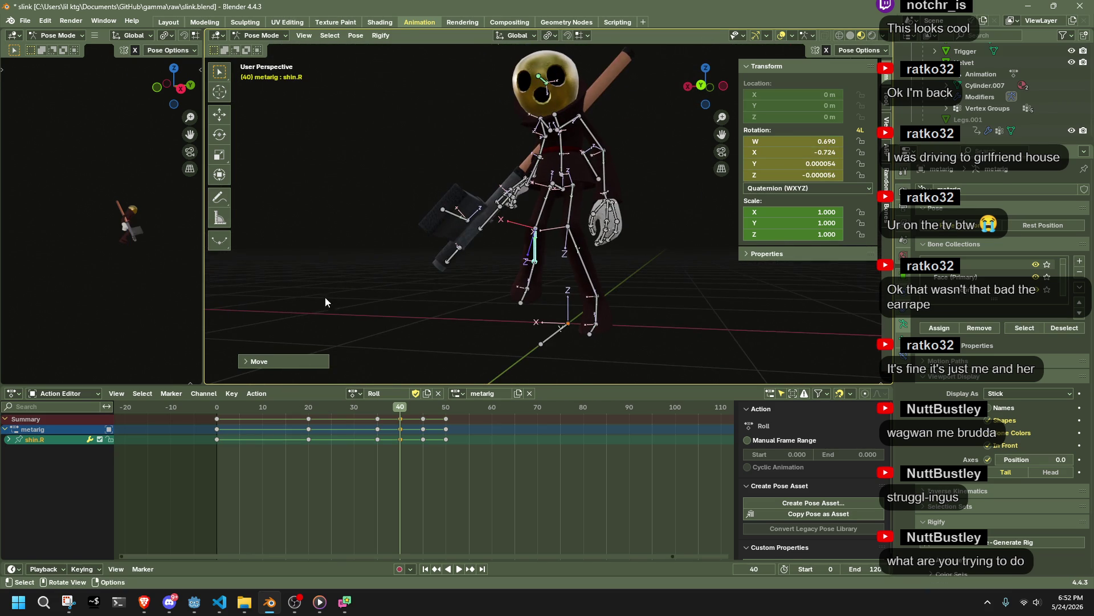
mouse_move(327, 414)
left_mouse_down()
mouse_move(268, 410)
mouse_move(423, 416)
left_mouse_up()
mouse_move(513, 353)
middle_mouse_down()
mouse_move(539, 334)
mouse_move(582, 248)
middle_mouse_up()
left_click(557, 205)
key("r")
key("z")
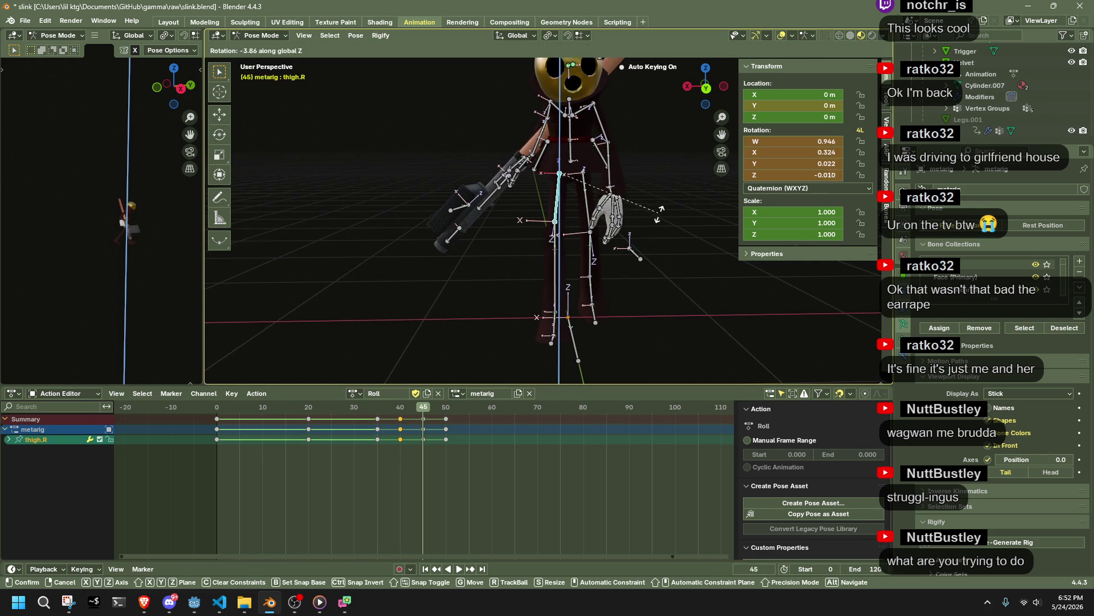
left_click(625, 277)
Step: Rotate the right thigh again about global Y, then scrub back to frame 37
mouse_move(625, 277)
middle_mouse_down()
mouse_move(546, 255)
mouse_move(649, 277)
middle_mouse_up()
key("r")
key("x")
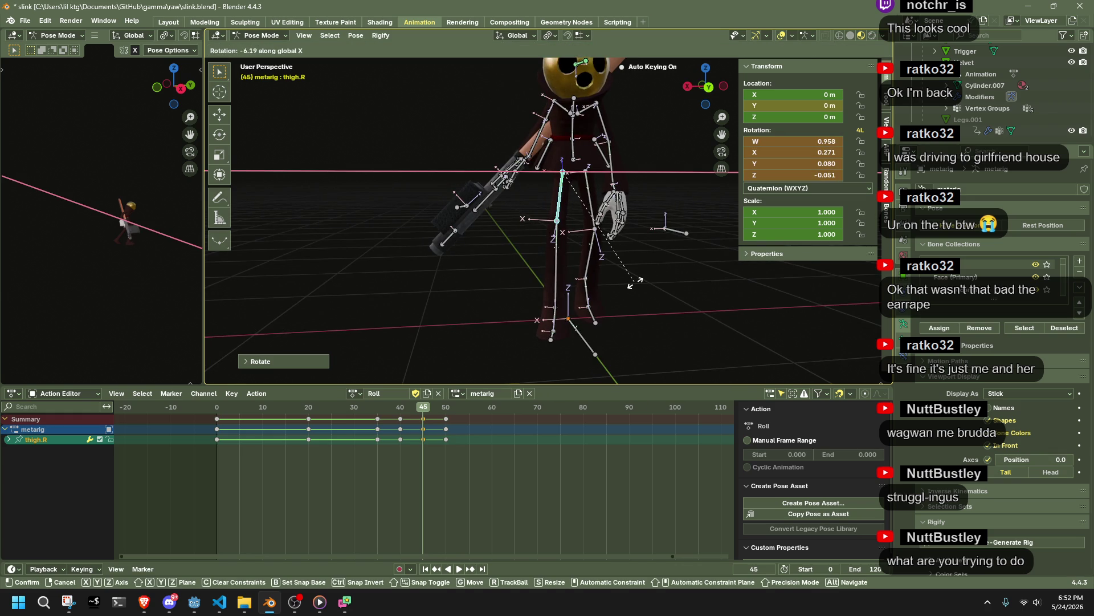
key("y")
left_click(627, 284)
mouse_move(627, 283)
middle_mouse_down()
mouse_move(570, 273)
mouse_move(513, 296)
middle_mouse_up()
mouse_move(422, 409)
left_mouse_down()
mouse_move(355, 409)
mouse_move(420, 413)
mouse_move(400, 415)
left_mouse_up()
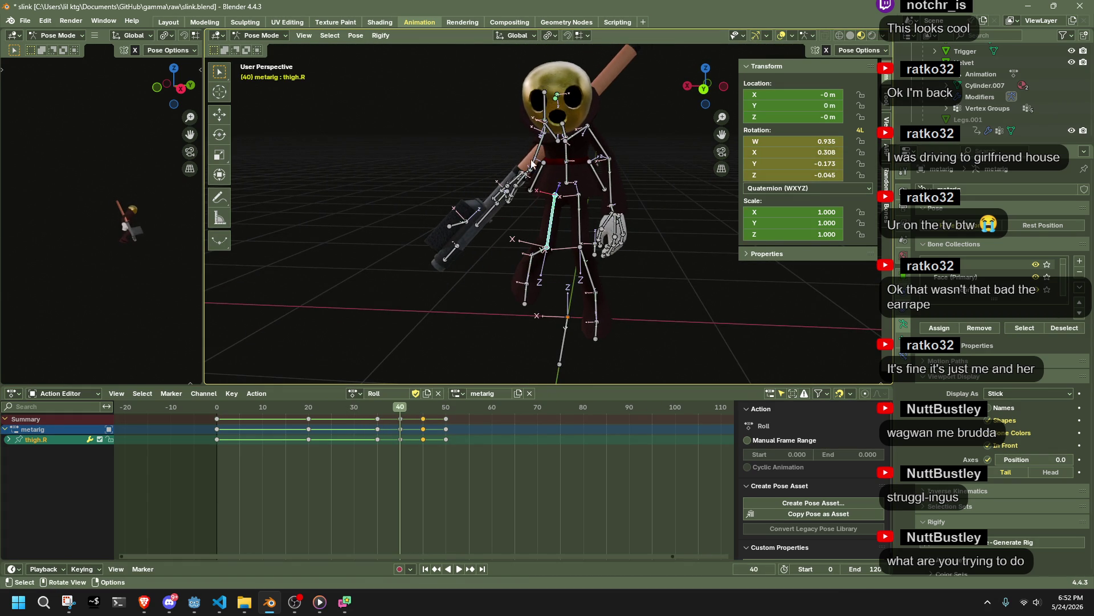
left_click(354, 35)
Step: Clear all transforms on the right thigh, then rotate it from an orthographic side view
mouse_move(392, 60)
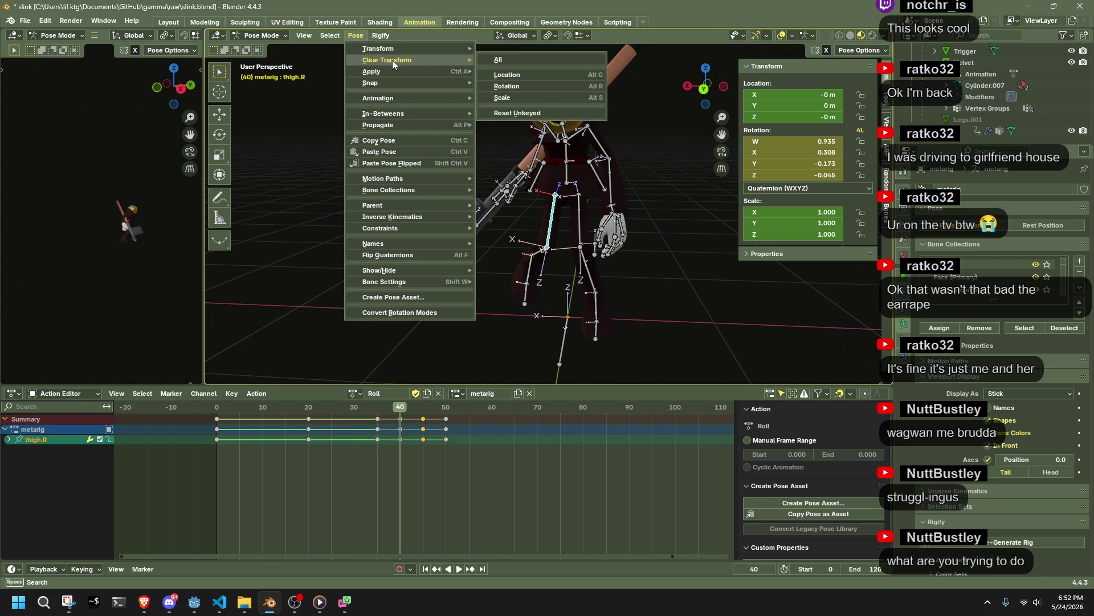
left_click(544, 60)
mouse_move(614, 210)
middle_mouse_down()
mouse_move(593, 211)
mouse_move(605, 204)
middle_mouse_up()
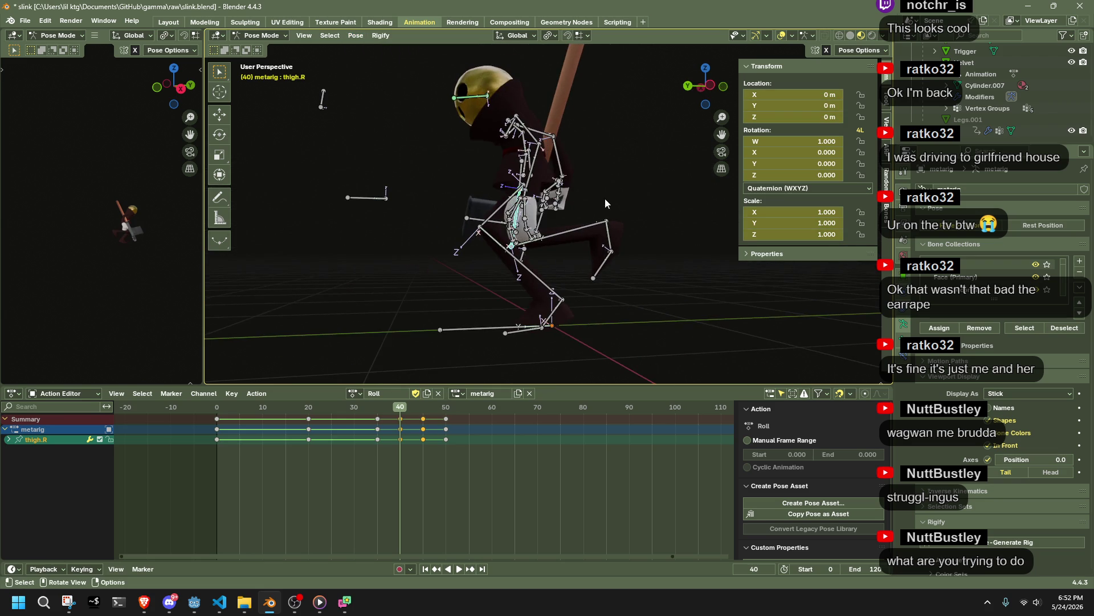
left_click(711, 86)
key("r")
left_click(492, 321)
Step: Rotate and key the right thigh from the back view, then review frames 36–44
mouse_move(493, 321)
middle_mouse_down()
mouse_move(601, 345)
mouse_move(585, 335)
middle_mouse_up()
left_click(710, 104)
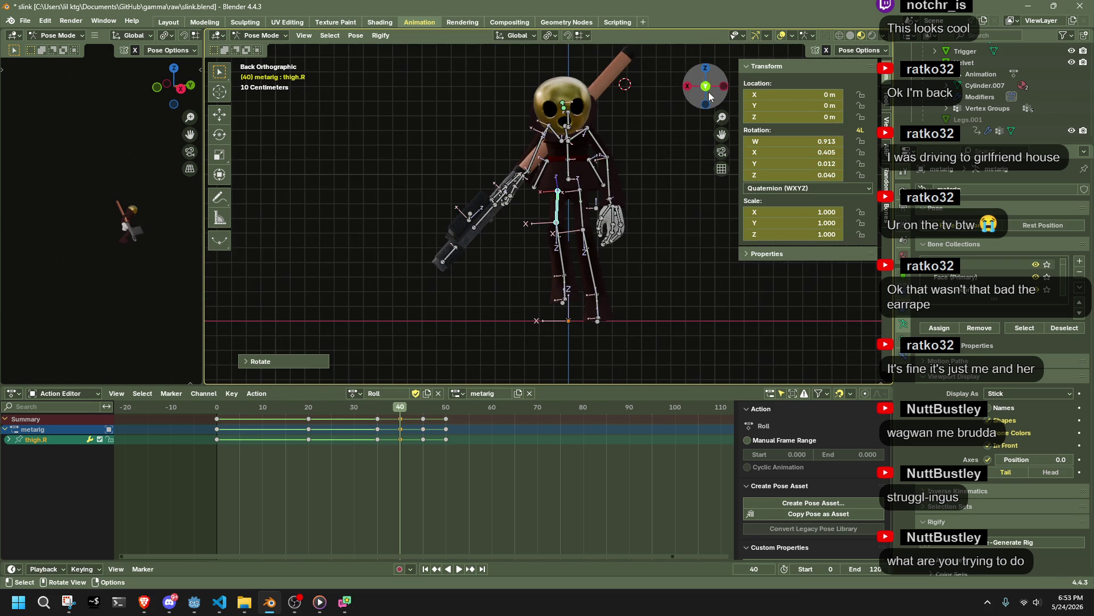
key("r")
left_click(627, 211)
key("space")
left_click(368, 409)
mouse_move(382, 409)
left_mouse_down()
mouse_move(445, 414)
mouse_move(426, 419)
left_mouse_up()
Step: At frame 45, rotate the right thigh about global Y then Z and key it
key("r")
key("y")
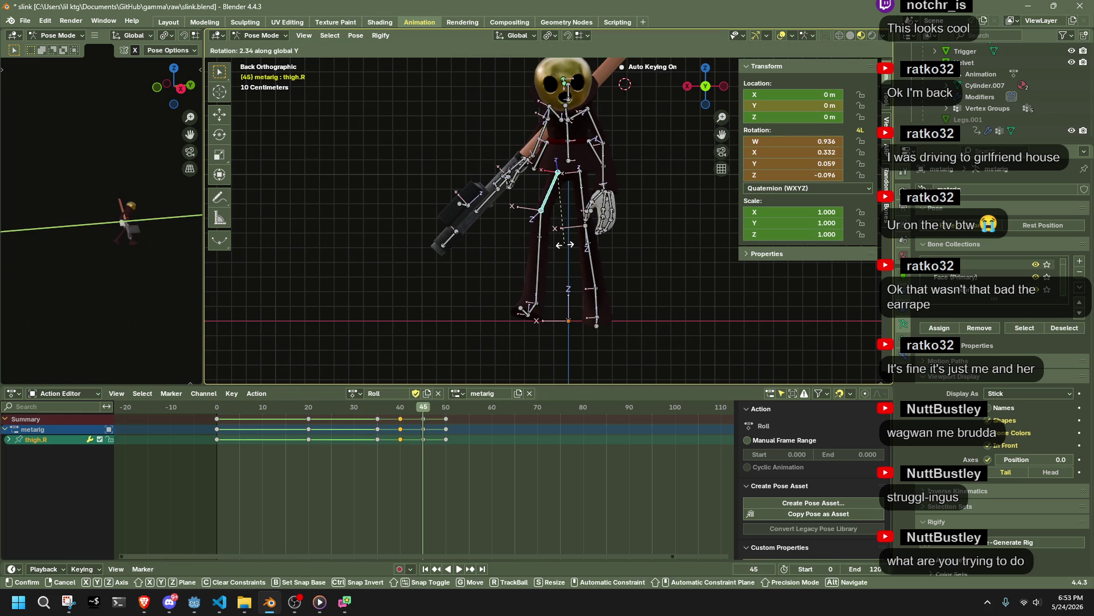
left_click(567, 224)
key("r")
key("z")
left_click(571, 223)
key("space")
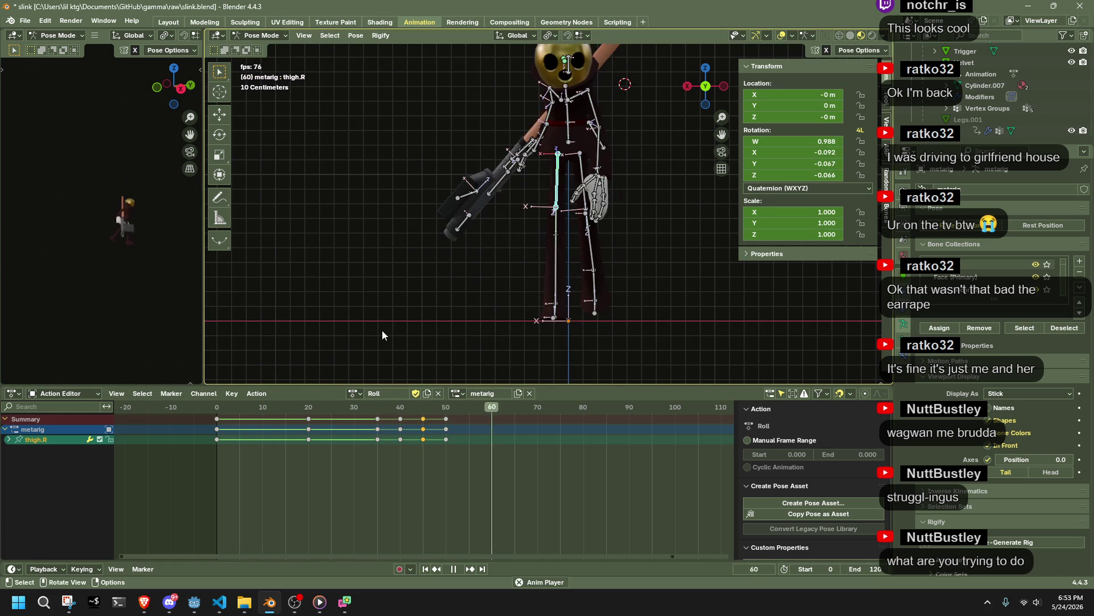
Step: Select all bones, box-select the keys from frame 20 onward and move them 30 frames later to start at 50
middle_click_drag(473, 295, 654, 279)
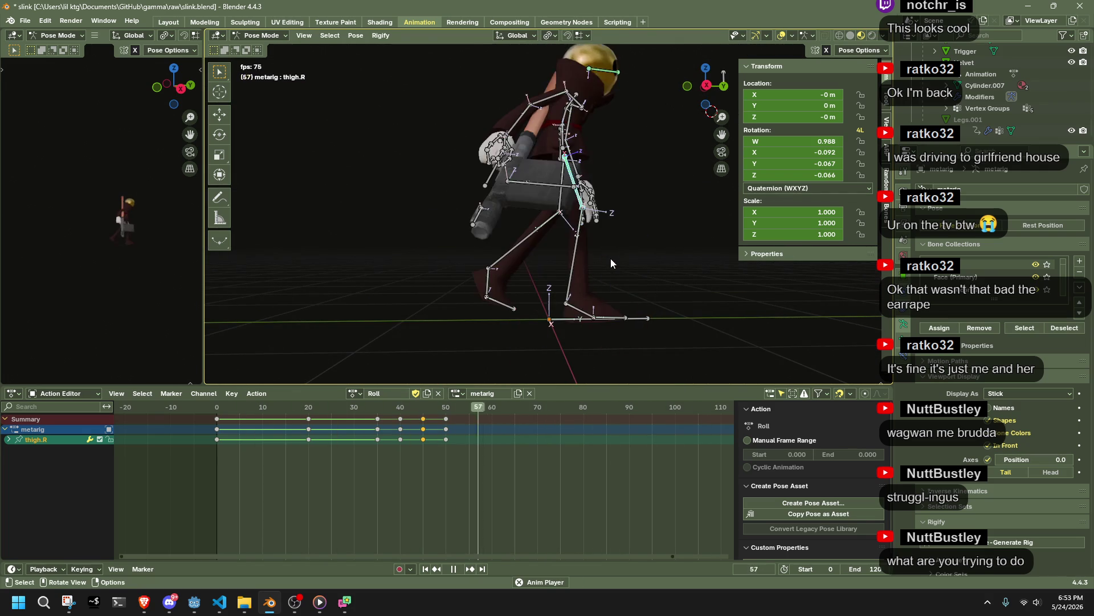
middle_click_drag(576, 259, 418, 274)
key("a")
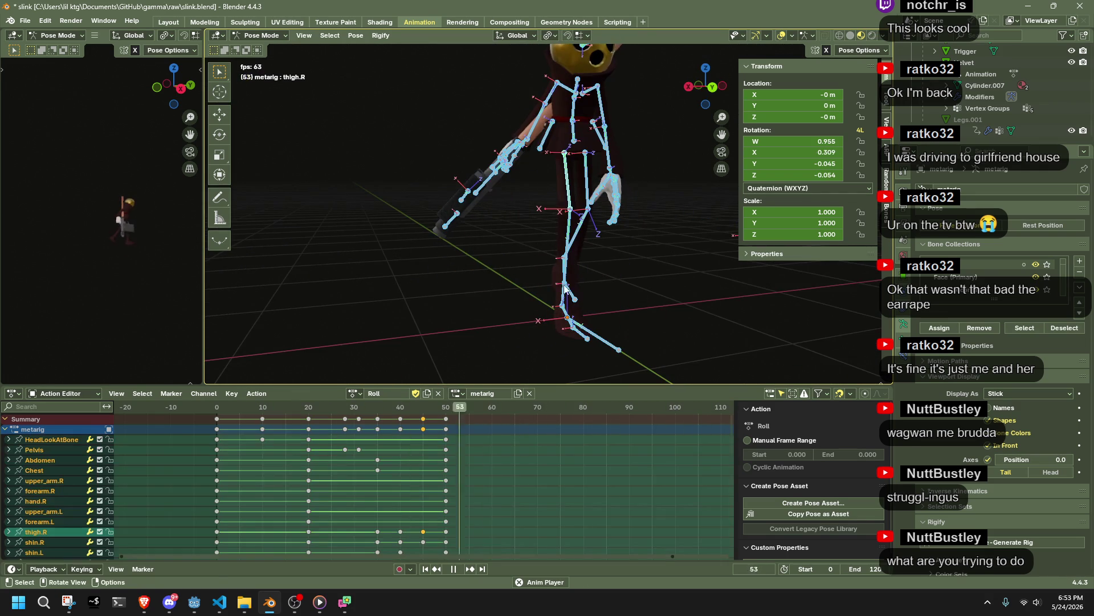
left_click(308, 408)
mouse_move(350, 374)
middle_mouse_down()
mouse_move(676, 259)
mouse_move(720, 265)
mouse_move(696, 162)
middle_mouse_up()
left_click(708, 86)
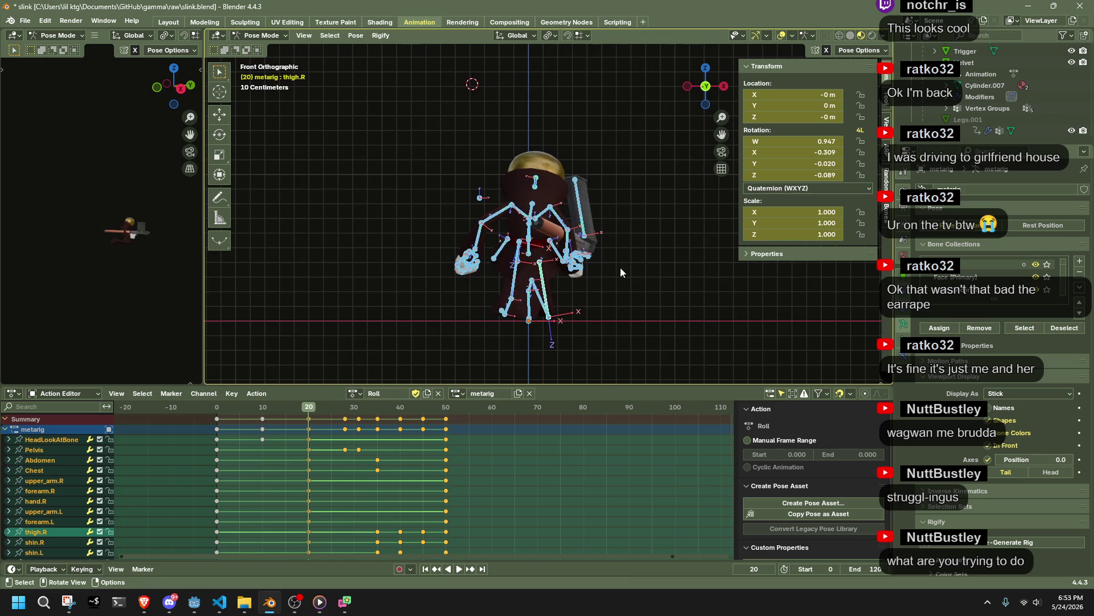
left_click(621, 296)
key("a")
mouse_move(531, 487)
left_mouse_down()
mouse_move(303, 414)
mouse_move(218, 406)
mouse_move(289, 361)
mouse_move(241, 411)
mouse_move(217, 406)
left_mouse_up()
key("g")
left_click(438, 433)
key("space")
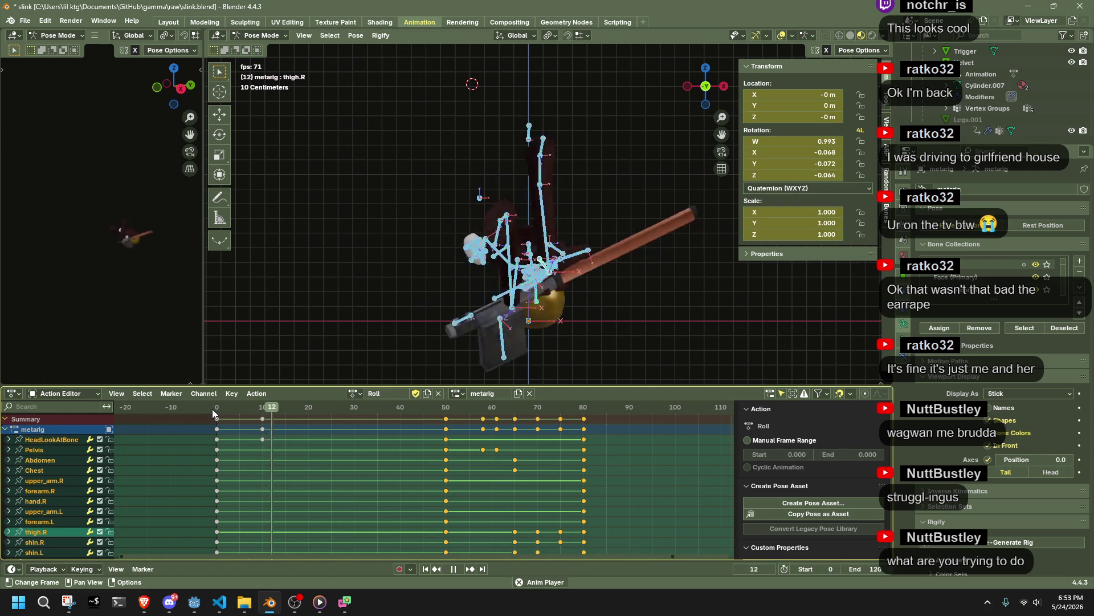
Step: Deselect the bones, switch to the left side view and play back the early frames
middle_click_drag(453, 295, 623, 300)
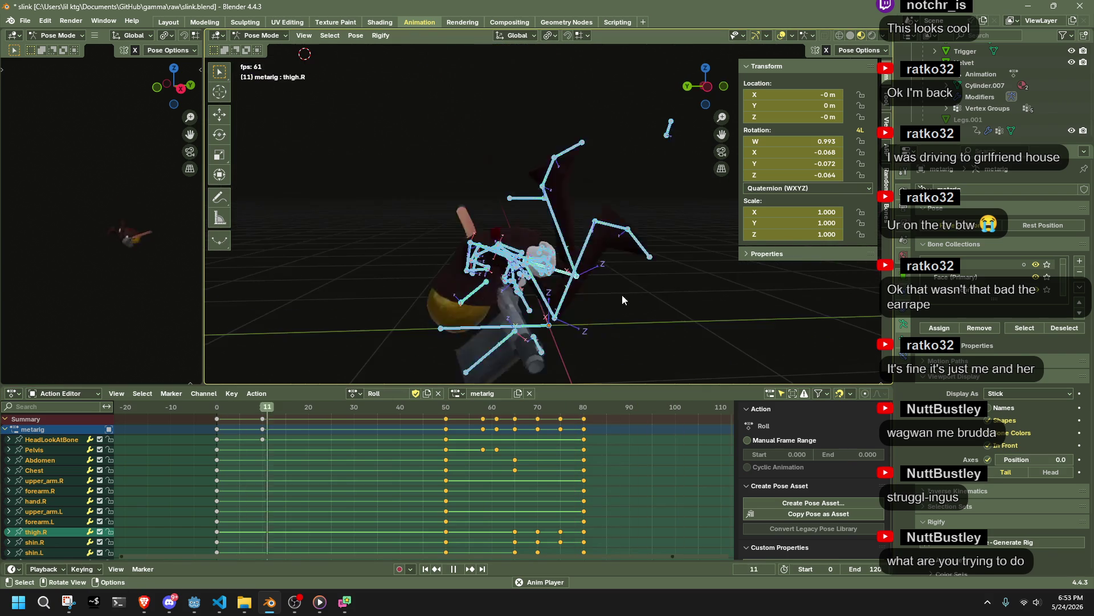
left_click(727, 268)
mouse_move(727, 268)
middle_mouse_down()
mouse_move(605, 241)
mouse_move(687, 249)
middle_mouse_up()
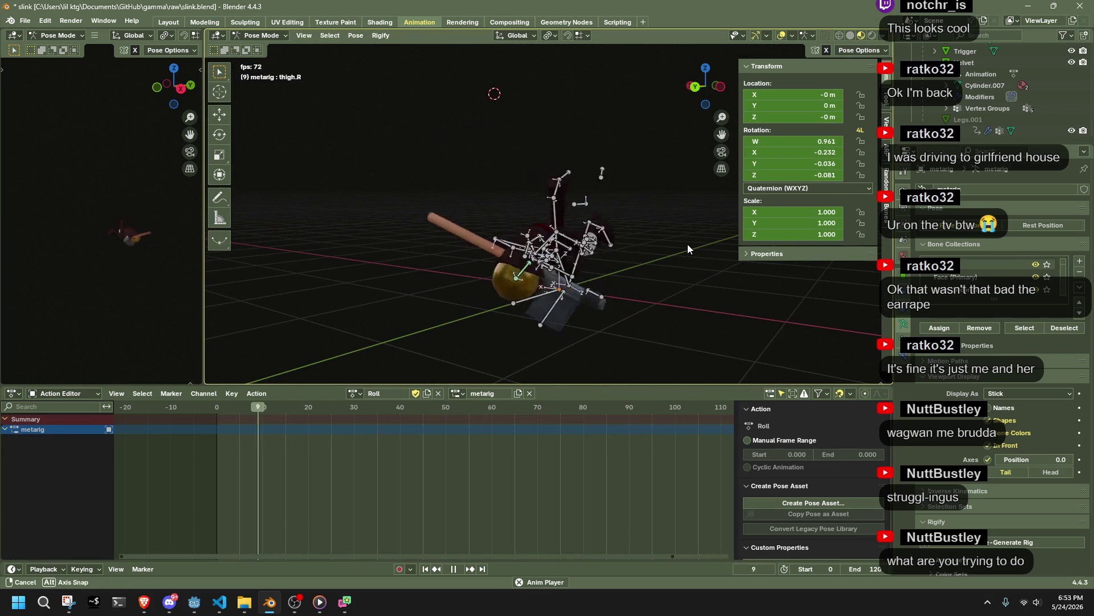
left_click(721, 87)
key("space")
left_click(218, 408)
key("space")
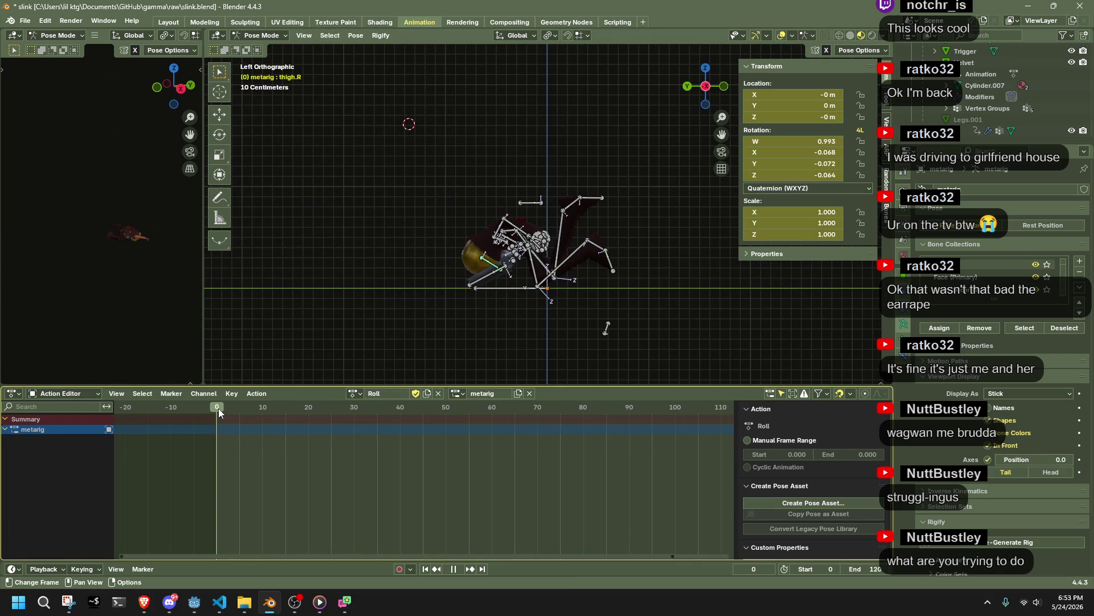
mouse_move(227, 409)
left_mouse_down()
mouse_move(317, 406)
mouse_move(299, 407)
left_mouse_up()
key("space")
Step: Move the leg bone with Auto IK to key new leg poses at frames 10 and 25
left_click(589, 169)
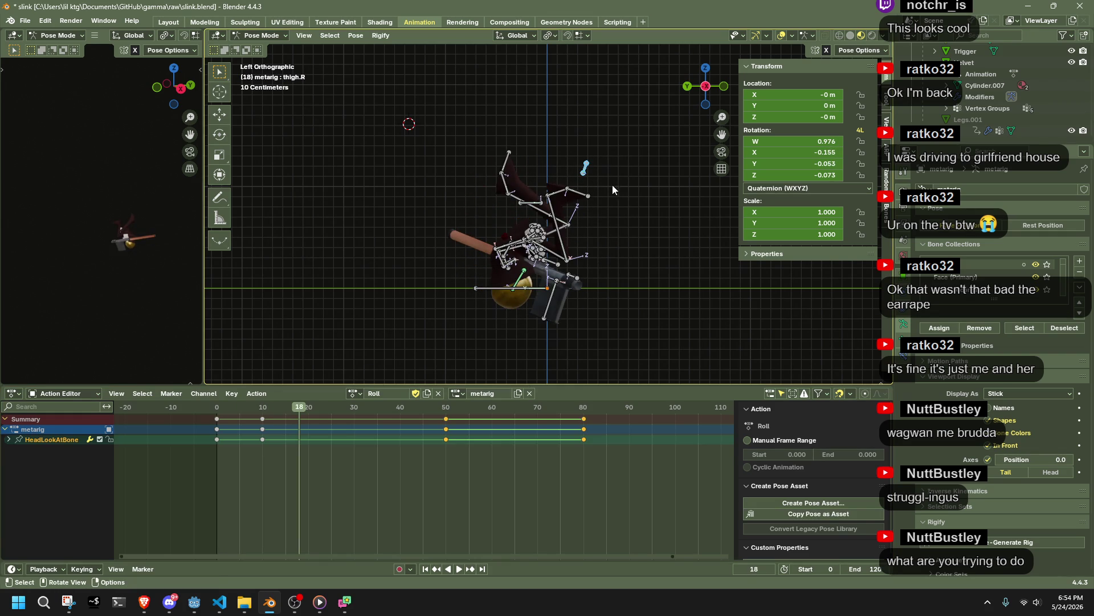
left_click(262, 408)
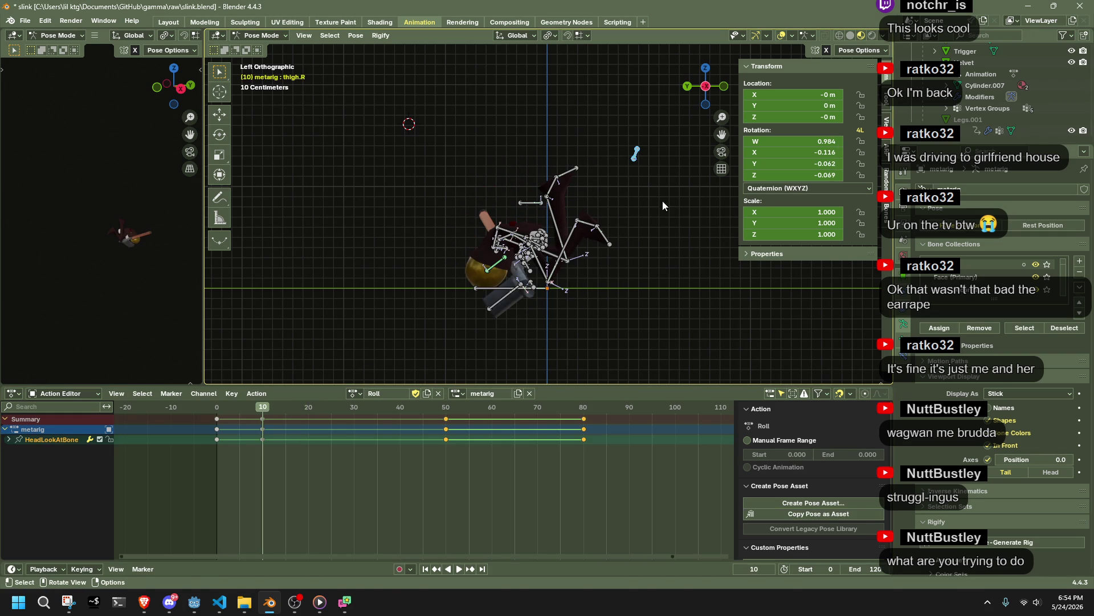
key("g")
left_click(596, 342)
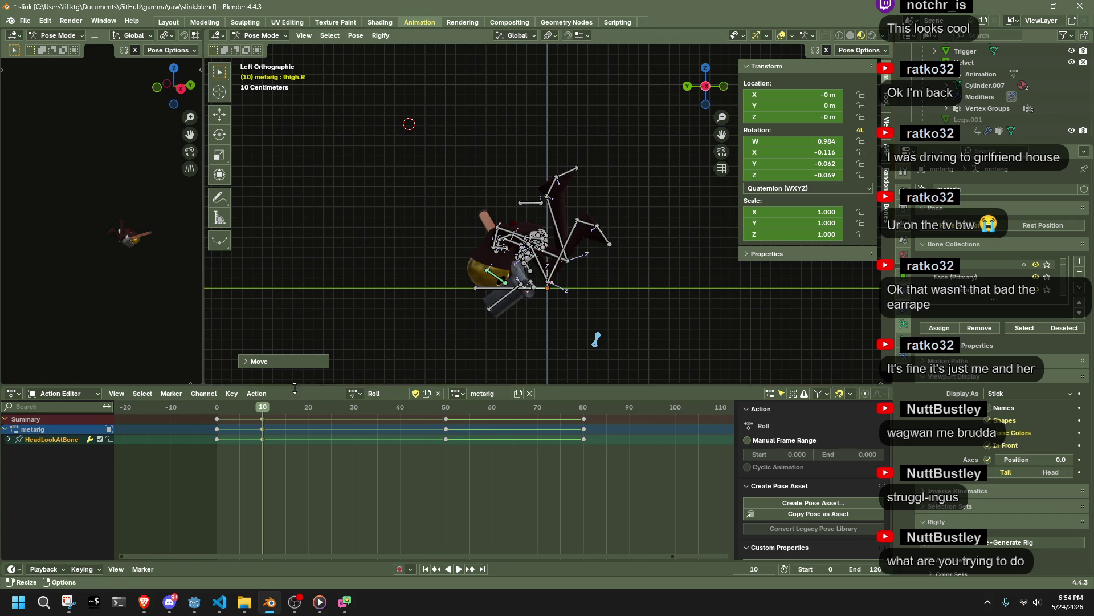
key("space")
left_click_drag(322, 411, 331, 410)
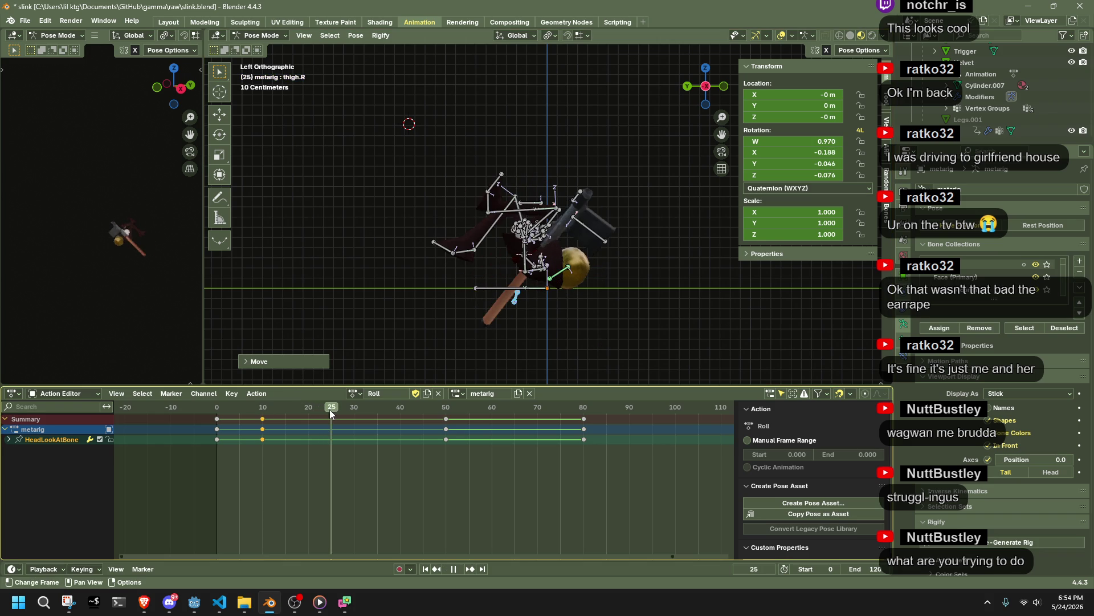
key("g")
left_click(581, 110)
key("space")
Step: Review the roll playback through frames 53–85
mouse_move(369, 406)
left_mouse_down()
mouse_move(516, 415)
mouse_move(445, 421)
mouse_move(455, 423)
mouse_move(613, 425)
left_mouse_up()
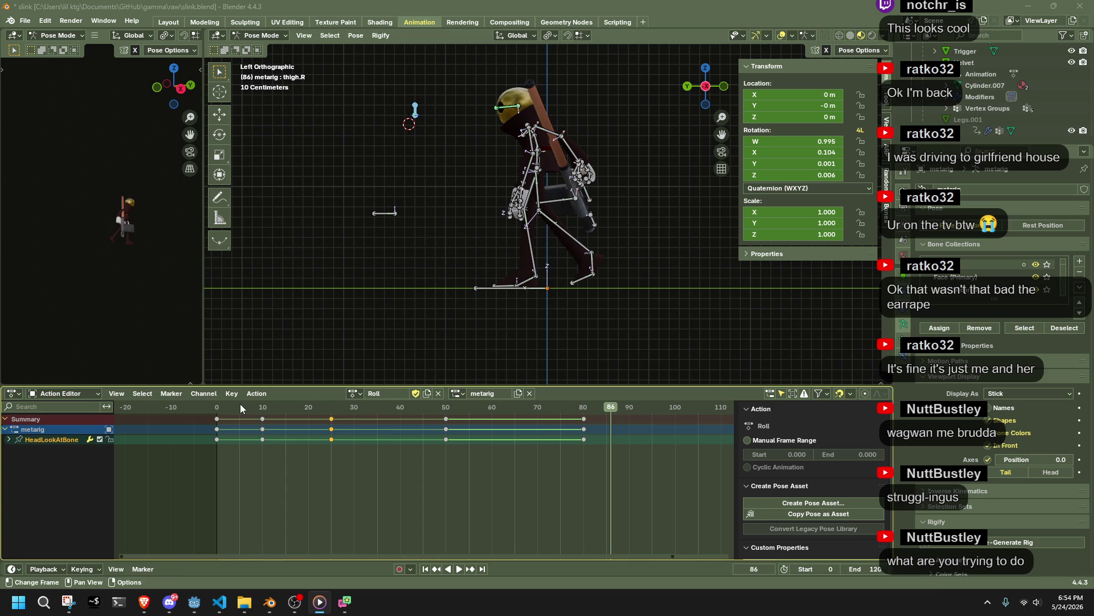
left_click(216, 416)
key("space")
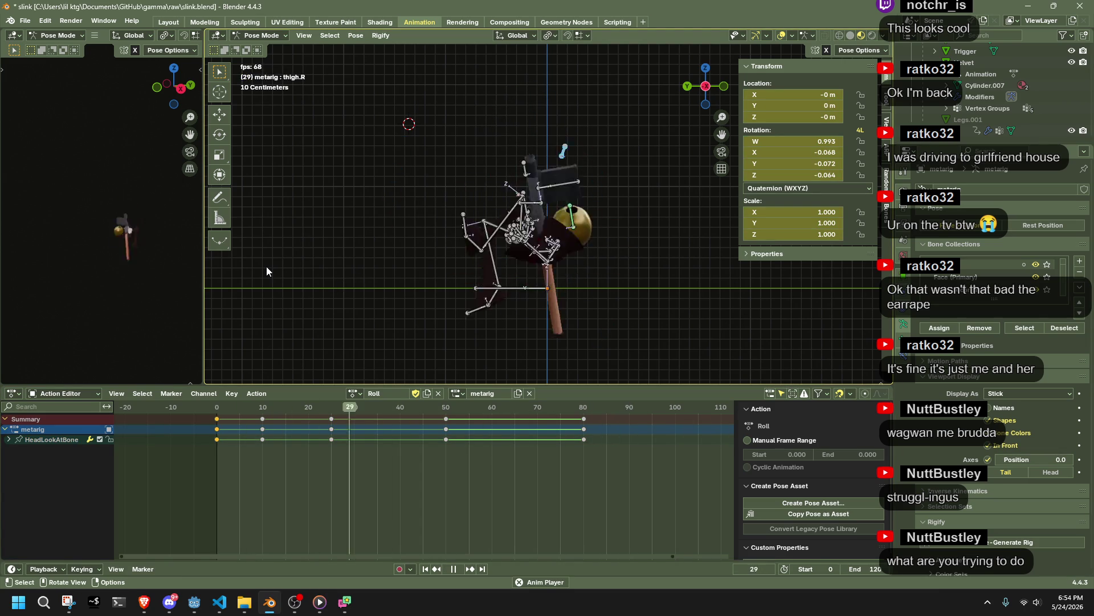
key("space")
key("space")
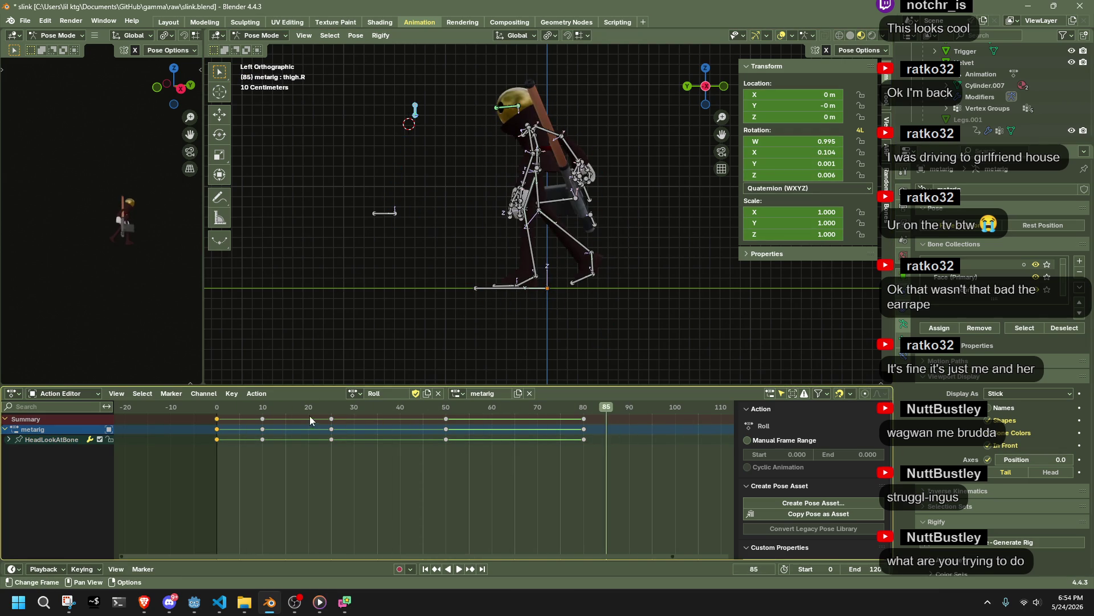
left_click(313, 408)
left_click_drag(382, 409, 460, 410)
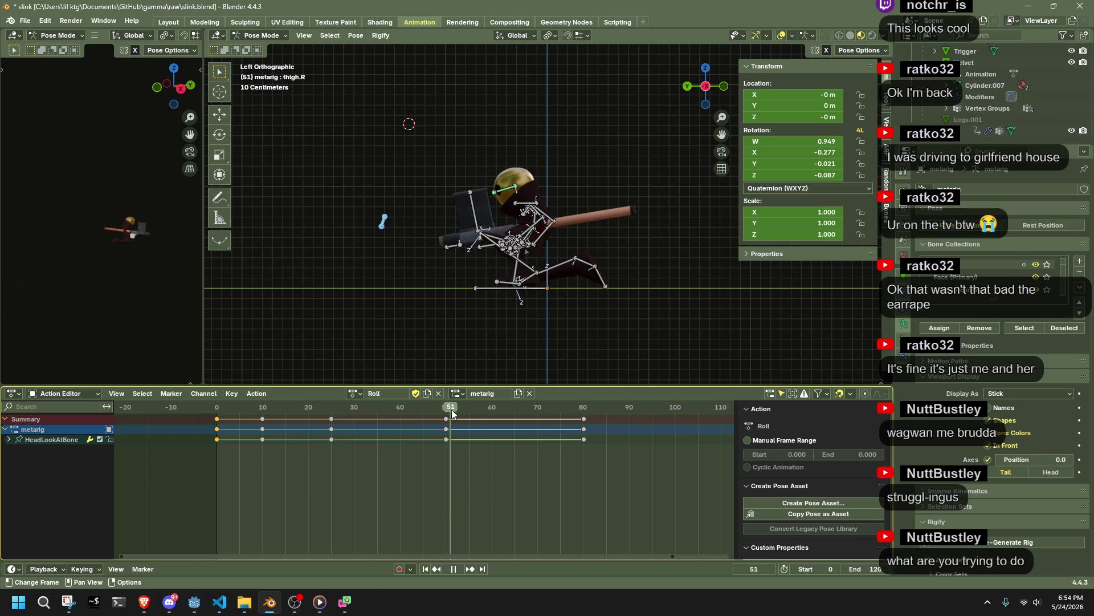
Step: Select all bones, orbit to a front view, and make Pelvis active at frame 58
key("a")
left_click(315, 415)
left_click_drag(315, 415, 445, 422)
mouse_move(584, 300)
middle_mouse_down()
mouse_move(490, 326)
mouse_move(402, 305)
mouse_move(353, 276)
middle_mouse_up()
mouse_move(584, 246)
middle_mouse_down()
mouse_move(543, 259)
mouse_move(526, 285)
mouse_move(519, 316)
mouse_move(553, 356)
middle_mouse_up()
left_click(519, 316)
left_click_drag(447, 408, 487, 409)
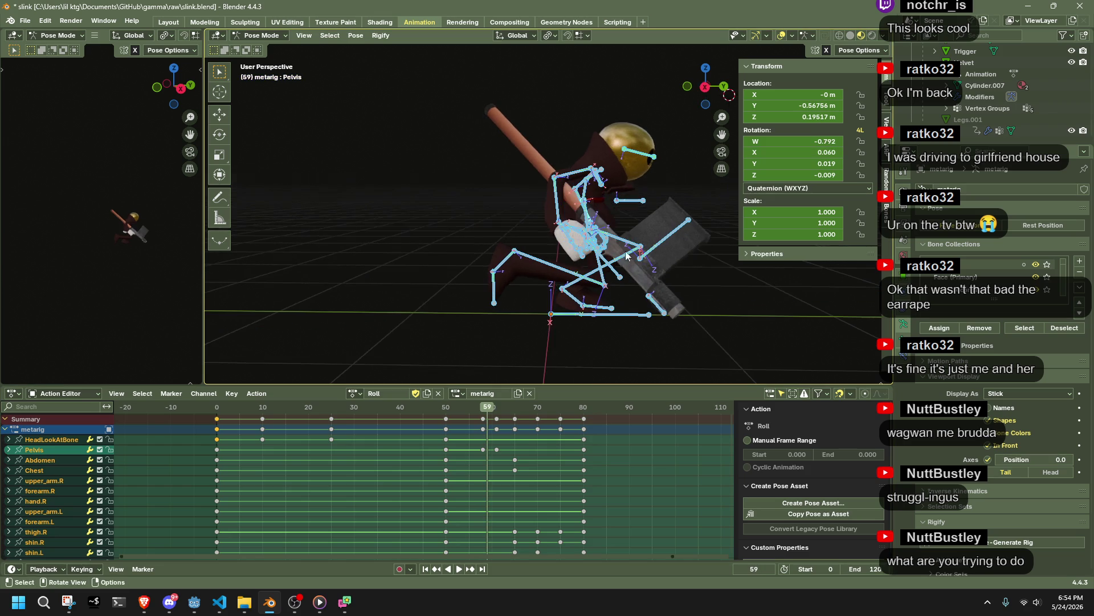
Step: Scale the keyframe timing around frame 50 and play back to check it
left_click(706, 88)
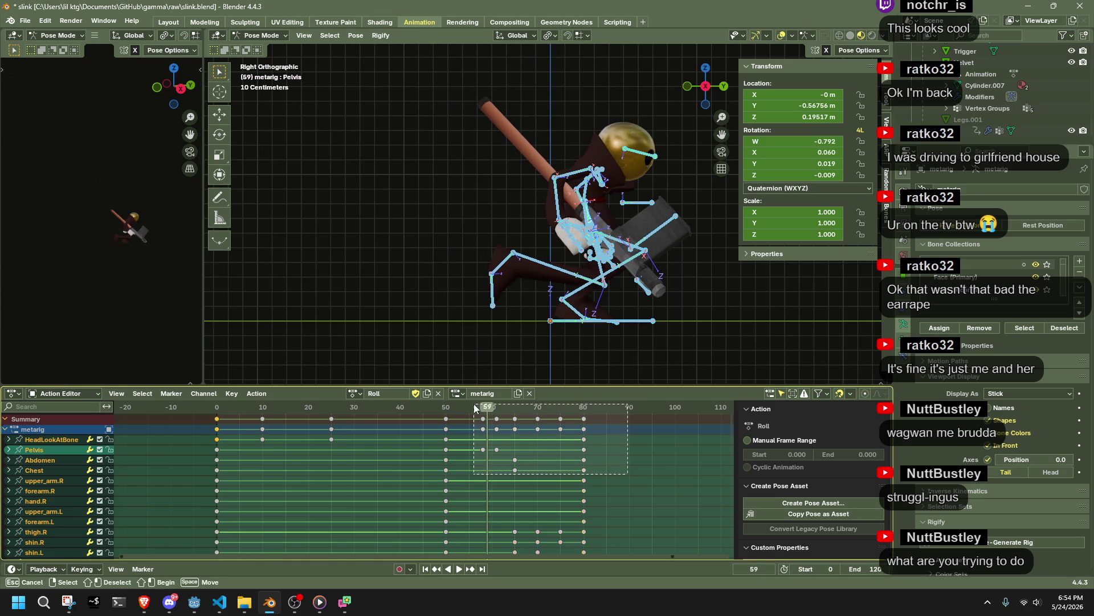
left_click(447, 409)
key("s")
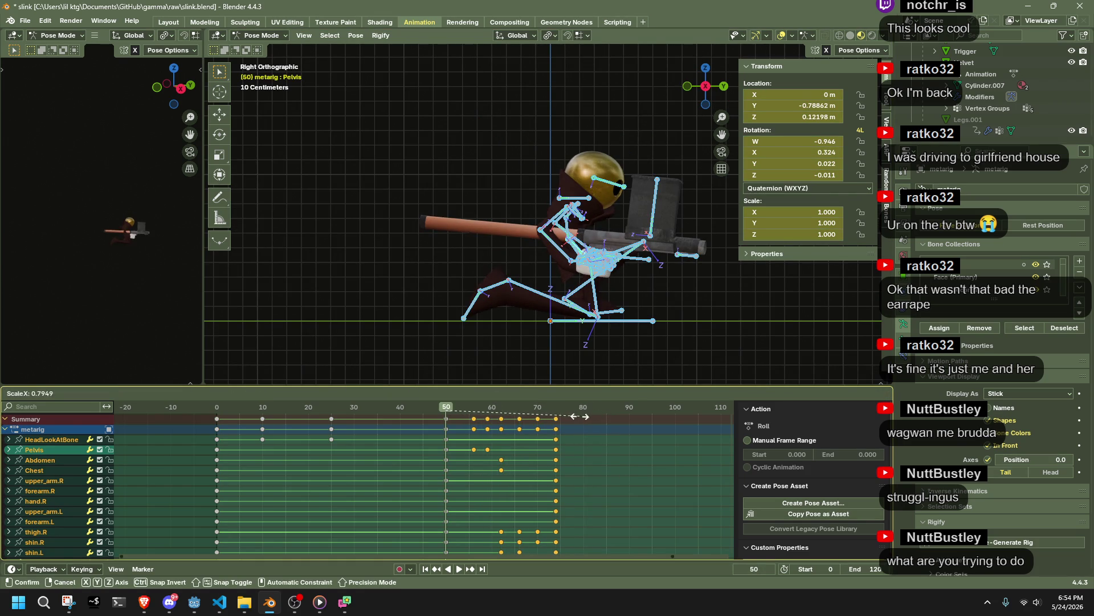
left_click(552, 416)
mouse_move(552, 416)
left_mouse_down()
mouse_move(587, 411)
mouse_move(261, 415)
left_mouse_up()
key("space")
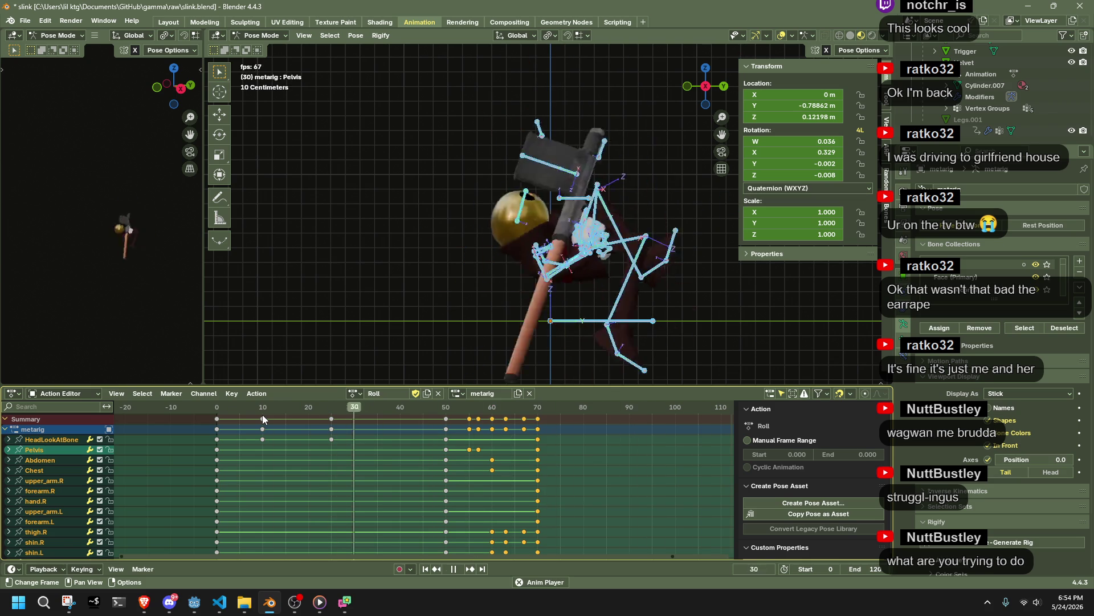
key("space")
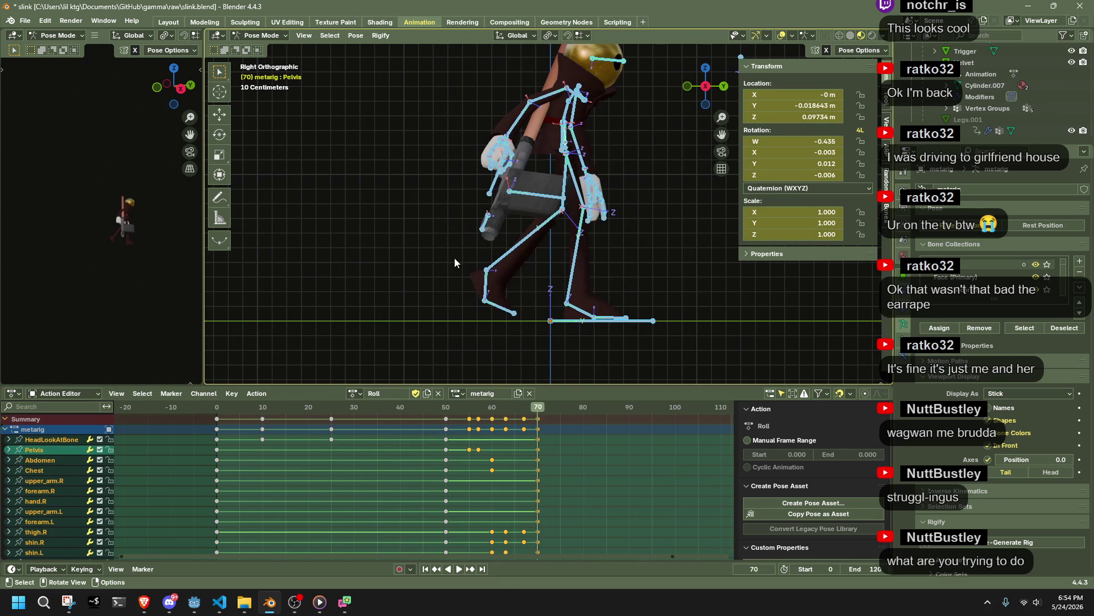
Step: Undo the keyframe scaling and replay the animation from frame 0
left_click(447, 408)
key("ctrl+z")
key("space")
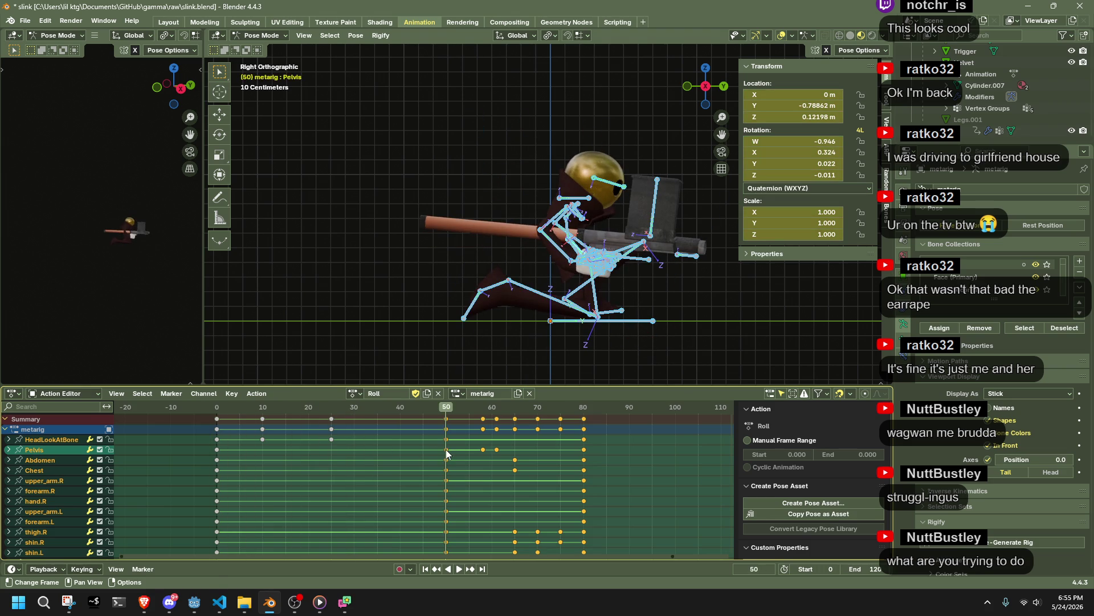
left_click(218, 406)
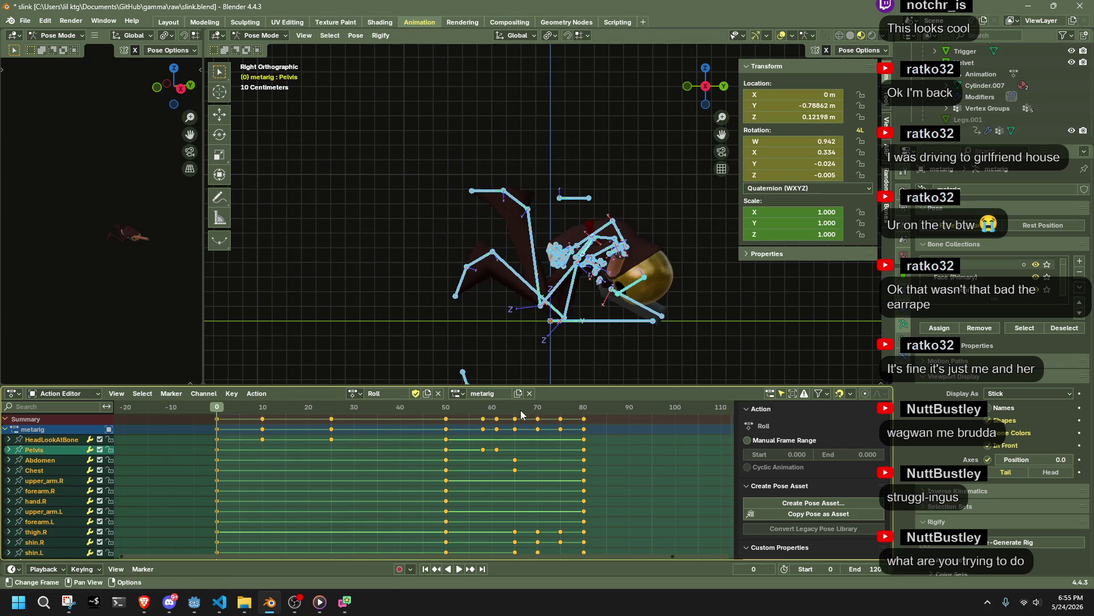
Step: Box-select the frame 50–80 keys and shift them 10 frames earlier to start at 40
mouse_move(639, 464)
left_mouse_down()
mouse_move(462, 411)
mouse_move(420, 410)
left_mouse_up()
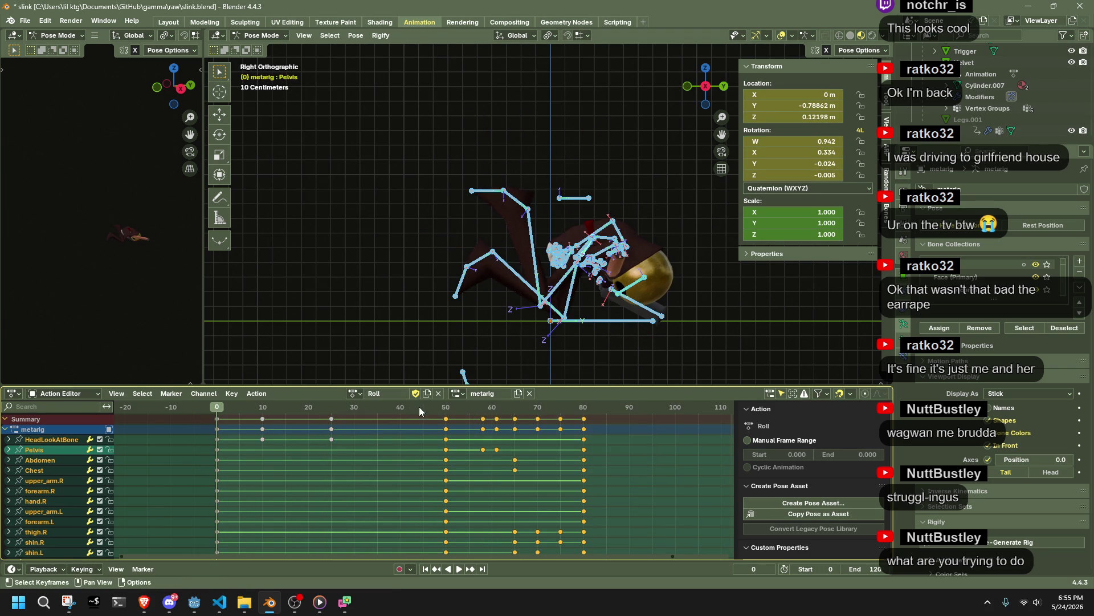
key("g")
left_click(372, 404)
key("space")
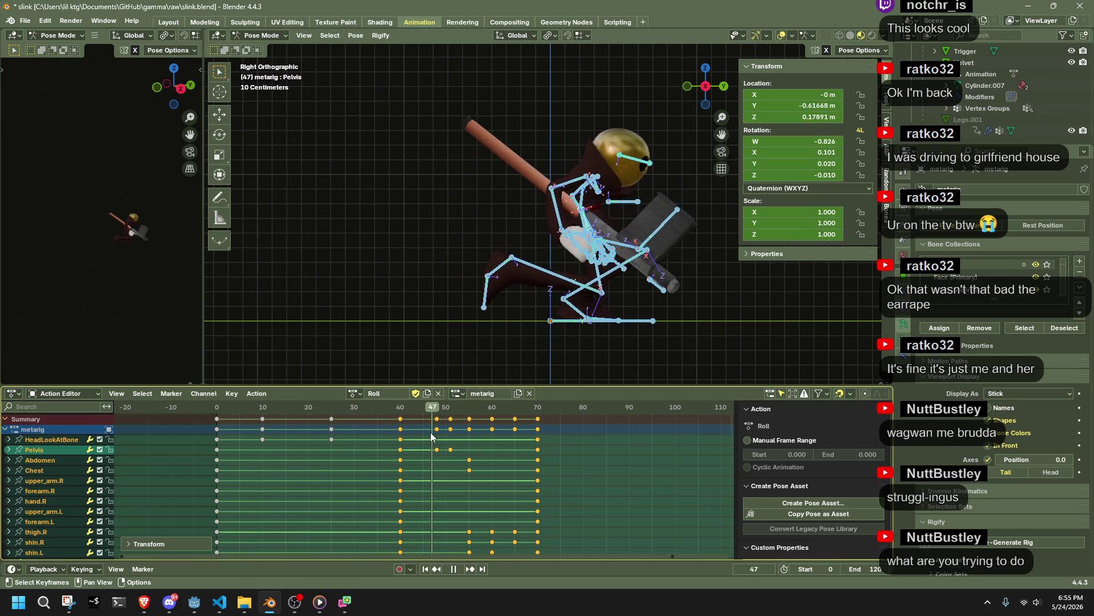
key("Escape")
left_click(537, 501)
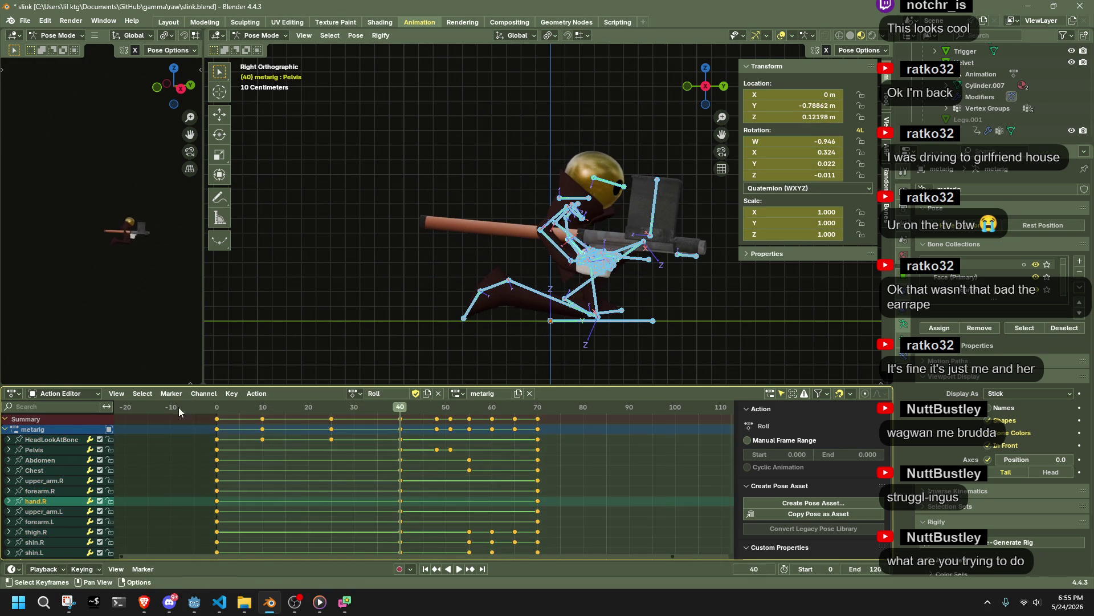
Step: Set the selected keyframes to Bézier interpolation and play back
right_click(280, 453)
mouse_move(280, 453)
left_click(355, 495)
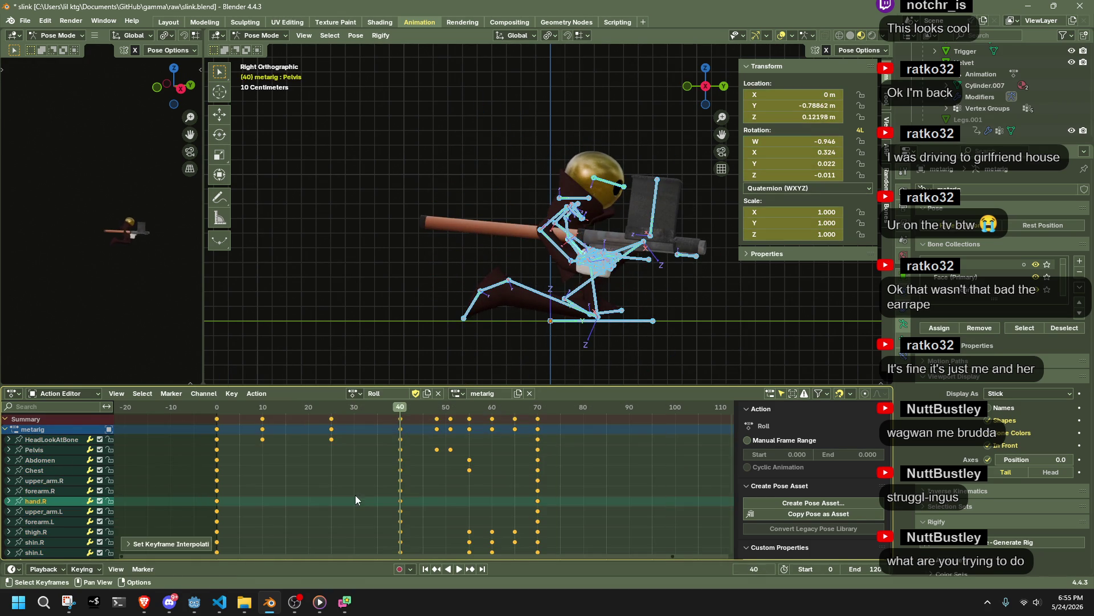
key("space")
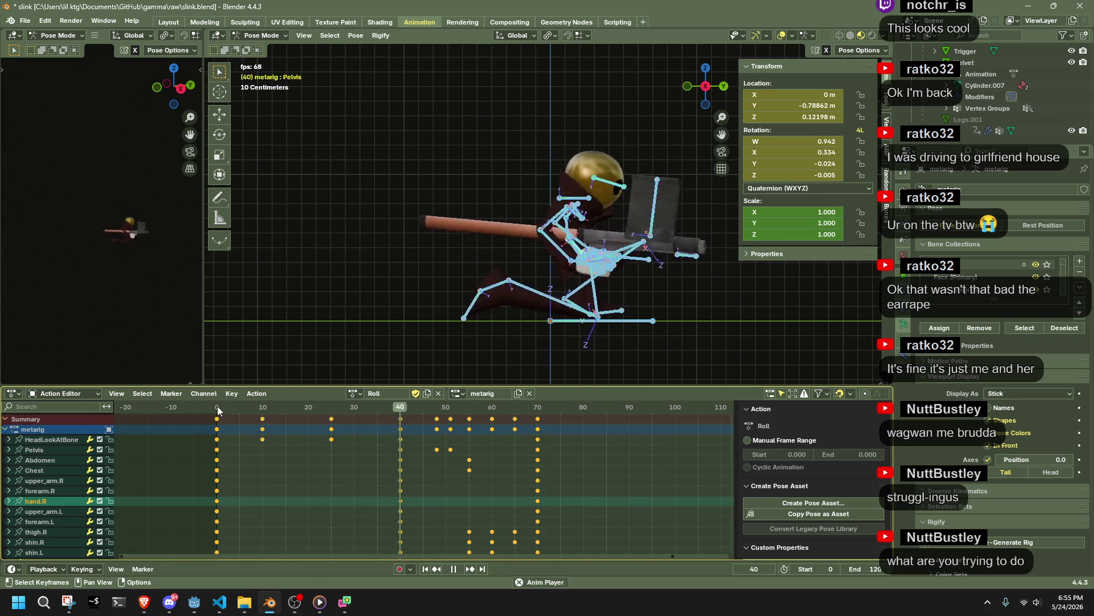
Step: Switch the keys to Linear interpolation, then box-select the keys from frame 40 onward
right_click(248, 436)
mouse_move(249, 435)
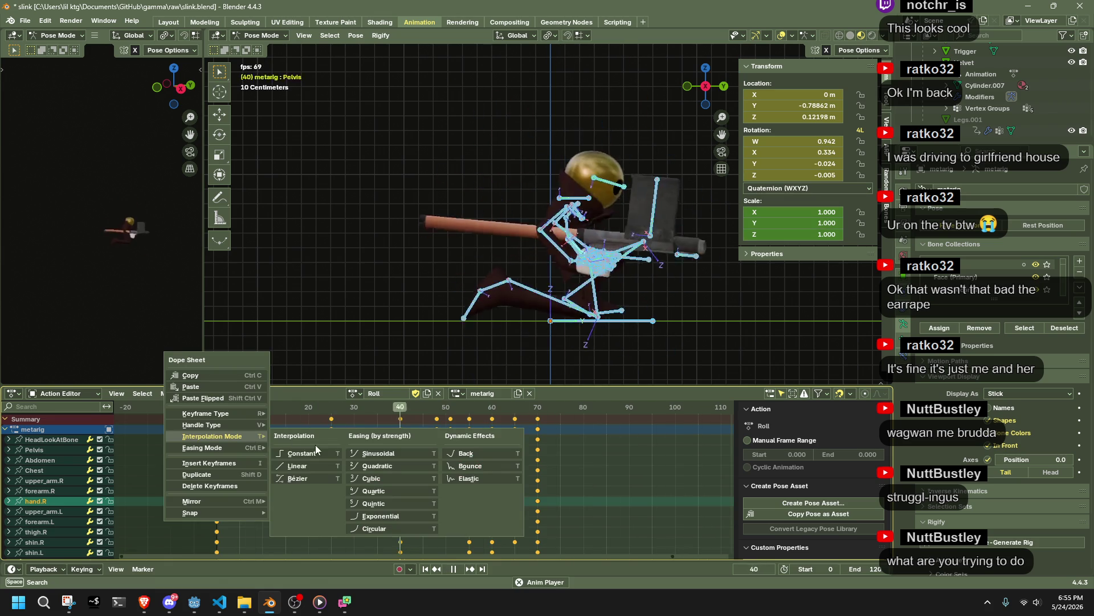
left_click(326, 465)
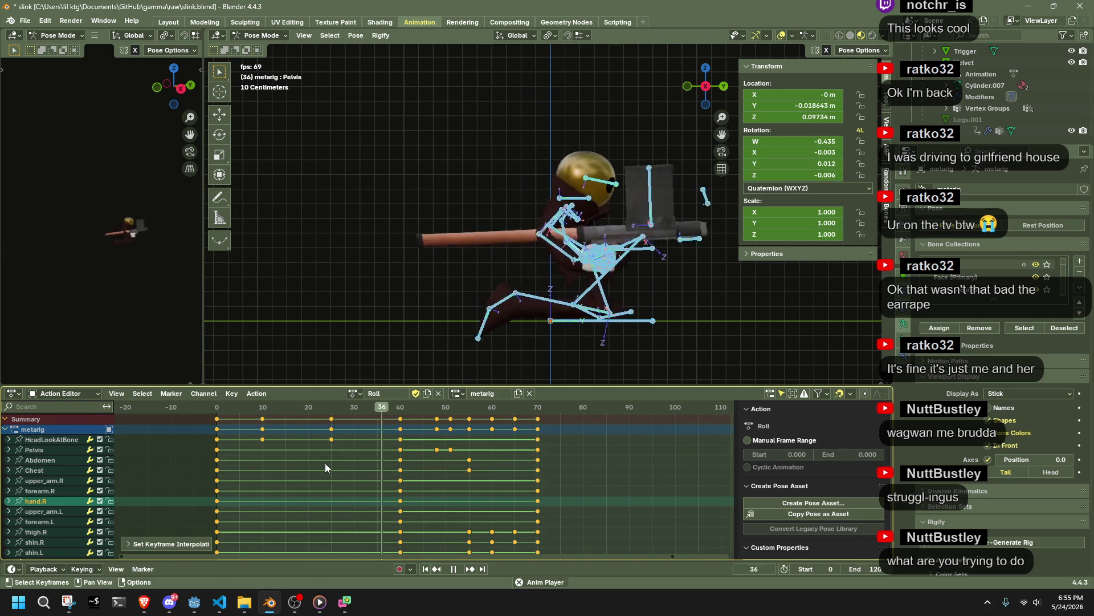
left_click_drag(630, 504, 252, 406)
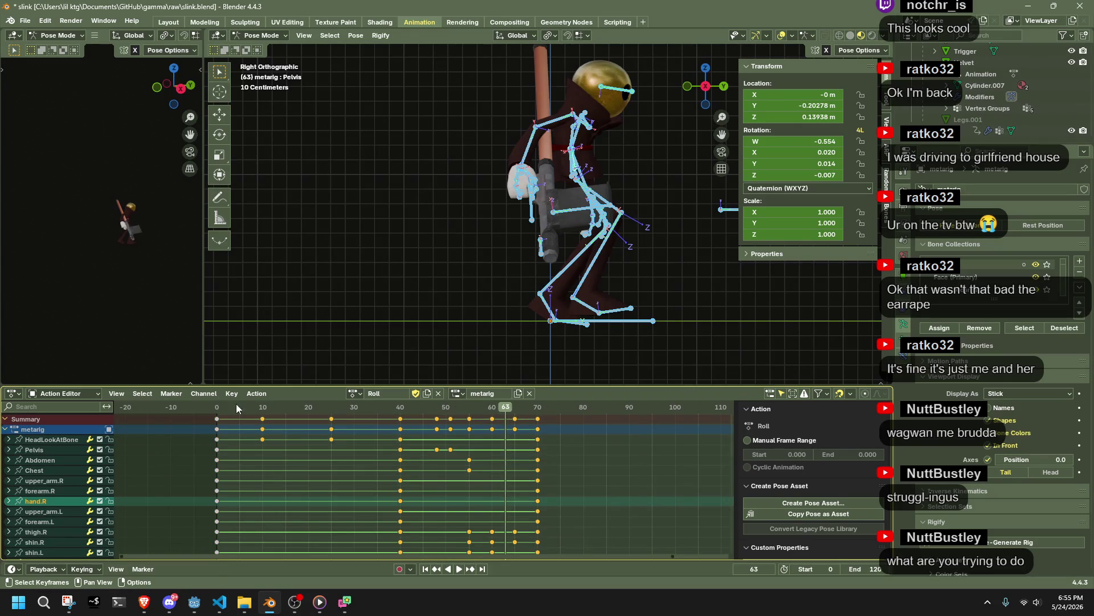
left_click(218, 406)
left_click_drag(626, 498, 394, 408)
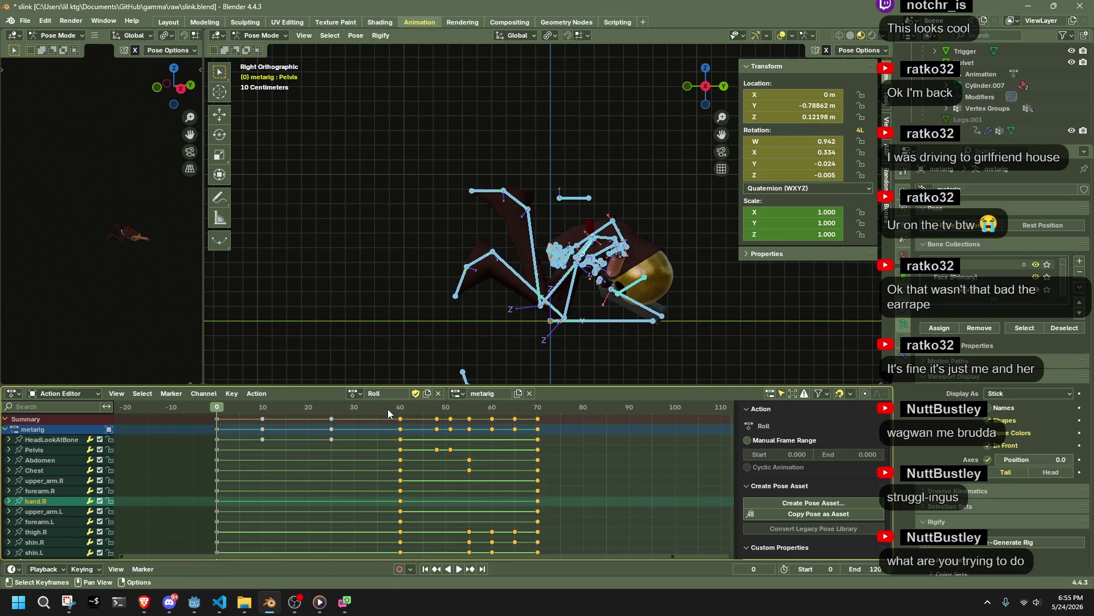
Step: Shift the early Roll keys 8 frames earlier and scale the frame 10 and 25 keys toward frame 0
key("g")
left_click(343, 409)
left_click_drag(349, 469, 240, 410)
key("s")
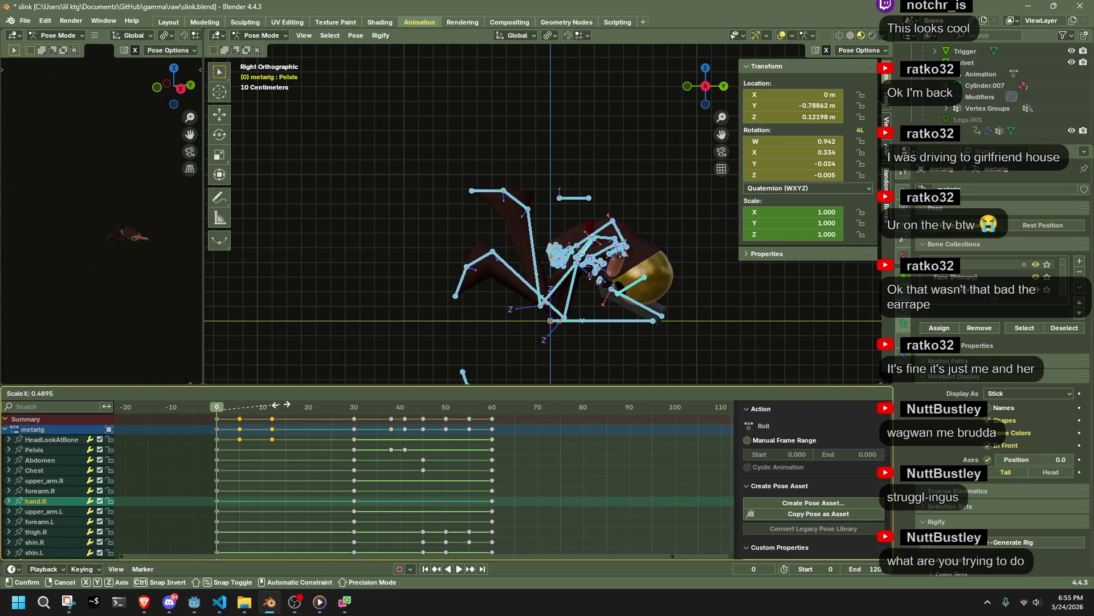
left_click(282, 405)
Step: Play back the retimed Roll action from side, perspective and front views to check timing
key("space")
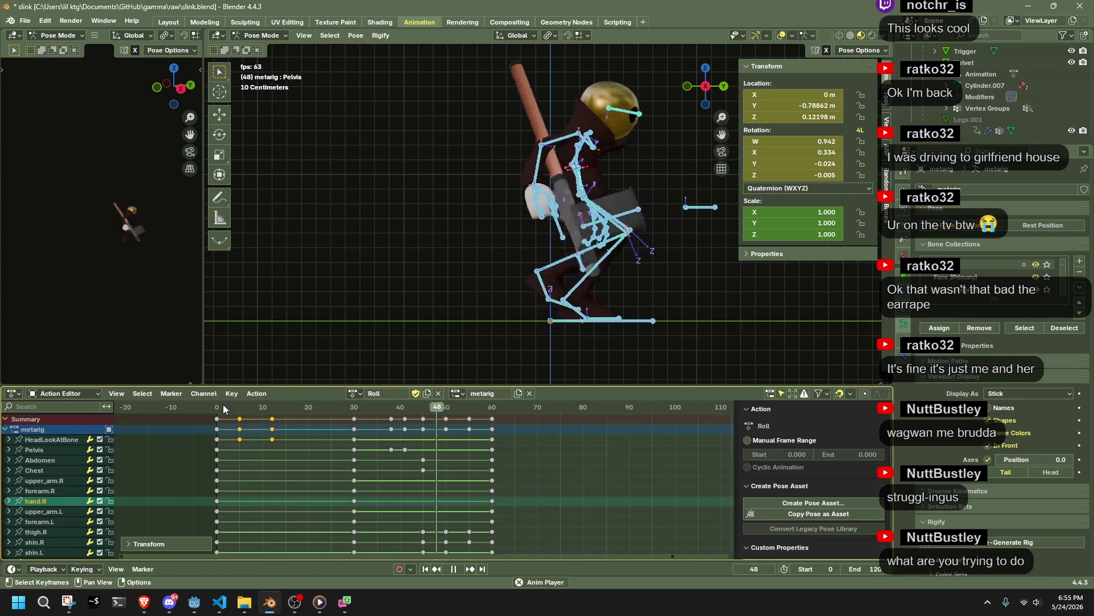
middle_click_drag(255, 317, 487, 282)
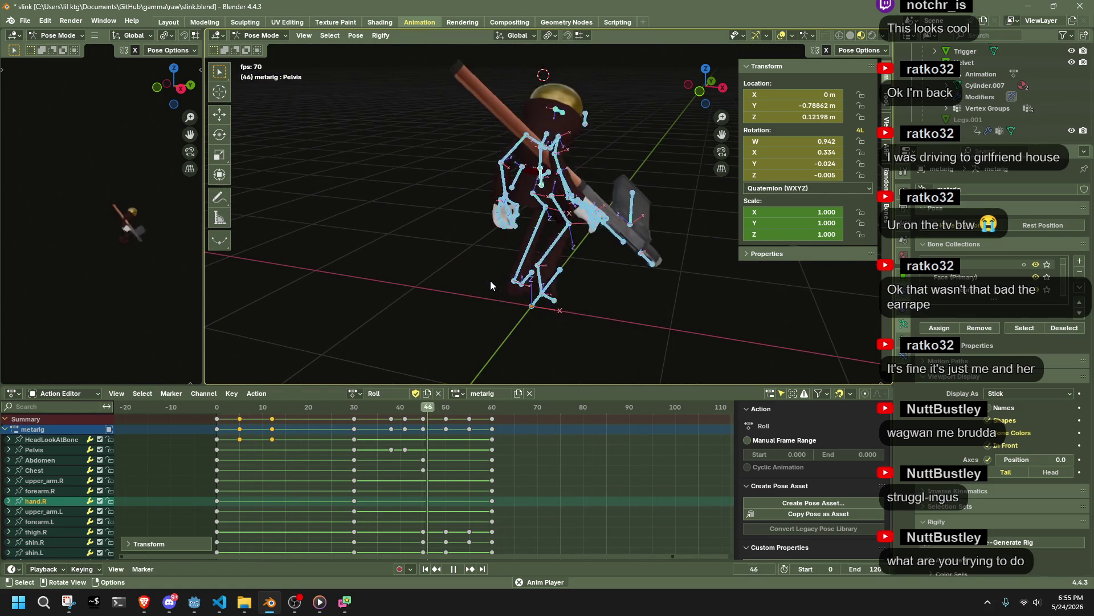
middle_click_drag(490, 285, 661, 224)
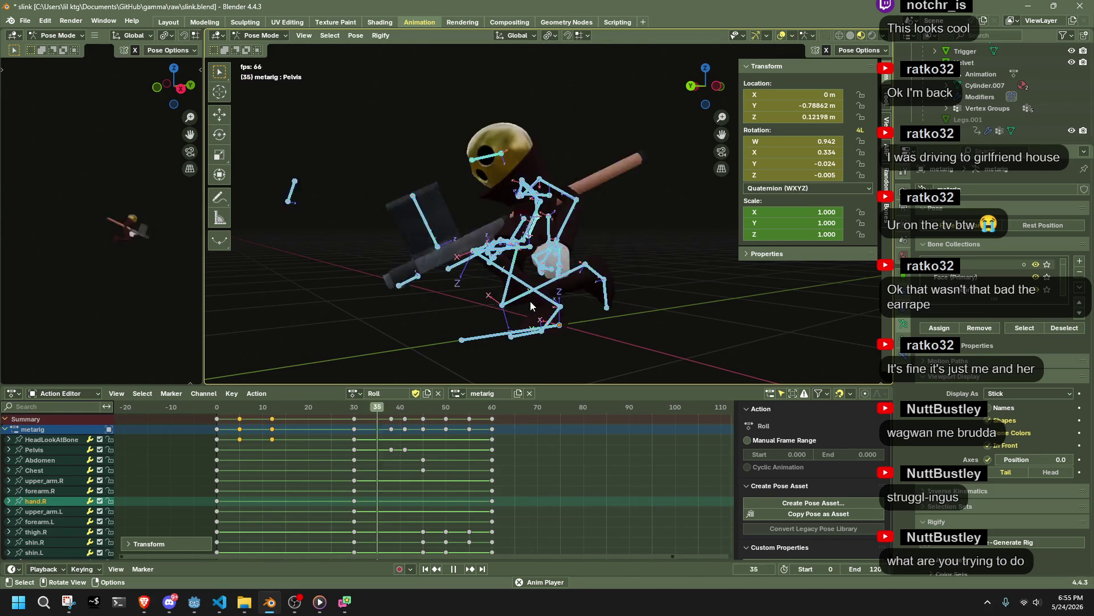
key("space")
key("space")
left_click_drag(409, 411, 446, 416)
key("space")
mouse_move(547, 313)
middle_mouse_down()
mouse_move(597, 262)
mouse_move(662, 269)
mouse_move(648, 269)
mouse_move(553, 354)
middle_mouse_up()
key("space")
mouse_move(447, 405)
left_mouse_down()
mouse_move(416, 413)
mouse_move(446, 418)
left_mouse_up()
Step: Box-select the final keyframes from frame 50 to 60
key("space")
mouse_move(631, 299)
middle_mouse_down()
mouse_move(450, 293)
mouse_move(595, 292)
mouse_move(587, 297)
middle_mouse_up()
left_click_drag(560, 487, 501, 454)
mouse_move(460, 413)
left_mouse_down()
mouse_move(382, 412)
mouse_move(401, 416)
left_mouse_up()
key("space")
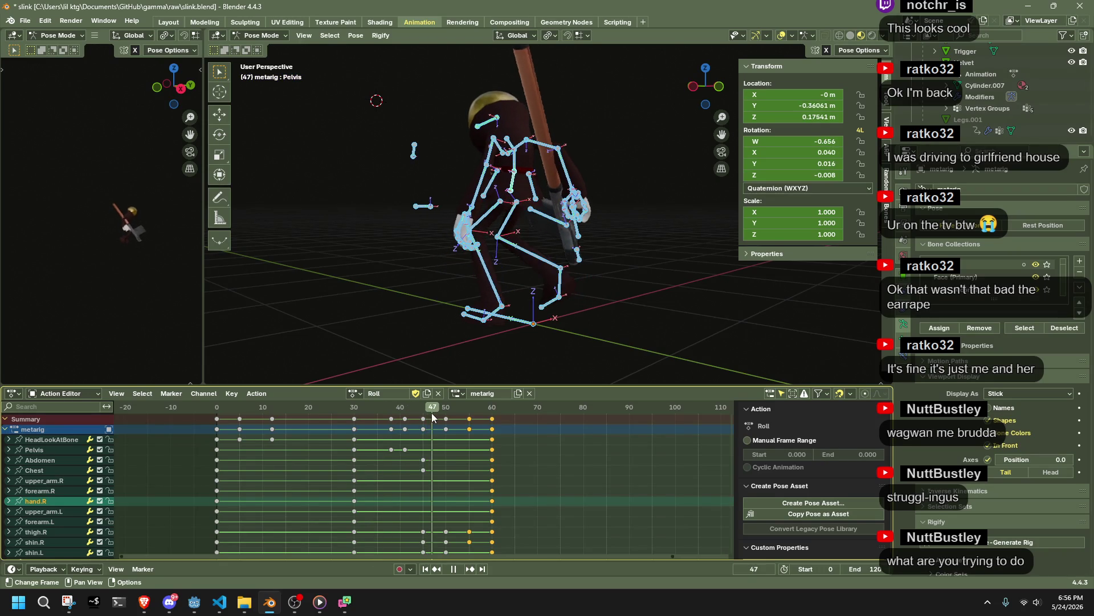
key("space")
mouse_move(558, 343)
middle_mouse_down()
mouse_move(566, 347)
mouse_move(375, 337)
middle_mouse_up()
left_click_drag(539, 504, 435, 409)
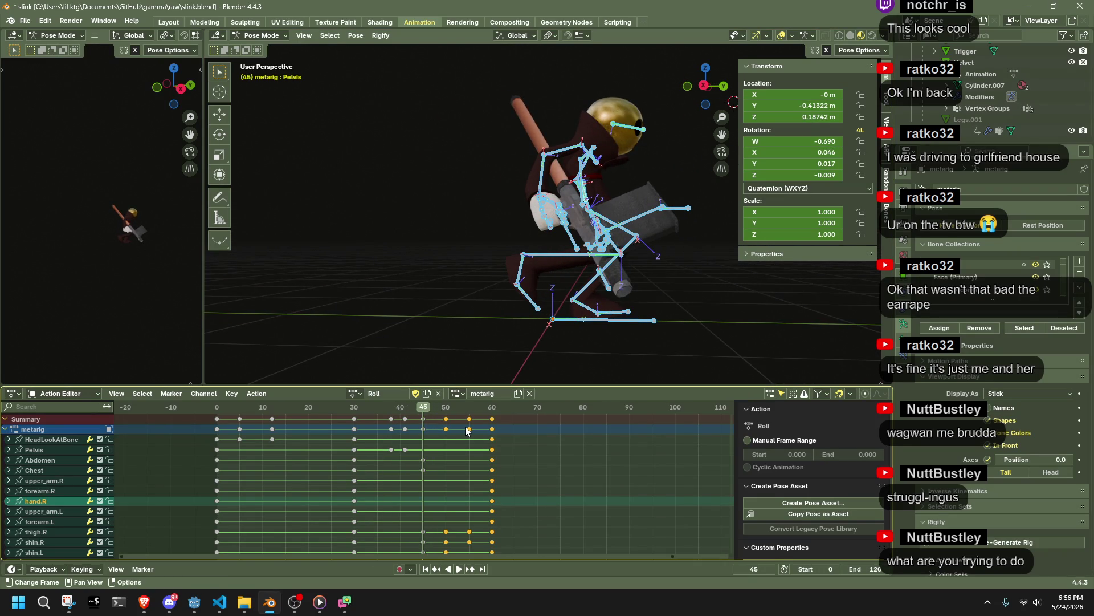
Step: Delete the keys after frame 45 and play the shortened action to frame 45
key("Delete")
key("space")
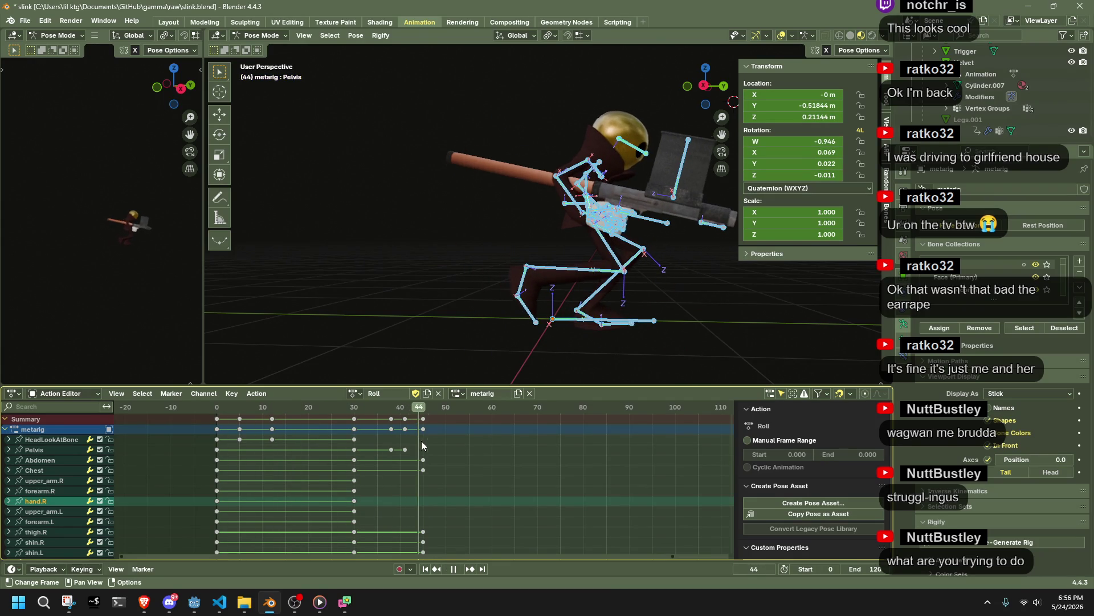
key("space")
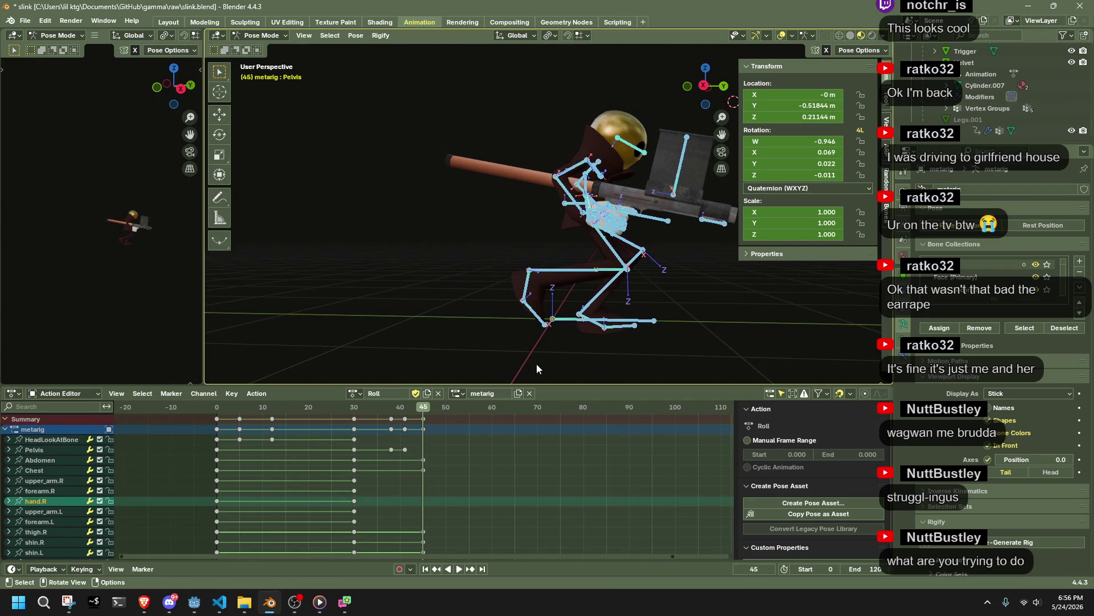
Step: Rotate and slightly shift the Pelvis bone at frame 45 to key its new end pose
left_click(703, 86)
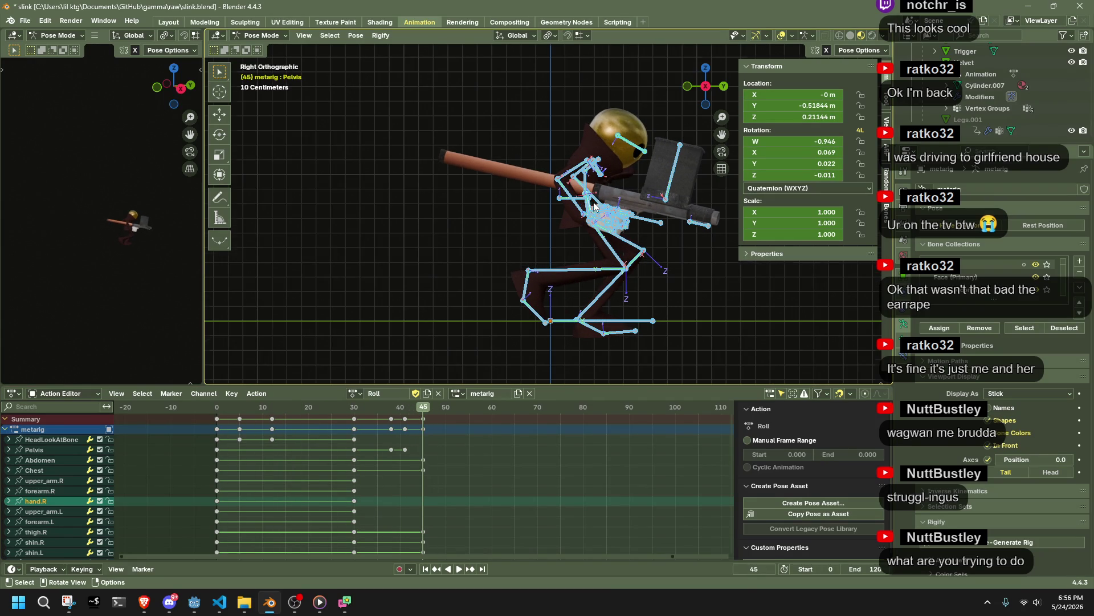
middle_click_drag(593, 204, 568, 202)
left_click(567, 196)
left_click(718, 90)
key("r")
left_click(678, 166)
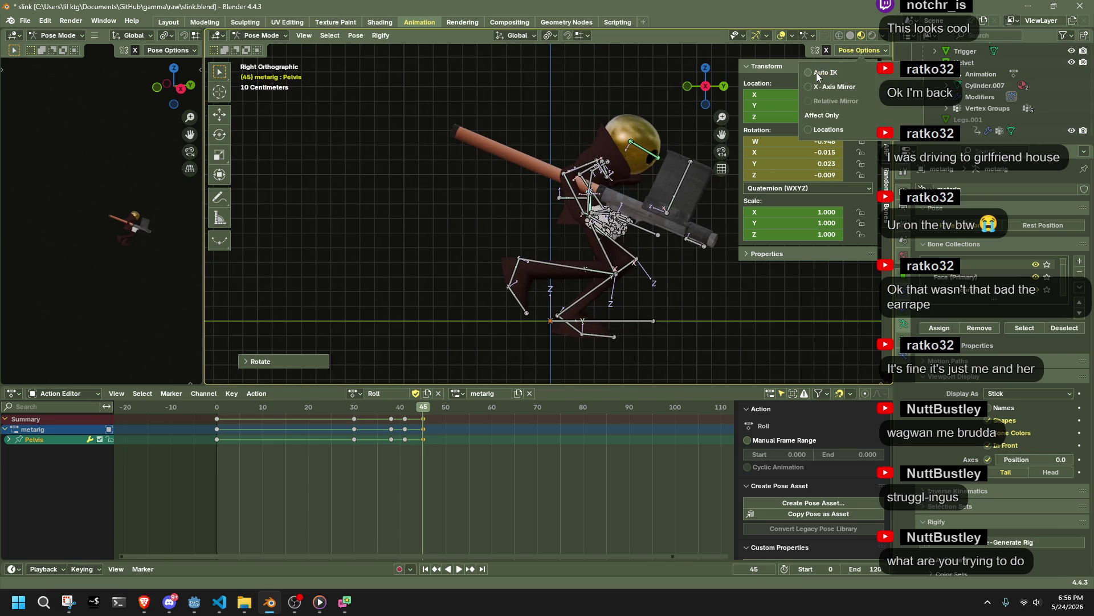
key("g")
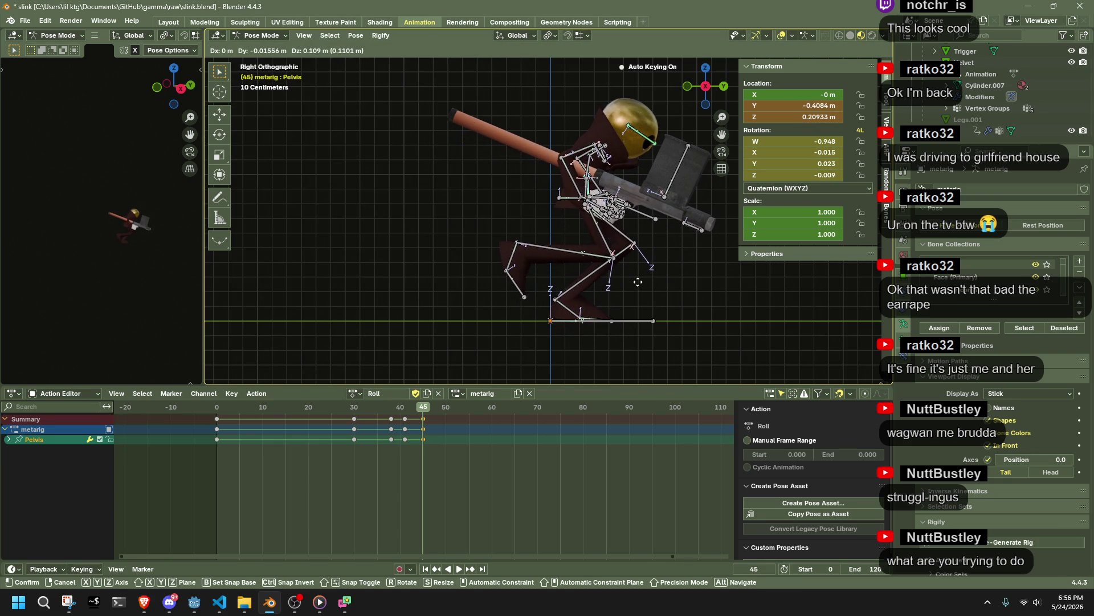
left_click(639, 281)
Step: Review the new ending in playback, then select all bones and return to frame 0
key("space")
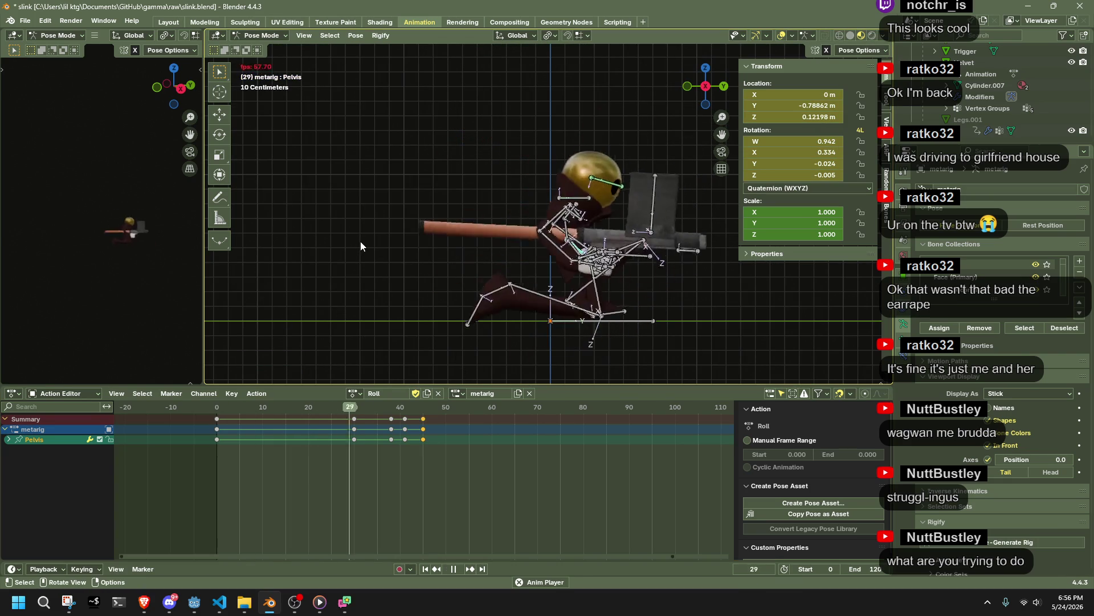
middle_click_drag(487, 231, 504, 255)
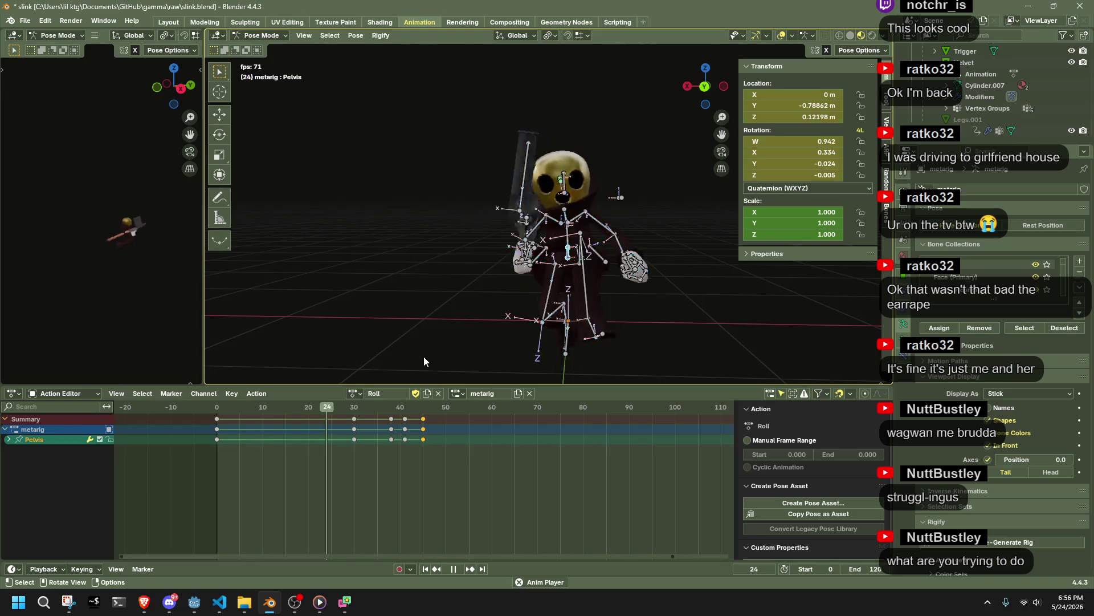
key("a")
key("space")
left_click(216, 409)
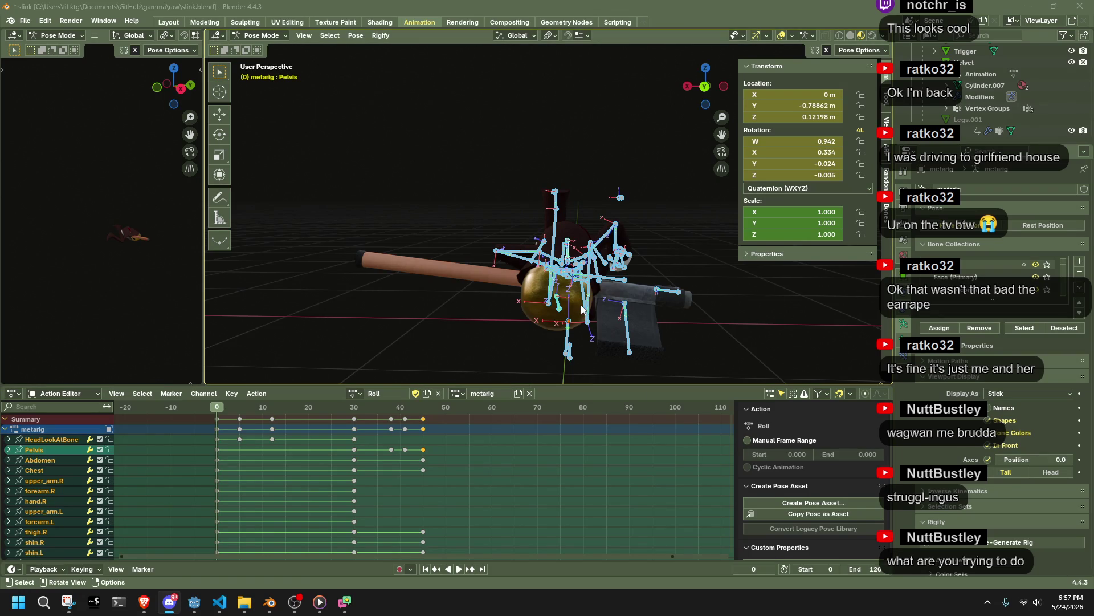
Step: Go to frame 12 in a right side view and select the shin.L bone
mouse_move(552, 296)
middle_mouse_down()
mouse_move(671, 276)
mouse_move(684, 116)
middle_mouse_up()
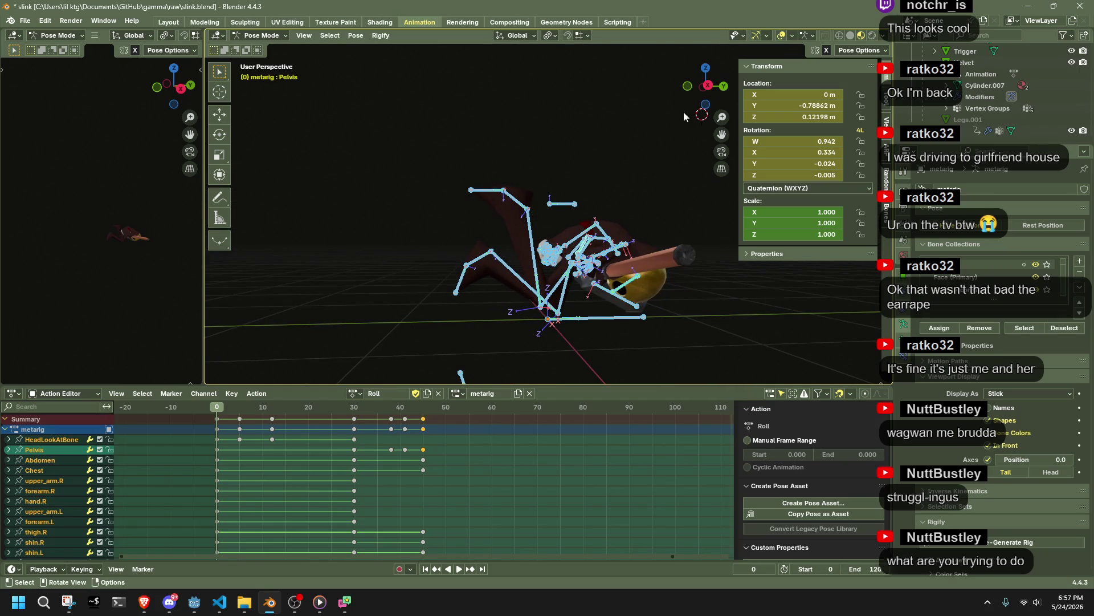
left_click(708, 89)
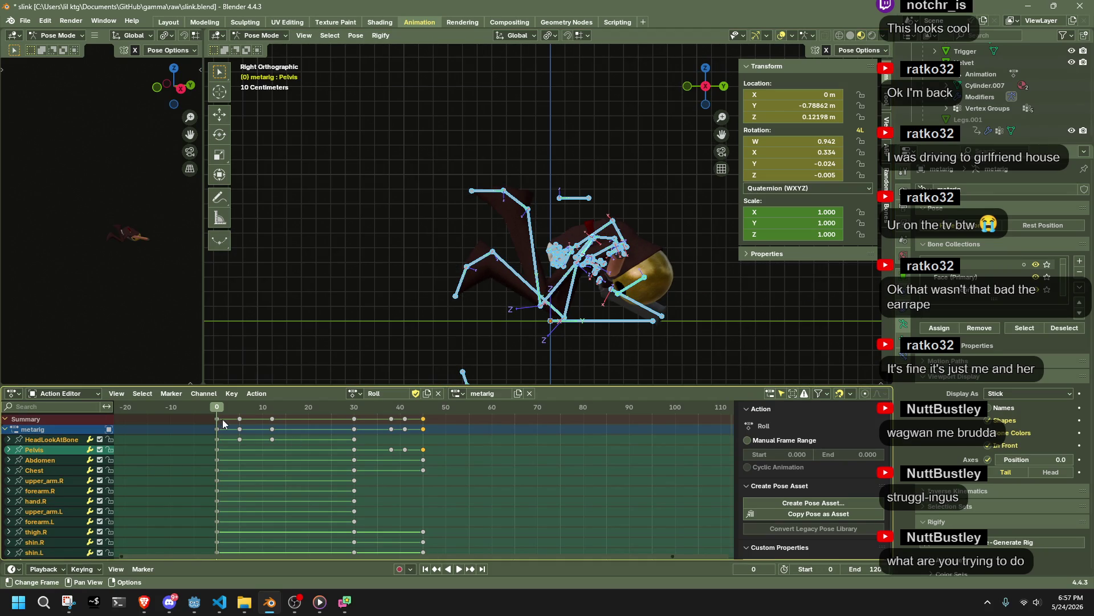
key("space")
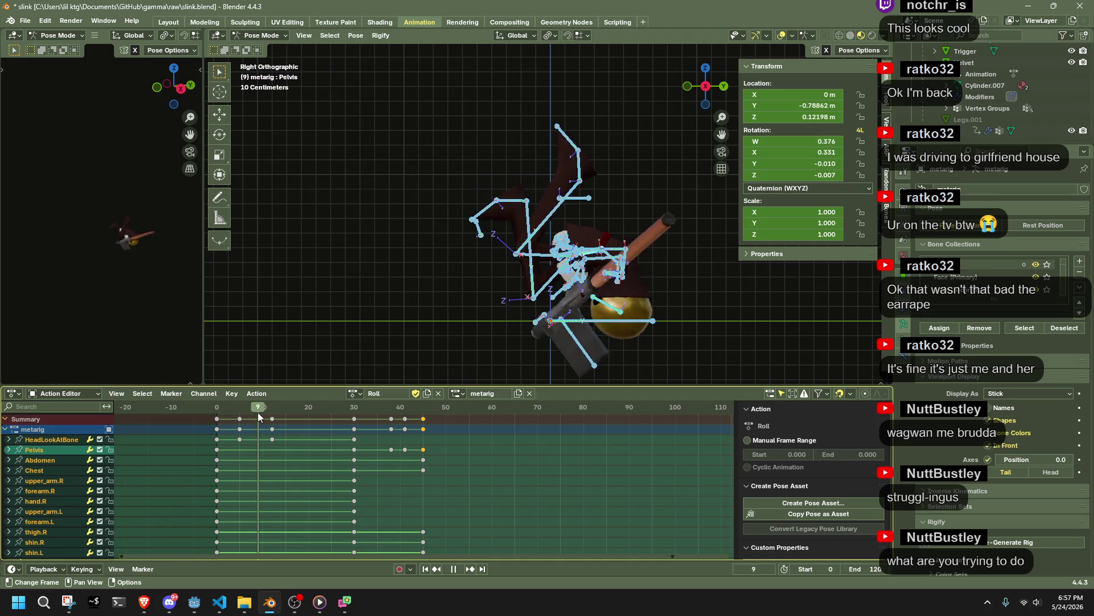
mouse_move(280, 413)
left_mouse_down()
mouse_move(293, 417)
mouse_move(272, 420)
left_mouse_up()
key("space")
left_click(570, 184)
key("r")
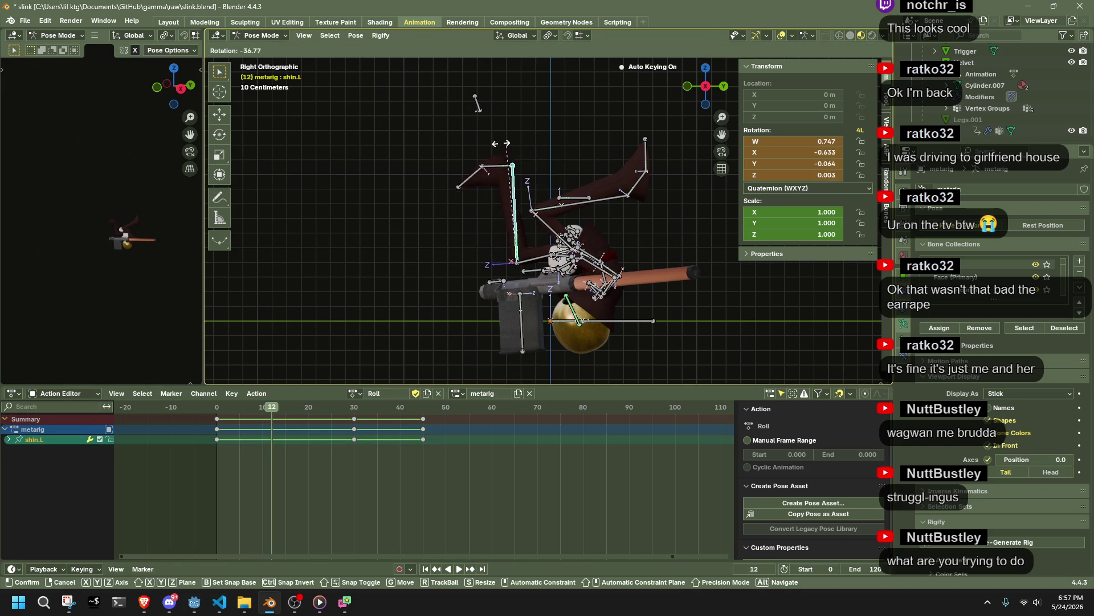
key("Escape")
Step: Enable Auto IK and re-pose shin.L and shin.R at frame 12
left_click(877, 52)
left_click(808, 73)
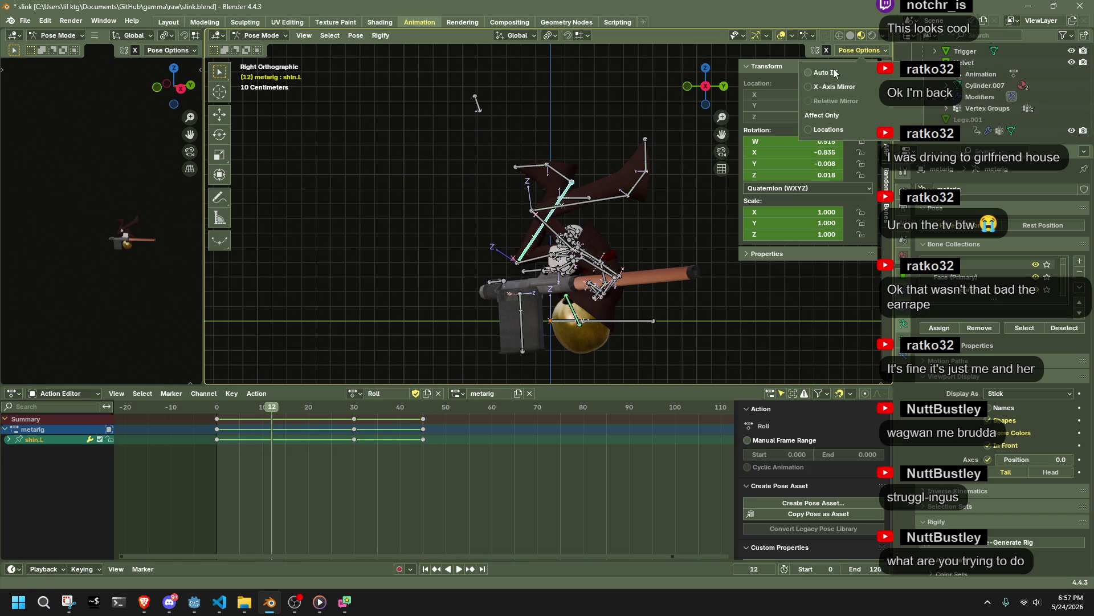
key("g")
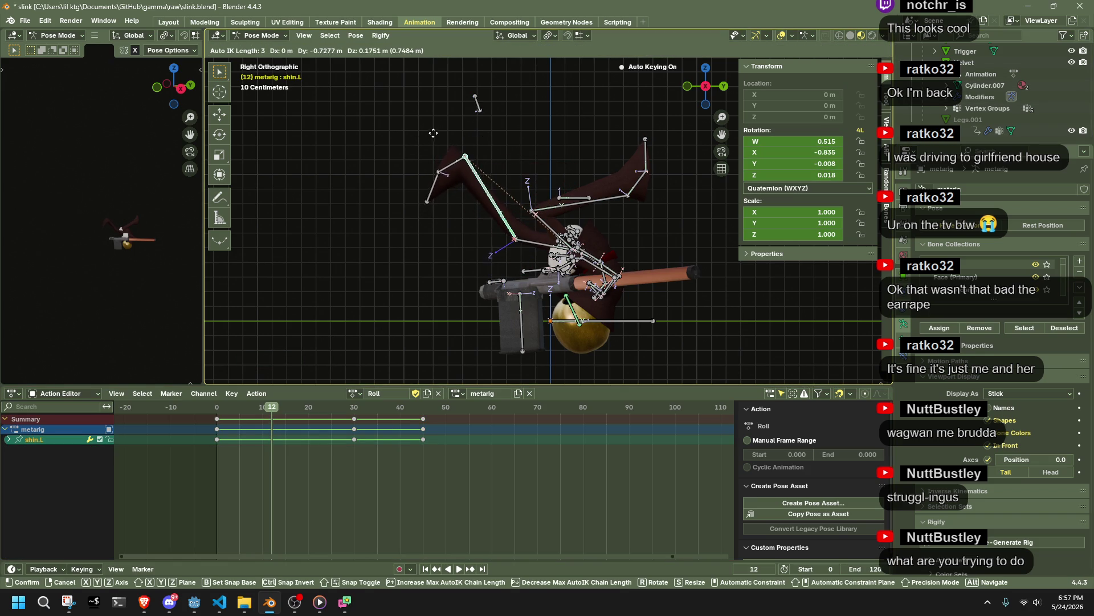
left_click(441, 125)
left_click(618, 200)
key("g")
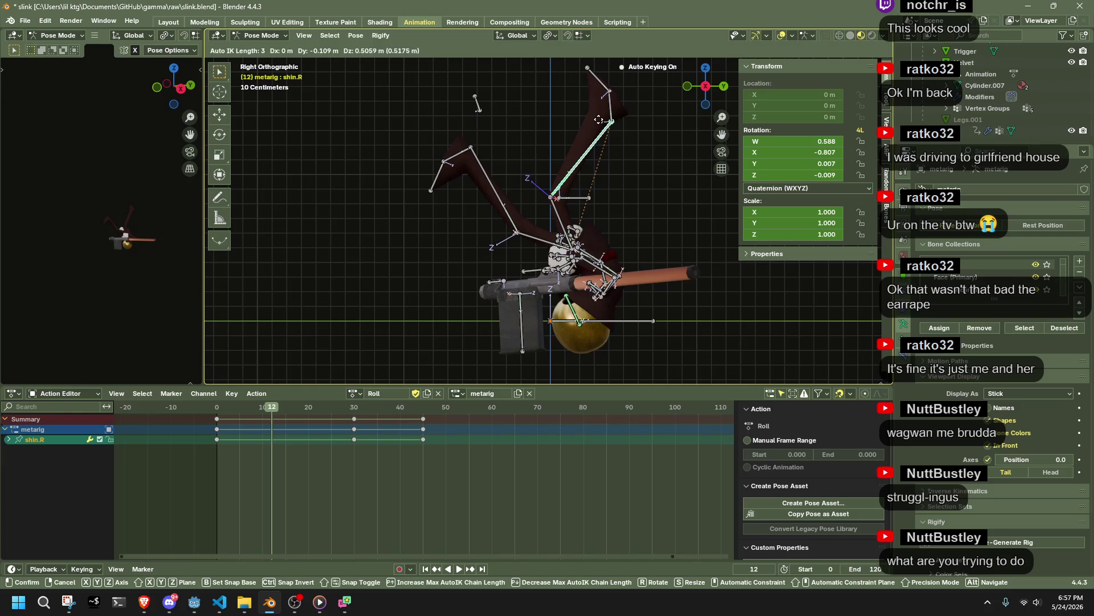
left_click(613, 153)
Step: Replay the action and re-key shin.R with Auto IK at frame 17
key("space")
left_click(222, 411)
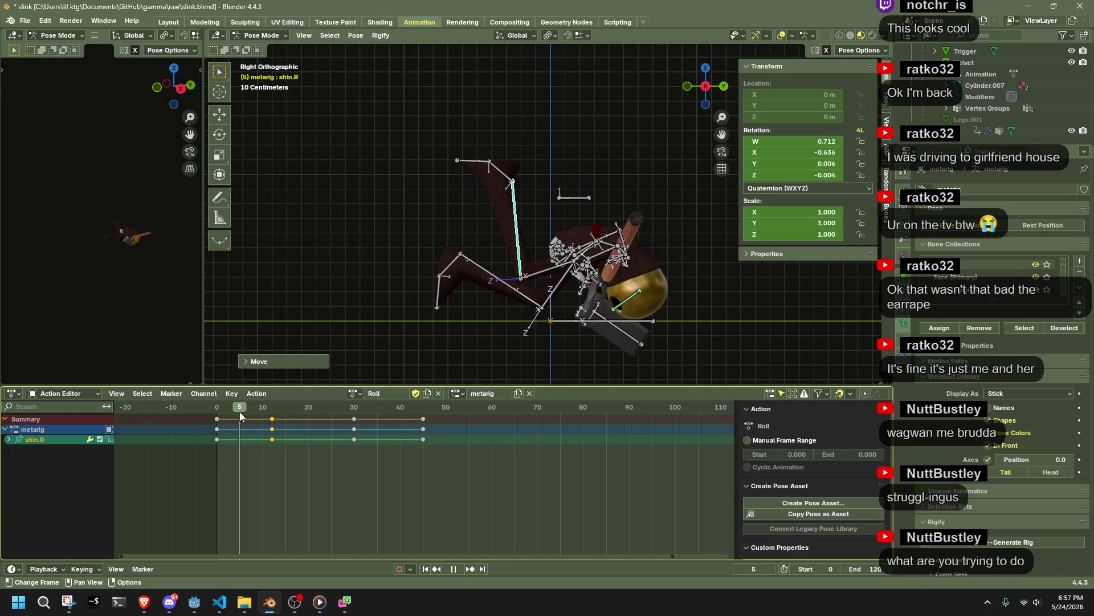
key("Escape")
key("a")
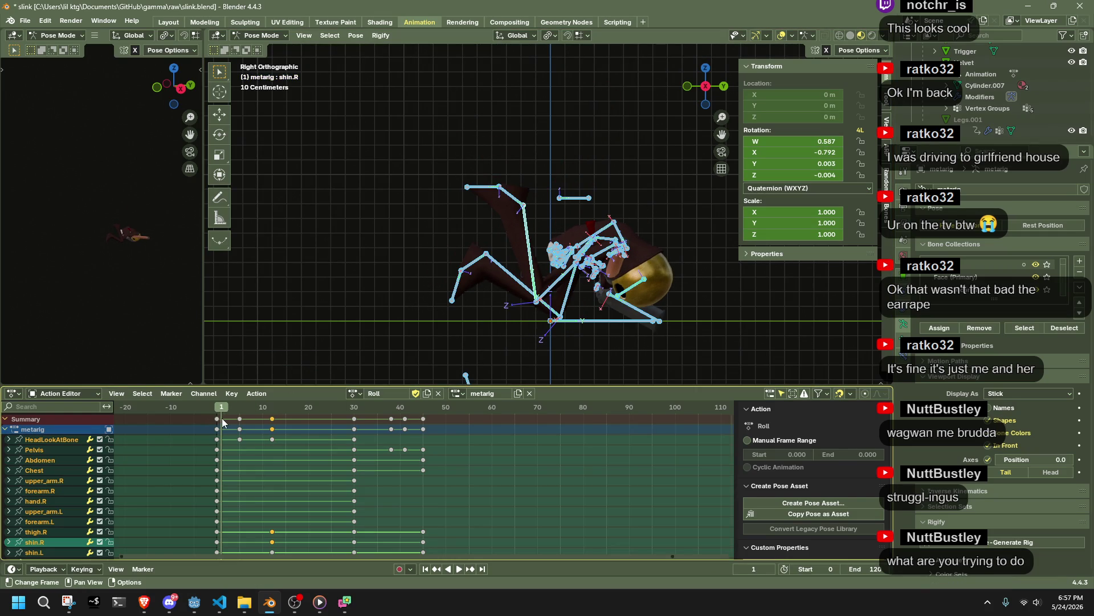
key("space")
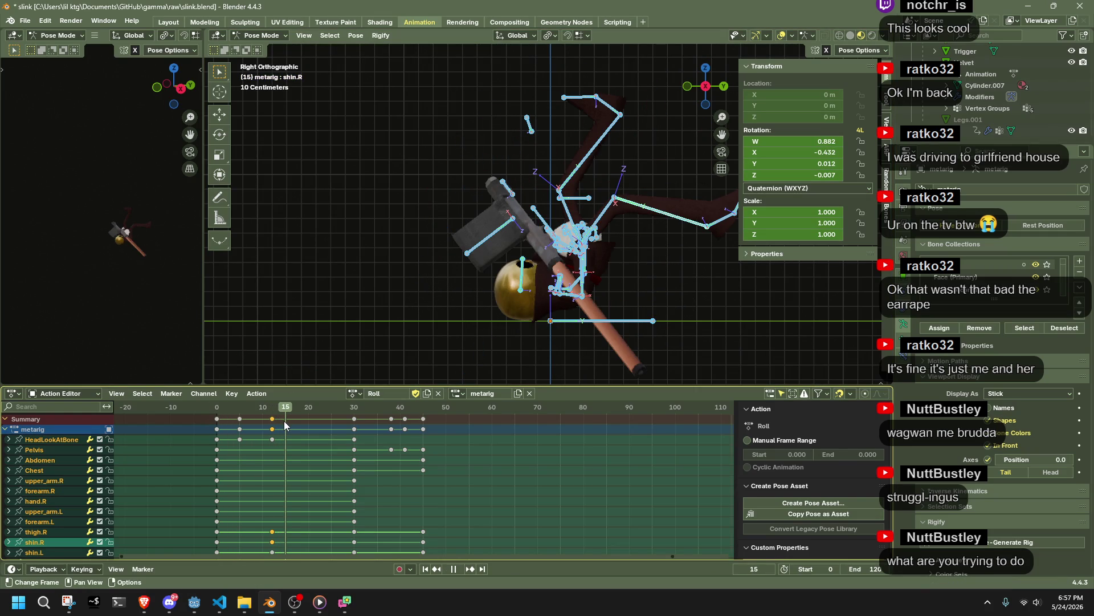
mouse_move(327, 433)
left_mouse_down()
mouse_move(344, 442)
mouse_move(281, 456)
mouse_move(293, 459)
left_mouse_up()
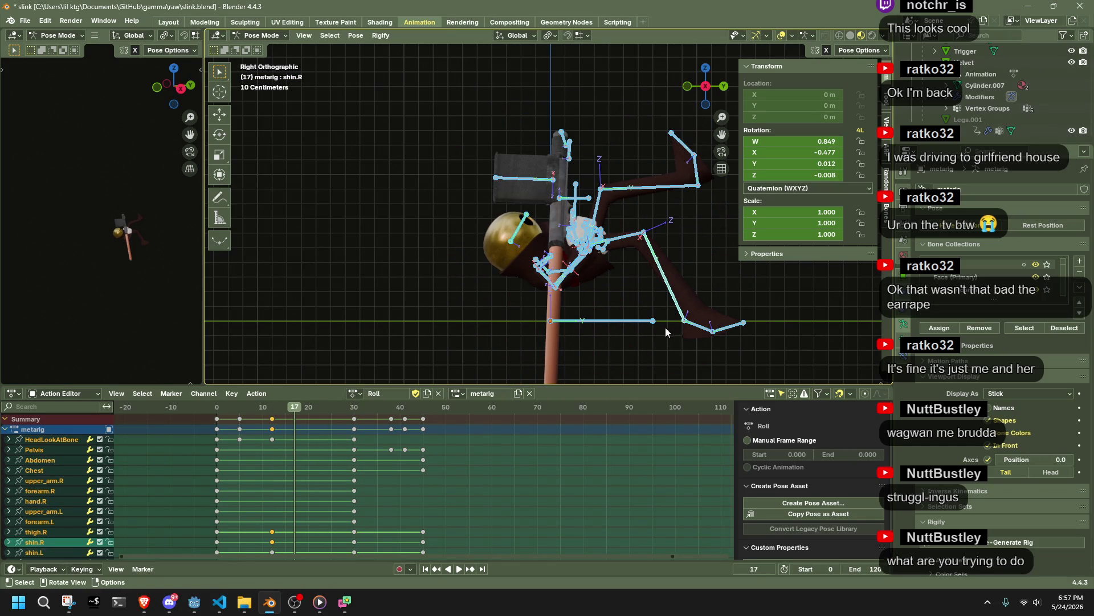
left_click(681, 316)
key("g")
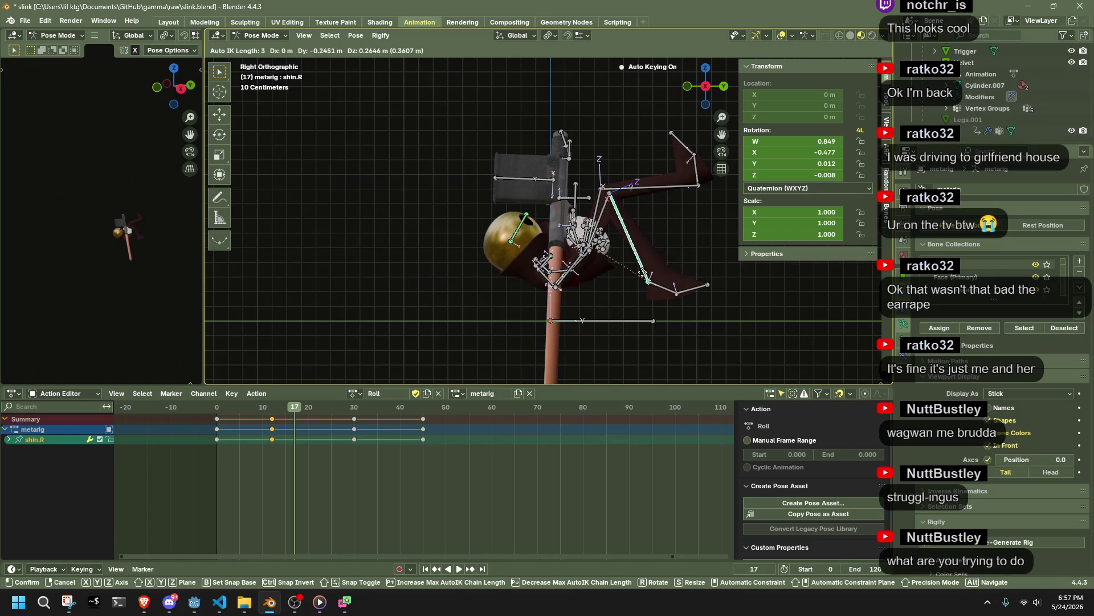
left_click(644, 275)
Step: Re-pose the left leg with Auto IK around frame 12
left_click_drag(216, 407, 255, 407)
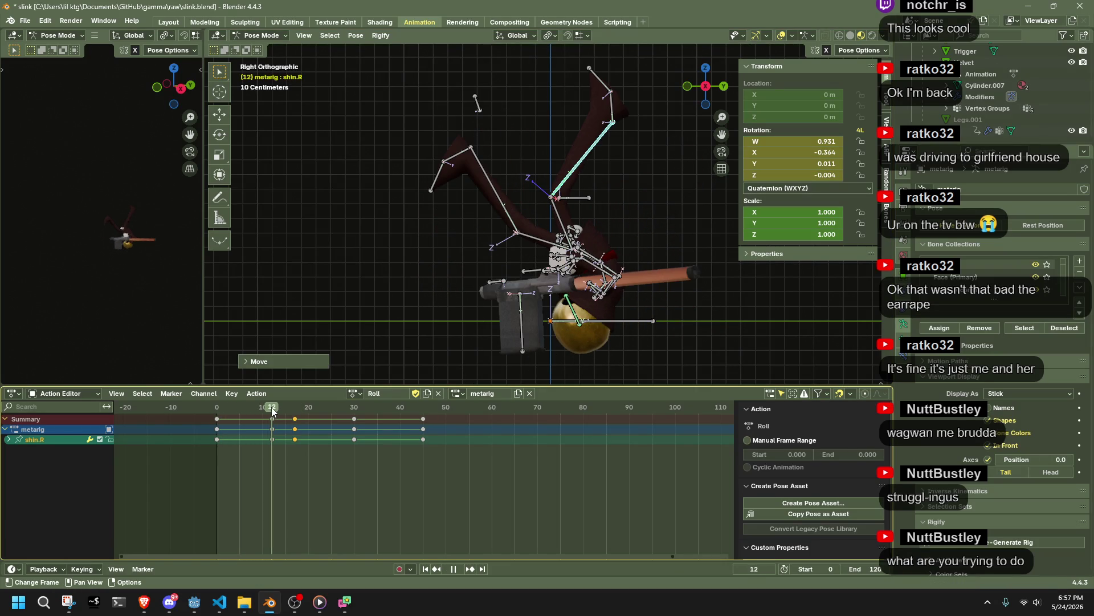
mouse_move(271, 407)
left_mouse_down()
mouse_move(282, 410)
mouse_move(272, 412)
left_mouse_up()
mouse_move(476, 166)
left_mouse_down()
mouse_move(418, 196)
mouse_move(434, 212)
left_mouse_up()
left_click(433, 212)
middle_click_drag(433, 212, 534, 380)
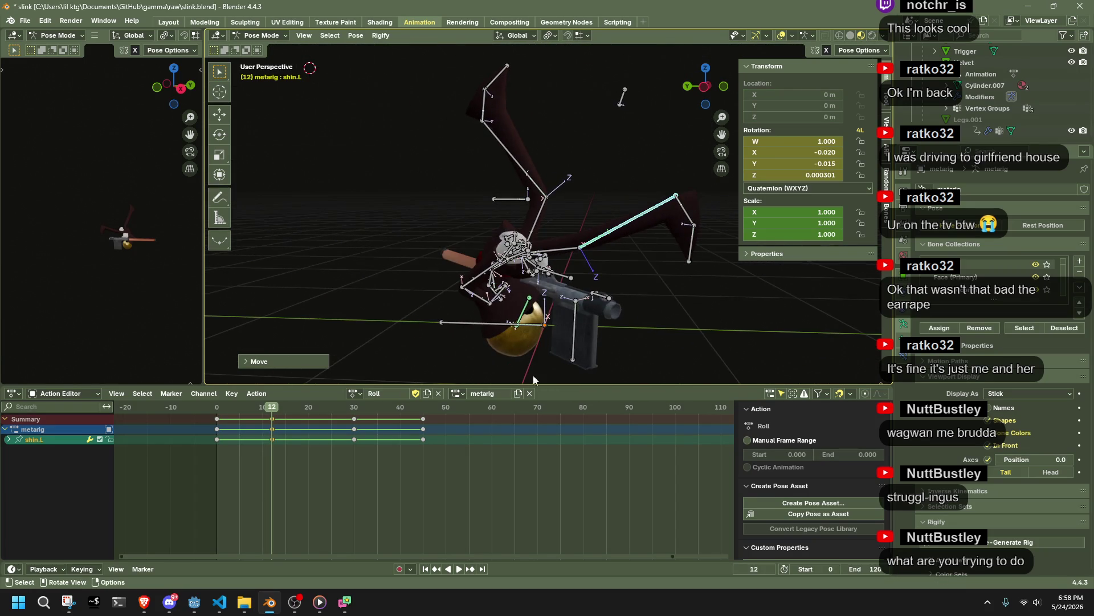
Step: Re-pose shin.R and shin.L with Auto IK at frame 14 from the left side view
key("shift+Left")
key("space")
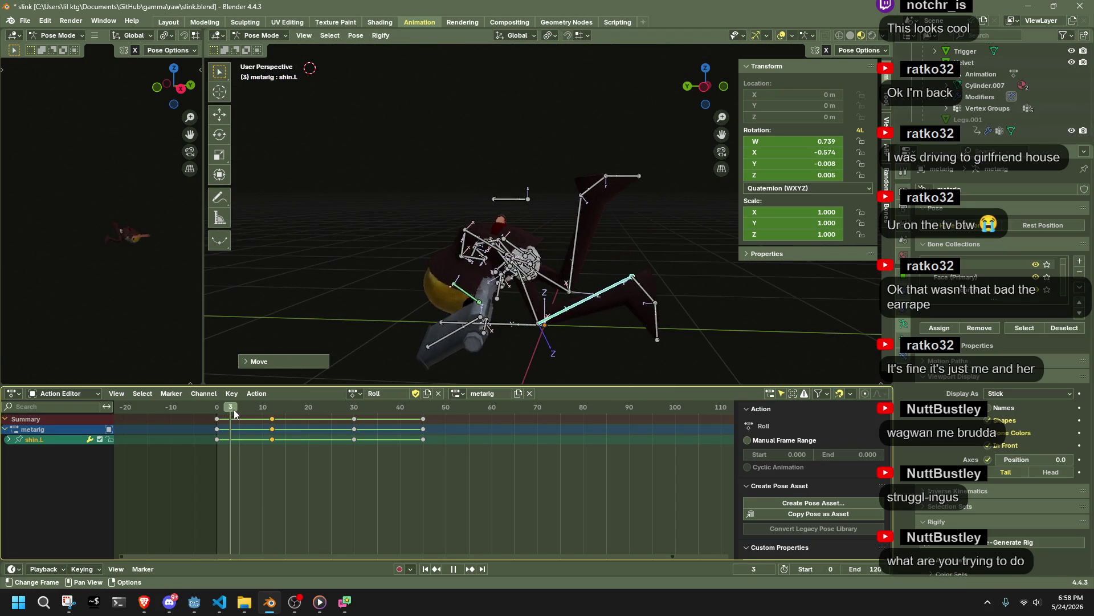
mouse_move(258, 414)
left_mouse_down()
mouse_move(302, 420)
mouse_move(272, 419)
left_mouse_up()
key("space")
left_click(693, 101)
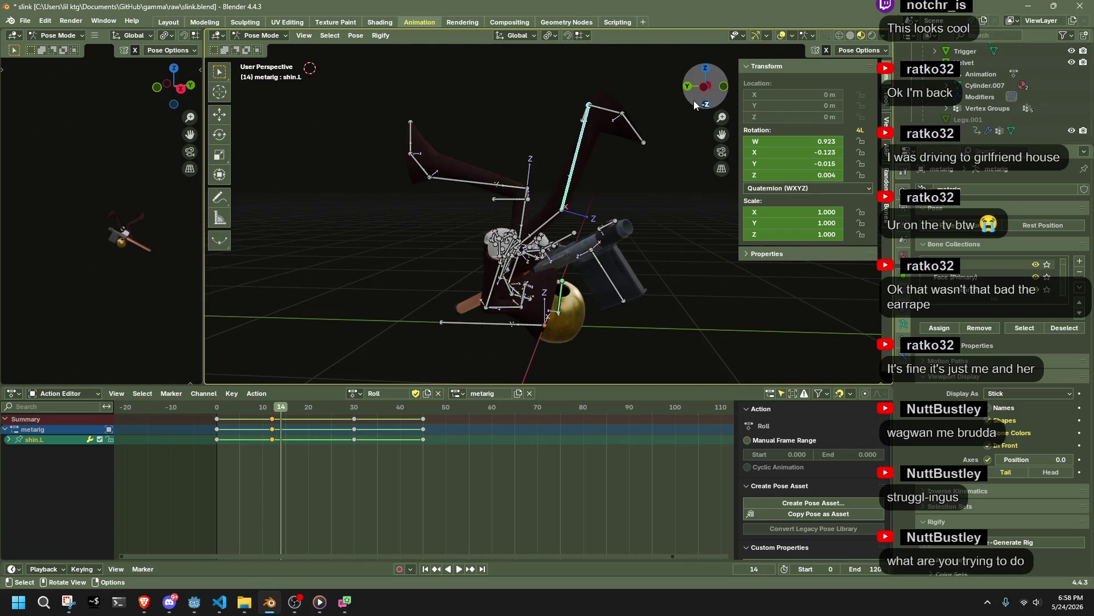
left_click(445, 180)
key("g")
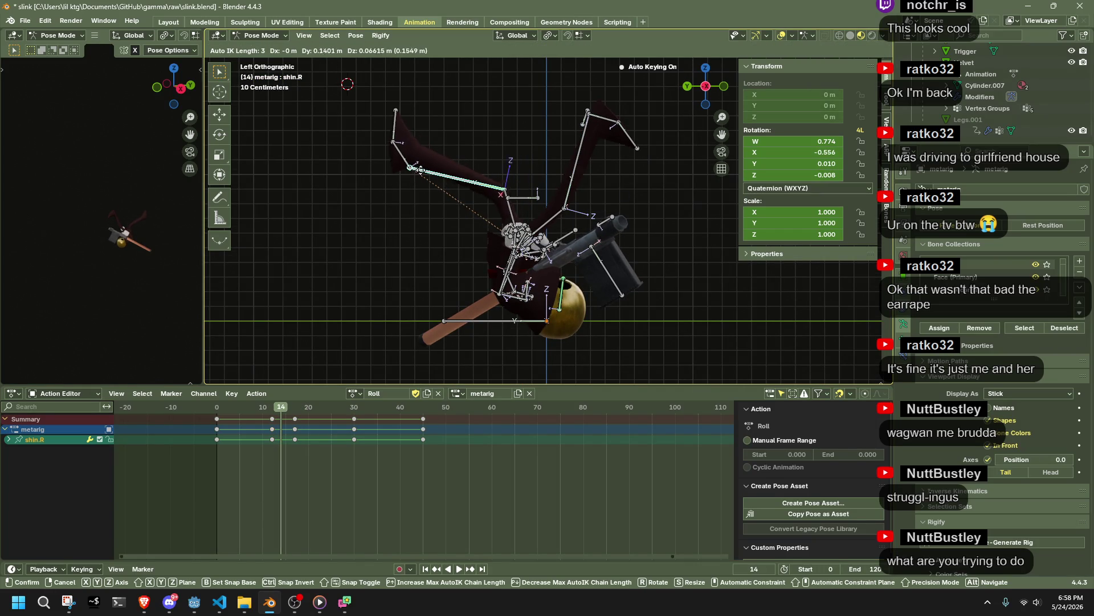
left_click(424, 262)
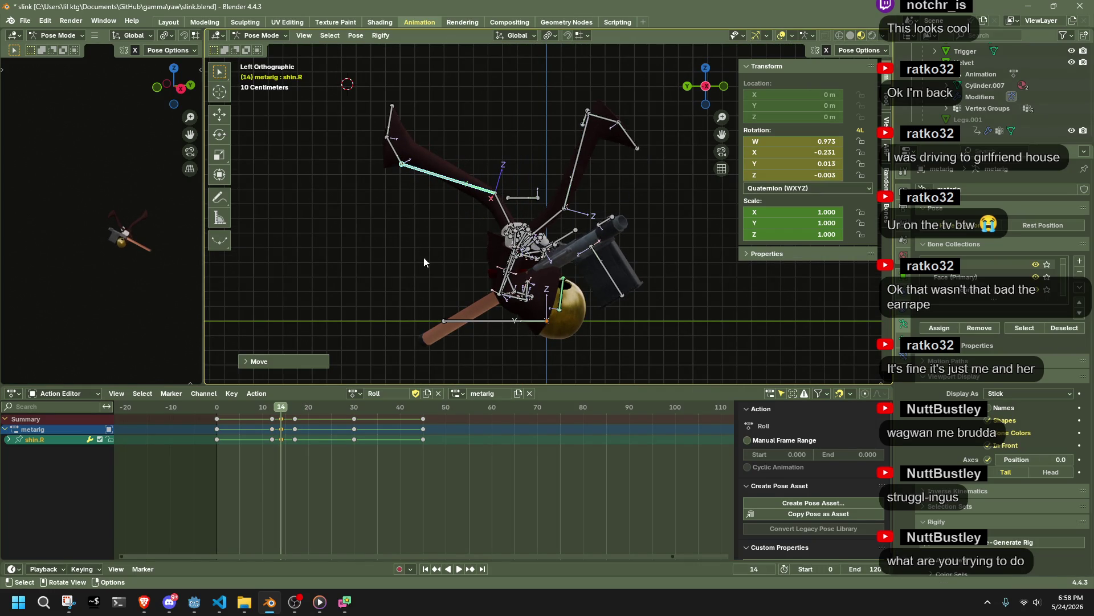
left_click(583, 140)
key("g")
left_click(572, 105)
Step: Move the left leg into a new pose and rotate foot.L to key it at frame 30
mouse_move(218, 412)
left_mouse_down()
mouse_move(320, 423)
mouse_move(338, 409)
mouse_move(293, 410)
mouse_move(353, 422)
left_mouse_up()
key("a")
mouse_move(527, 294)
left_mouse_down()
mouse_move(468, 285)
mouse_move(368, 295)
left_mouse_up()
left_click(370, 293)
key("r")
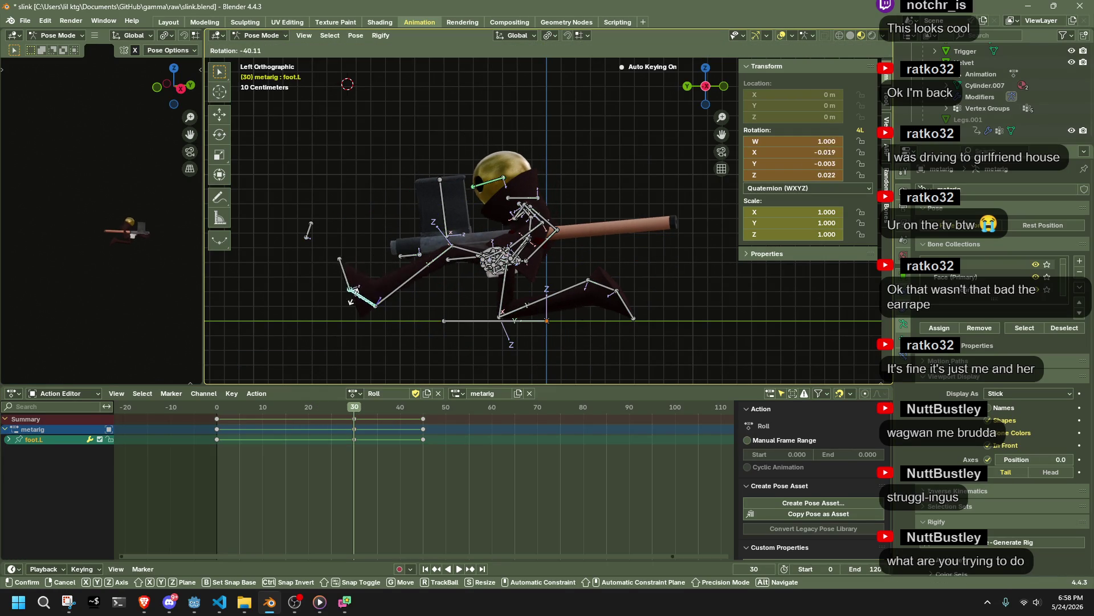
left_click(345, 328)
Step: Try moving shin.L and foot.L with Auto IK, cancel both, and clear the selection
left_click_drag(385, 299, 397, 292)
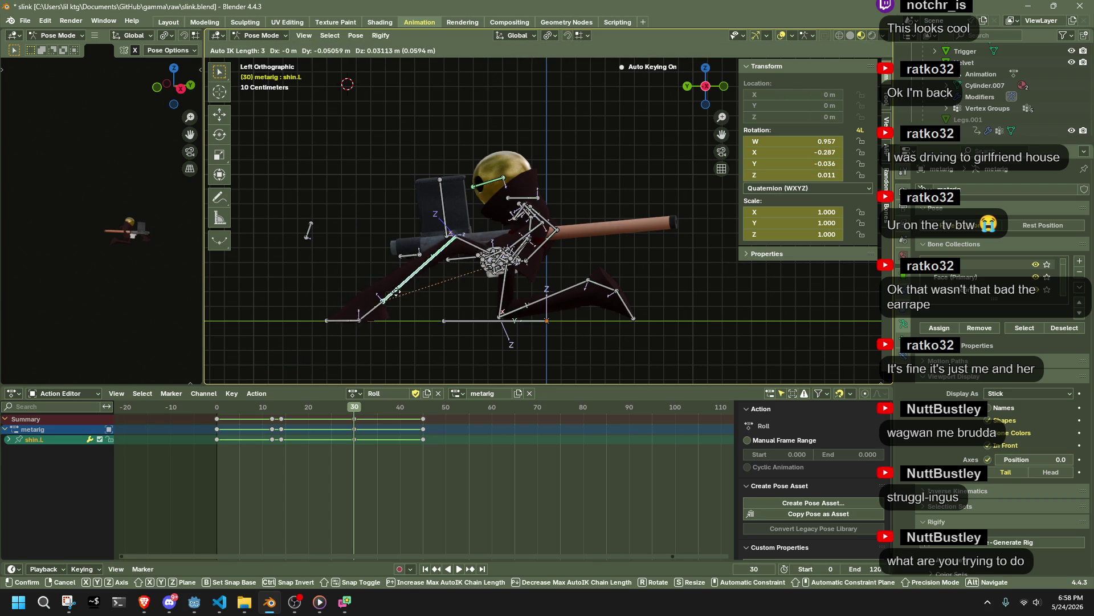
right_click(404, 291)
left_click(385, 307)
key("g")
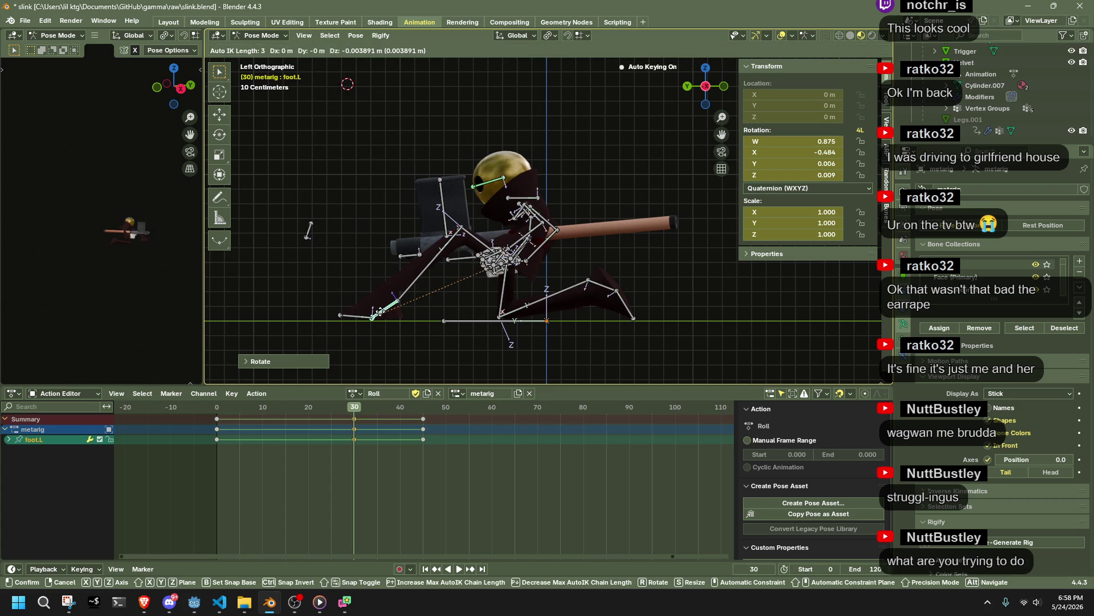
key("Escape")
left_click(501, 361)
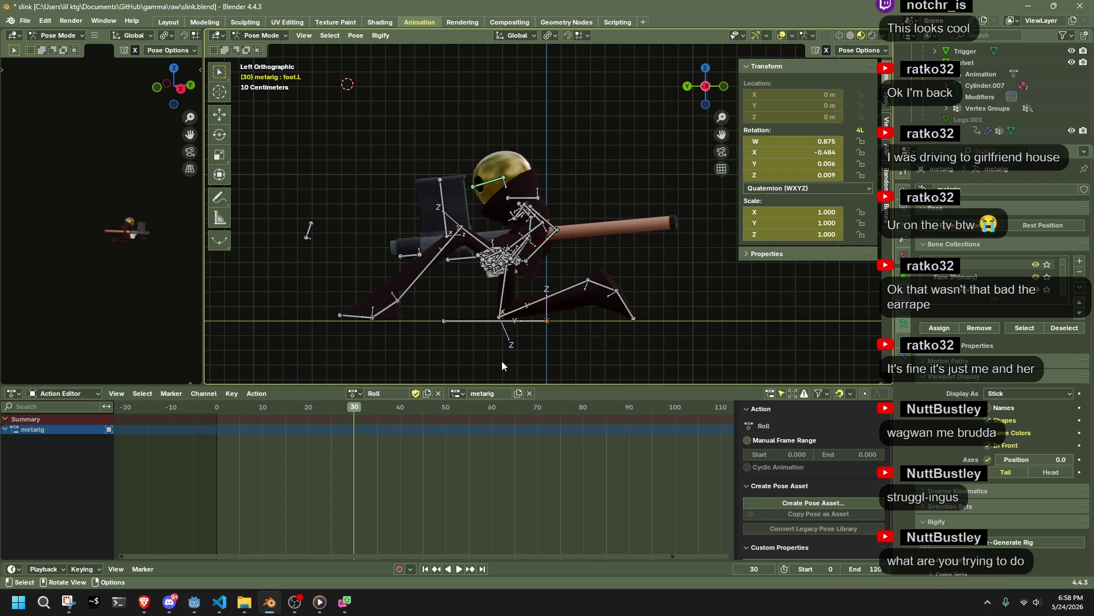
Step: Play the Roll action from frame 0 and scrub through to check the poses
left_click(217, 408)
key("space")
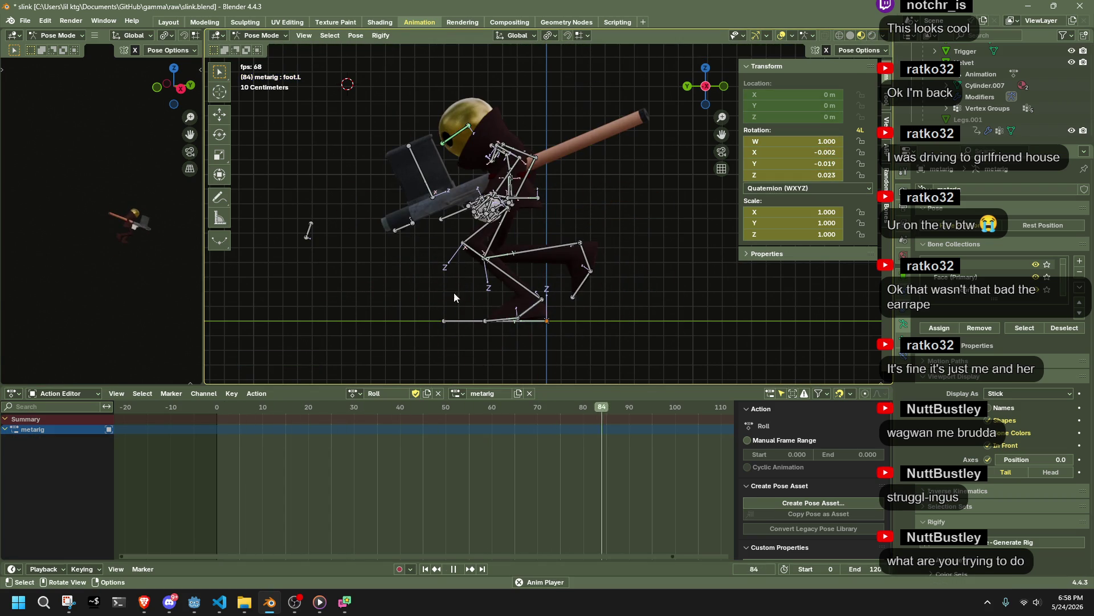
key("a")
left_click_drag(239, 410, 391, 432)
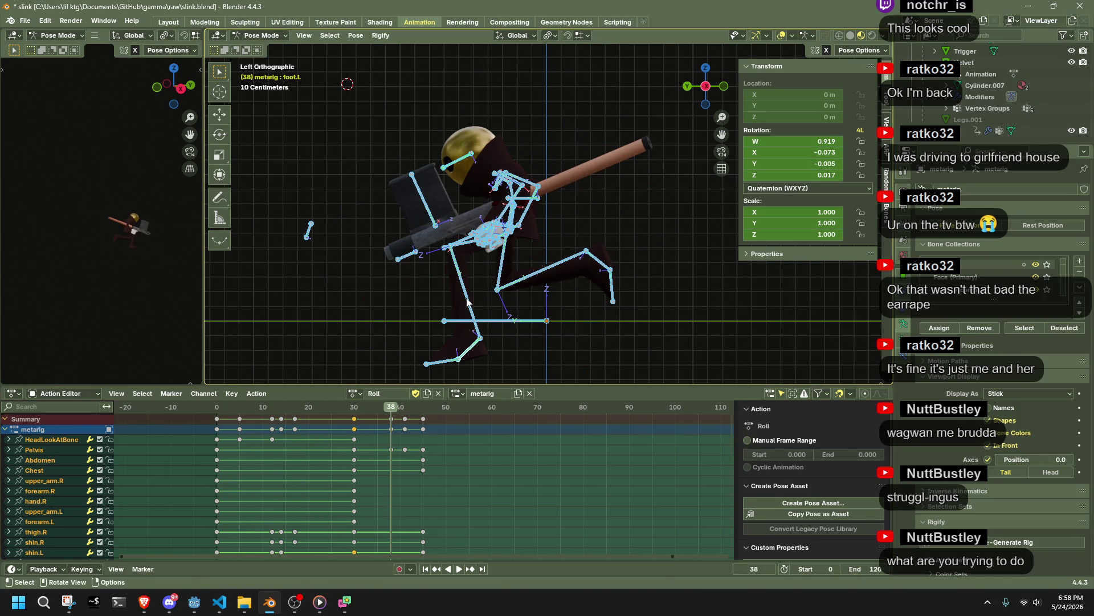
Step: Move shin.L along Z and then freely with Auto IK at frame 38
left_click(469, 301)
key("g")
key("z")
left_click(456, 260)
key("g")
left_click(465, 295)
mouse_move(464, 295)
middle_mouse_down()
mouse_move(511, 306)
mouse_move(634, 279)
mouse_move(472, 271)
mouse_move(463, 242)
mouse_move(478, 227)
mouse_move(552, 278)
mouse_move(505, 316)
mouse_move(480, 290)
middle_mouse_up()
scroll(498, 257, "up", 5)
scroll(552, 279, "down", 5)
left_click(708, 80)
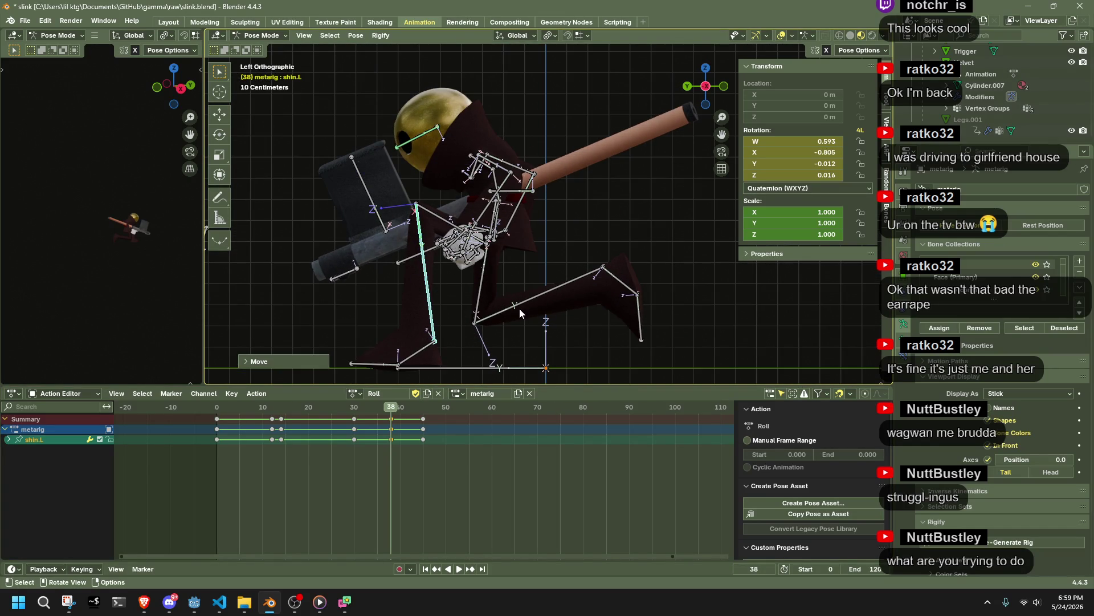
Step: Re-pose shin.R with Auto IK at frame 38 and play the action back
left_click(529, 302)
key("g")
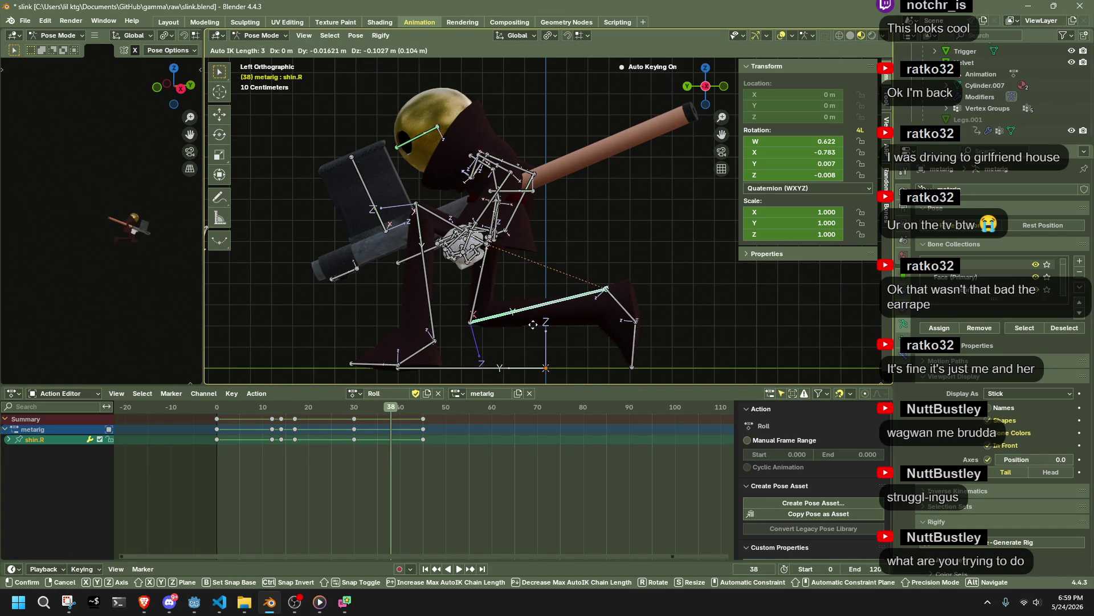
left_click(533, 324)
key("space")
scroll(411, 295, "down", 5)
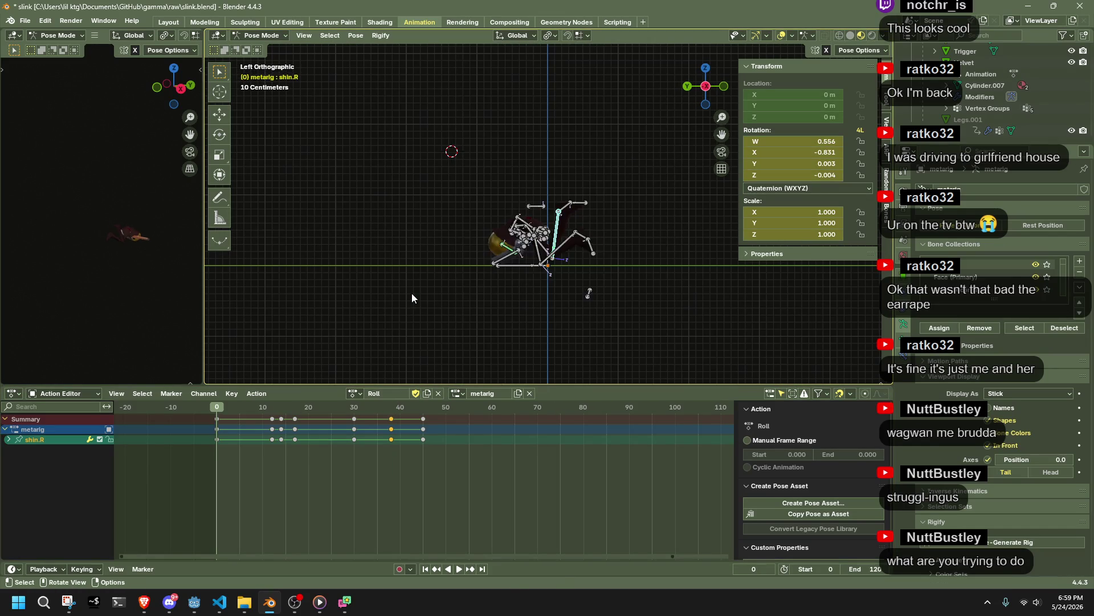
middle_click_drag(578, 261, 627, 228)
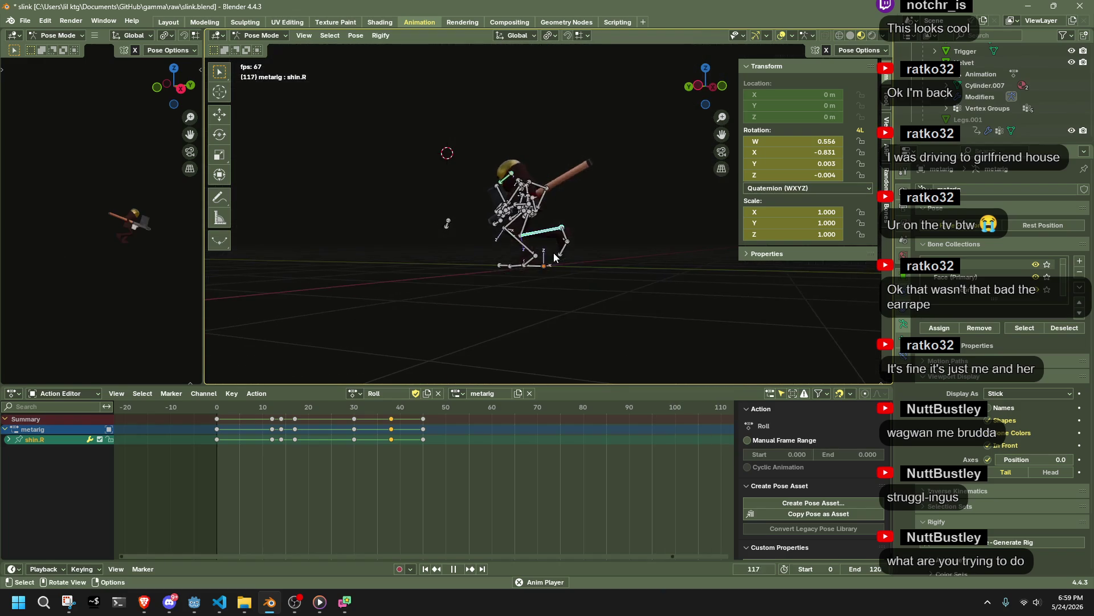
left_click(697, 91)
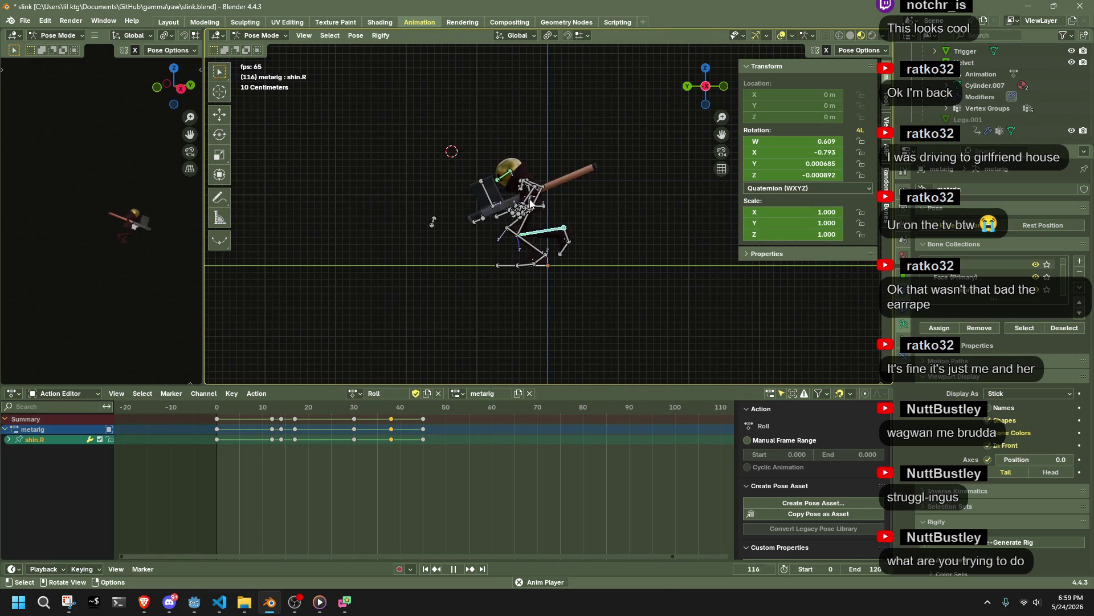
key("a")
key("space")
left_click_drag(306, 413, 391, 429)
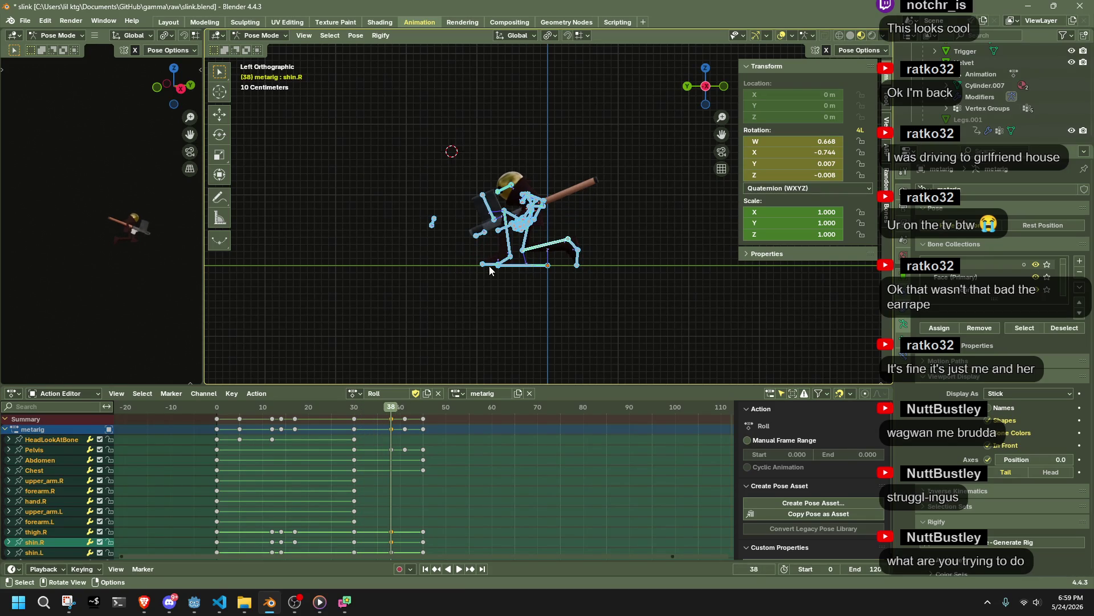
Step: Move shin.L along global Y, then freely, and rotate foot.L at frame 38
left_click(509, 246)
key("g")
key("y")
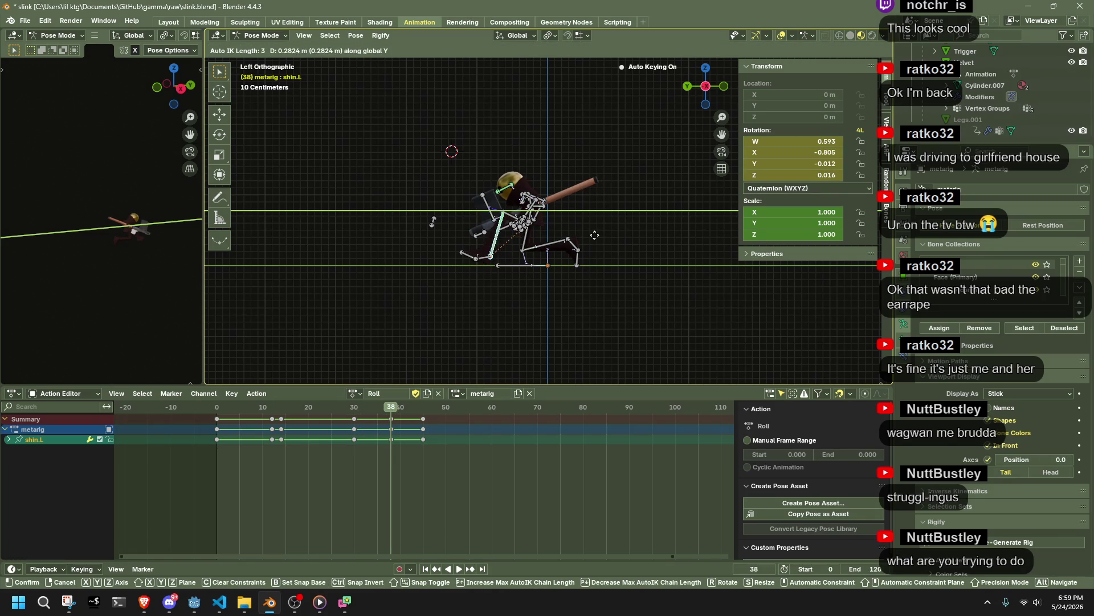
left_click(590, 238)
key("g")
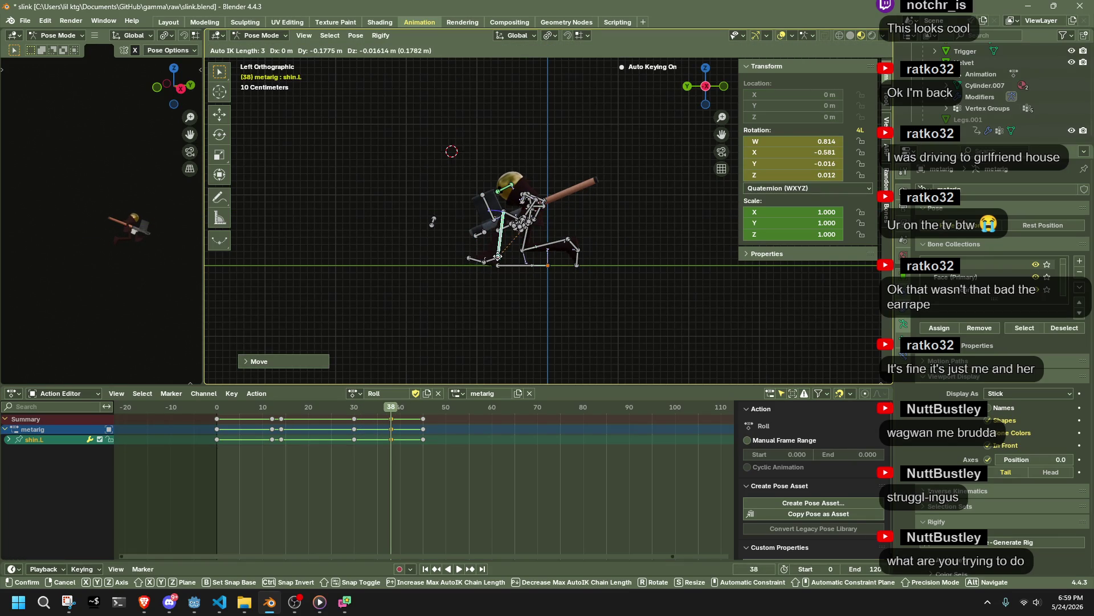
left_click(495, 259)
left_click(491, 258)
key("r")
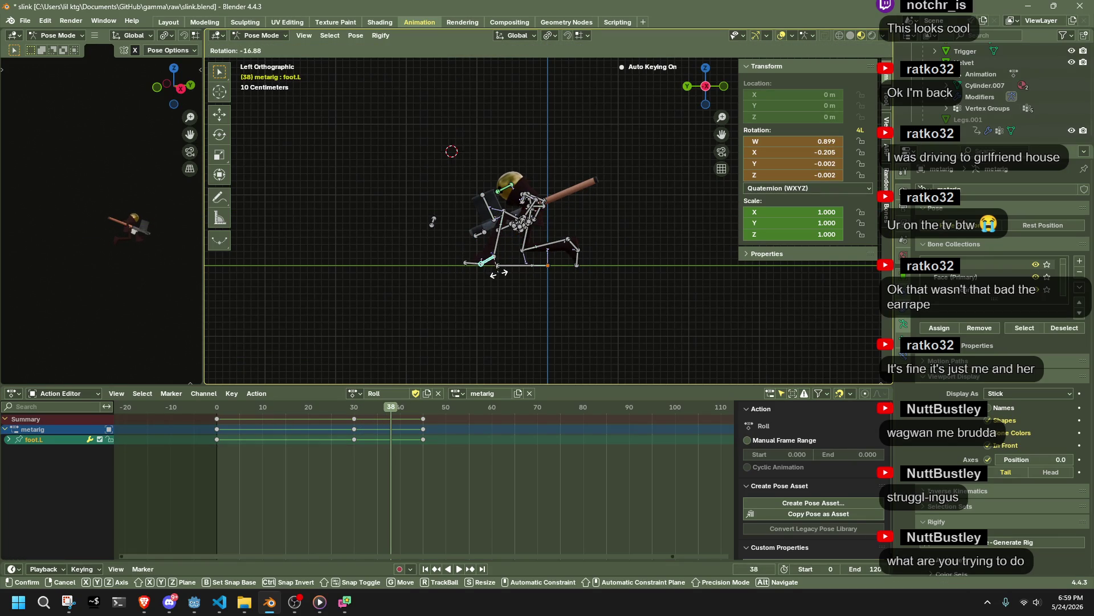
left_click(498, 273)
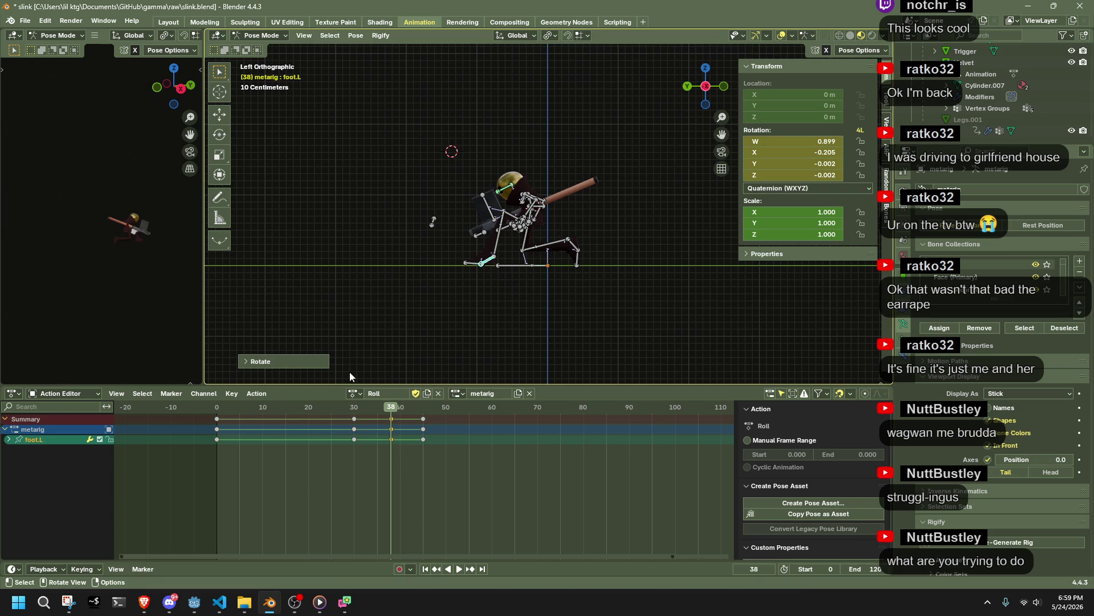
Step: Play to frame 45 and try re-posing shin.L, cancelling both the rotation and the move
left_click(220, 407)
key("space")
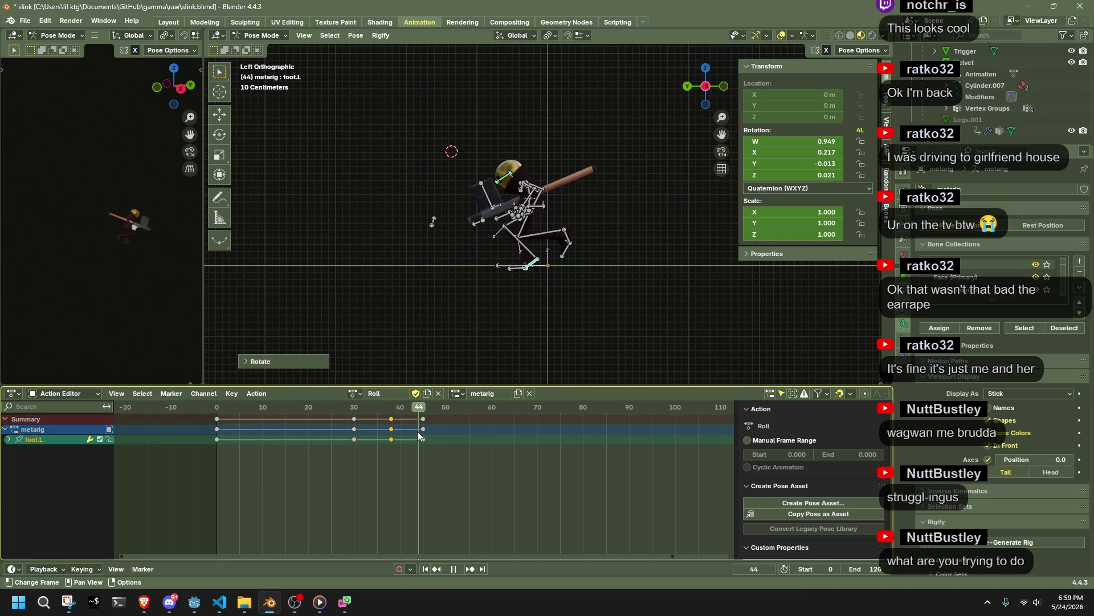
key("space")
scroll(525, 267, "up", 3)
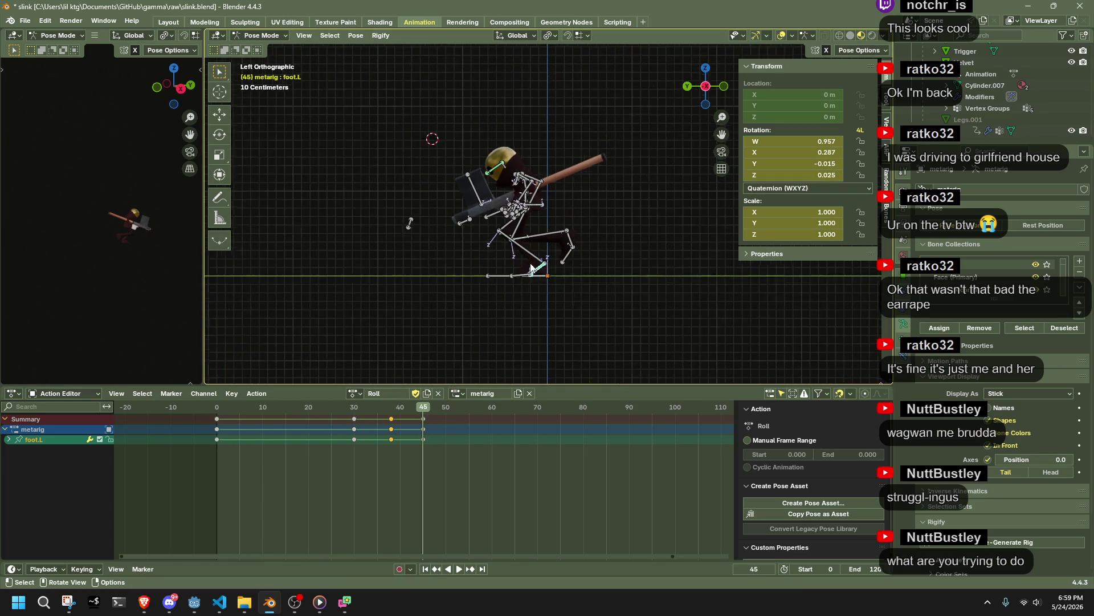
left_click(524, 268)
key("r")
key("y")
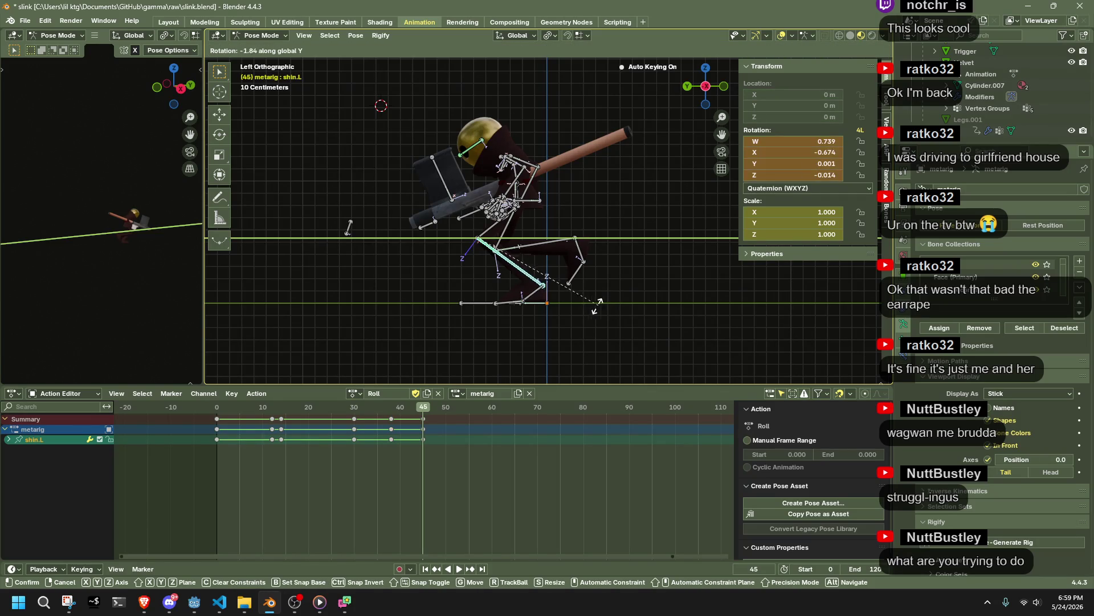
key("Escape")
key("g")
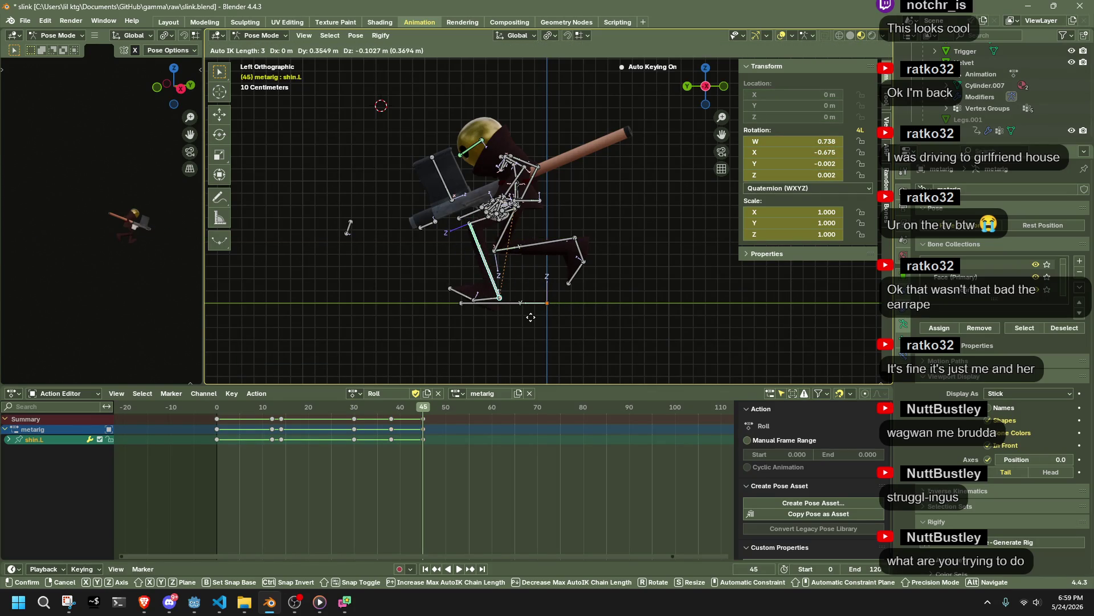
key("Escape")
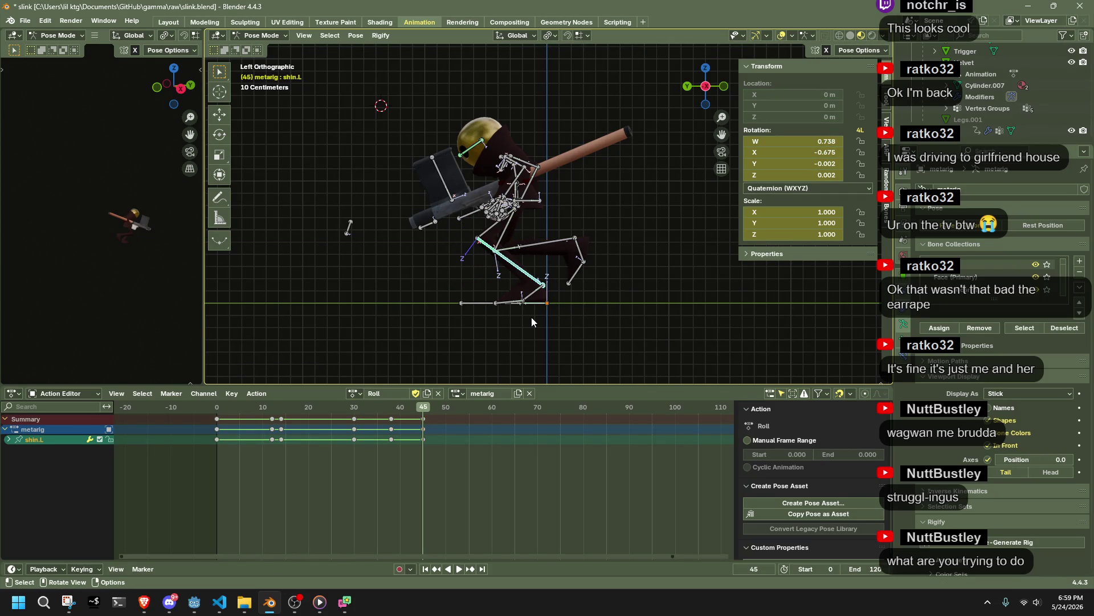
left_click_drag(334, 410, 425, 415)
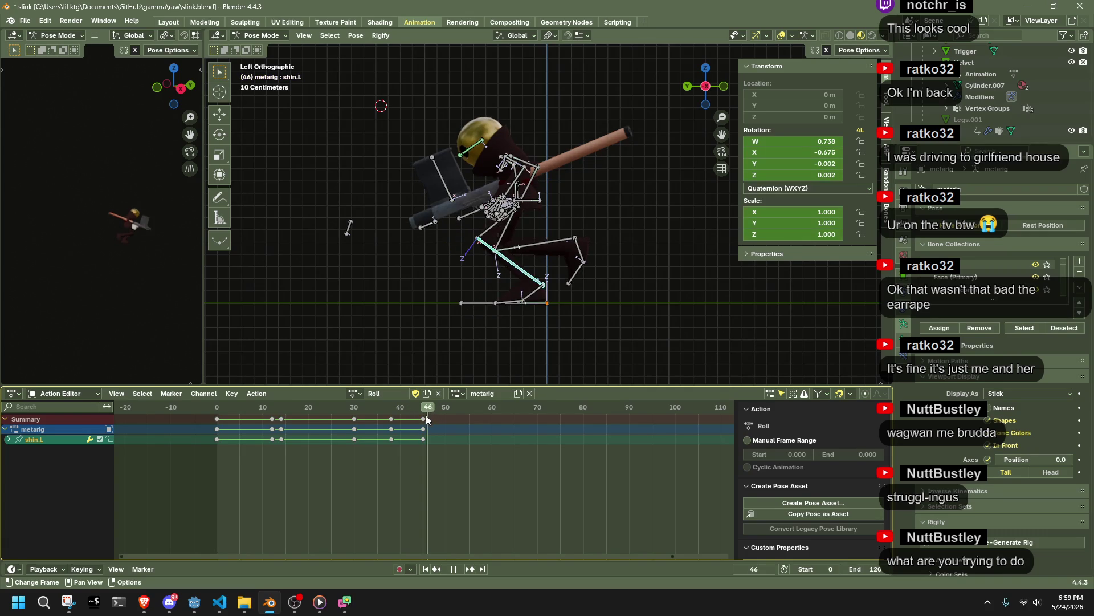
key("space")
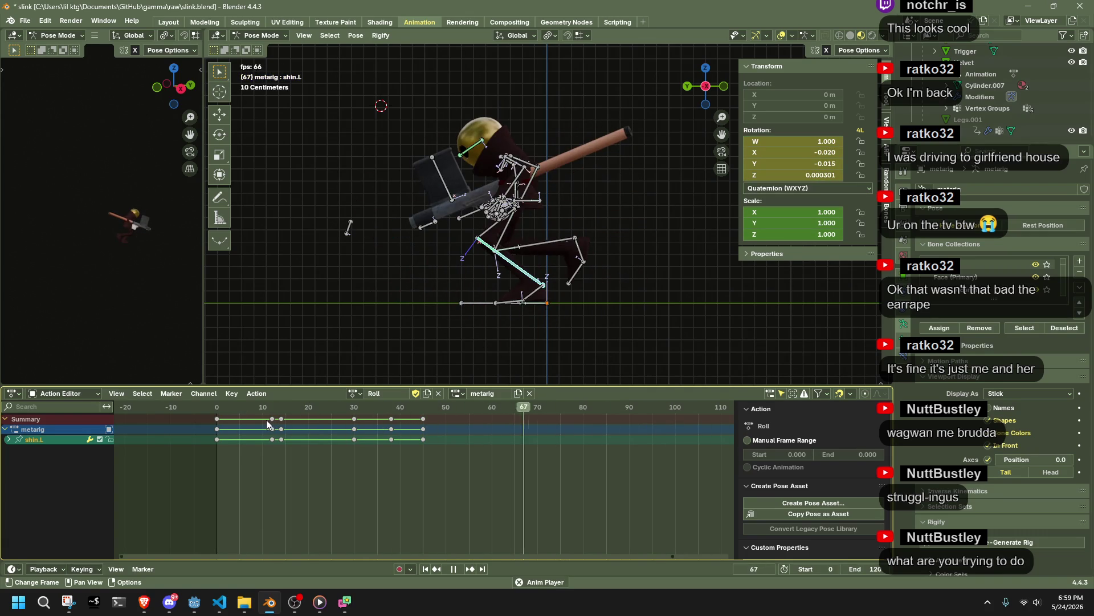
key("space")
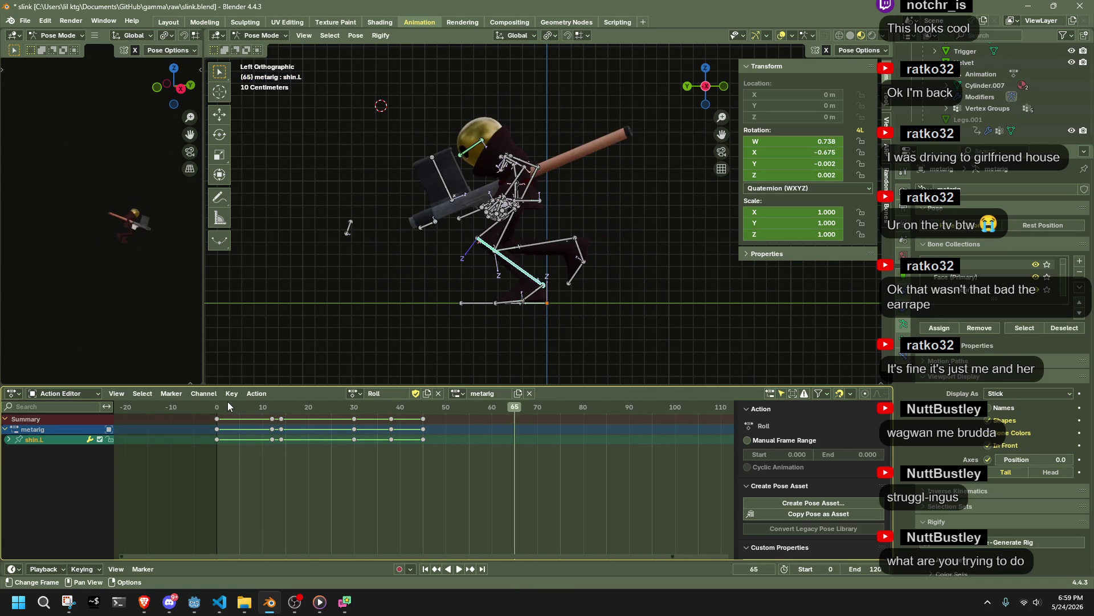
left_click_drag(217, 408, 248, 412)
mouse_move(501, 297)
middle_mouse_down()
mouse_move(539, 345)
mouse_move(547, 306)
middle_mouse_up()
left_click(515, 308)
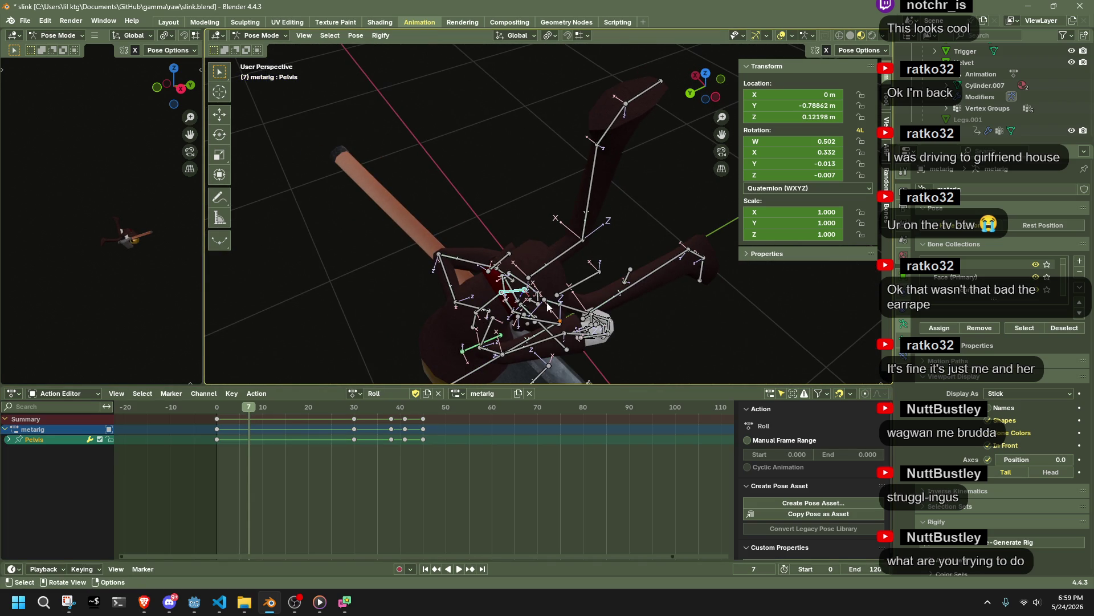
left_click(714, 102)
left_click(218, 410)
key("space")
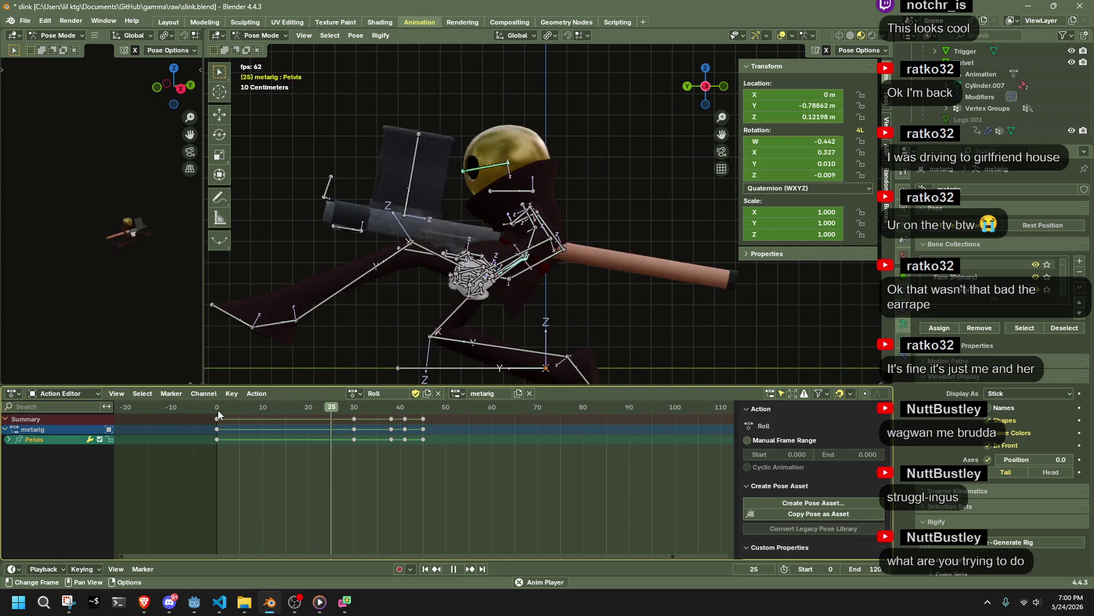
mouse_move(217, 410)
left_mouse_down()
mouse_move(320, 419)
mouse_move(218, 420)
mouse_move(422, 426)
left_mouse_up()
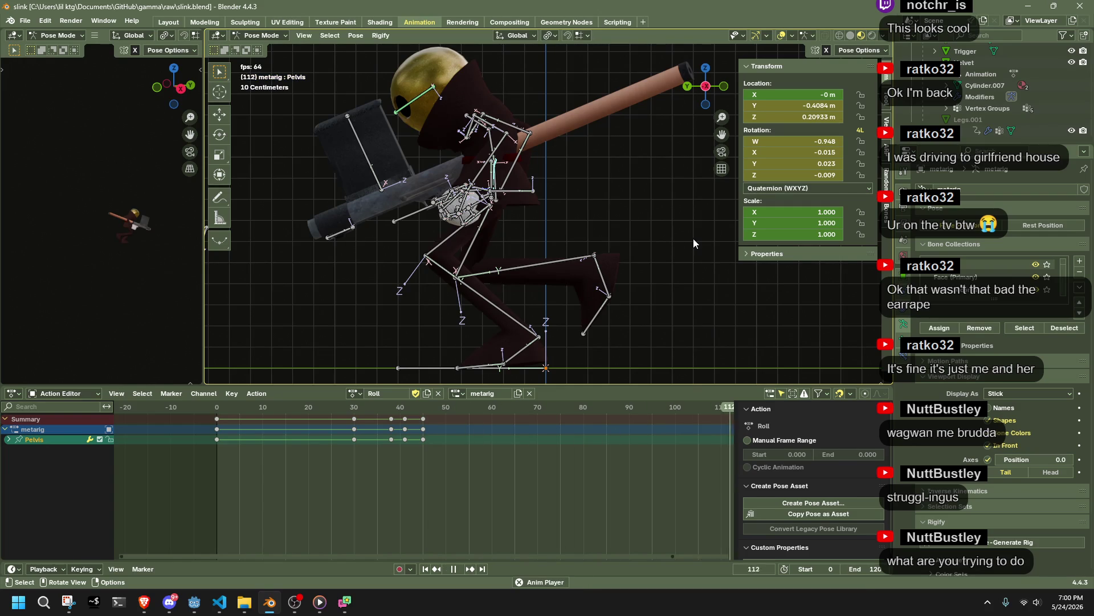
Step: Enable Manual Frame Range 0–90 on the Roll action, set the scene end to 45, and play
left_click(748, 440)
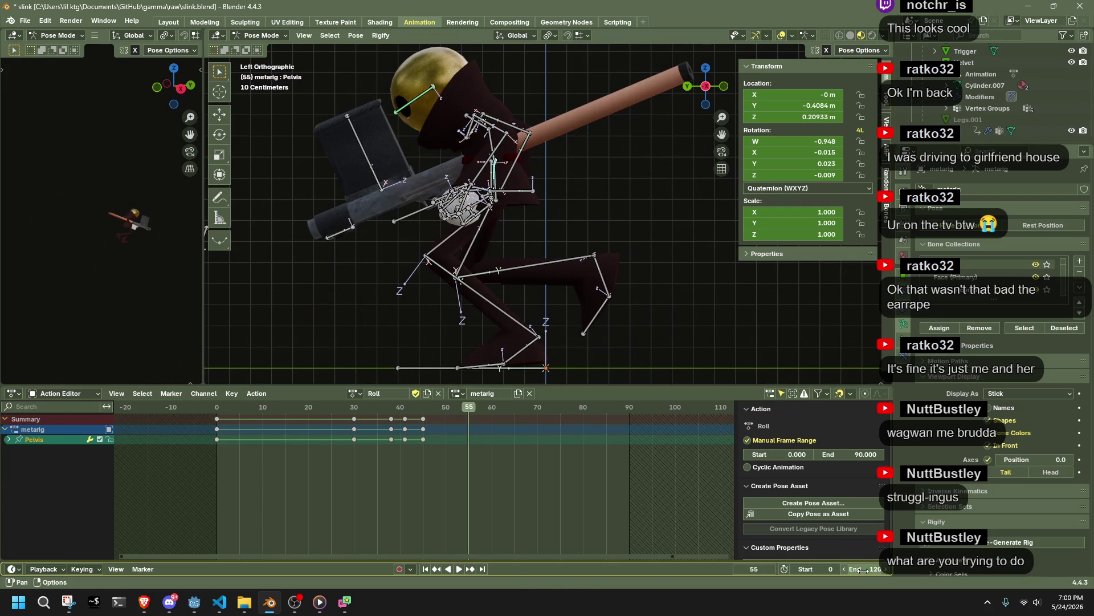
left_click_drag(426, 406, 423, 406)
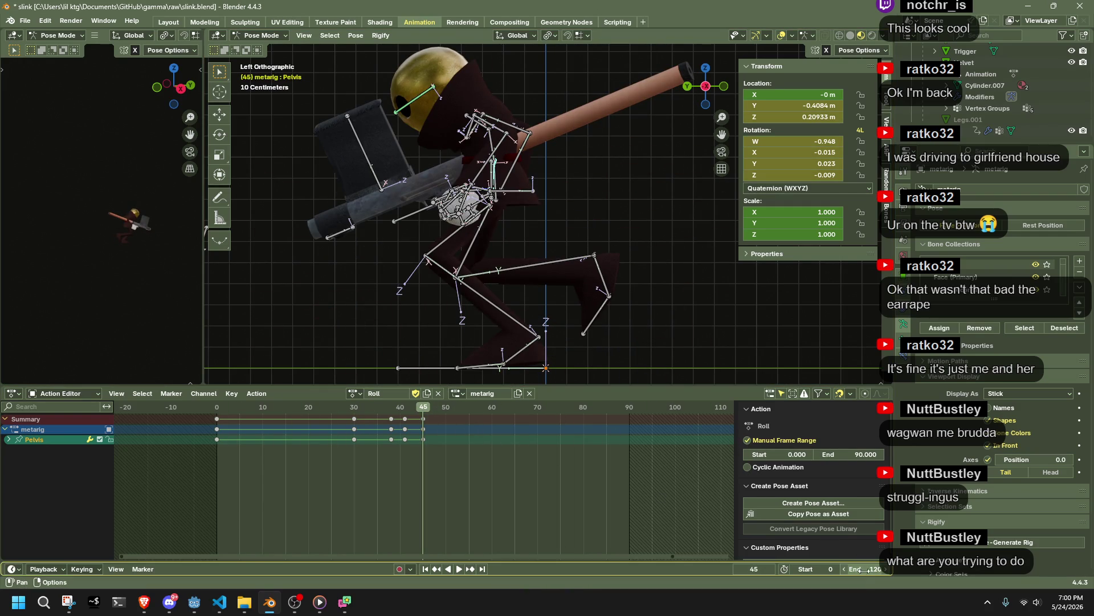
type("45")
key("Return")
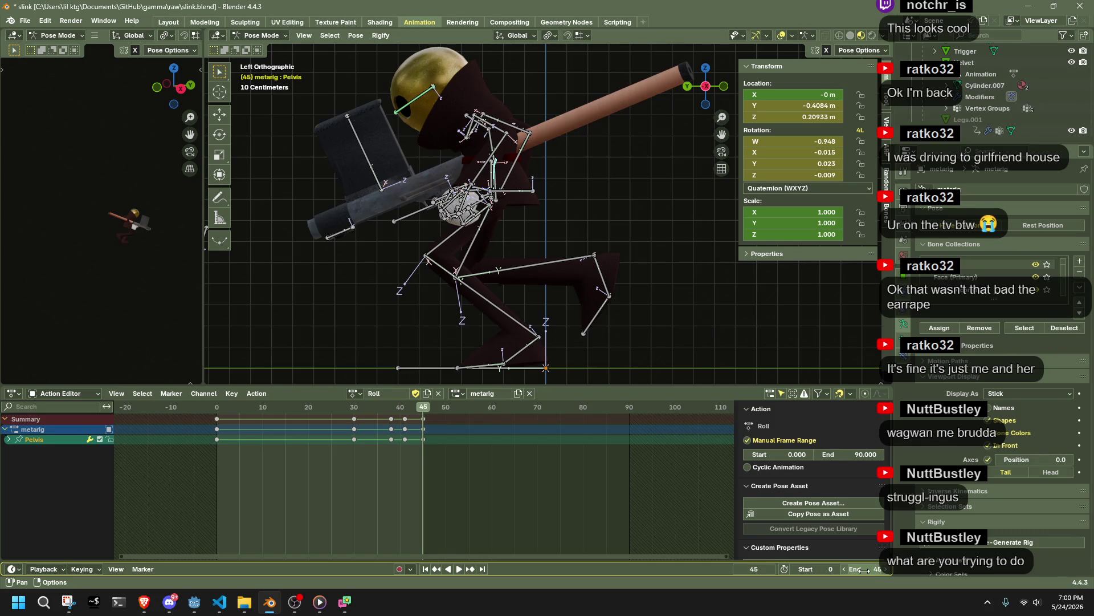
key("space")
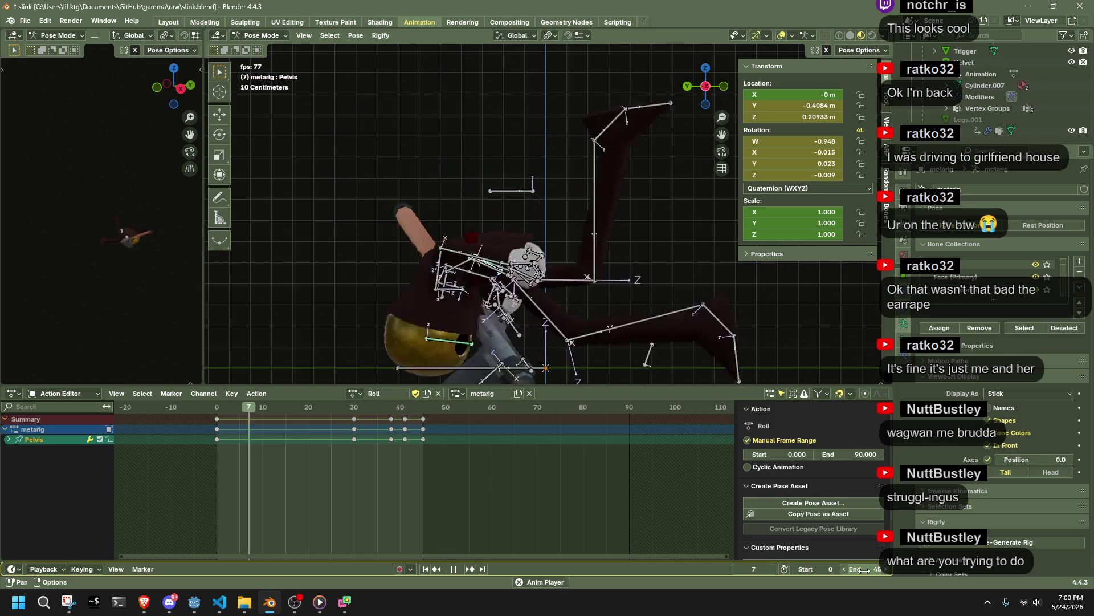
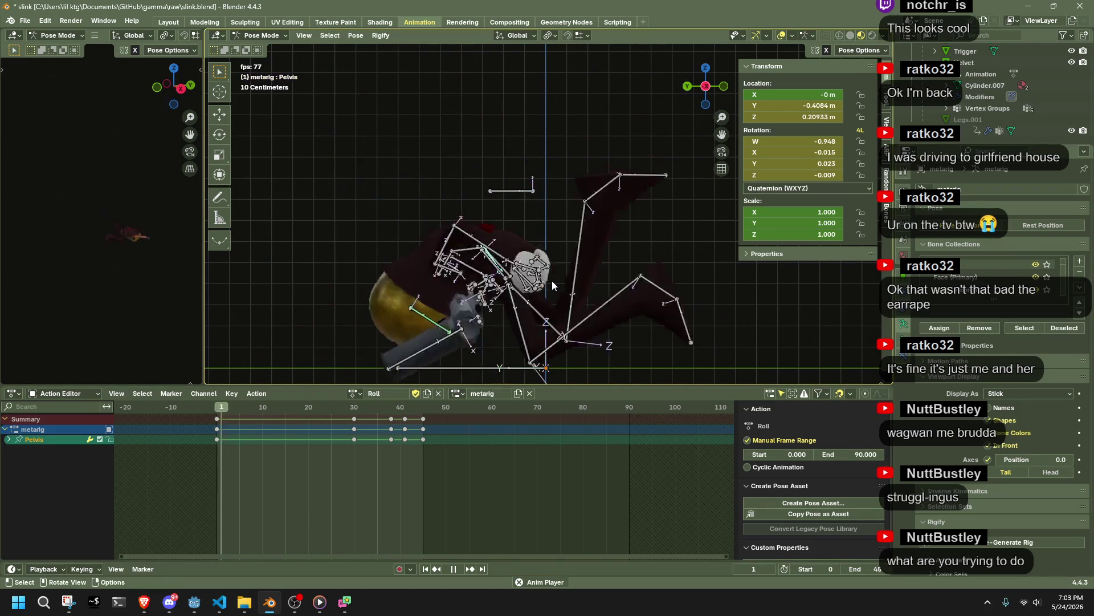
Step: Stop the Roll playback, save slink.blend, and unhide the red dress mesh in Object Mode
key("space")
key("ctrl+s")
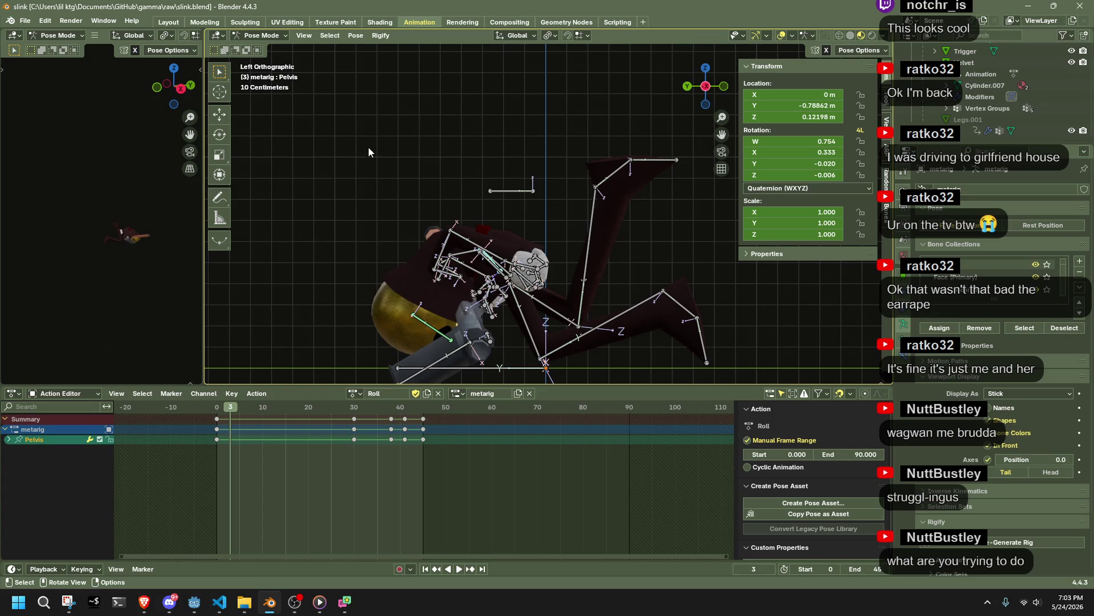
left_click(268, 49)
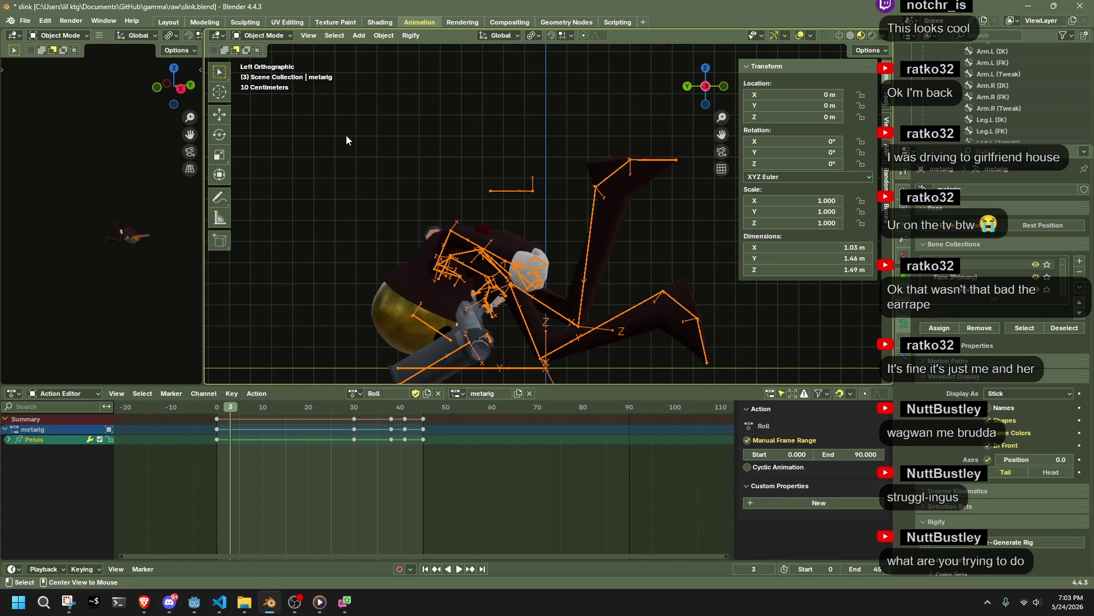
key("alt+h")
left_click(455, 225)
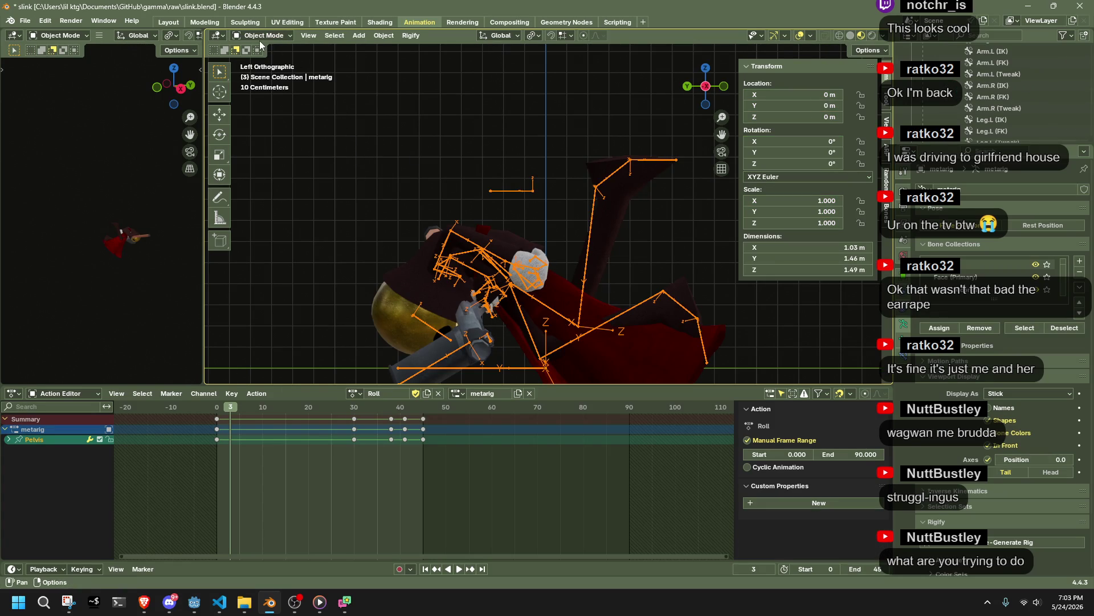
Step: Return to Pose Mode, clear the bone selection and select the Dress2.003.R dress bone
left_click(265, 74)
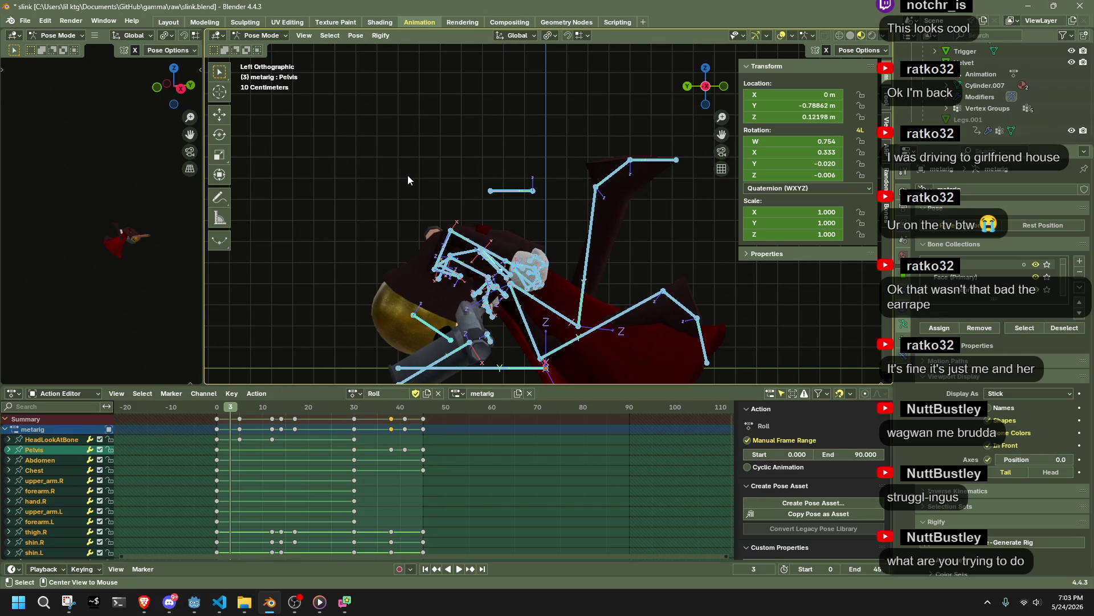
left_click(408, 175)
mouse_move(662, 216)
middle_mouse_down()
mouse_move(618, 262)
mouse_move(531, 245)
mouse_move(402, 257)
mouse_move(404, 285)
middle_mouse_up()
left_click(406, 348)
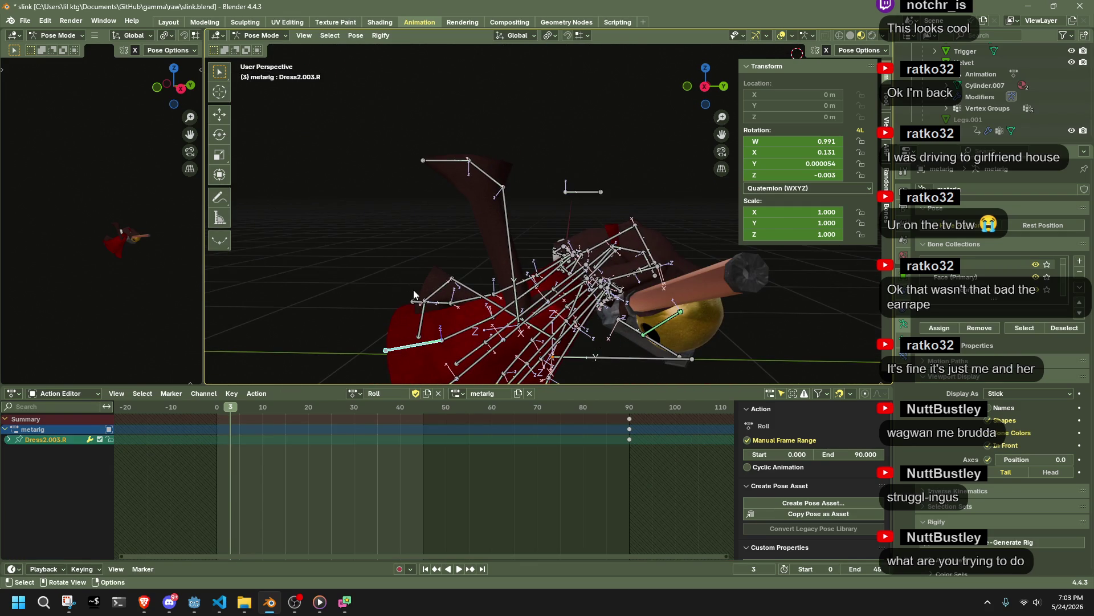
Step: At frame 0 of the Roll action, select Dress2.003.R and move it to a new pose
key("a")
left_click(216, 408)
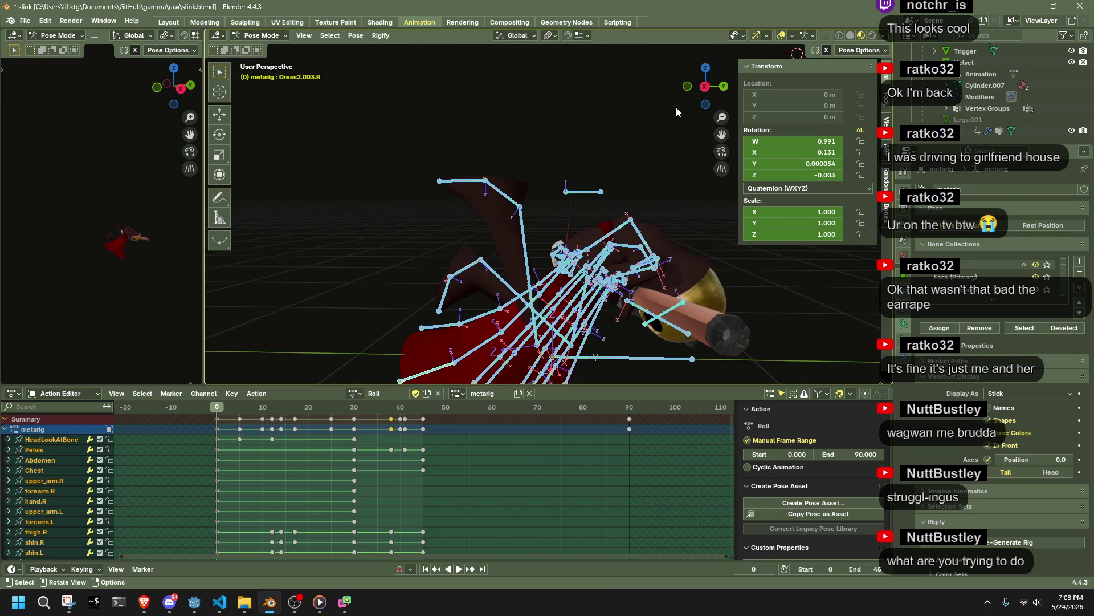
left_click(702, 90)
left_click(414, 374)
mouse_move(414, 373)
middle_mouse_down()
mouse_move(422, 338)
mouse_move(666, 321)
mouse_move(747, 295)
mouse_move(726, 305)
middle_mouse_up()
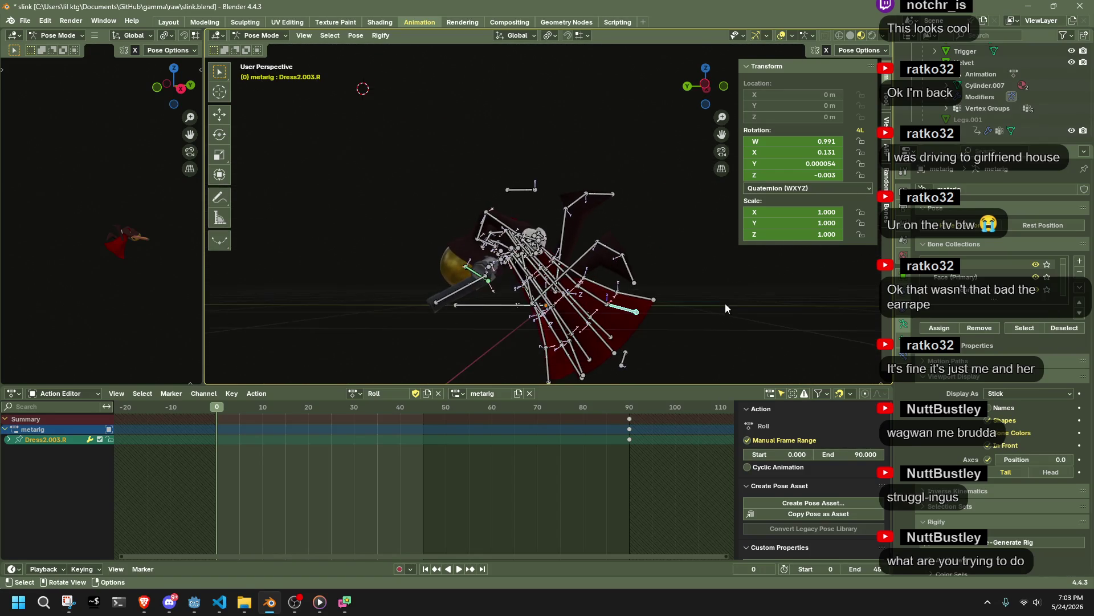
mouse_move(643, 303)
middle_mouse_down()
mouse_move(686, 313)
mouse_move(689, 297)
middle_mouse_up()
key("g")
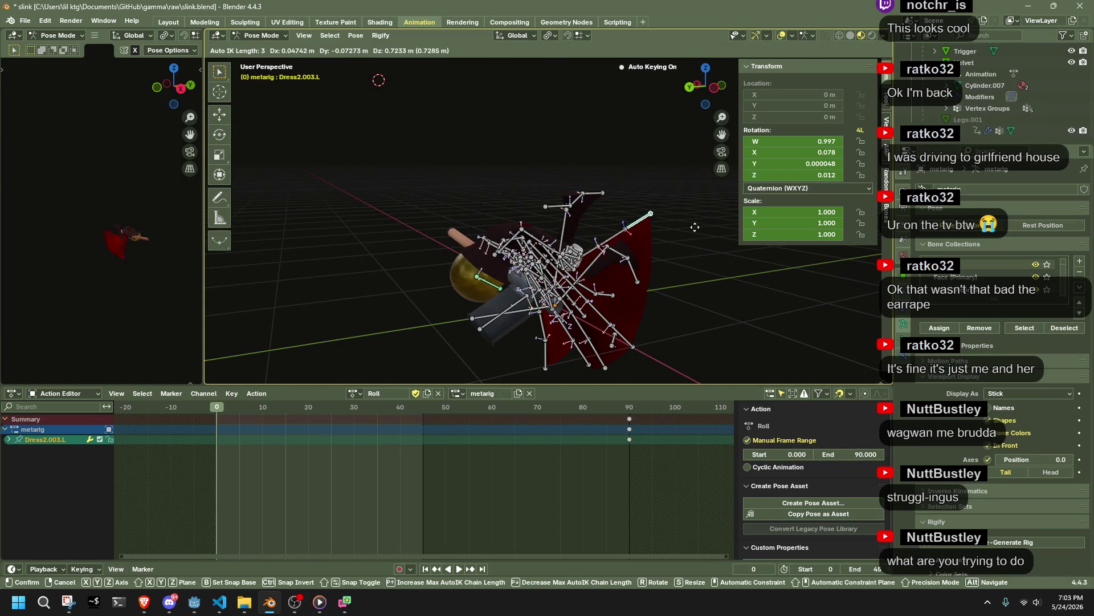
left_click(681, 239)
Step: Keep repositioning the dress bone, lengthening the Auto IK chain for a wider frame-0 move
mouse_move(657, 241)
middle_mouse_down()
mouse_move(509, 191)
mouse_move(605, 235)
middle_mouse_up()
key("g")
left_click(509, 192)
key("g")
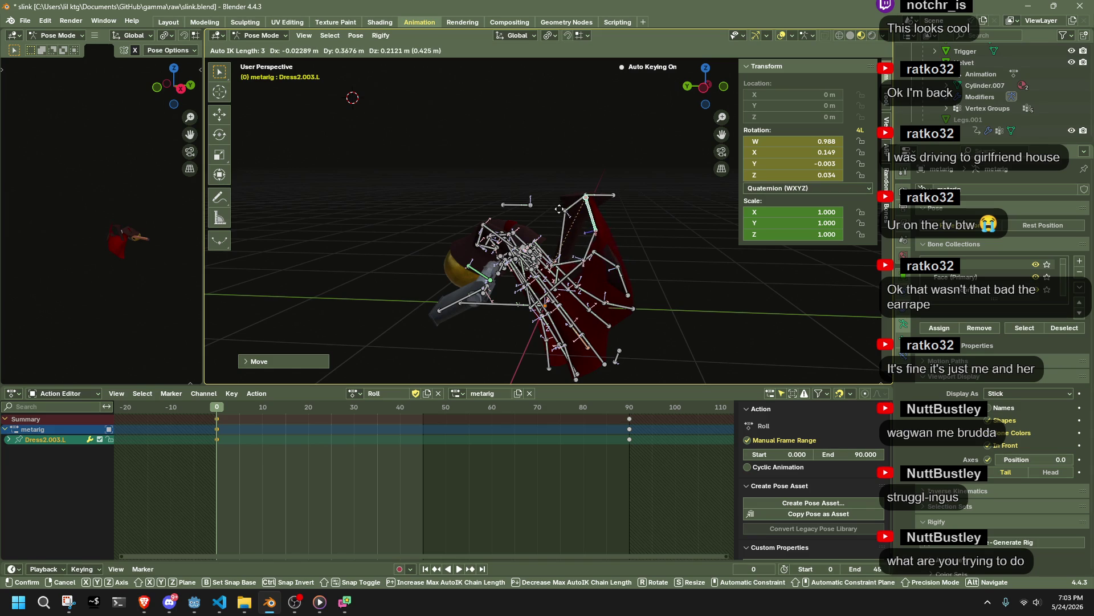
left_click(559, 209)
scroll(652, 282, "up", 3)
mouse_move(651, 282)
middle_mouse_down()
mouse_move(696, 261)
mouse_move(685, 257)
middle_mouse_up()
key("ctrl+z")
key("g")
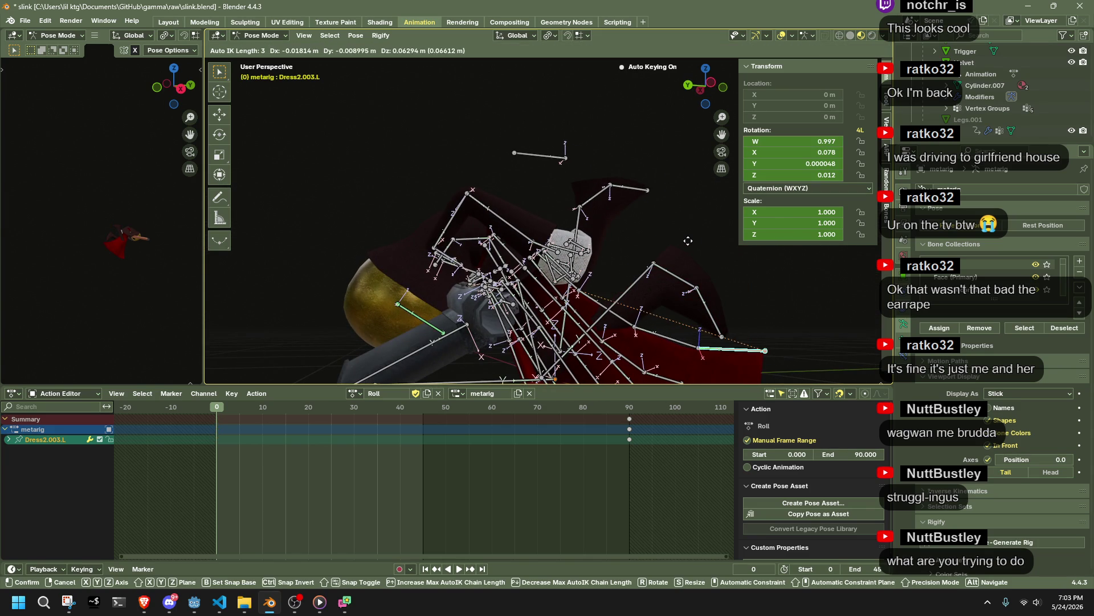
key("Page_Up")
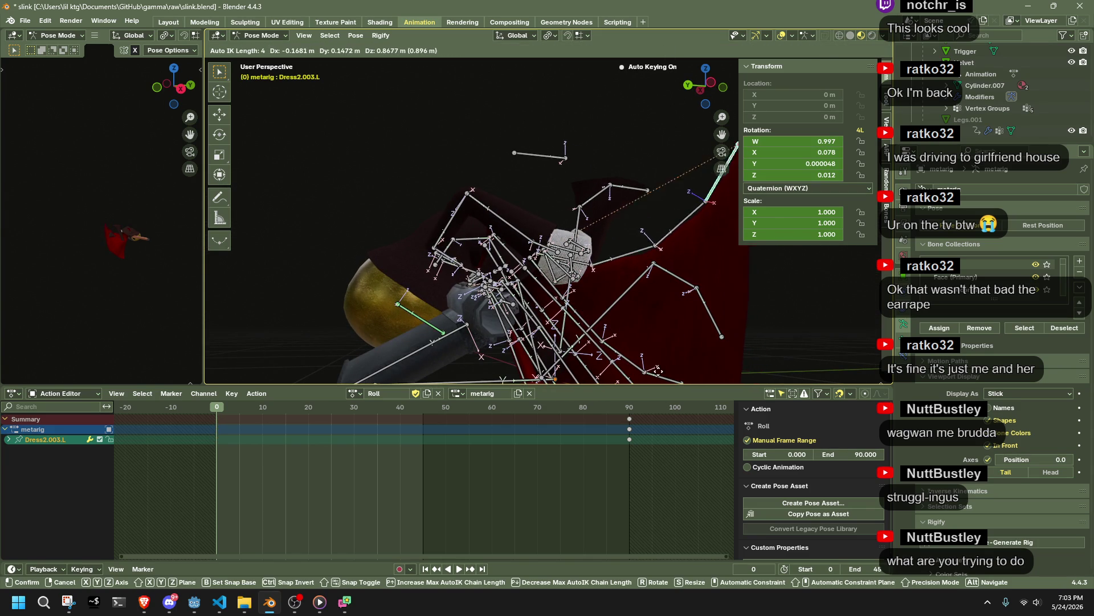
left_click(659, 370)
mouse_move(666, 335)
middle_mouse_down()
mouse_move(442, 351)
mouse_move(442, 295)
middle_mouse_up()
left_click(573, 345)
Step: Make several further moves of the dress bone from different viewing angles
key("g")
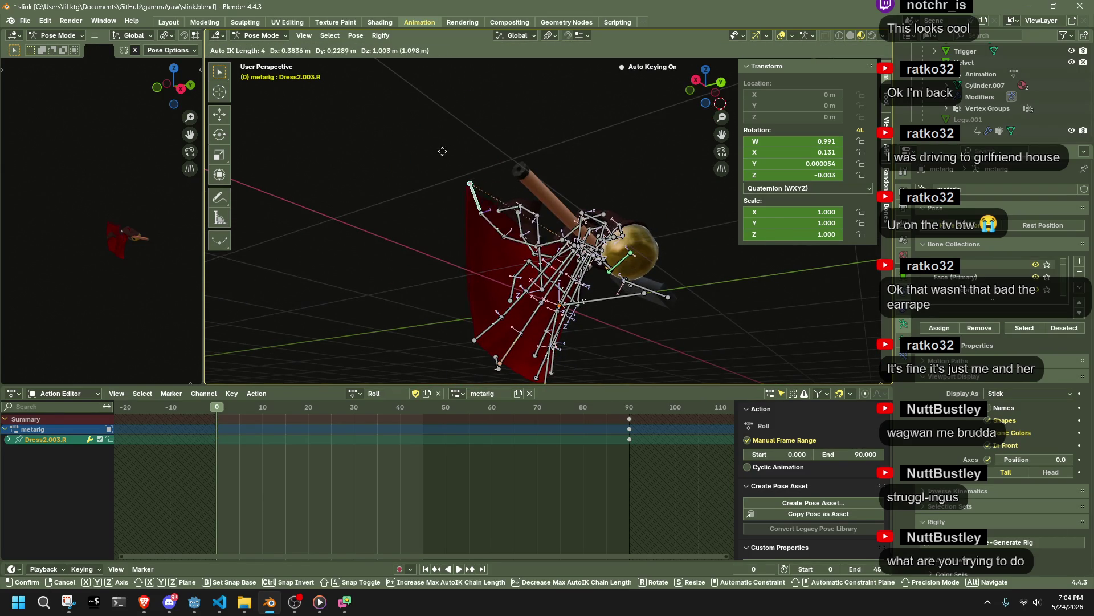
left_click(532, 102)
mouse_move(550, 104)
middle_mouse_down()
mouse_move(719, 296)
mouse_move(658, 218)
mouse_move(635, 256)
mouse_move(686, 336)
mouse_move(827, 320)
mouse_move(842, 214)
middle_mouse_up()
key("g")
left_click(603, 235)
key("g")
left_click(644, 171)
mouse_move(644, 171)
middle_mouse_down()
mouse_move(686, 183)
mouse_move(565, 347)
mouse_move(484, 333)
mouse_move(431, 350)
middle_mouse_up()
Step: Select Dress1.003.R and move it into new frame-0 positions, checking from the right side
left_click(428, 345)
key("g")
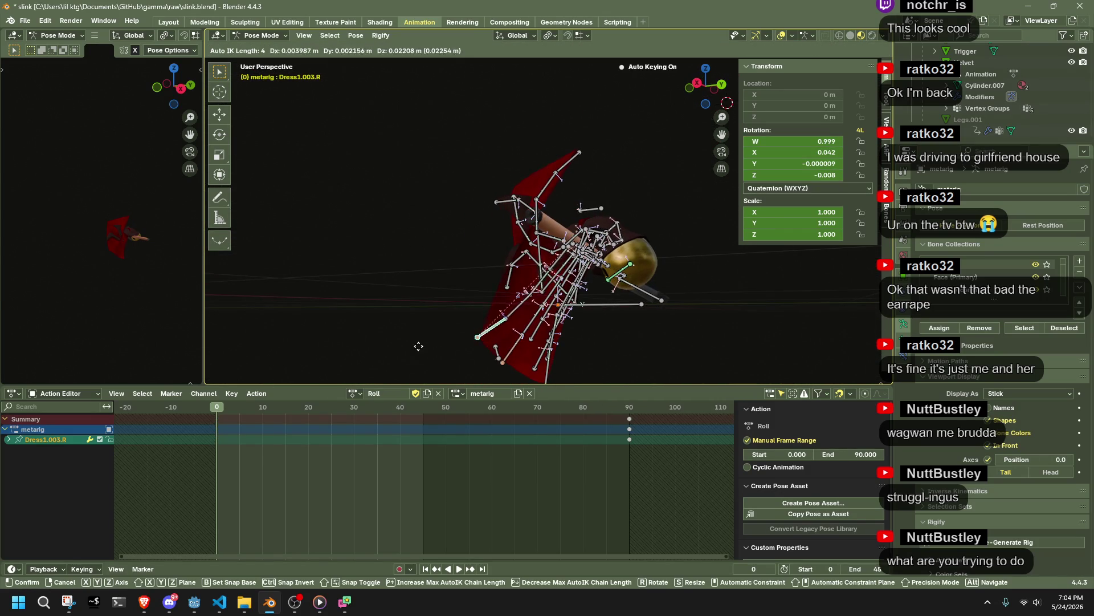
left_click(413, 216)
mouse_move(413, 216)
middle_mouse_down()
mouse_move(615, 261)
mouse_move(419, 218)
mouse_move(471, 184)
middle_mouse_up()
key("g")
left_click(572, 240)
key("KP_3")
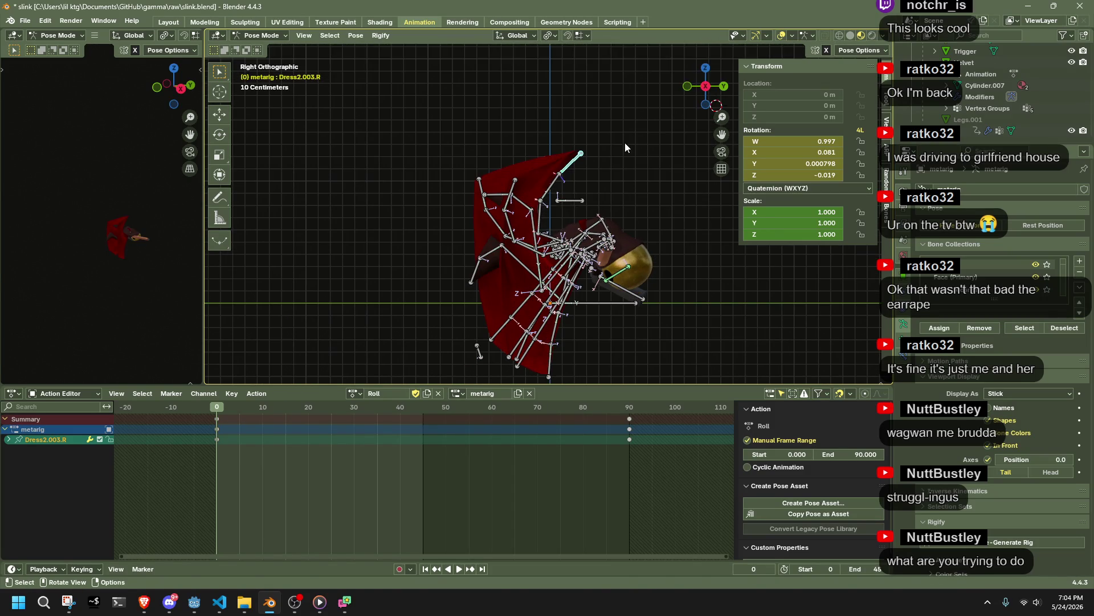
key("g")
left_click(563, 137)
middle_click_drag(563, 137, 514, 229)
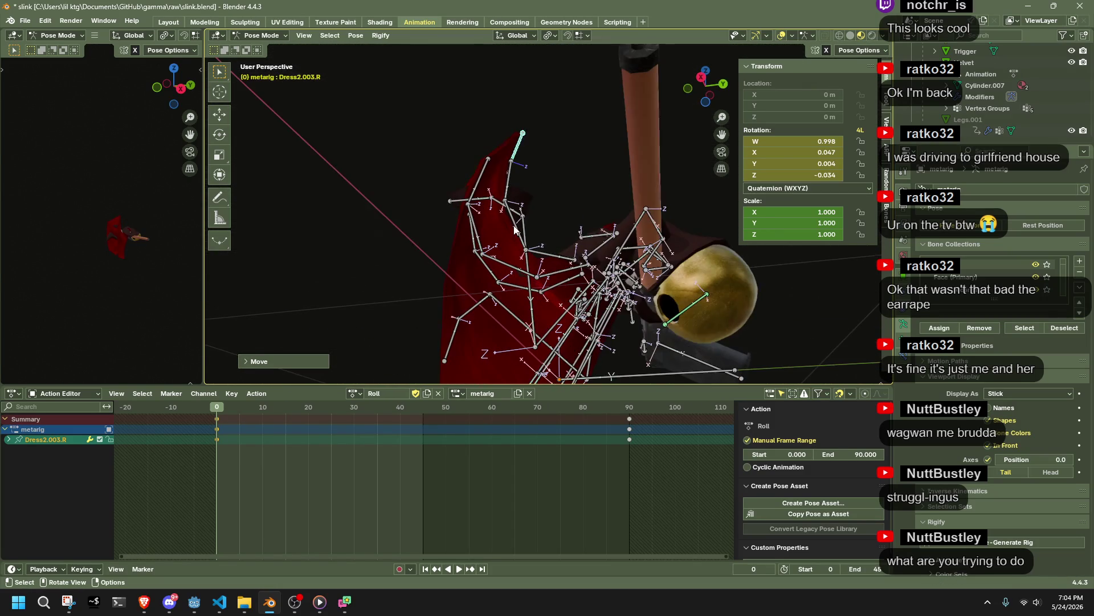
Step: Rotate Dress1.R around the global Z axis, then hide that bone
left_click(551, 270)
mouse_move(550, 270)
middle_mouse_down()
mouse_move(625, 330)
mouse_move(634, 306)
mouse_move(686, 275)
mouse_move(602, 305)
mouse_move(453, 326)
mouse_move(492, 367)
mouse_move(422, 351)
mouse_move(486, 218)
mouse_move(583, 252)
mouse_move(450, 194)
mouse_move(515, 242)
mouse_move(593, 230)
middle_mouse_up()
key("r")
key("z")
left_click(632, 324)
key("h")
middle_click_drag(658, 231, 712, 250)
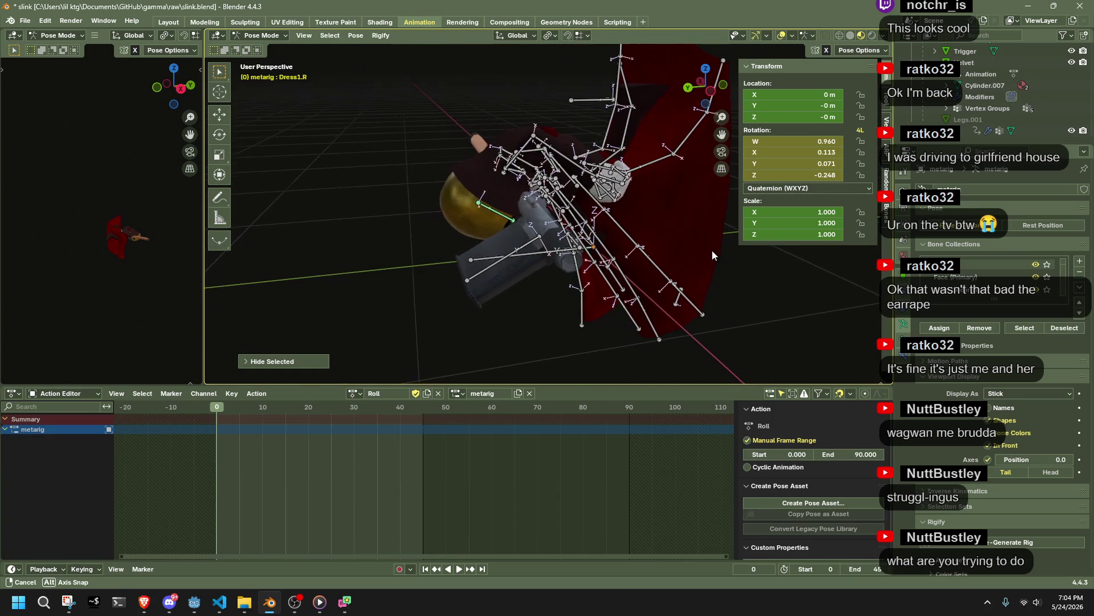
Step: Select Dress1.003.L and move it into a new frame-0 position
left_click(699, 301)
left_click(712, 92)
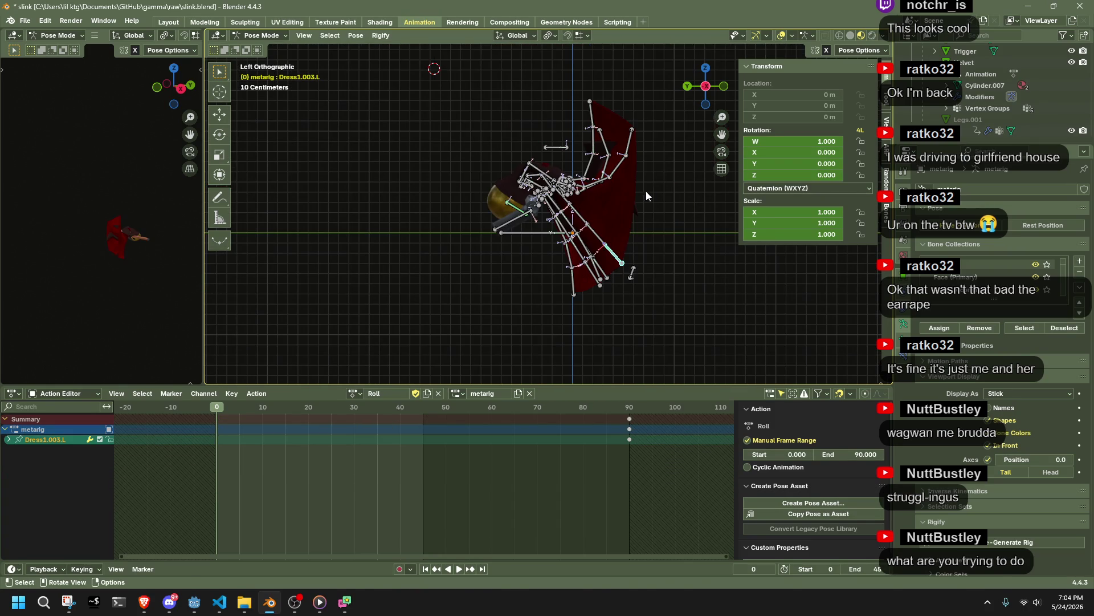
key("g")
left_click(664, 117)
mouse_move(664, 118)
middle_mouse_down()
mouse_move(550, 147)
mouse_move(503, 123)
mouse_move(620, 176)
mouse_move(603, 206)
mouse_move(455, 331)
mouse_move(542, 265)
mouse_move(631, 318)
mouse_move(624, 278)
mouse_move(741, 214)
middle_mouse_up()
key("g")
left_click(494, 121)
Step: Reposition Dress2.003.R and Dress2.001.R, then rotate Dress2.002.R from the right side
left_click(603, 277)
key("g")
left_click(632, 304)
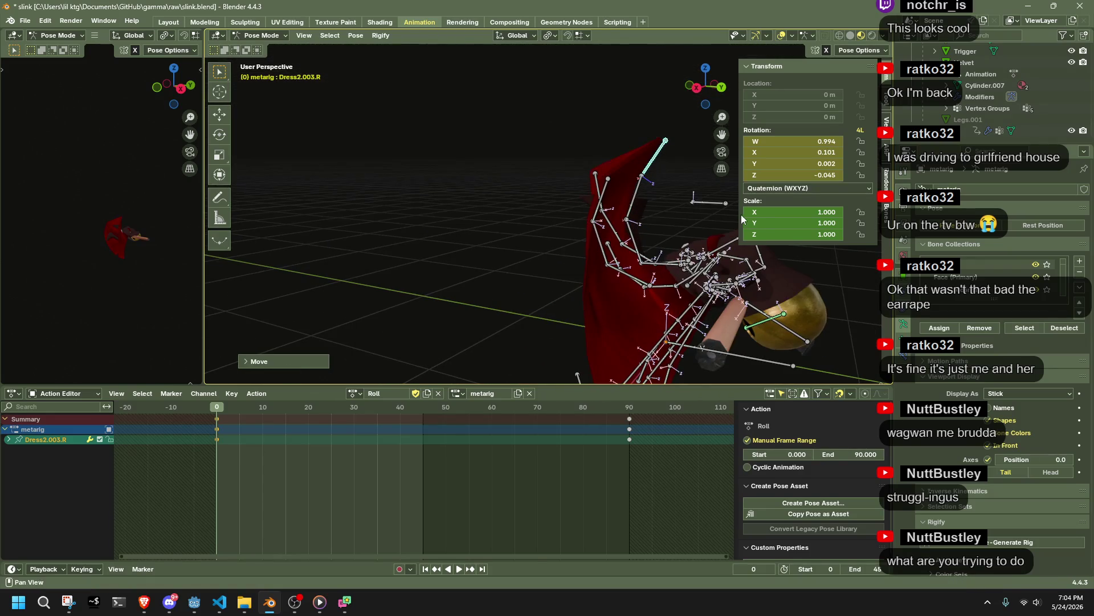
left_click(668, 236)
left_click(675, 193)
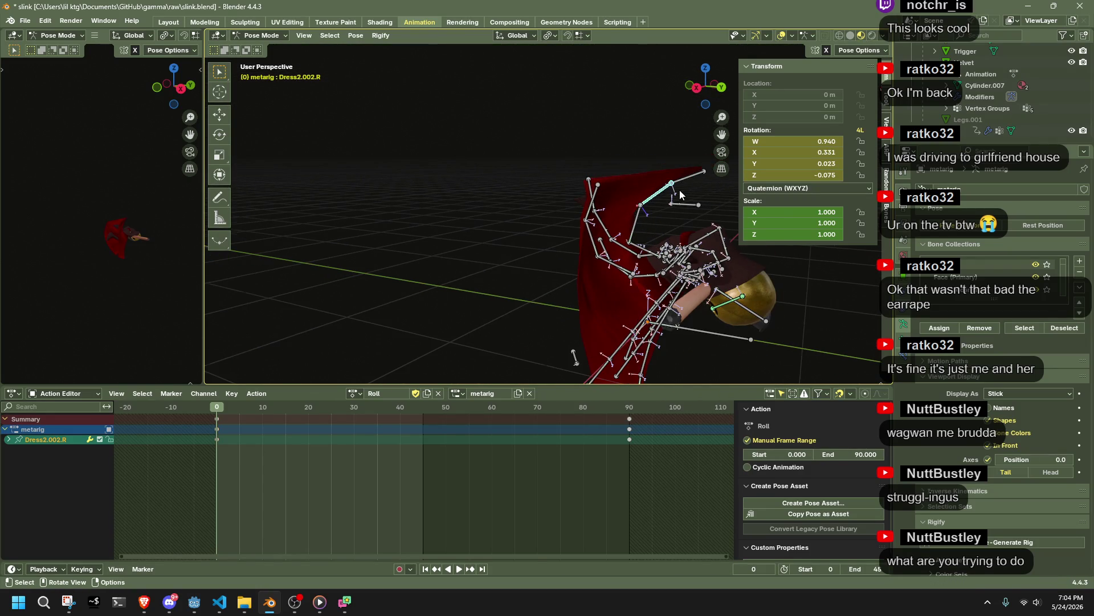
left_click(698, 89)
key("r")
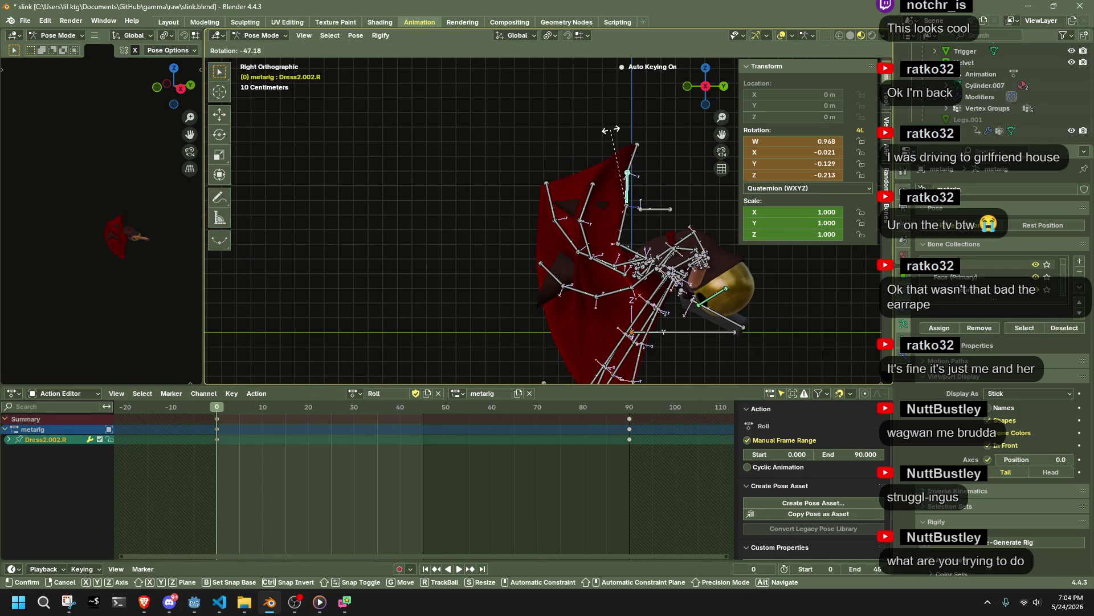
left_click(639, 135)
Step: Rotate Dress2.003.R, then give the dress bone an extra global X-axis rotation
left_click(658, 161)
key("r")
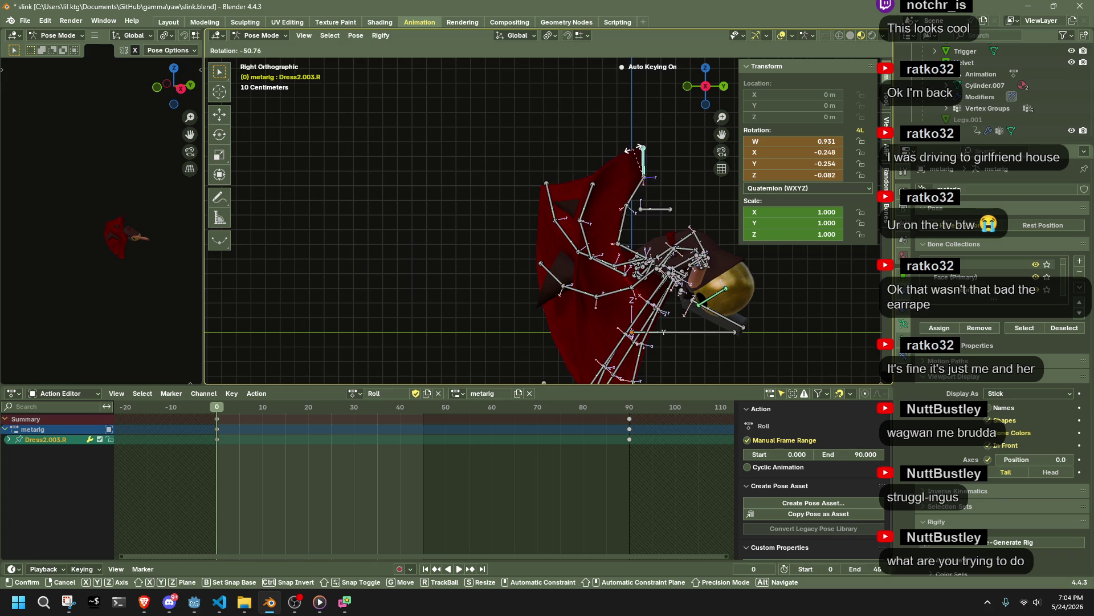
left_click(634, 149)
mouse_move(634, 150)
middle_mouse_down()
mouse_move(692, 167)
mouse_move(522, 174)
mouse_move(634, 167)
mouse_move(624, 183)
middle_mouse_up()
key("r")
key("x")
left_click(631, 161)
Step: Select both arm bone chains with L and hide them to clear the dress
left_click(472, 311)
mouse_move(472, 311)
middle_mouse_down()
mouse_move(583, 310)
mouse_move(648, 154)
middle_mouse_up()
mouse_move(703, 77)
left_mouse_down()
mouse_move(494, 152)
mouse_move(542, 308)
left_mouse_up()
mouse_move(542, 309)
middle_mouse_down()
mouse_move(523, 273)
mouse_move(592, 217)
mouse_move(664, 186)
middle_mouse_up()
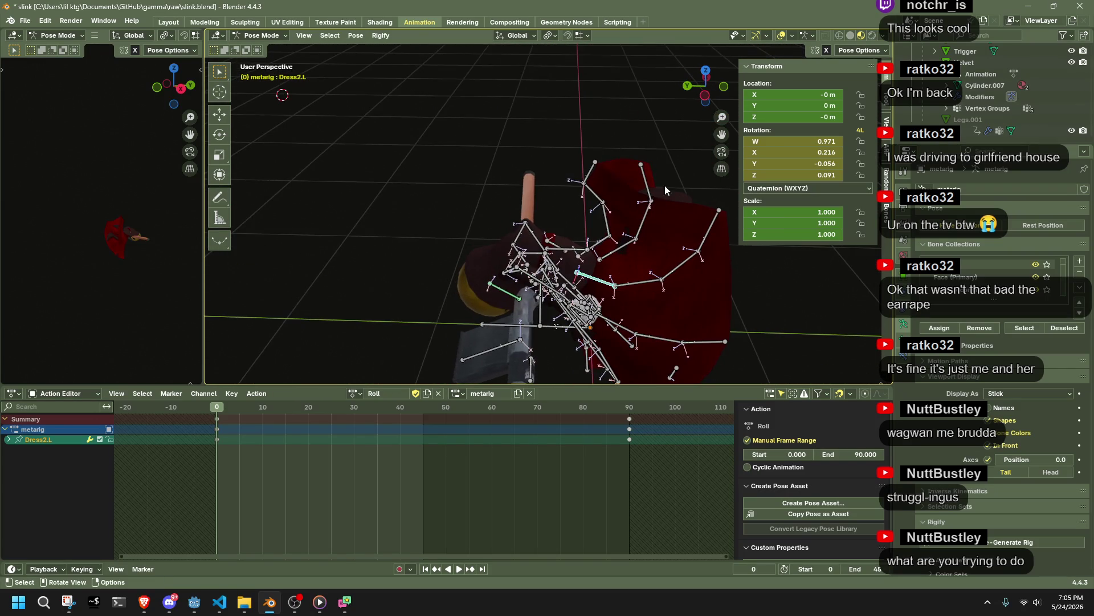
key("l")
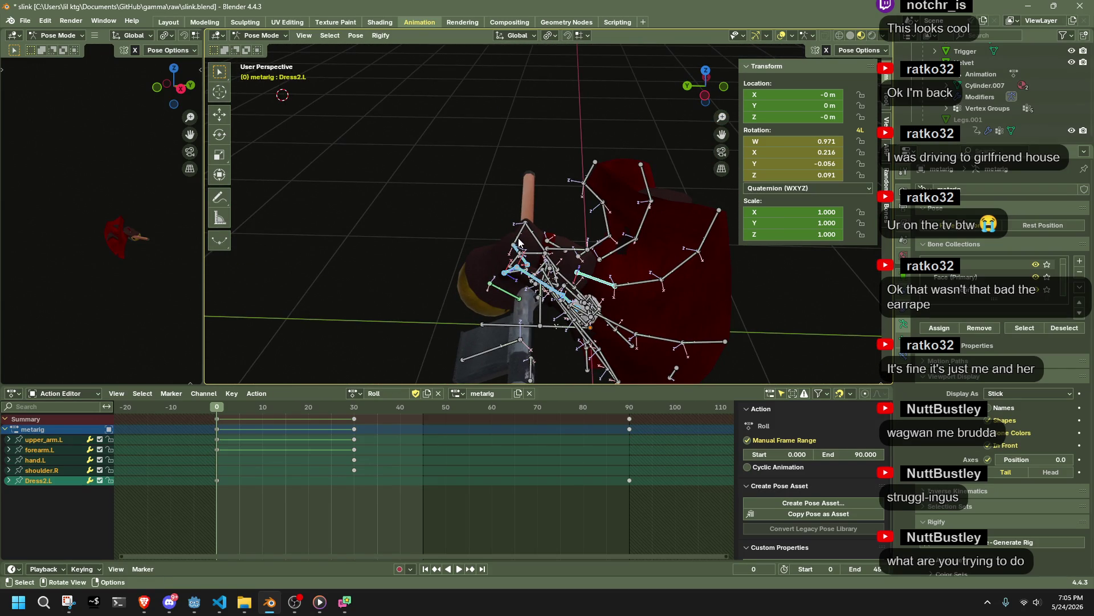
key("l")
key("h")
mouse_move(521, 237)
middle_mouse_down()
mouse_move(617, 171)
mouse_move(644, 59)
mouse_move(645, 365)
mouse_move(646, 342)
middle_mouse_up()
scroll(570, 275, "down", 3)
scroll(570, 275, "up", 3)
mouse_move(570, 275)
middle_mouse_down()
mouse_move(743, 380)
mouse_move(793, 86)
mouse_move(724, 106)
middle_mouse_up()
mouse_move(639, 238)
middle_mouse_down()
mouse_move(655, 256)
mouse_move(684, 234)
mouse_move(683, 155)
mouse_move(566, 187)
mouse_move(520, 183)
middle_mouse_up()
Step: Rotate Dress2.R around Z, then reset its rotation with Pose > Clear Transform
left_click(655, 257)
key("r")
key("z")
left_click(696, 261)
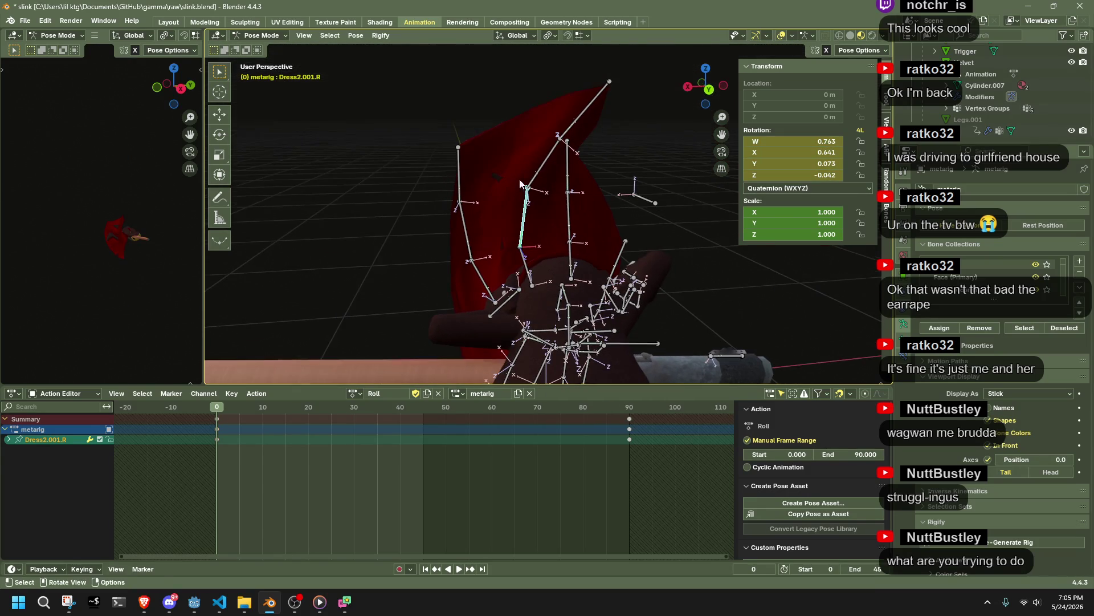
left_click(356, 35)
mouse_move(372, 62)
left_click(534, 57)
middle_click_drag(559, 175, 590, 249)
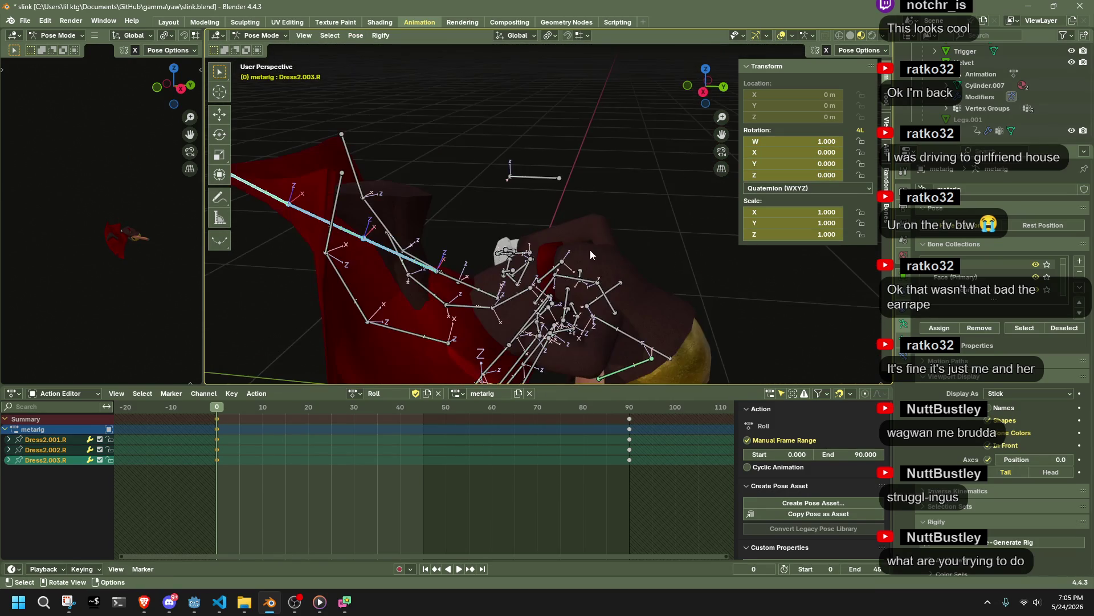
Step: Rotate Dress2.001.R around global X and Dress1.001.R around global Z
left_click(416, 266)
key("r")
key("x")
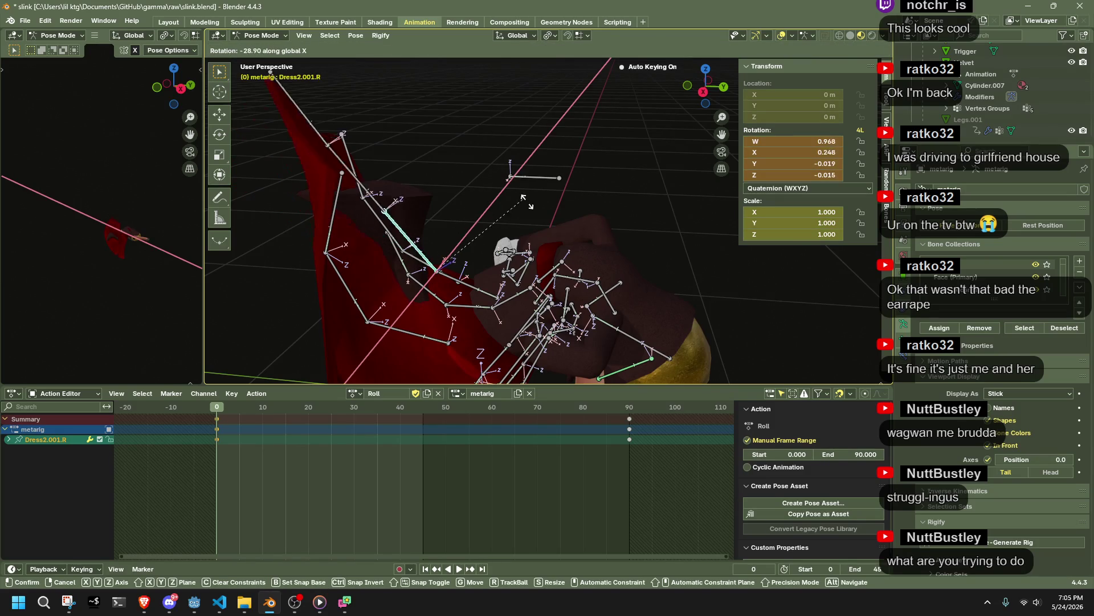
left_click(575, 289)
mouse_move(575, 289)
middle_mouse_down()
mouse_move(423, 292)
mouse_move(467, 341)
mouse_move(390, 312)
mouse_move(377, 265)
mouse_move(432, 340)
middle_mouse_up()
key("r")
key("z")
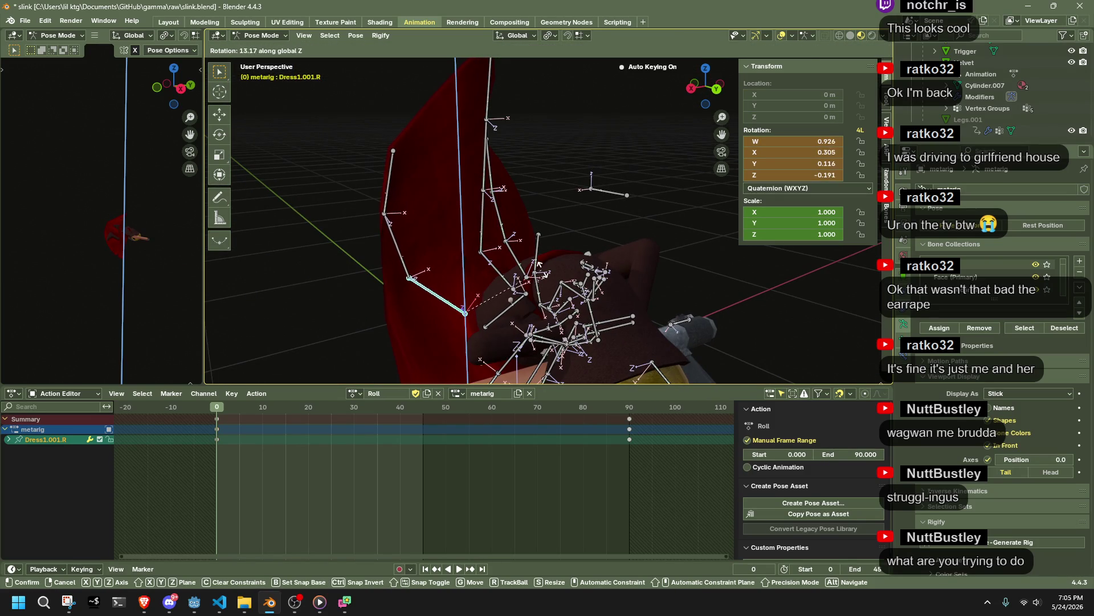
left_click(535, 266)
Step: Unhide the hidden bones briefly, then hide the selected bones again
key("alt+h")
mouse_move(535, 265)
middle_mouse_down()
mouse_move(488, 327)
mouse_move(588, 286)
mouse_move(634, 313)
mouse_move(758, 311)
mouse_move(756, 289)
mouse_move(703, 272)
mouse_move(663, 279)
mouse_move(726, 334)
mouse_move(774, 275)
mouse_move(718, 315)
middle_mouse_up()
left_click(467, 328)
key("ctrl+z")
key("h")
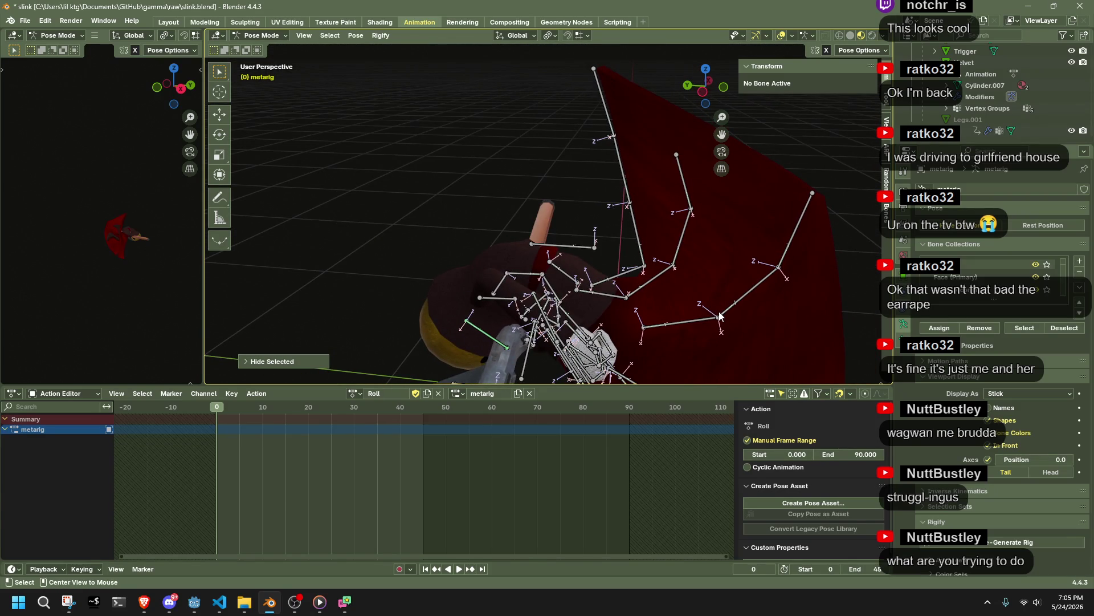
Step: Rotate the Dress2.R bone around the Z axis at frame 0
key("alt+h")
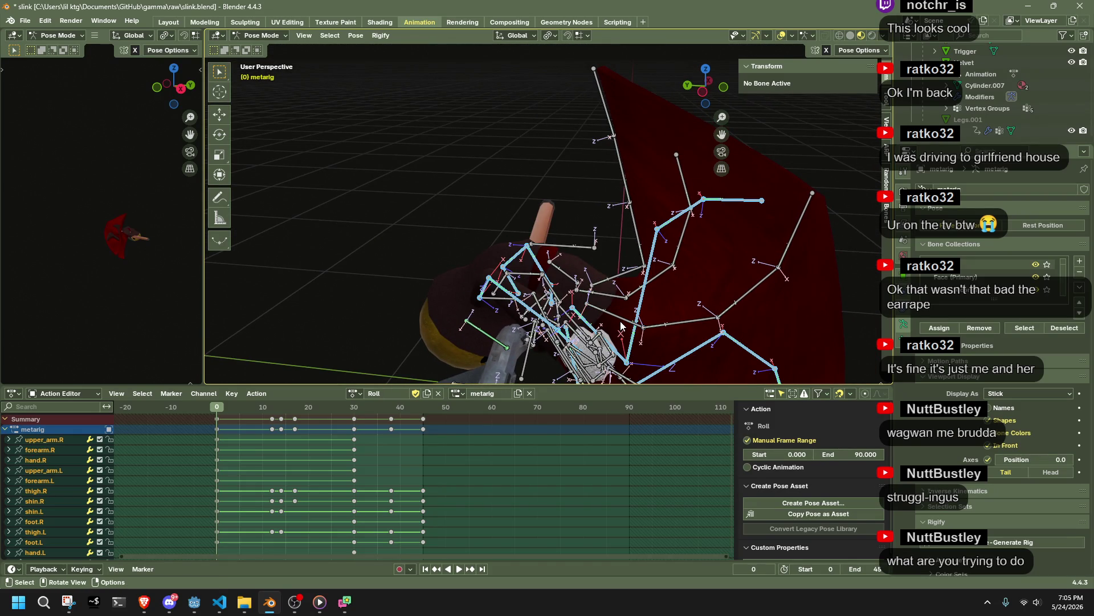
key("h")
mouse_move(621, 320)
middle_mouse_down()
mouse_move(645, 296)
mouse_move(618, 242)
mouse_move(672, 197)
mouse_move(693, 320)
mouse_move(775, 347)
mouse_move(574, 227)
middle_mouse_up()
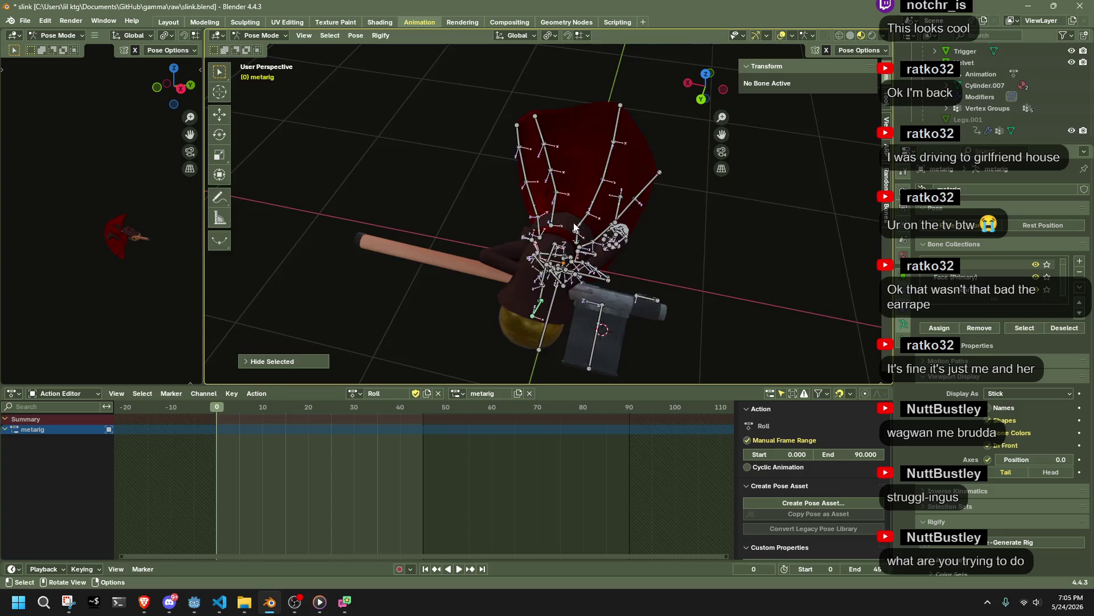
scroll(574, 227, "up", 3)
left_click(549, 281)
mouse_move(550, 280)
middle_mouse_down()
mouse_move(576, 251)
mouse_move(482, 245)
mouse_move(552, 213)
mouse_move(593, 115)
mouse_move(566, 270)
mouse_move(509, 307)
mouse_move(527, 328)
middle_mouse_up()
key("r")
key("z")
left_click(606, 236)
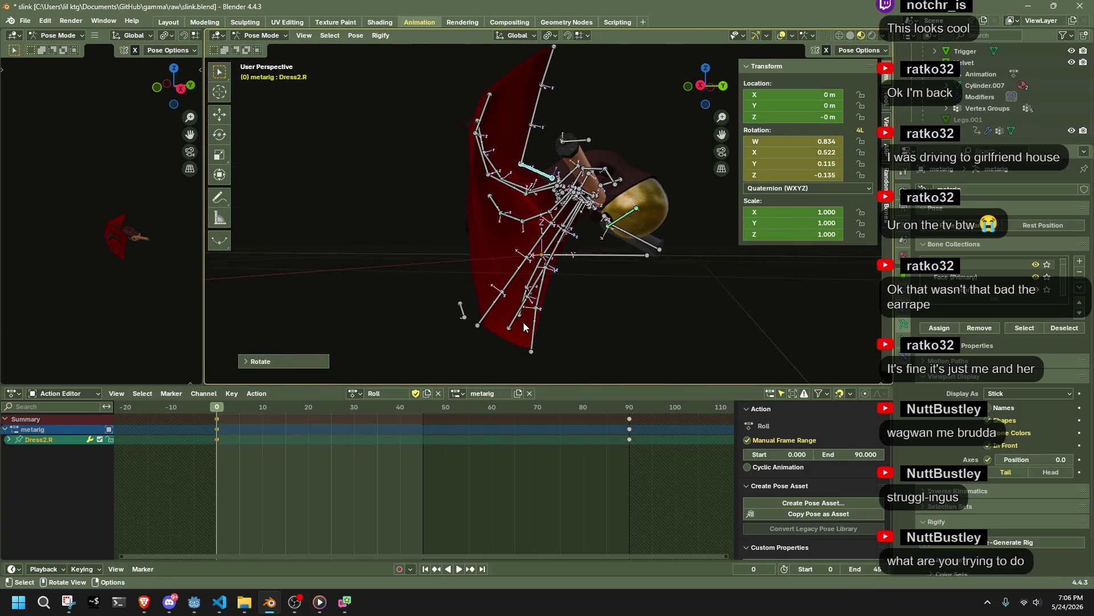
Step: Move the Dress0.003.R bone to bend the right dress chain
left_click(478, 322)
left_click_drag(477, 322, 472, 315)
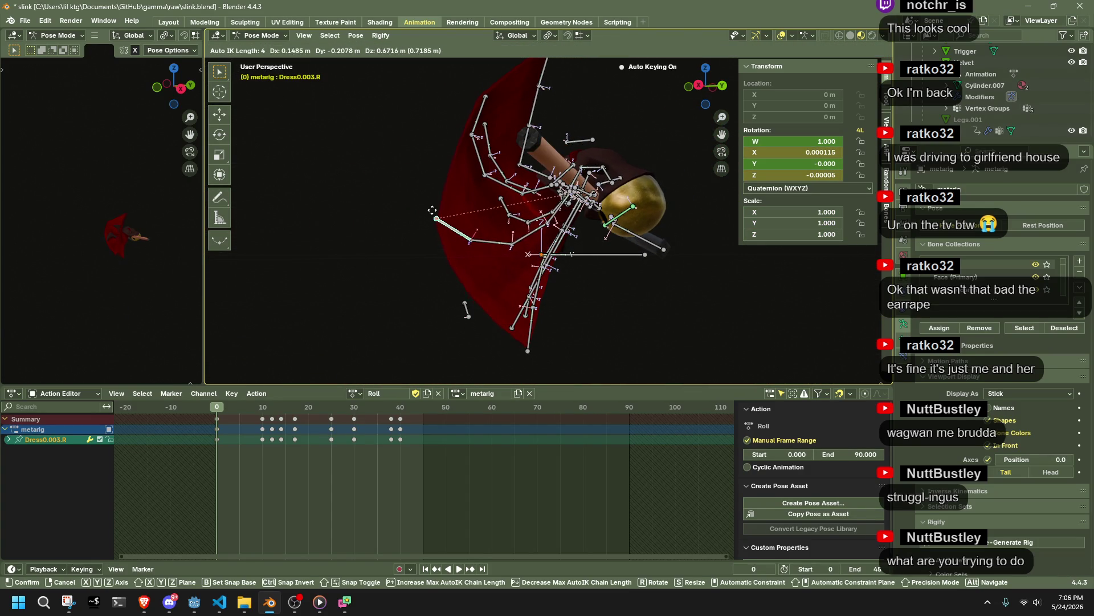
left_click(432, 210)
middle_click_drag(433, 211, 602, 241)
key("g")
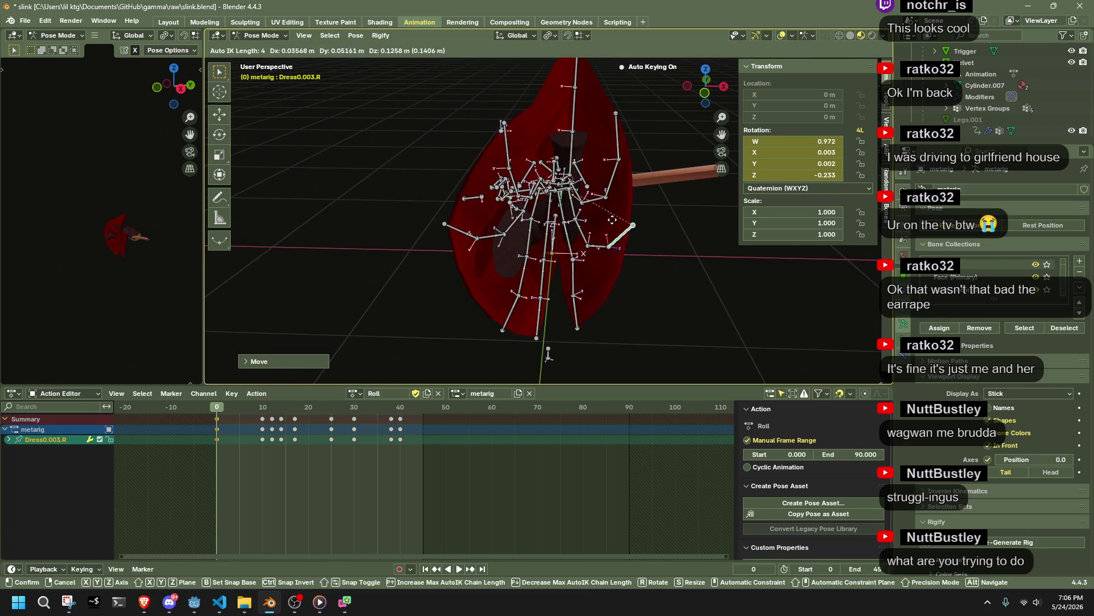
left_click(612, 219)
Step: Reposition the Dress4.003.R bone at frame 0 from the side view
mouse_move(586, 316)
middle_mouse_down()
mouse_move(593, 275)
mouse_move(601, 334)
mouse_move(652, 326)
mouse_move(733, 120)
middle_mouse_up()
left_click(708, 87)
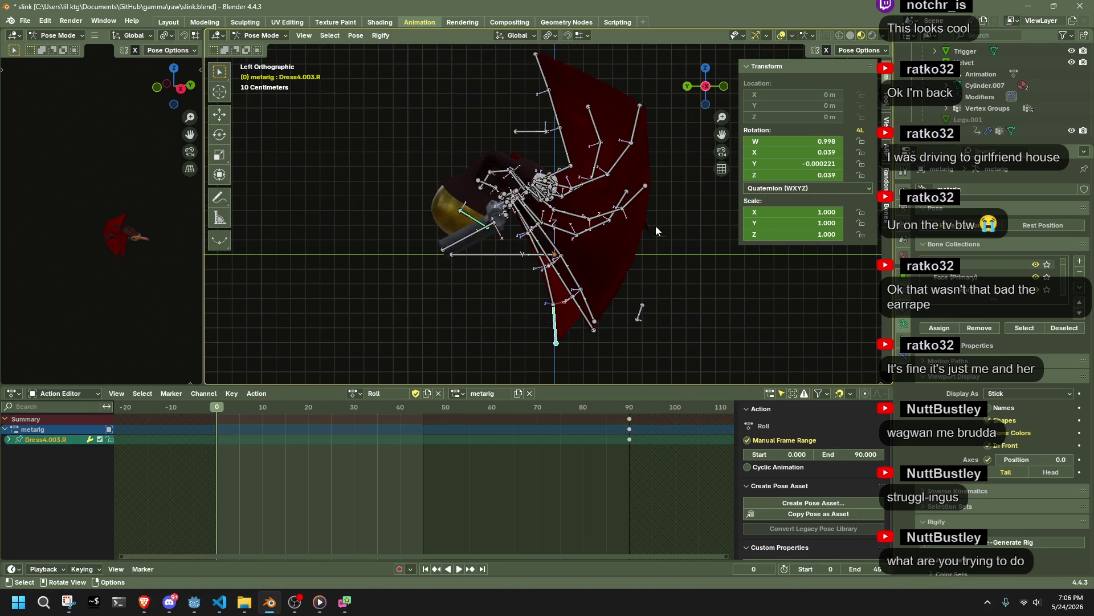
key("g")
left_click(603, 223)
mouse_move(607, 221)
middle_mouse_down()
mouse_move(351, 218)
mouse_move(443, 202)
mouse_move(467, 183)
mouse_move(418, 210)
middle_mouse_up()
Step: Lower another right-side dress bone from the right side view
mouse_move(581, 215)
middle_mouse_down()
mouse_move(597, 284)
mouse_move(516, 265)
mouse_move(551, 317)
middle_mouse_up()
left_click(597, 283)
left_click(697, 84)
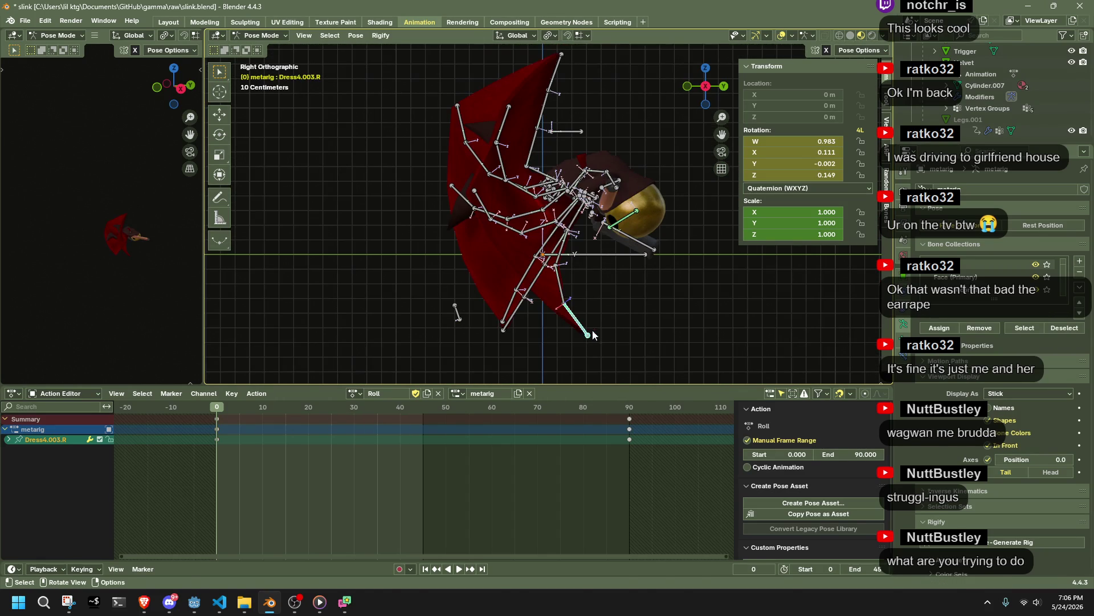
key("g")
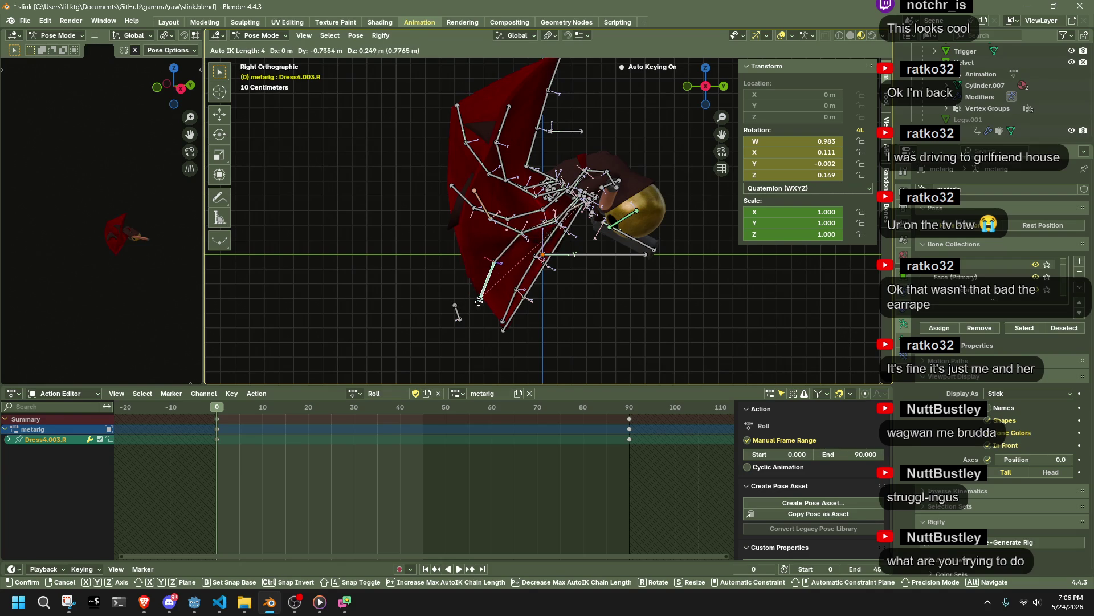
left_click(488, 324)
mouse_move(573, 329)
middle_mouse_down()
mouse_move(586, 292)
mouse_move(552, 268)
middle_mouse_up()
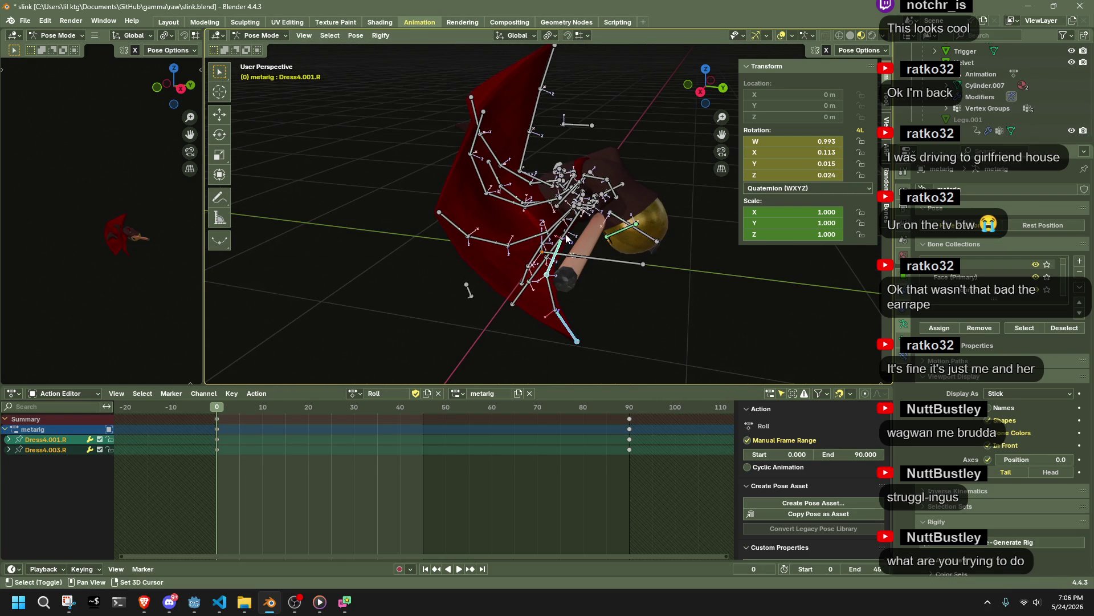
Step: Rotate the selected dress bones by -48.79° from the right side view
left_click(557, 302, "shift")
left_click(701, 92)
key("r")
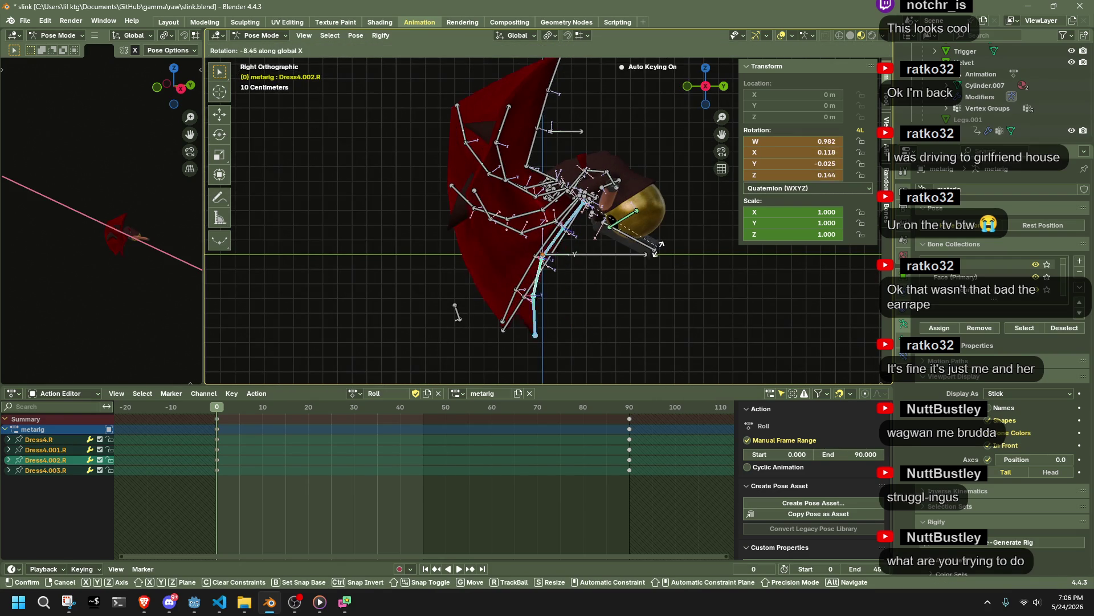
left_click(627, 335)
Step: Rotate the Dress4.R bone to reshape the dress
left_click_drag(540, 235, 541, 236)
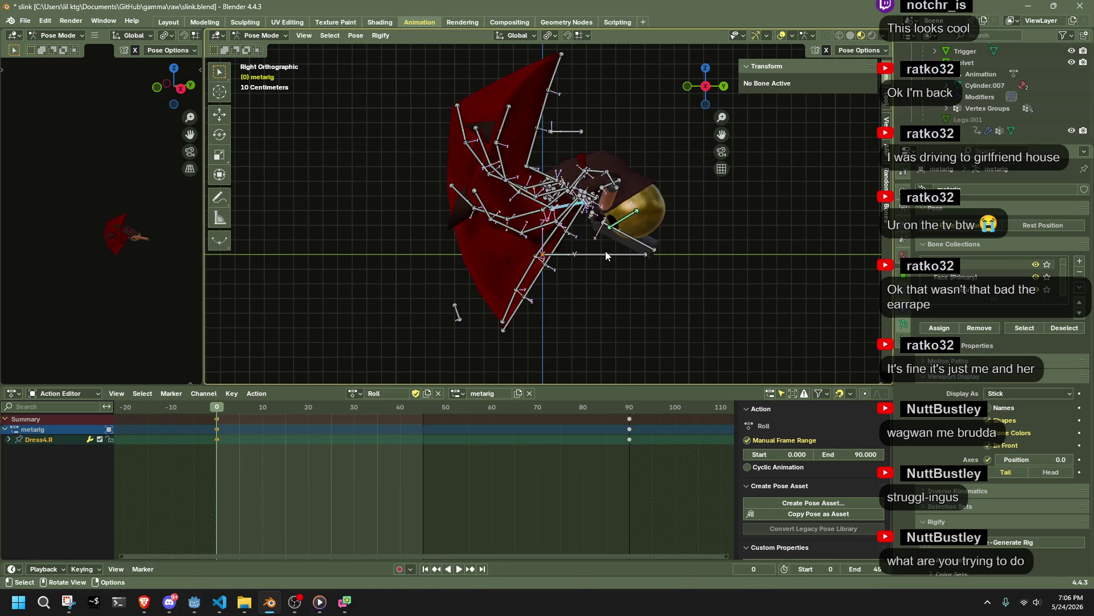
key("r")
left_click(649, 224)
mouse_move(656, 220)
middle_mouse_down()
mouse_move(709, 259)
mouse_move(791, 261)
mouse_move(823, 243)
mouse_move(461, 312)
mouse_move(493, 265)
mouse_move(673, 307)
mouse_move(673, 269)
middle_mouse_up()
Step: Move the Dress2.003.R bone twice to reshape the dress edge
left_click(744, 213)
mouse_move(623, 209)
middle_mouse_down()
mouse_move(454, 167)
mouse_move(499, 183)
mouse_move(352, 208)
mouse_move(388, 168)
middle_mouse_up()
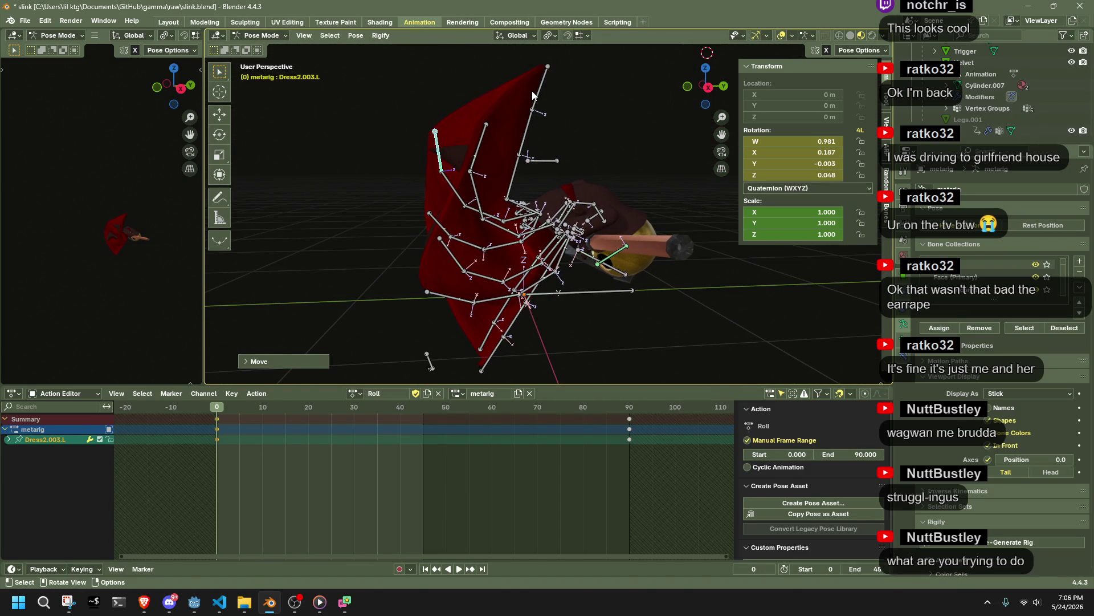
left_click_drag(533, 95, 540, 95)
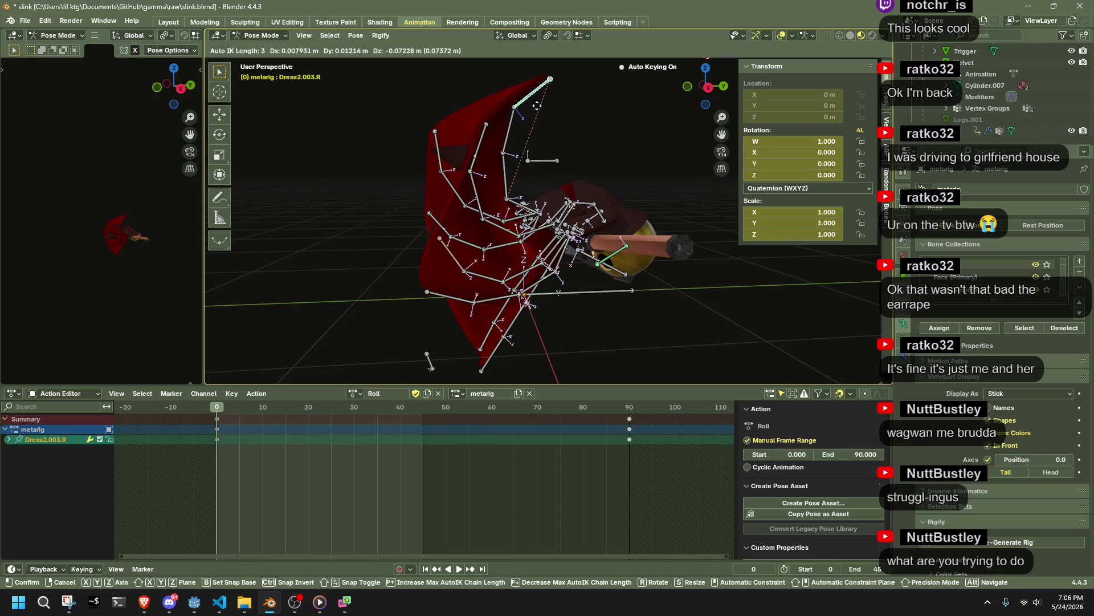
left_click(542, 114)
mouse_move(542, 114)
middle_mouse_down()
mouse_move(604, 149)
mouse_move(772, 143)
mouse_move(758, 143)
middle_mouse_up()
key("g")
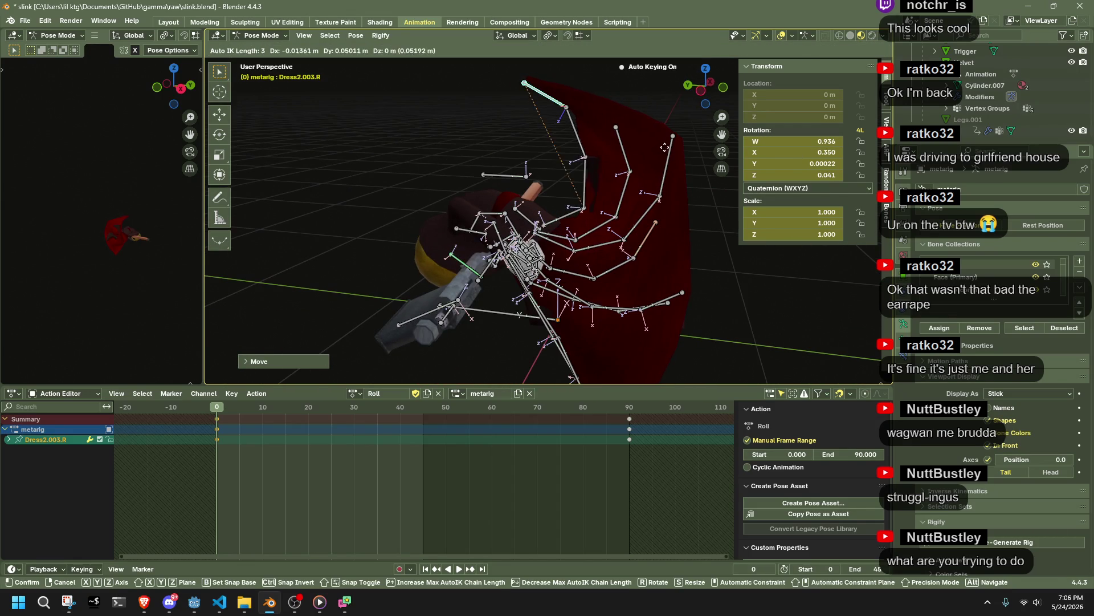
left_click(632, 178)
mouse_move(632, 177)
middle_mouse_down()
mouse_move(592, 194)
mouse_move(403, 168)
mouse_move(521, 131)
middle_mouse_up()
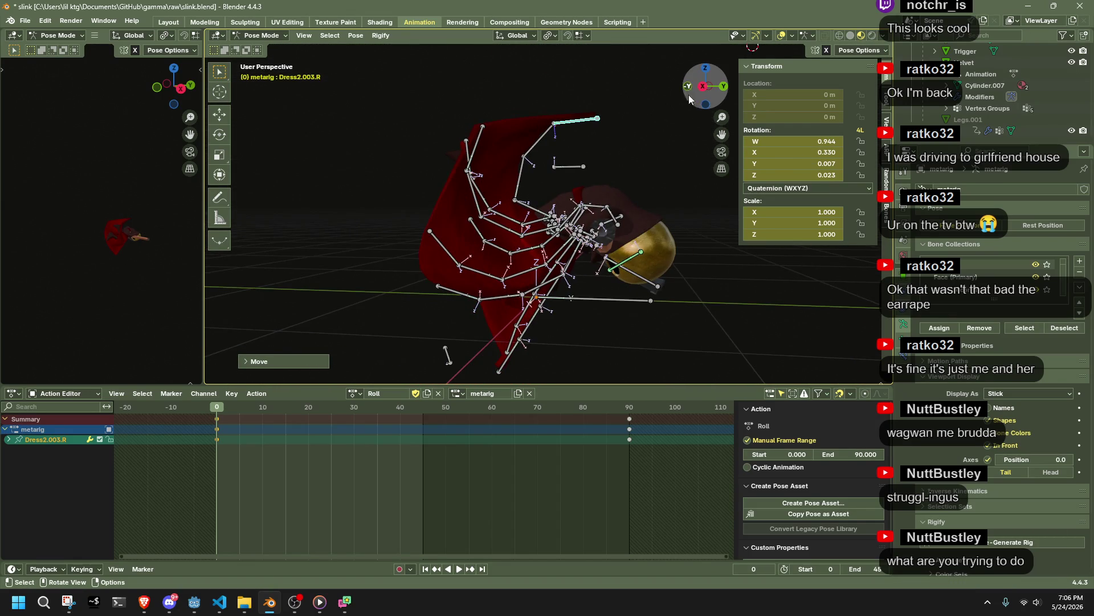
Step: Rotate Dress2.003.R upward from the right side view
left_click(702, 87)
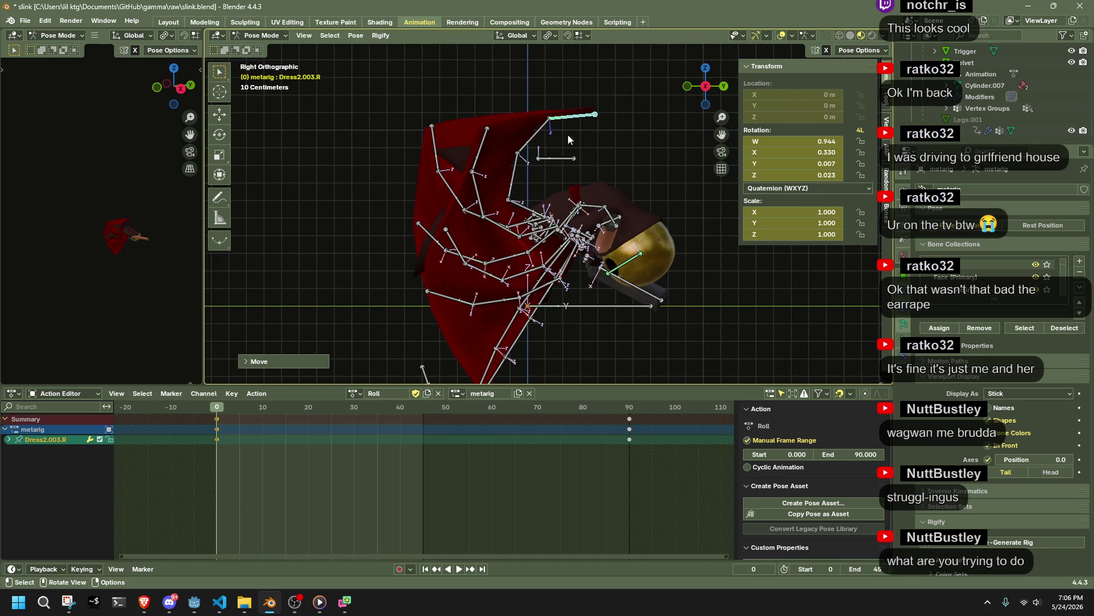
key("r")
left_click(537, 75)
mouse_move(538, 75)
middle_mouse_down()
mouse_move(781, 99)
mouse_move(490, 117)
mouse_move(521, 118)
middle_mouse_up()
Step: Rotate Dress2.003.R and Dress2.002.R together around the X axis
left_click(521, 118)
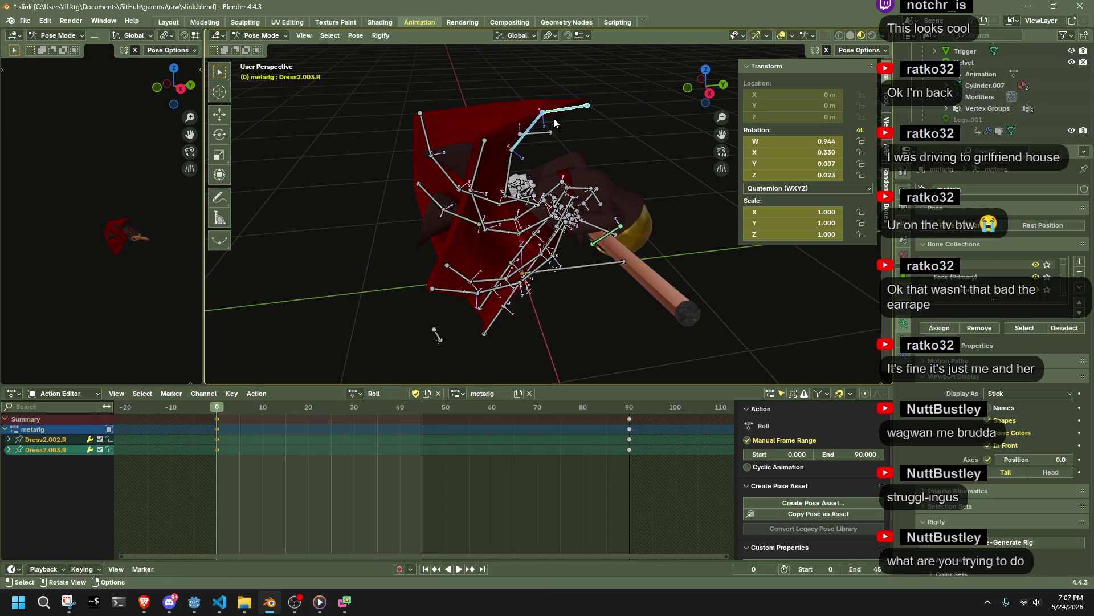
left_click(707, 98)
key("r")
key("x")
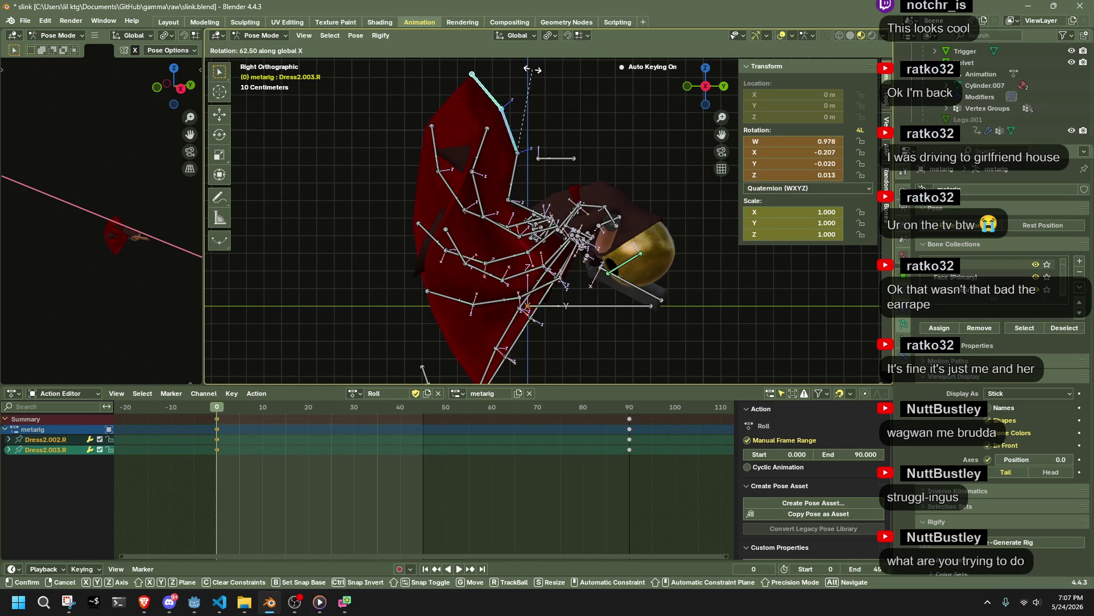
left_click(545, 71)
mouse_move(551, 76)
middle_mouse_down()
mouse_move(666, 162)
mouse_move(705, 144)
mouse_move(714, 162)
mouse_move(604, 194)
mouse_move(493, 145)
middle_mouse_up()
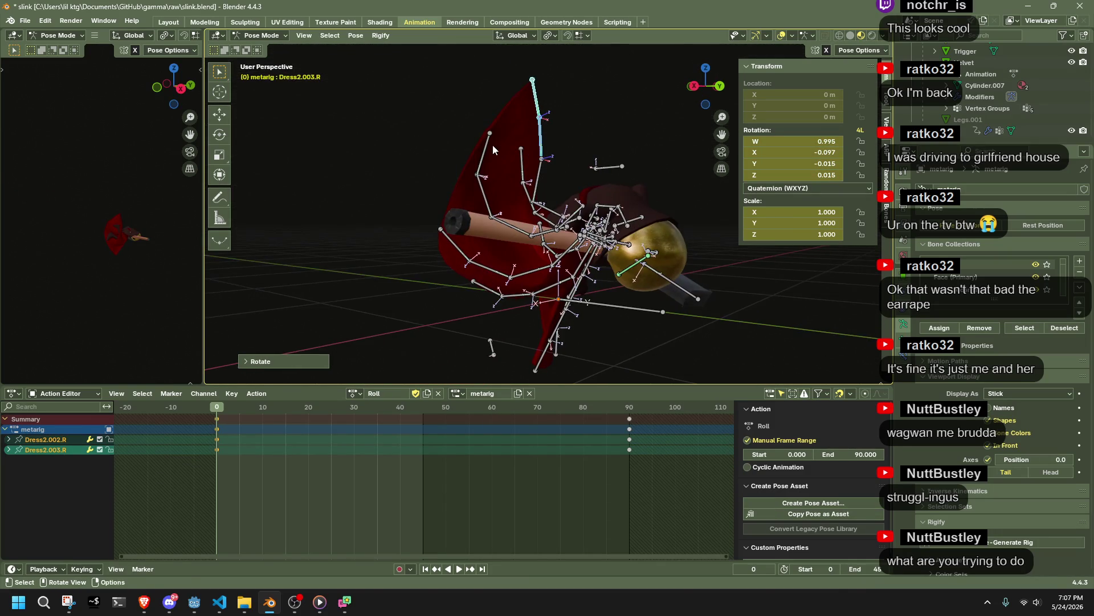
Step: Rotate the Dress1.003.R bone around the X axis
left_click(488, 146)
key("r")
key("x")
left_click(466, 108)
mouse_move(465, 107)
middle_mouse_down()
mouse_move(685, 175)
mouse_move(711, 165)
mouse_move(650, 293)
mouse_move(731, 248)
middle_mouse_up()
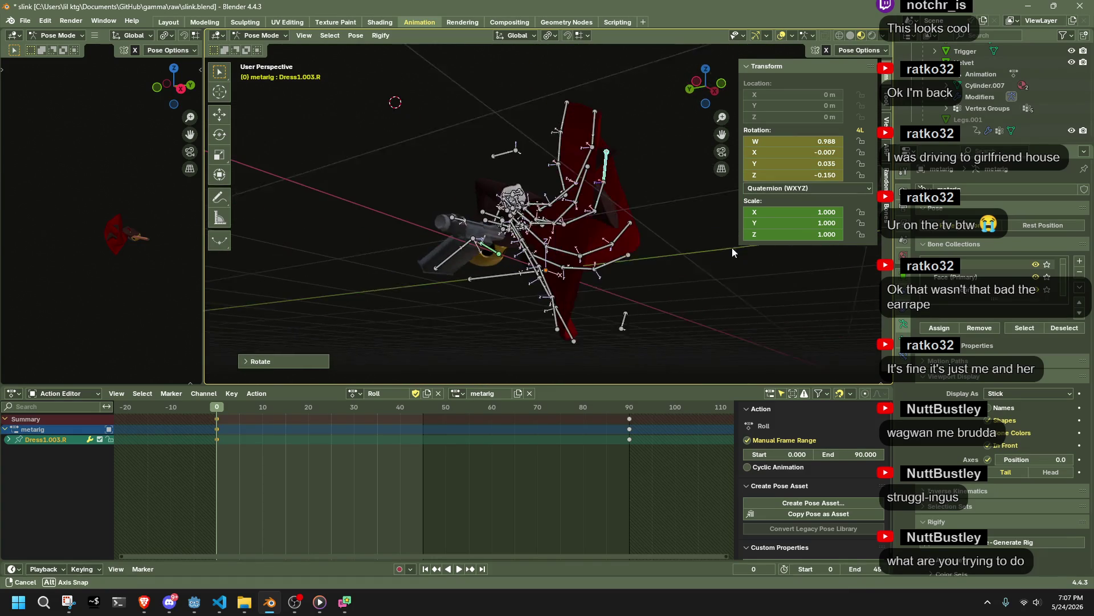
left_click(699, 87)
mouse_move(640, 326)
middle_mouse_down()
mouse_move(605, 209)
mouse_move(653, 245)
middle_mouse_up()
Step: Move the Dress0.003.L bone, undo, and move it to a new position
left_click(655, 244)
key("g")
left_click(667, 171)
mouse_move(666, 171)
middle_mouse_down()
mouse_move(665, 157)
mouse_move(552, 288)
mouse_move(519, 167)
mouse_move(553, 181)
mouse_move(479, 194)
mouse_move(428, 185)
middle_mouse_up()
key("ctrl+z")
key("g")
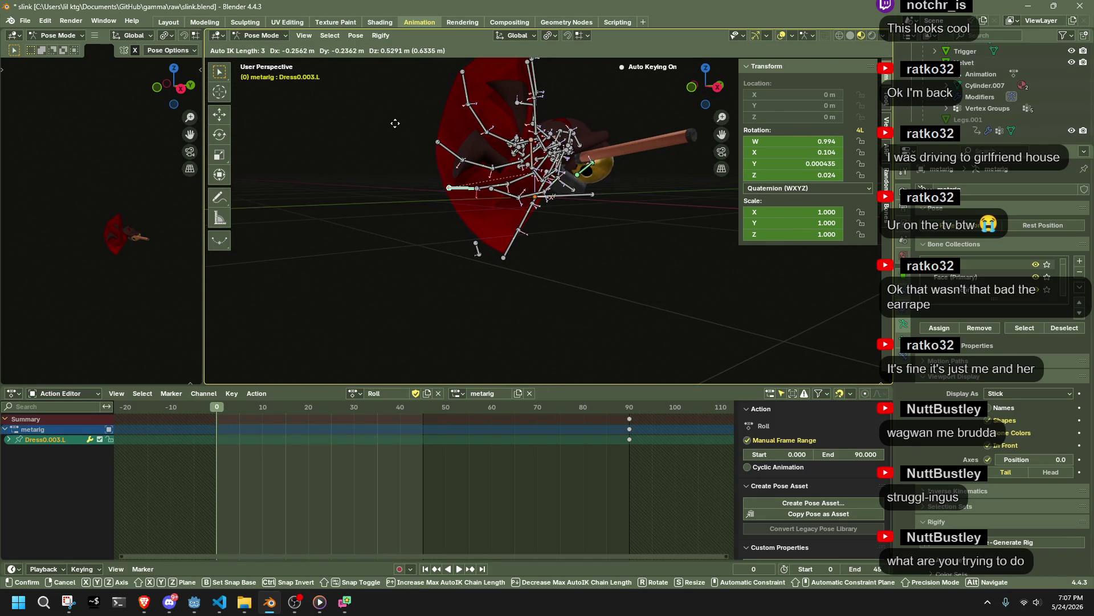
left_click(395, 123)
mouse_move(395, 123)
middle_mouse_down()
mouse_move(657, 158)
mouse_move(547, 125)
mouse_move(467, 117)
mouse_move(550, 276)
mouse_move(482, 145)
mouse_move(391, 132)
mouse_move(577, 91)
middle_mouse_up()
Step: Raise Dress1.003.L and pull Dress4.003.L up and to the left
left_click(657, 157)
key("g")
left_click(657, 138)
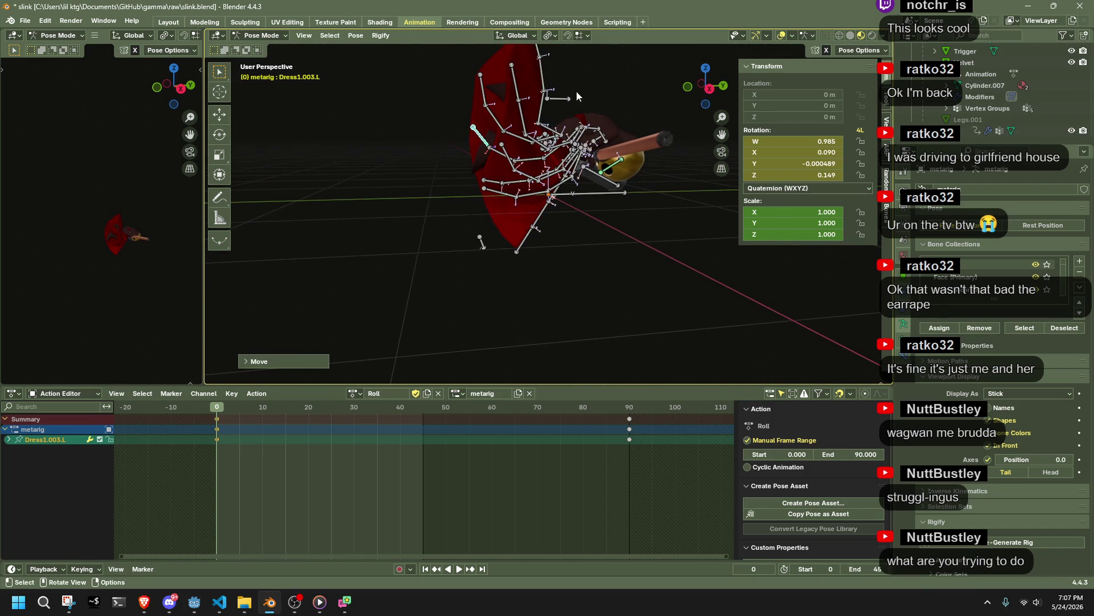
left_click(710, 92)
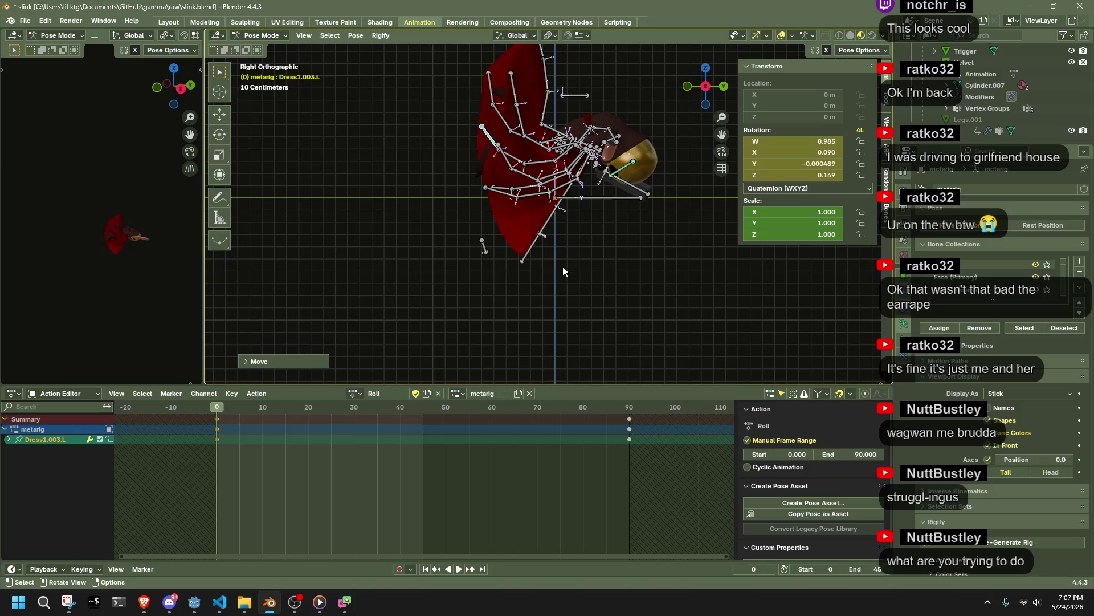
left_click_drag(521, 257, 511, 244)
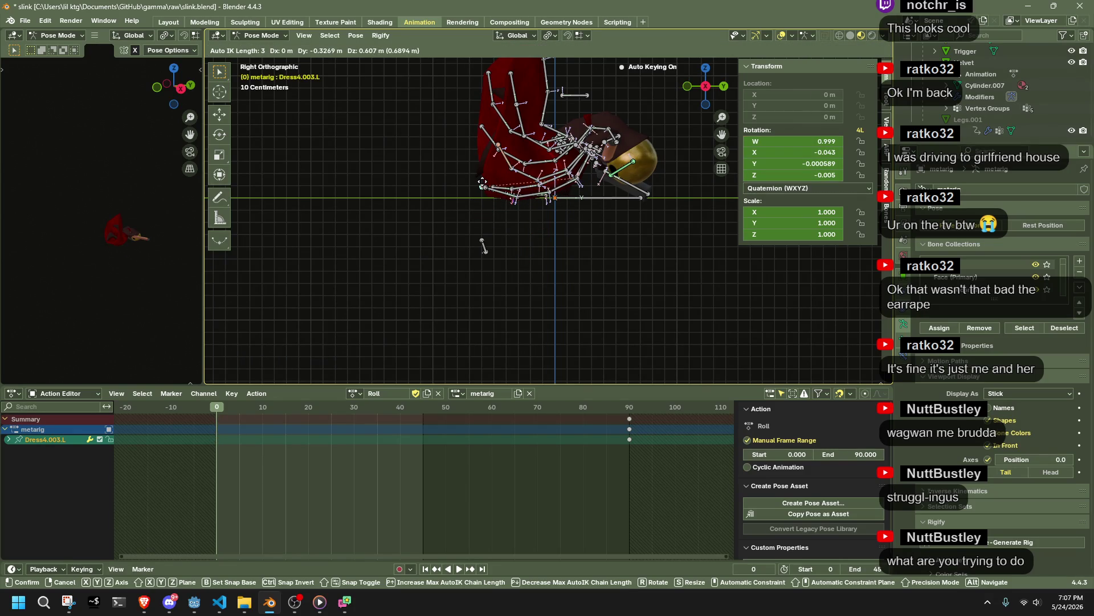
left_click_drag(482, 182, 484, 183)
mouse_move(503, 188)
middle_mouse_down()
mouse_move(620, 194)
mouse_move(682, 215)
mouse_move(526, 223)
mouse_move(467, 183)
middle_mouse_up()
Step: Fine-tune the Dress0.003.L bone's position with several small moves
left_click(464, 221)
left_click_drag(466, 184, 468, 183)
left_click(481, 176)
mouse_move(481, 180)
middle_mouse_down()
mouse_move(504, 221)
mouse_move(578, 261)
middle_mouse_up()
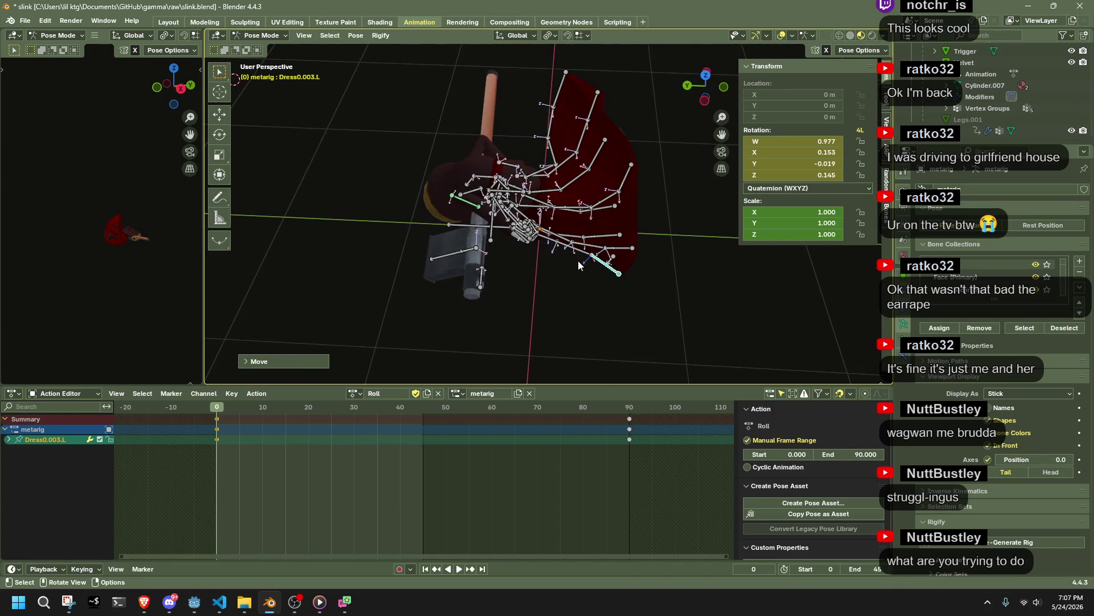
key("g")
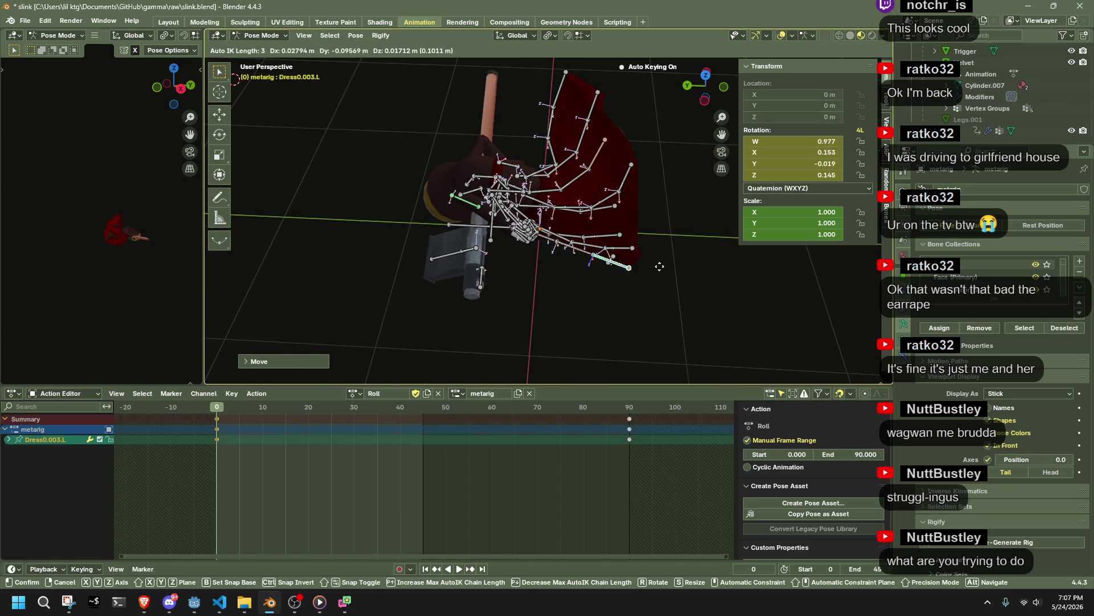
left_click(622, 251)
mouse_move(621, 251)
middle_mouse_down()
mouse_move(570, 228)
mouse_move(552, 152)
mouse_move(543, 167)
mouse_move(543, 283)
mouse_move(562, 314)
mouse_move(551, 321)
middle_mouse_up()
left_click(521, 270)
middle_click_drag(521, 269, 555, 294)
Step: Reshape Dress1.003.L and pose Dress2.003.L at rotation W 0.974, X 0.217, Y -0.004, Z 0.063
middle_click_drag(552, 262, 513, 245)
left_click_drag(473, 228, 510, 239)
left_click(509, 122)
mouse_move(509, 122)
middle_mouse_down()
mouse_move(552, 133)
mouse_move(547, 143)
mouse_move(498, 132)
middle_mouse_up()
left_click_drag(497, 131, 510, 144)
middle_click_drag(510, 143, 549, 167)
left_click_drag(522, 165, 510, 158)
mouse_move(510, 159)
middle_mouse_down()
mouse_move(414, 163)
mouse_move(368, 129)
mouse_move(511, 109)
mouse_move(614, 145)
mouse_move(423, 311)
middle_mouse_up()
Step: Play the Roll animation and stop at frame 10, clearing the bone selection
key("a")
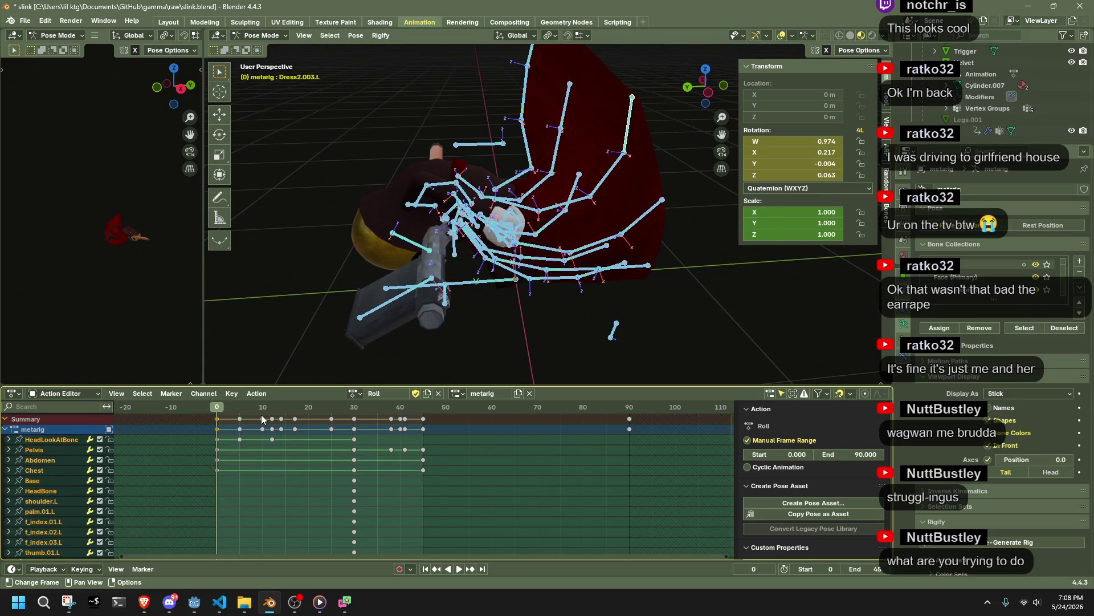
key("space")
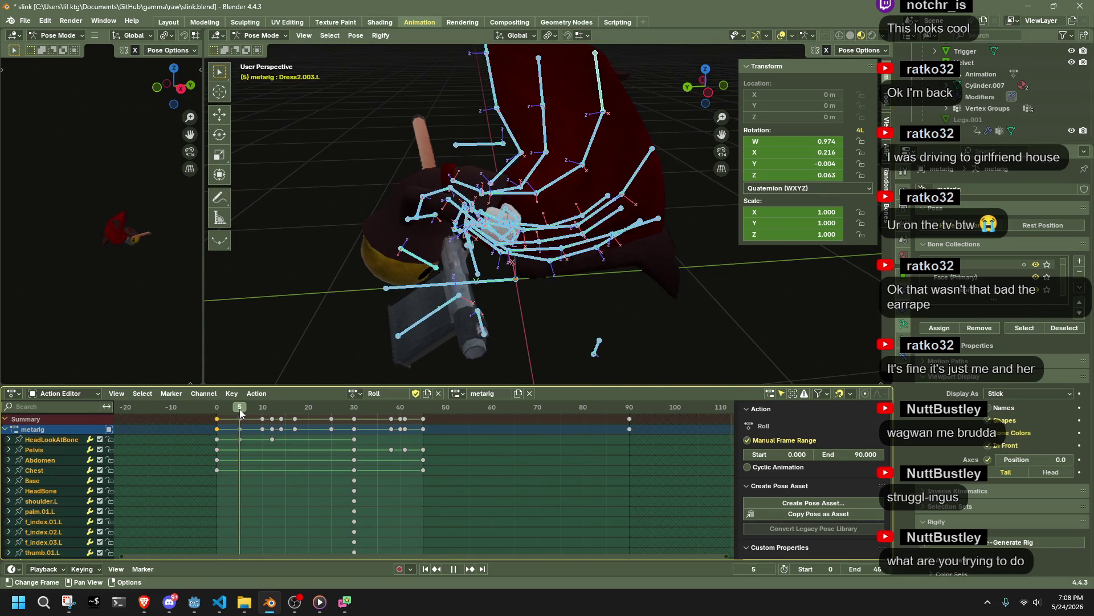
key("space")
left_click(570, 318)
mouse_move(659, 306)
middle_mouse_down()
mouse_move(429, 258)
mouse_move(430, 279)
mouse_move(518, 284)
mouse_move(513, 135)
mouse_move(611, 170)
mouse_move(699, 91)
middle_mouse_up()
Step: Move the Dress4.003.L bone into its frame 10 pose from the side view
left_click(513, 135)
left_click(700, 88)
key("g")
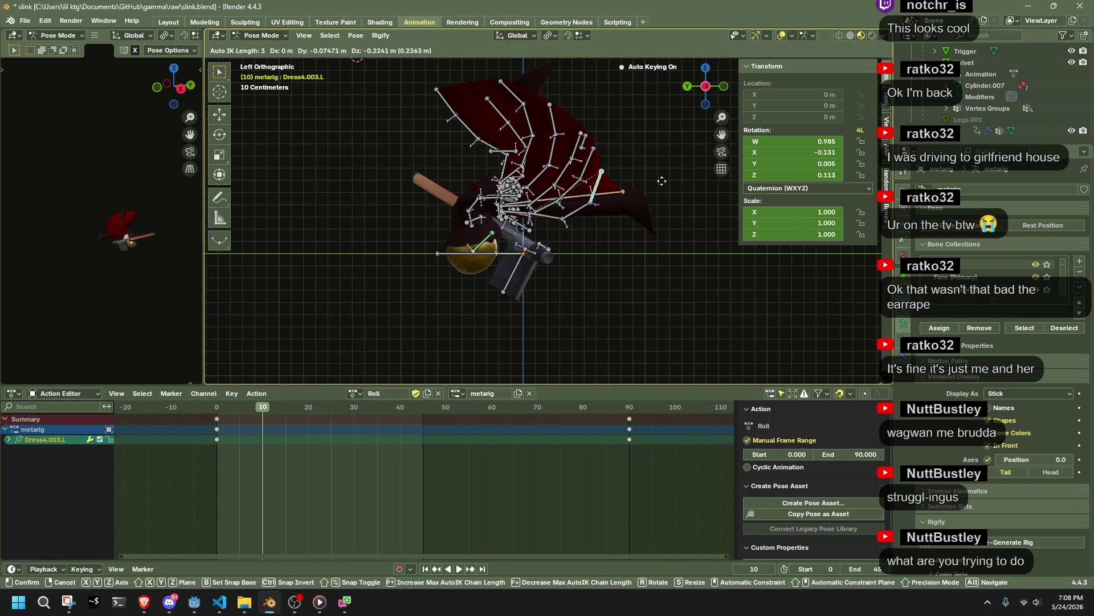
left_click(700, 244)
mouse_move(710, 177)
middle_mouse_down()
mouse_move(604, 179)
mouse_move(593, 227)
mouse_move(601, 294)
mouse_move(584, 305)
mouse_move(450, 206)
mouse_move(458, 177)
mouse_move(436, 132)
mouse_move(513, 143)
mouse_move(610, 123)
mouse_move(604, 70)
mouse_move(573, 217)
mouse_move(496, 213)
middle_mouse_up()
key("g")
left_click(577, 311)
Step: Move Dress0.003.L and rotate Dress4.L at frame 10
left_click(457, 176)
key("g")
left_click(424, 159)
left_click(566, 246)
mouse_move(566, 247)
middle_mouse_down()
mouse_move(479, 257)
mouse_move(528, 241)
mouse_move(481, 299)
middle_mouse_up()
key("r")
left_click(463, 253)
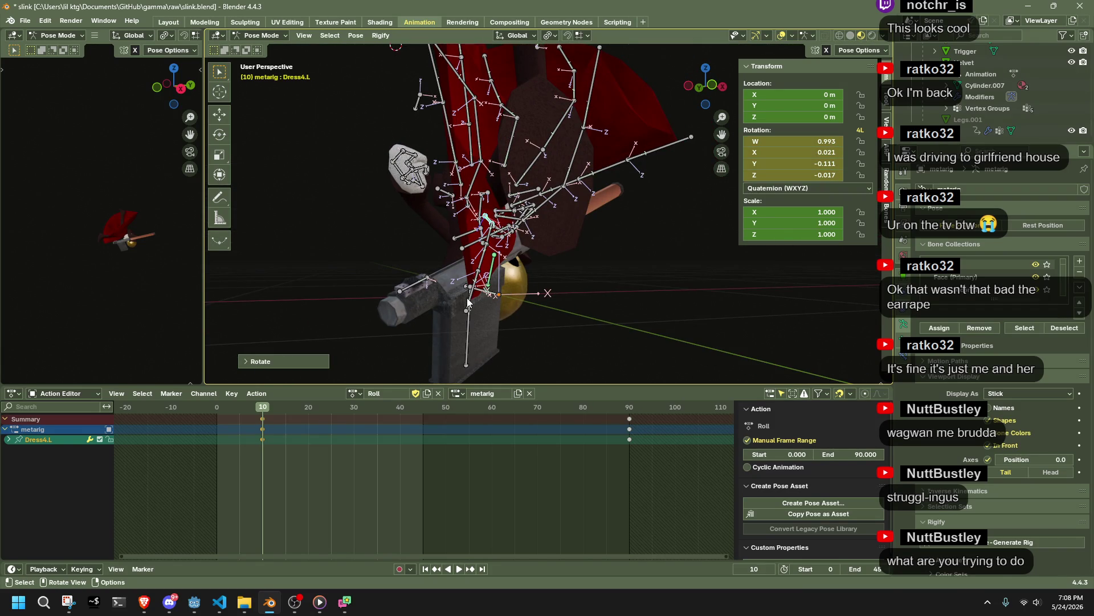
Step: Reposition Dress4.003.L twice and adjust the Dress0.003.L pose
left_click(468, 301)
key("g")
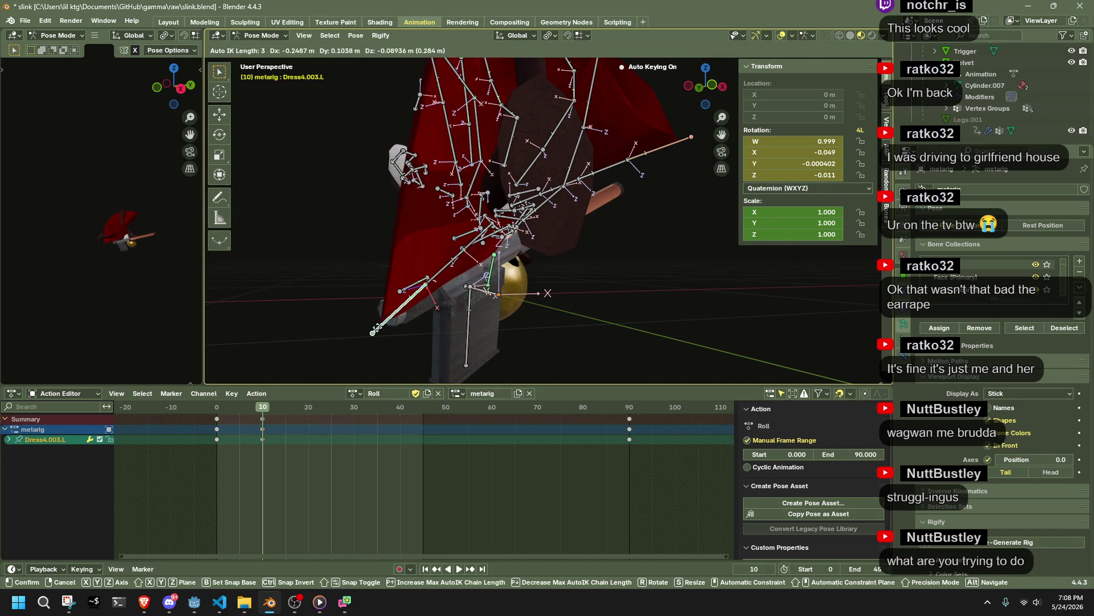
left_click(375, 330)
mouse_move(374, 331)
middle_mouse_down()
mouse_move(634, 281)
mouse_move(666, 194)
mouse_move(646, 154)
mouse_move(692, 134)
middle_mouse_up()
key("g")
left_click(661, 188)
middle_click_drag(661, 189, 516, 121)
key("g")
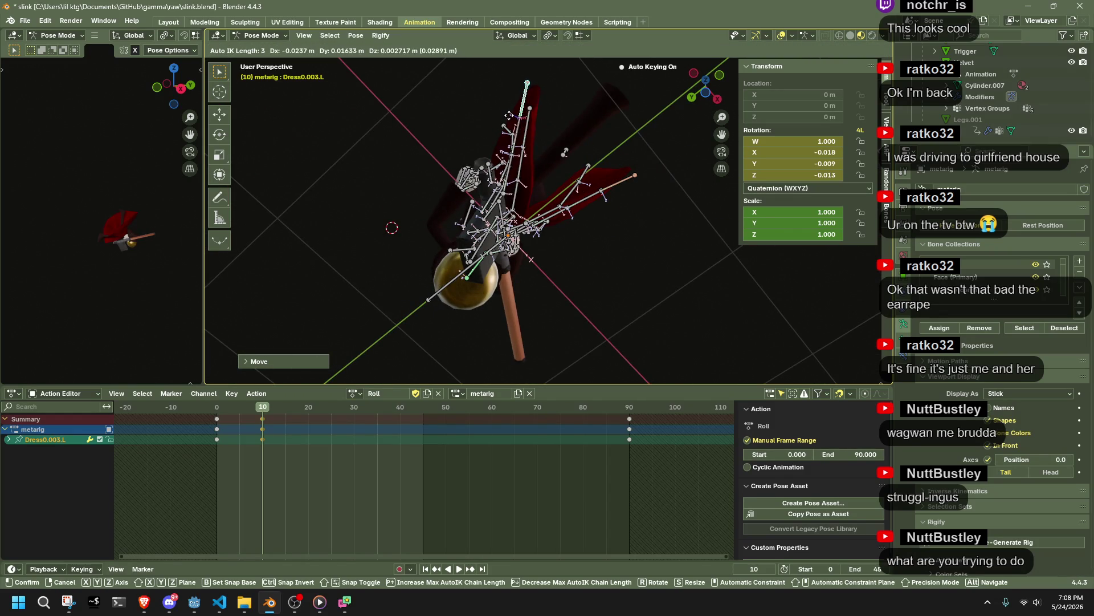
left_click(502, 188)
Step: Pose Dress4.003.L to rotation W 0.998, X -0.065, Z -0.010 in top view and select its chain
mouse_move(502, 188)
middle_mouse_down()
mouse_move(559, 243)
mouse_move(484, 286)
mouse_move(508, 345)
middle_mouse_up()
left_click(720, 78)
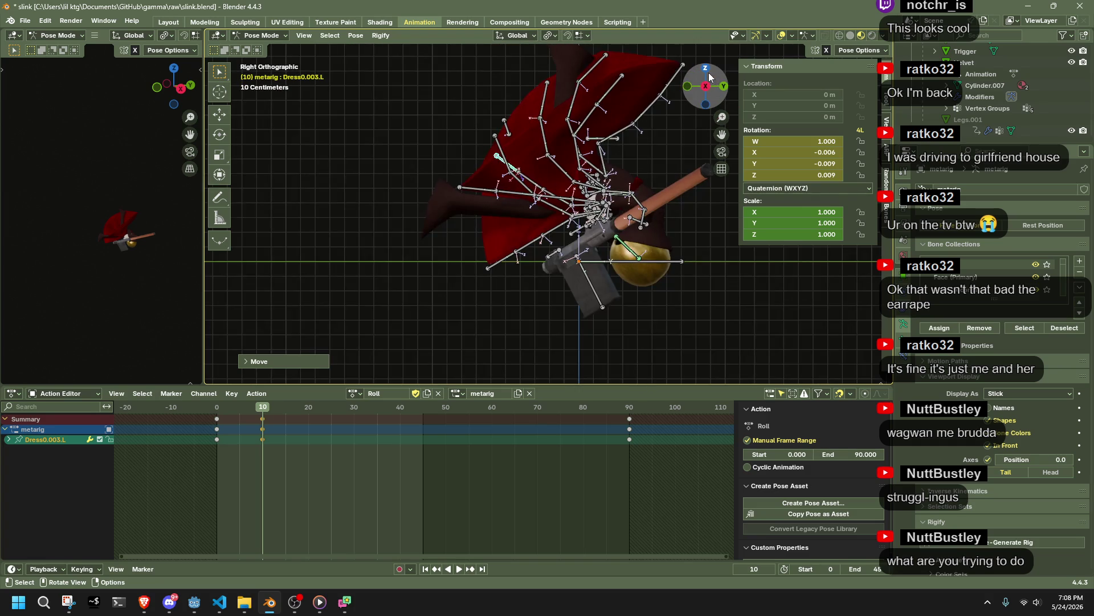
left_click(709, 73)
left_click_drag(456, 276, 447, 272)
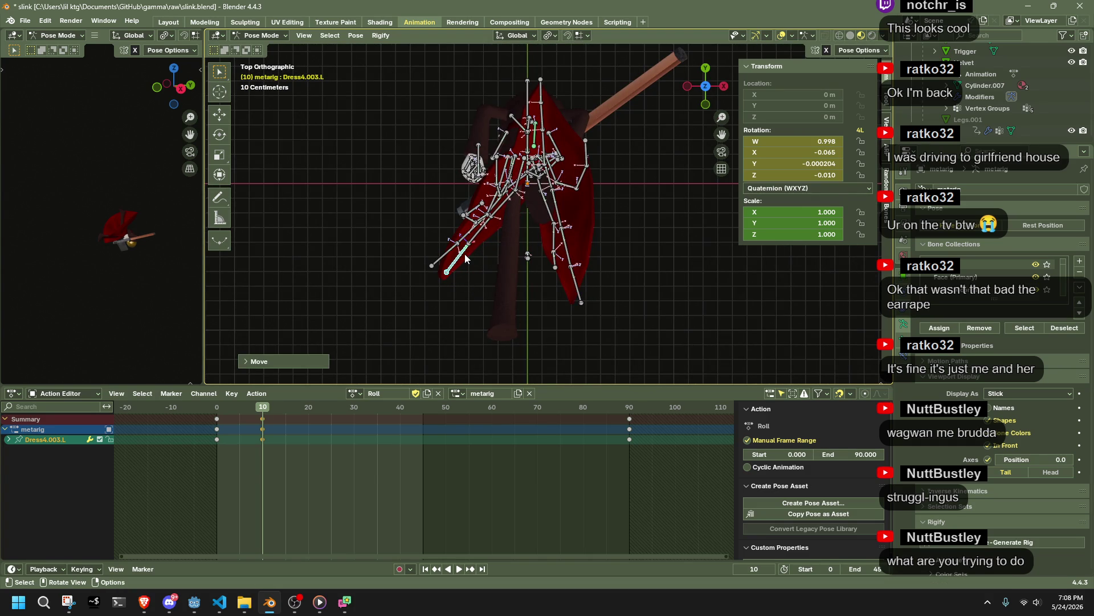
key("ctrl+l")
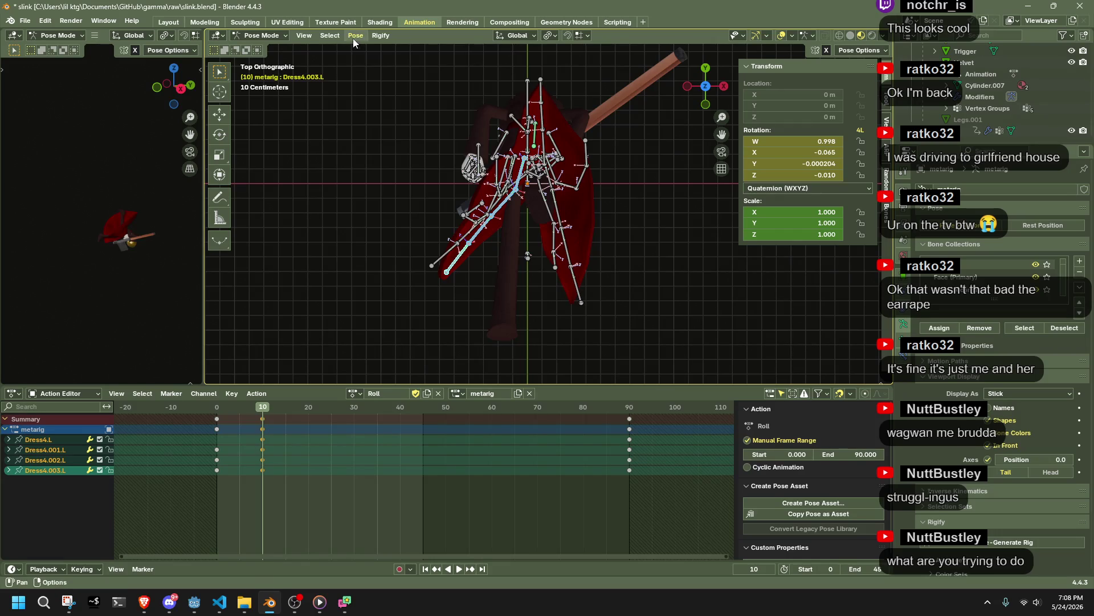
Step: Clear the Dress4 left chain to rest and re-pose Dress4.003.L in right ortho view
left_click(353, 39)
mouse_move(410, 60)
left_click(544, 59)
mouse_move(517, 290)
left_mouse_down()
mouse_move(470, 280)
mouse_move(479, 268)
left_mouse_up()
mouse_move(479, 268)
middle_mouse_down()
mouse_move(582, 180)
mouse_move(621, 115)
mouse_move(525, 102)
mouse_move(411, 133)
mouse_move(336, 122)
mouse_move(399, 186)
mouse_move(588, 159)
middle_mouse_up()
left_click(707, 85)
left_click_drag(504, 234, 505, 244)
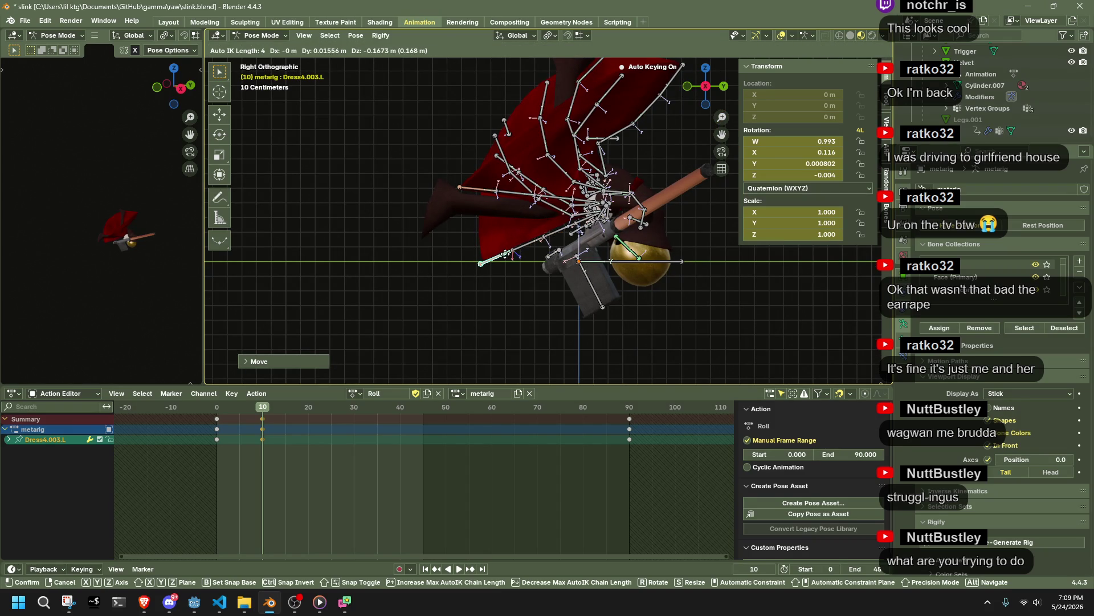
left_click_drag(504, 253, 505, 255)
mouse_move(505, 254)
middle_mouse_down()
mouse_move(534, 273)
mouse_move(641, 287)
mouse_move(817, 265)
mouse_move(682, 290)
mouse_move(597, 272)
mouse_move(569, 278)
mouse_move(559, 313)
mouse_move(505, 324)
mouse_move(528, 341)
mouse_move(454, 324)
mouse_move(440, 308)
mouse_move(538, 286)
mouse_move(675, 338)
mouse_move(685, 365)
mouse_move(617, 214)
mouse_move(501, 221)
mouse_move(508, 267)
mouse_move(453, 239)
mouse_move(674, 141)
middle_mouse_up()
Step: Hide and unhide the bones, then move Dress0.003.R into a new pose in right ortho view
key("h")
key("alt+h")
left_click(604, 238)
left_click(507, 267)
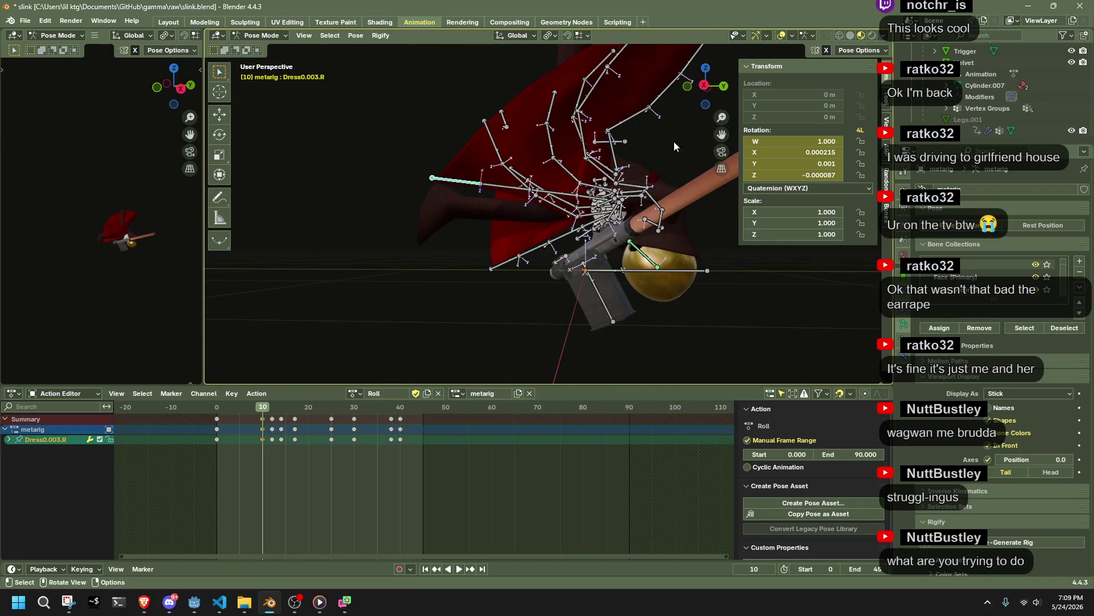
left_click(710, 85)
key("g")
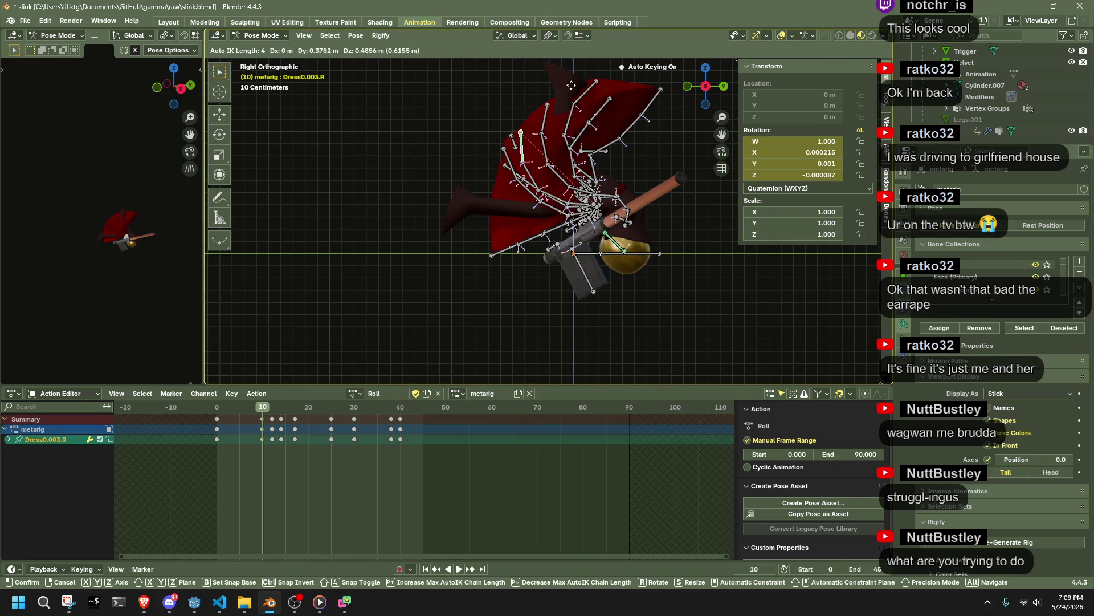
left_click(575, 79)
mouse_move(575, 80)
middle_mouse_down()
mouse_move(647, 149)
mouse_move(832, 206)
middle_mouse_up()
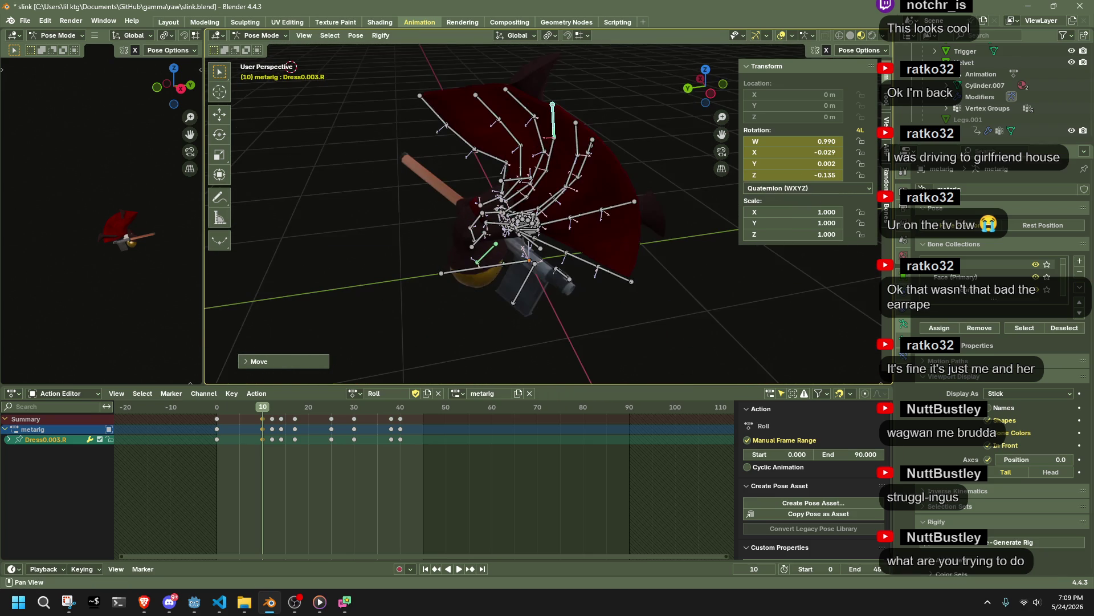
Step: In left ortho view, clear the Dress2 right chain and swing Dress2.003.R up and left
left_click(700, 79)
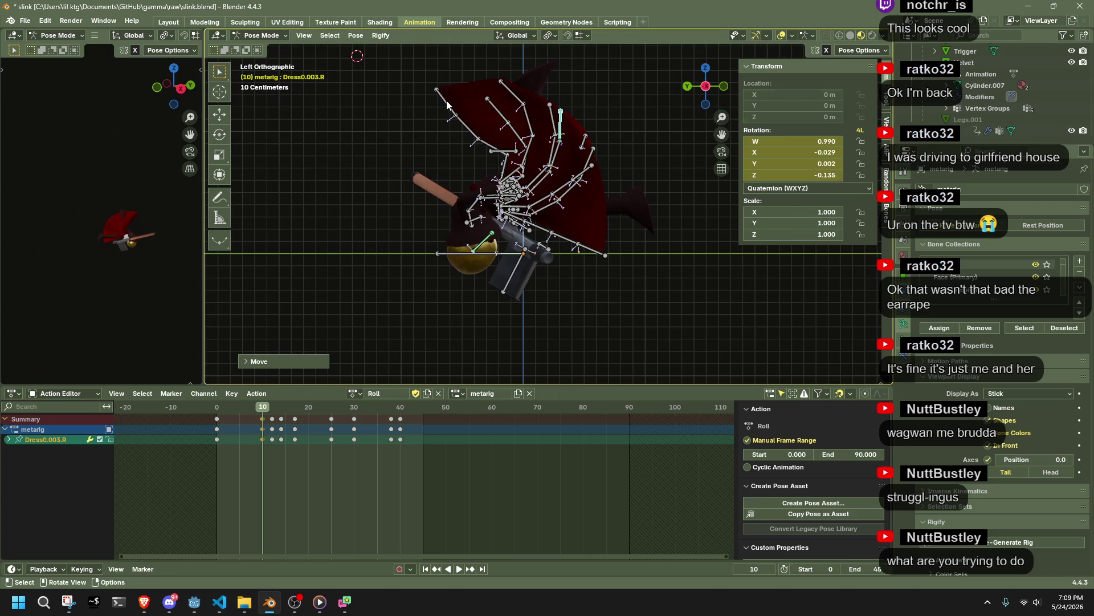
left_click(447, 104)
left_click(350, 36)
mouse_move(394, 59)
left_click(553, 55)
left_click(522, 63)
left_click_drag(523, 63, 461, 91)
mouse_move(462, 91)
middle_mouse_down()
mouse_move(615, 204)
mouse_move(627, 147)
mouse_move(610, 108)
mouse_move(685, 156)
mouse_move(679, 165)
mouse_move(715, 179)
mouse_move(570, 156)
middle_mouse_up()
Step: Move Dress1.003.R into a new position, keying it at frame 10
left_click(619, 105)
key("g")
left_click(639, 145)
Step: Select the Dress1 right chain and clear all its transforms back to rest
left_click(566, 149, "shift")
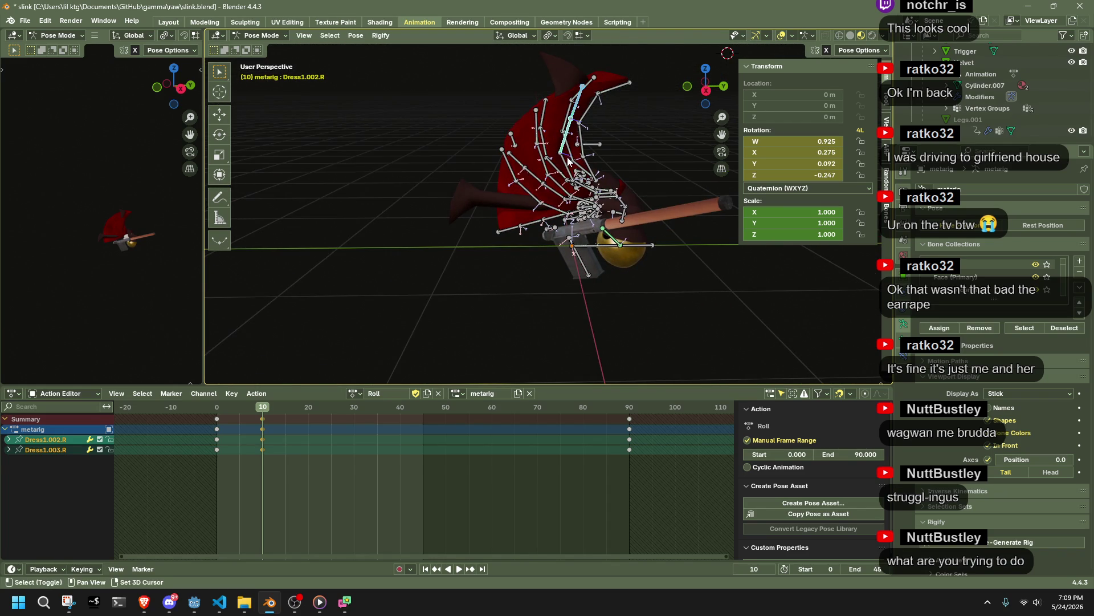
left_click(570, 163, "shift")
left_click(355, 35)
mouse_move(394, 64)
left_click(489, 60)
mouse_move(489, 61)
middle_mouse_down()
mouse_move(663, 193)
mouse_move(582, 235)
mouse_move(617, 184)
middle_mouse_up()
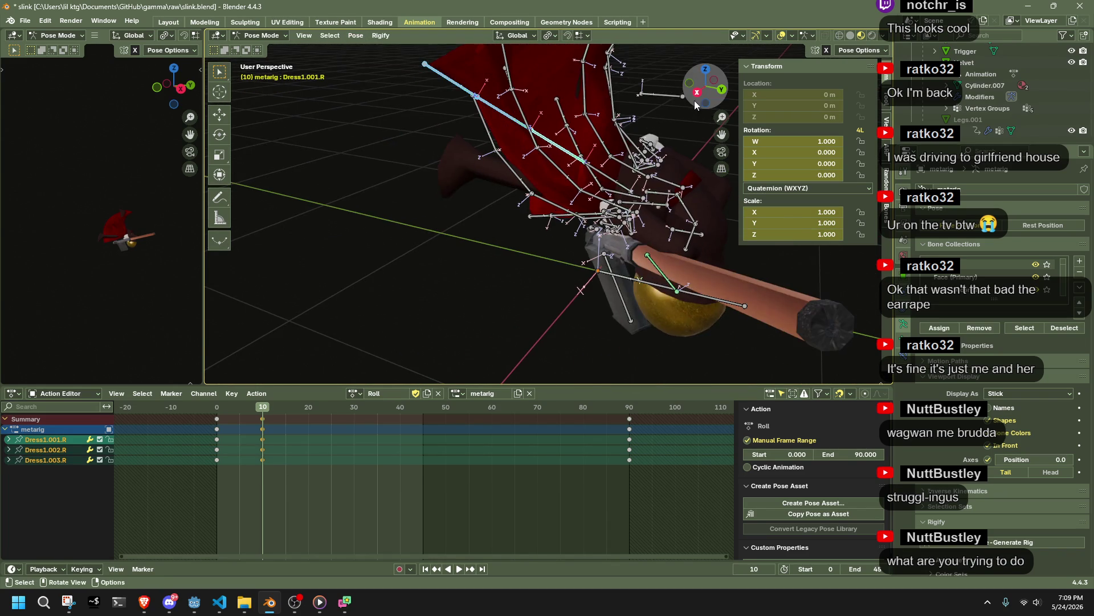
Step: In right ortho view, move Dress1.003.R into its new pose
left_click(696, 95)
scroll(477, 163, "down", 2)
left_click(471, 160)
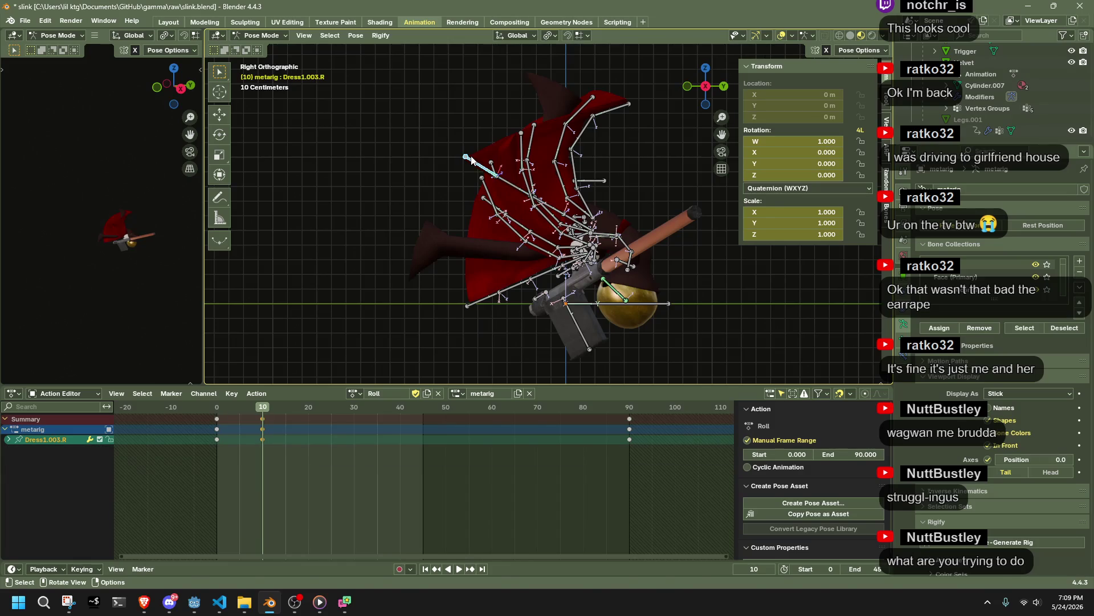
key("g")
left_click(546, 103)
mouse_move(547, 106)
middle_mouse_down()
mouse_move(582, 145)
mouse_move(714, 183)
mouse_move(712, 227)
mouse_move(676, 245)
mouse_move(722, 271)
mouse_move(308, 310)
mouse_move(231, 198)
mouse_move(497, 110)
middle_mouse_up()
mouse_move(696, 86)
middle_mouse_down()
mouse_move(515, 221)
mouse_move(452, 133)
mouse_move(521, 186)
mouse_move(508, 80)
mouse_move(521, 77)
mouse_move(513, 91)
middle_mouse_up()
scroll(501, 223, "up", 5)
Step: Move Dress2.003.L, keying it at frame 10, then refine its pose
left_click(509, 80)
key("g")
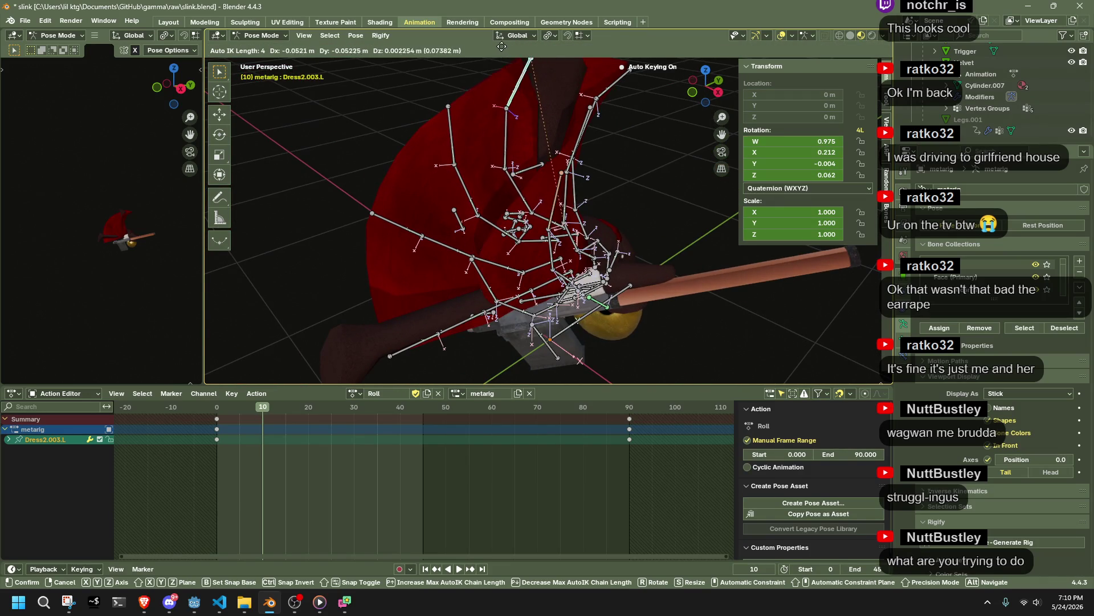
left_click(480, 385)
mouse_move(513, 240)
middle_mouse_down()
mouse_move(538, 193)
mouse_move(568, 213)
mouse_move(520, 198)
mouse_move(521, 170)
mouse_move(617, 230)
mouse_move(679, 229)
mouse_move(743, 183)
mouse_move(610, 310)
mouse_move(768, 292)
middle_mouse_up()
key("g")
left_click(524, 177)
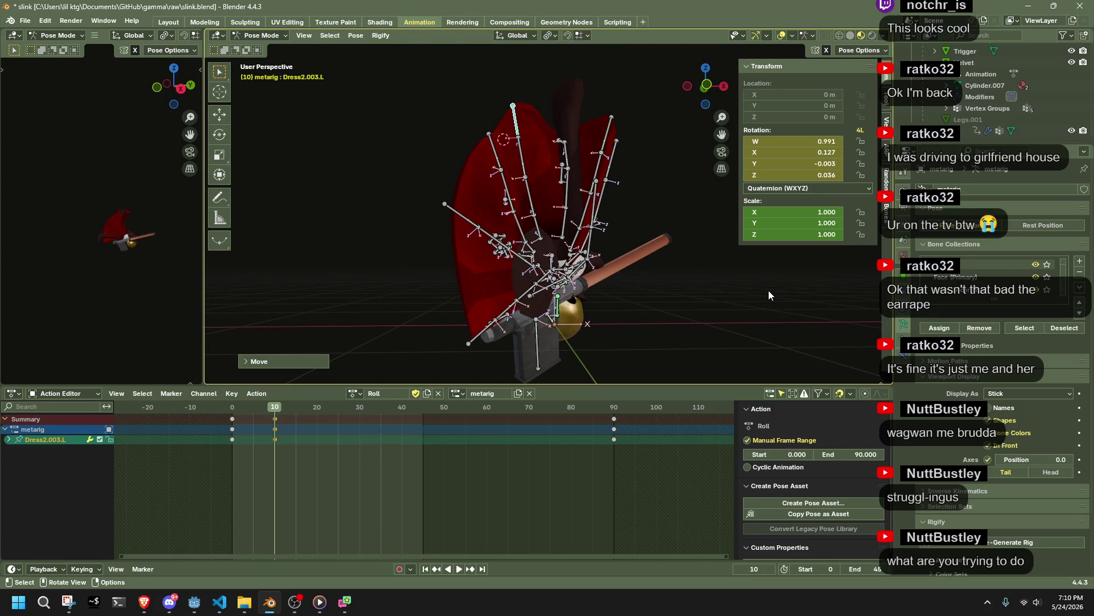
mouse_move(646, 287)
middle_mouse_down()
mouse_move(611, 309)
mouse_move(503, 310)
middle_mouse_up()
Step: Select all bones, play the Roll action, and stop playback at frame 18
key("a")
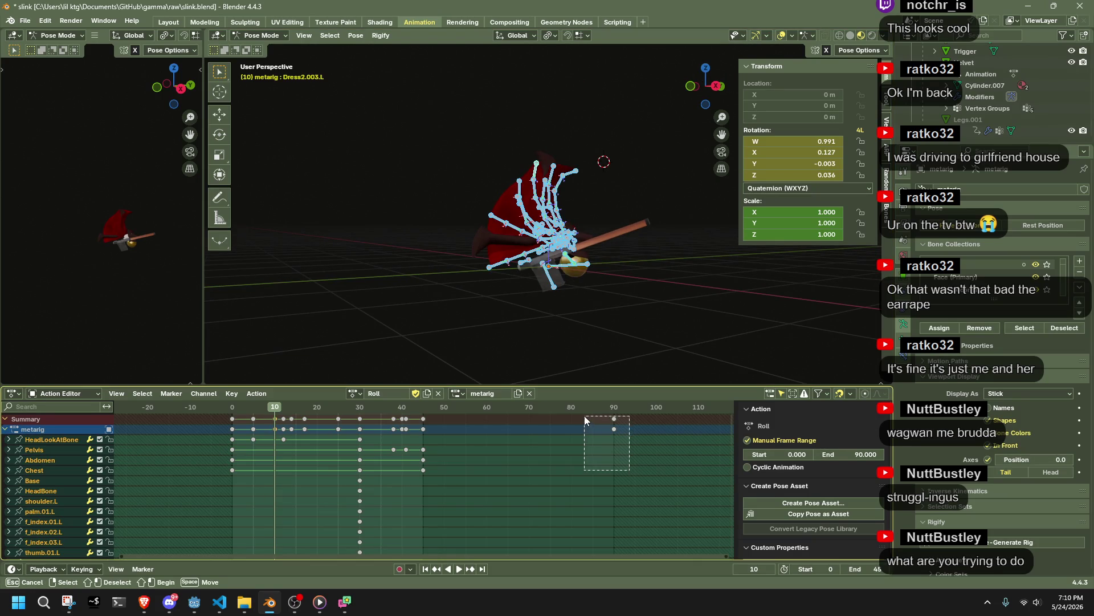
key("space")
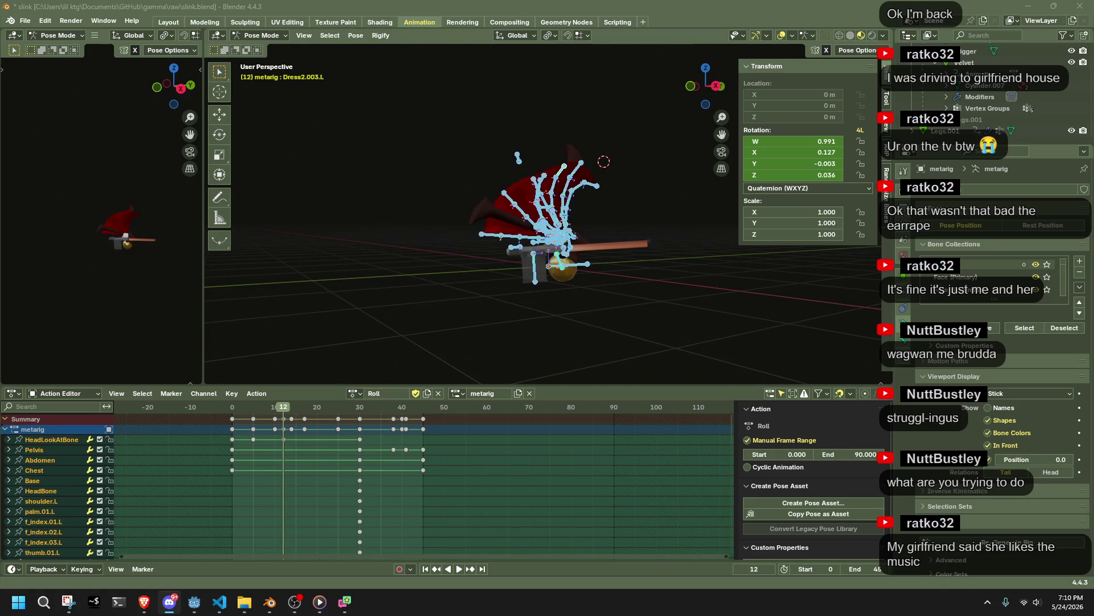
mouse_move(762, 339)
middle_mouse_down()
mouse_move(480, 276)
mouse_move(403, 306)
mouse_move(254, 312)
mouse_move(546, 265)
middle_mouse_up()
mouse_move(333, 339)
middle_mouse_down()
mouse_move(570, 293)
mouse_move(462, 262)
mouse_move(380, 265)
mouse_move(392, 273)
middle_mouse_up()
left_click_drag(283, 410, 308, 416)
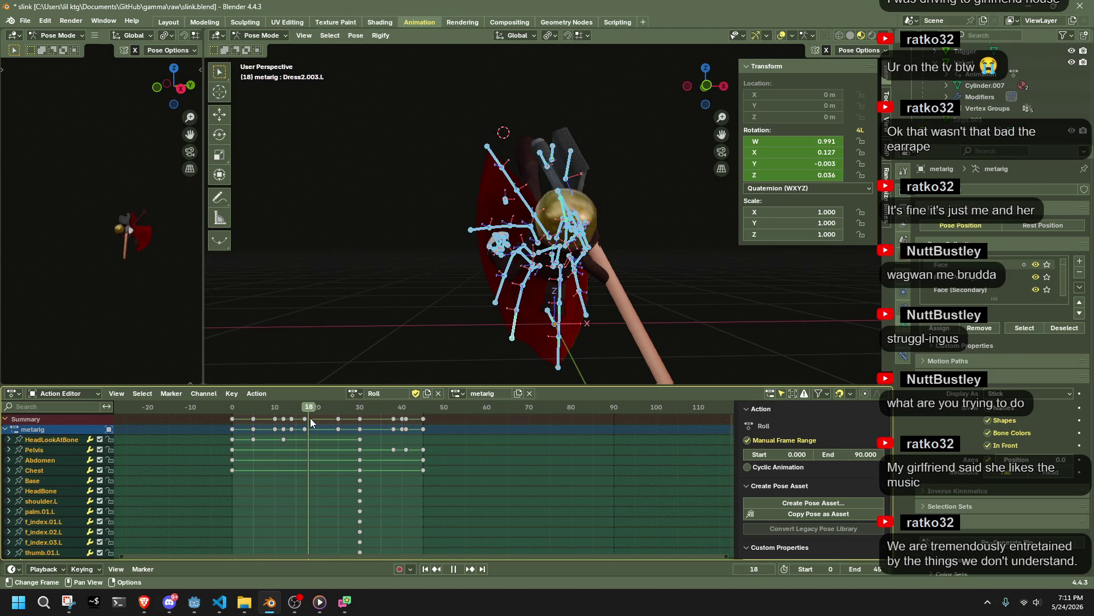
key("space")
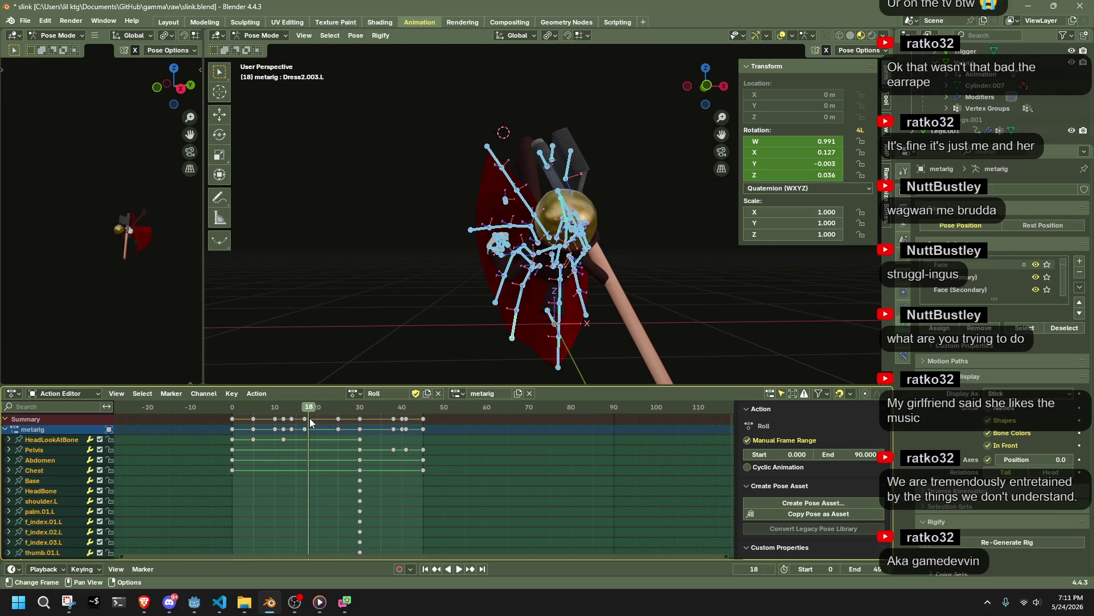
mouse_move(684, 105)
middle_mouse_down("alt")
mouse_move(516, 308)
mouse_move(531, 344)
mouse_move(587, 353)
mouse_move(733, 340)
mouse_move(499, 357)
mouse_move(600, 347)
mouse_move(479, 271)
middle_mouse_up("alt")
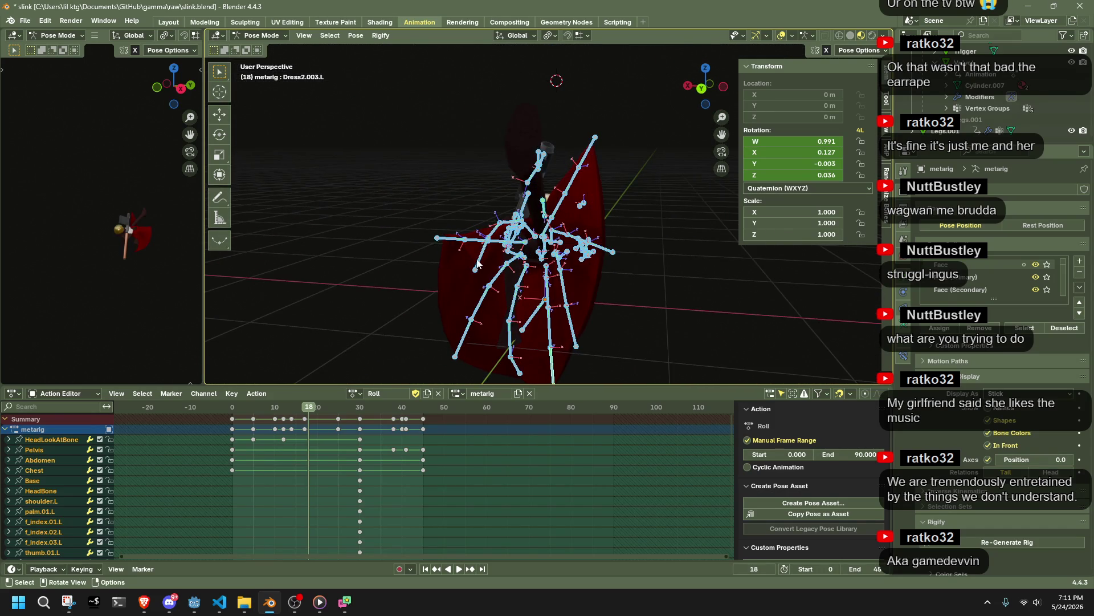
Step: At frame 18, move Dress4.003.R to key it, then cancel a rotation of Dress4.003.L
left_click(501, 262)
key("g")
left_click(500, 215)
mouse_move(500, 215)
middle_mouse_down()
mouse_move(518, 181)
mouse_move(490, 175)
mouse_move(455, 193)
mouse_move(642, 206)
mouse_move(576, 169)
mouse_move(646, 146)
mouse_move(660, 103)
middle_mouse_up()
left_click(576, 169)
key("r")
key("Escape")
Step: Move Dress0.003.R into a new position at frame 18
left_click(656, 109)
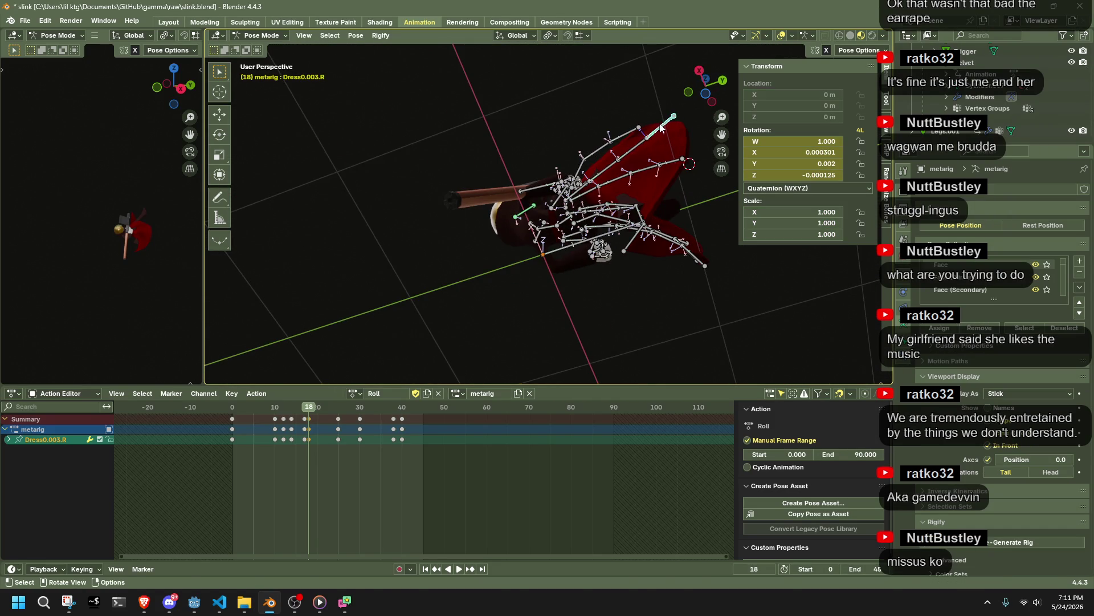
key("g")
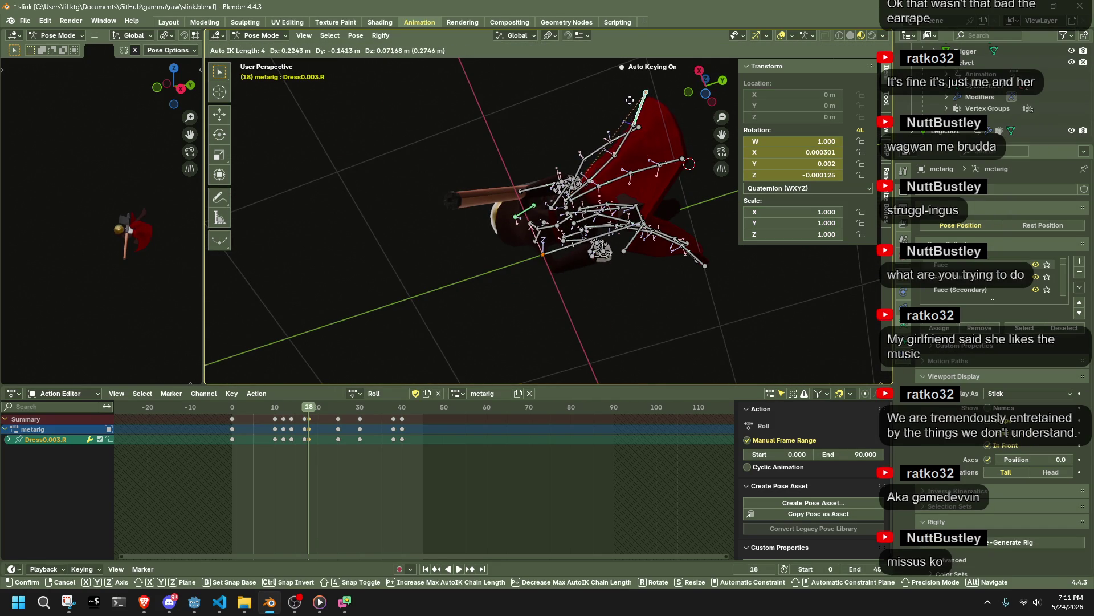
left_click(638, 189)
mouse_move(638, 188)
middle_mouse_down()
mouse_move(674, 276)
mouse_move(662, 307)
middle_mouse_up()
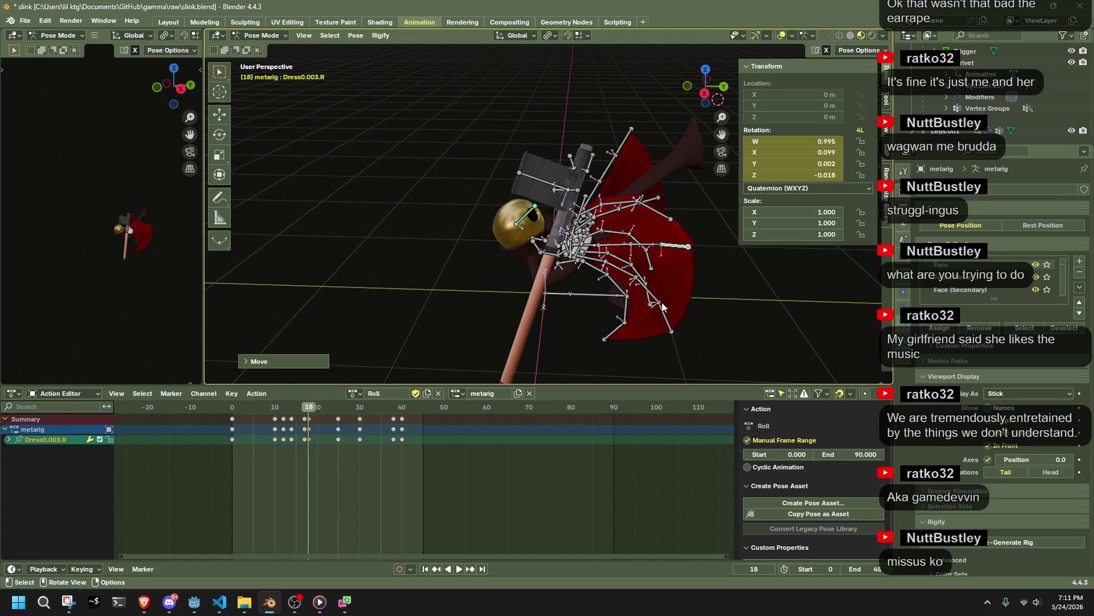
mouse_move(683, 210)
middle_mouse_down()
mouse_move(602, 159)
mouse_move(712, 220)
mouse_move(661, 178)
mouse_move(566, 289)
middle_mouse_up()
Step: Move Dress4.003.R and rotate it slightly
left_click(655, 185)
key("g")
left_click(649, 180)
key("r")
left_click(555, 296)
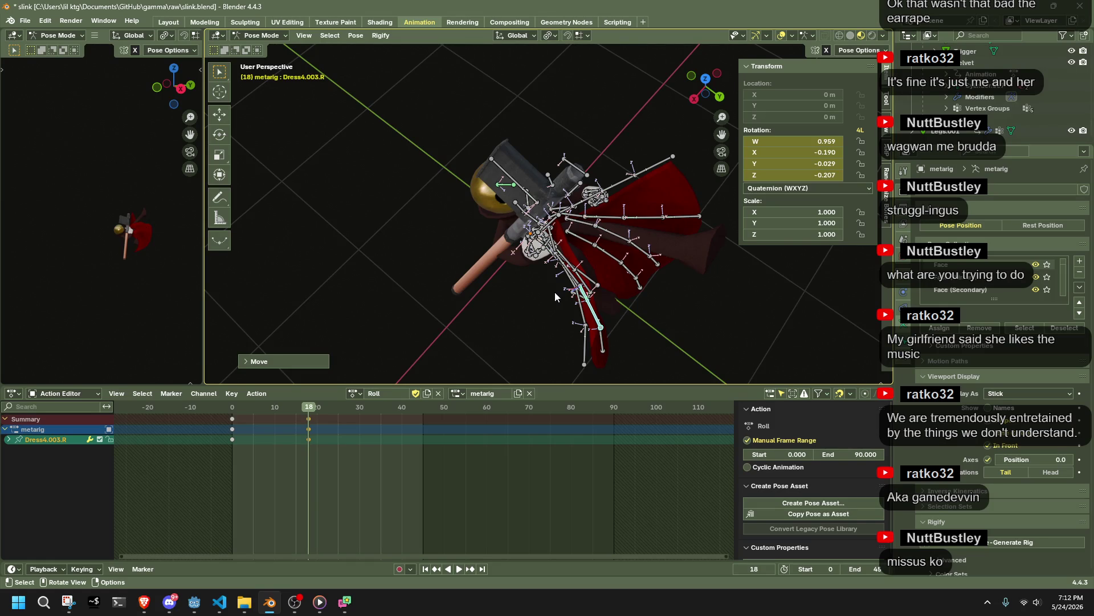
mouse_move(546, 290)
middle_mouse_down()
mouse_move(649, 270)
mouse_move(669, 179)
mouse_move(702, 142)
middle_mouse_up()
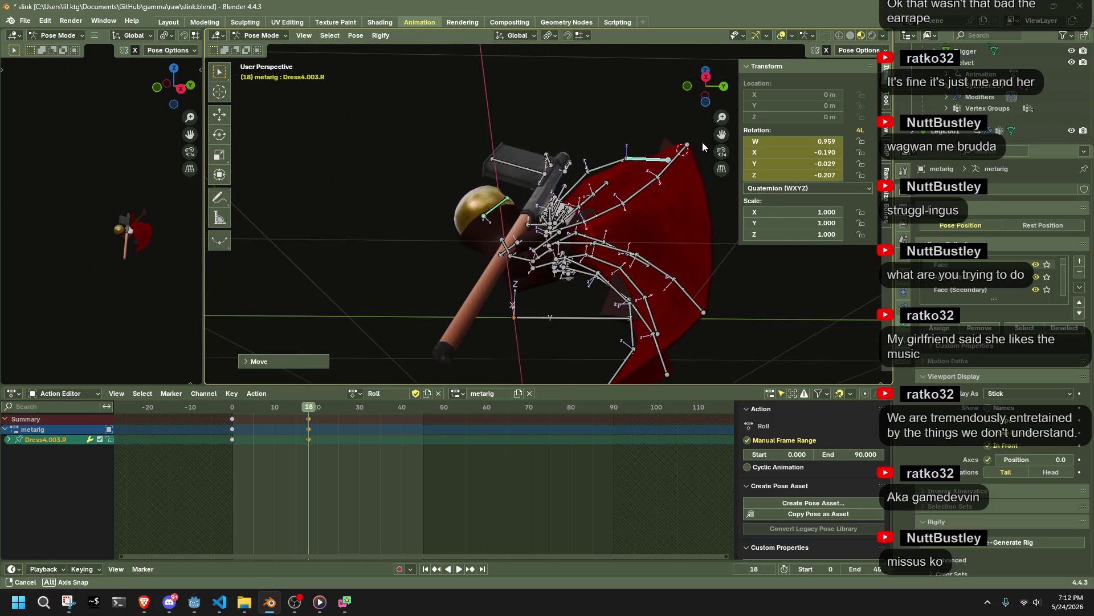
Step: Rotate Dress0.R around the global Z axis
left_click(567, 228)
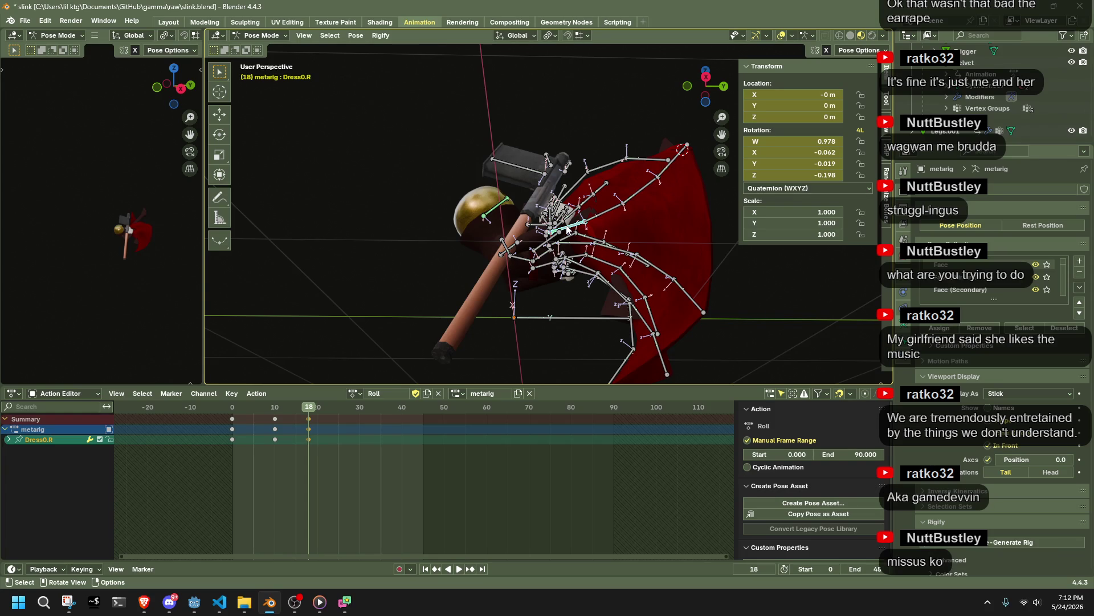
scroll(607, 243, "up", 5)
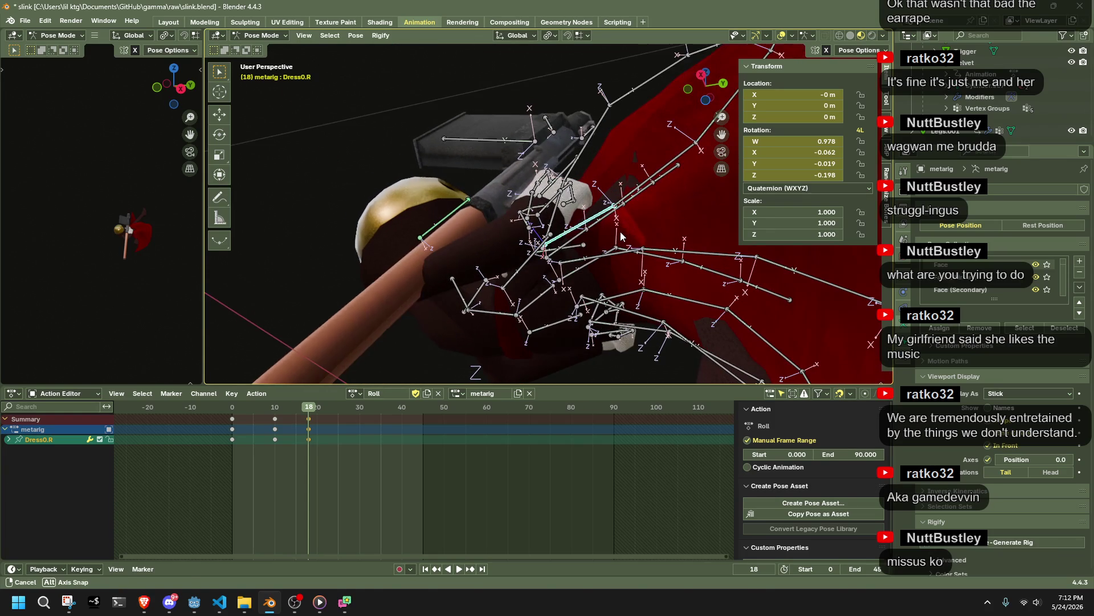
key("r")
key("z")
left_click(627, 222)
mouse_move(634, 216)
middle_mouse_down()
mouse_move(709, 250)
mouse_move(655, 288)
middle_mouse_up()
scroll(720, 281, "down", 3)
Step: Rotate Dress0.003.R and Dress0.002.R around X, then tilt them further upward
left_click(644, 203, "shift")
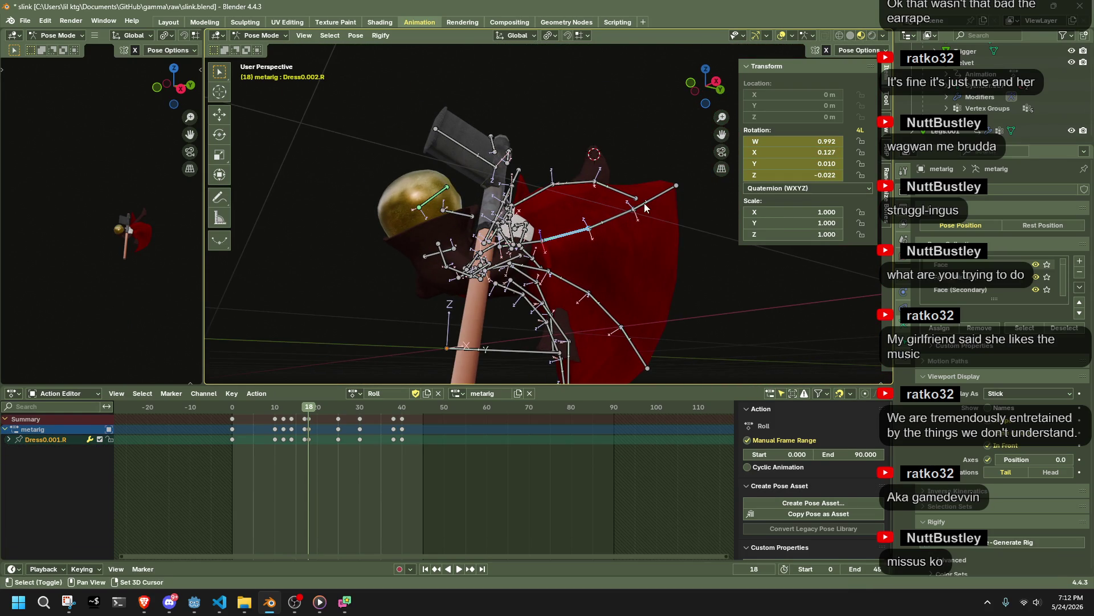
left_click(625, 214, "shift")
key("r")
key("x")
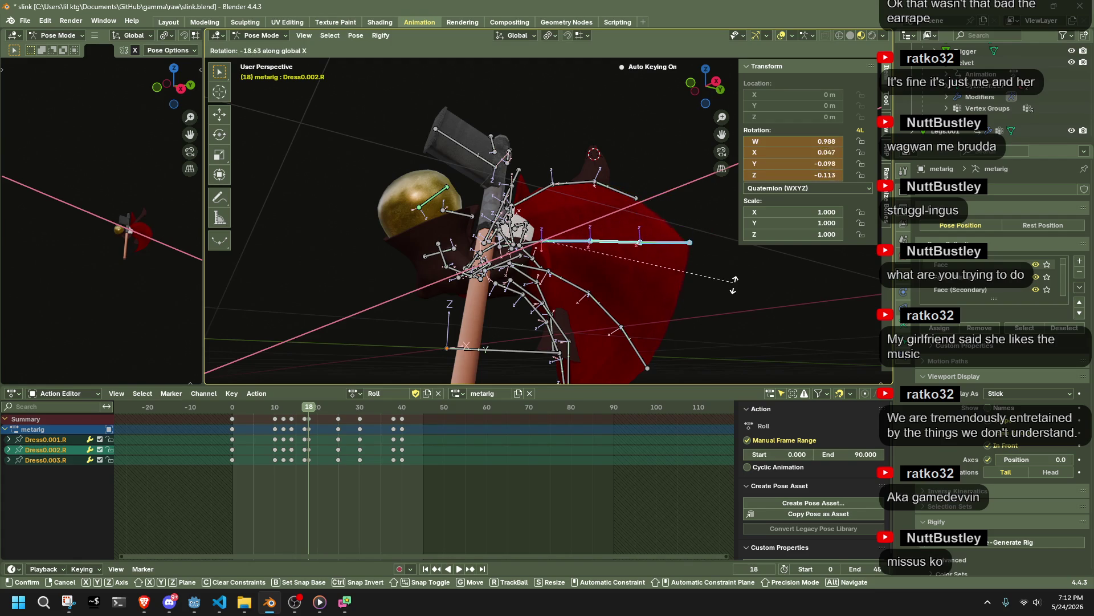
left_click(709, 314)
mouse_move(709, 314)
middle_mouse_down()
mouse_move(516, 330)
mouse_move(571, 354)
mouse_move(686, 331)
middle_mouse_up()
key("r")
left_click(597, 353)
key("r")
left_click(686, 309)
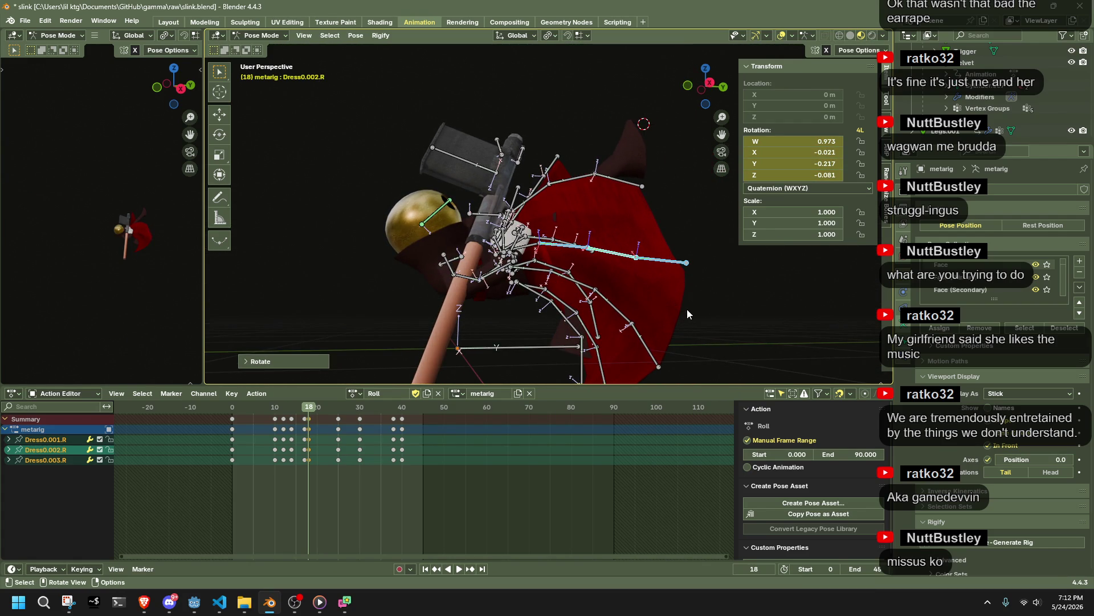
Step: Move Dress0.001.R into a new position
left_click(557, 249)
middle_click_drag(558, 249, 536, 188)
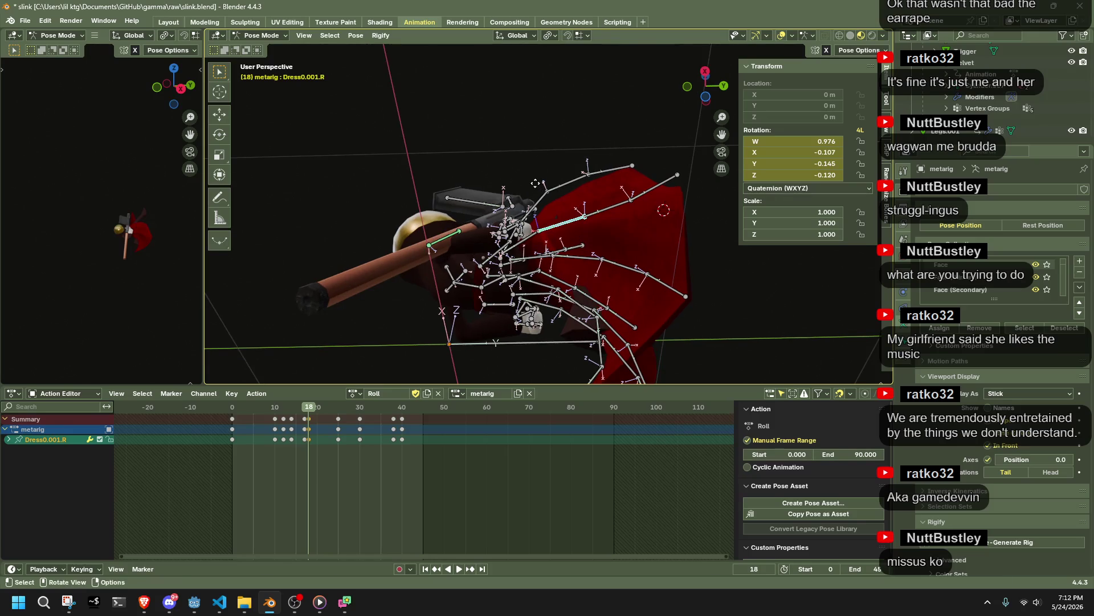
key("g")
left_click(536, 175)
Step: Rotate Dress0.002.R and Dress0.003.R together around the X axis
left_click(603, 210)
middle_click_drag(603, 209, 677, 261)
left_click(676, 261, "shift")
key("r")
key("x")
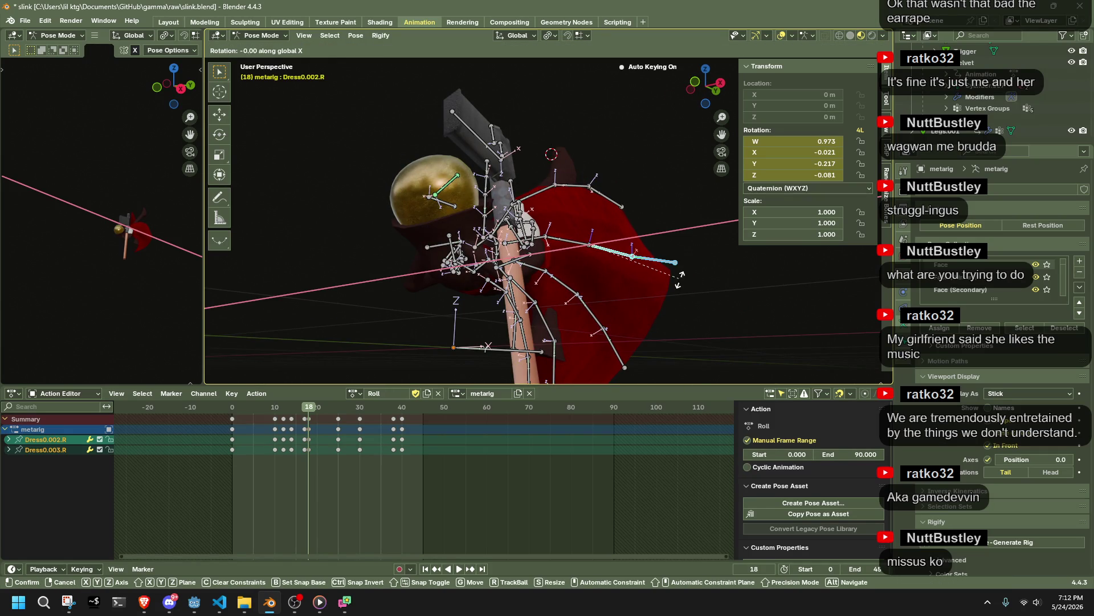
left_click(648, 319)
middle_click_drag(648, 319, 493, 247)
Step: Reposition Dress0.003.R and rotate Dress0.002.R to finish the flare, checking it in left ortho view
left_click(488, 162)
key("g")
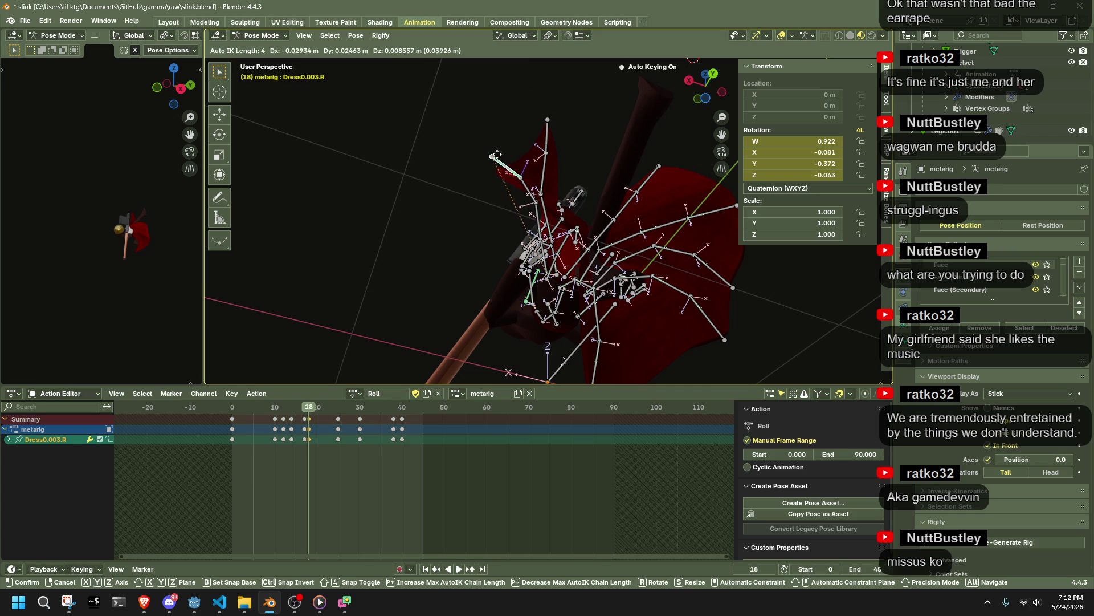
left_click(521, 141)
mouse_move(520, 141)
middle_mouse_down()
mouse_move(672, 293)
mouse_move(670, 338)
middle_mouse_up()
key("r")
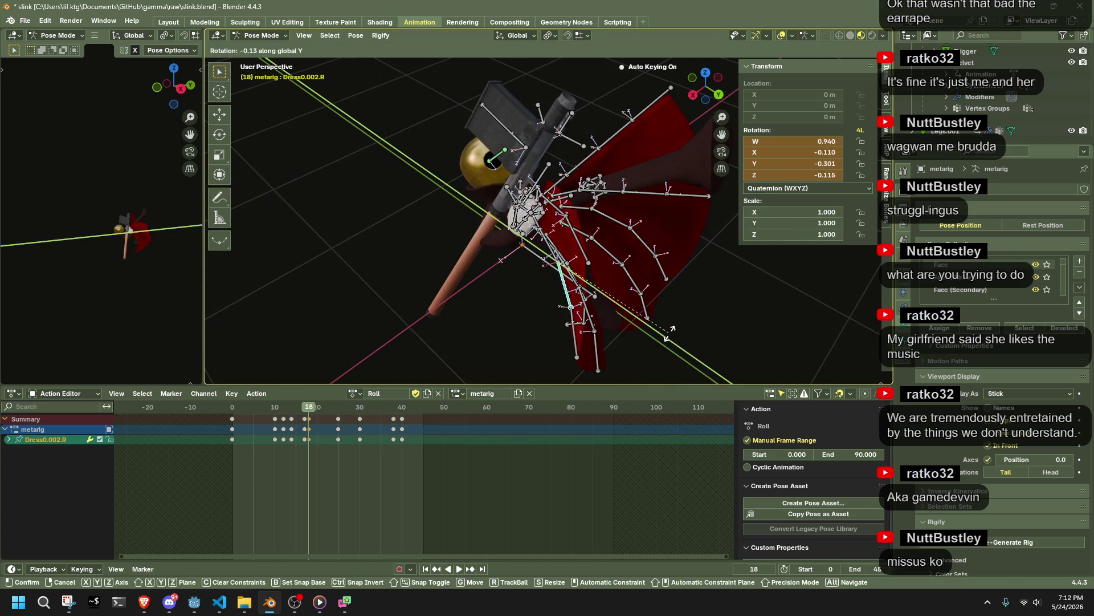
left_click(685, 275)
middle_click_drag(684, 275, 501, 290)
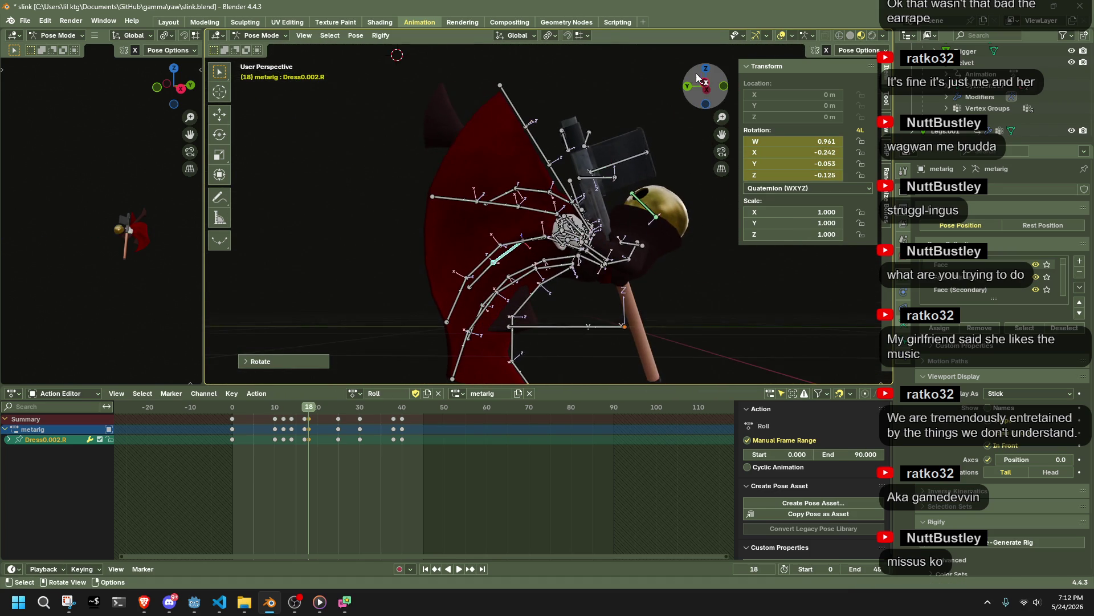
left_click(706, 85)
Step: Rotate the Dress2.003.R skirt bone into a new pose at frame 18
left_click(528, 362)
key("g")
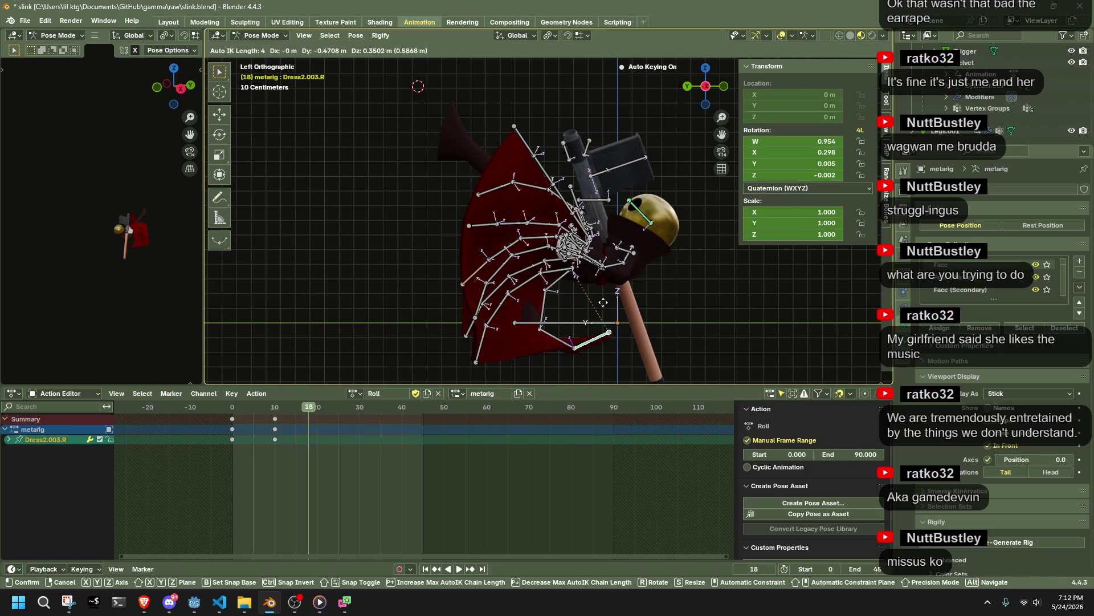
right_click(637, 283)
key("r")
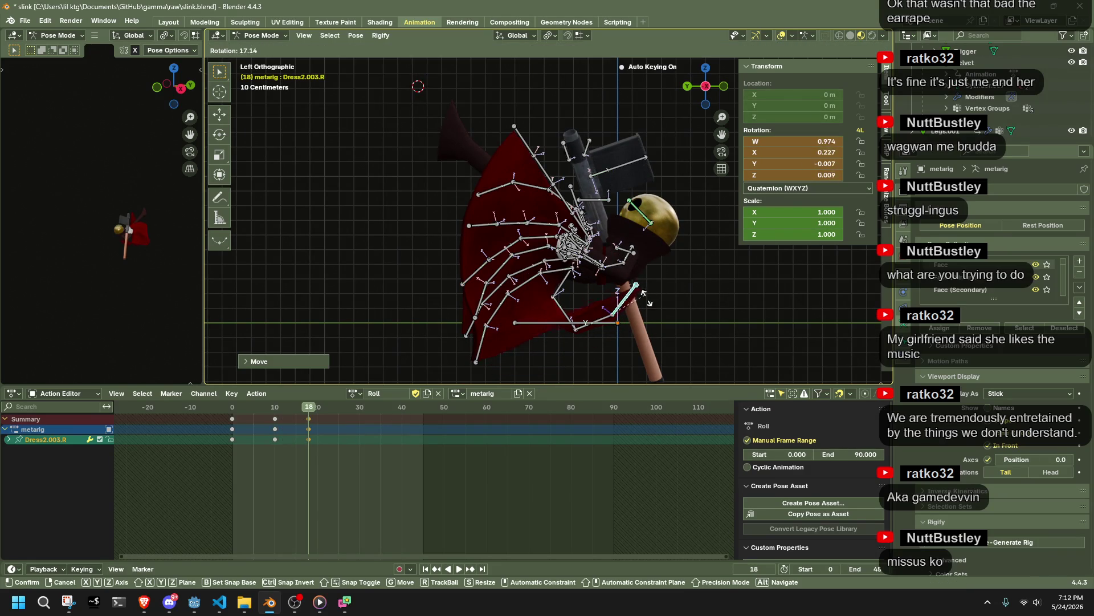
left_click(604, 329)
Step: Rotate the Dress2.002.R skirt bone about the X axis
left_click(583, 329)
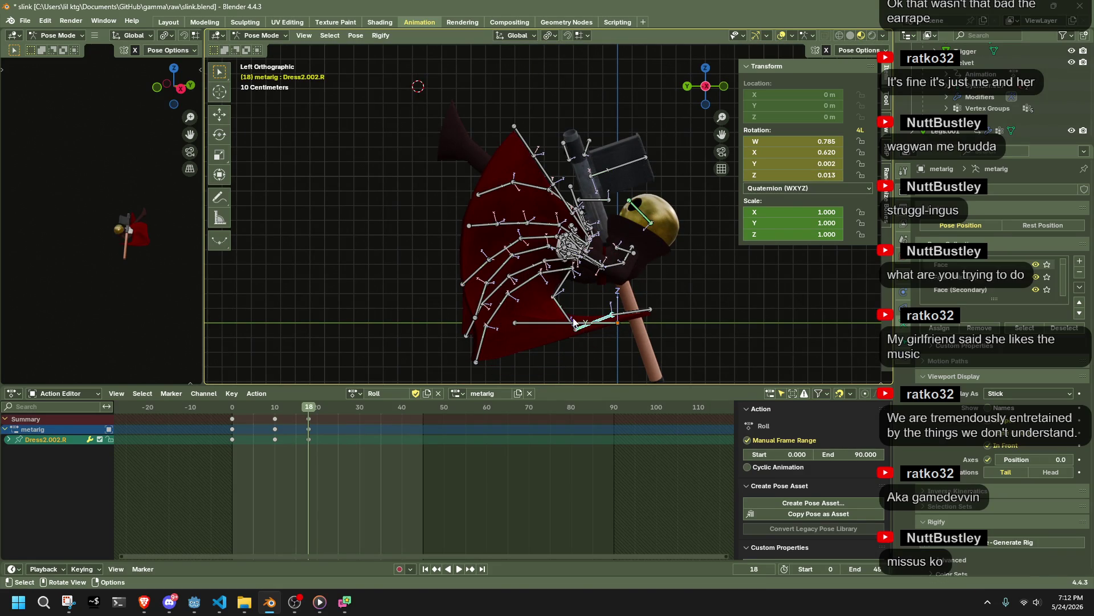
key("g")
right_click(568, 302)
left_click(593, 313)
key("r")
key("x")
left_click(736, 327)
mouse_move(736, 327)
middle_mouse_down()
mouse_move(556, 315)
mouse_move(774, 295)
mouse_move(662, 326)
mouse_move(663, 357)
mouse_move(712, 379)
mouse_move(678, 157)
middle_mouse_up()
Step: In right side view, move Dress2.001.R and Dress2.003.R to new positions
left_click(662, 357)
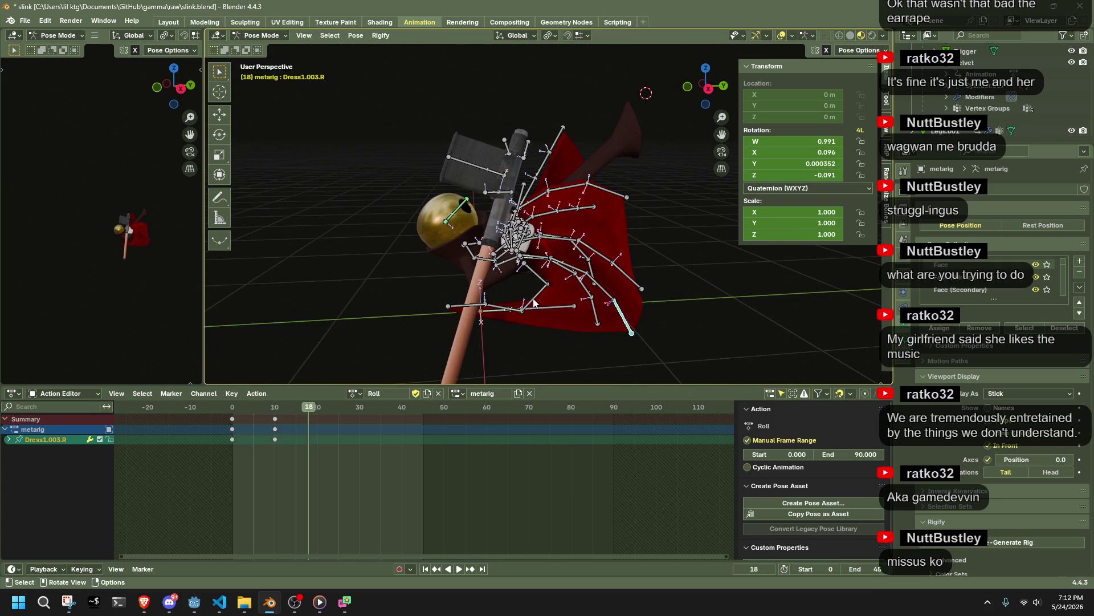
left_click(708, 89)
left_click(531, 284)
key("g")
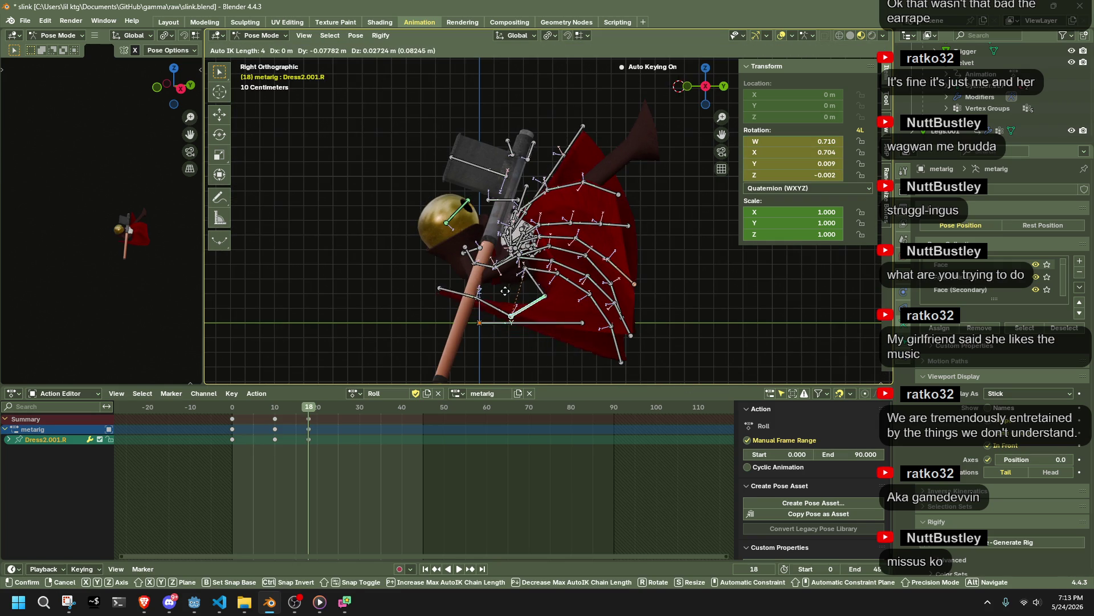
left_click(516, 300)
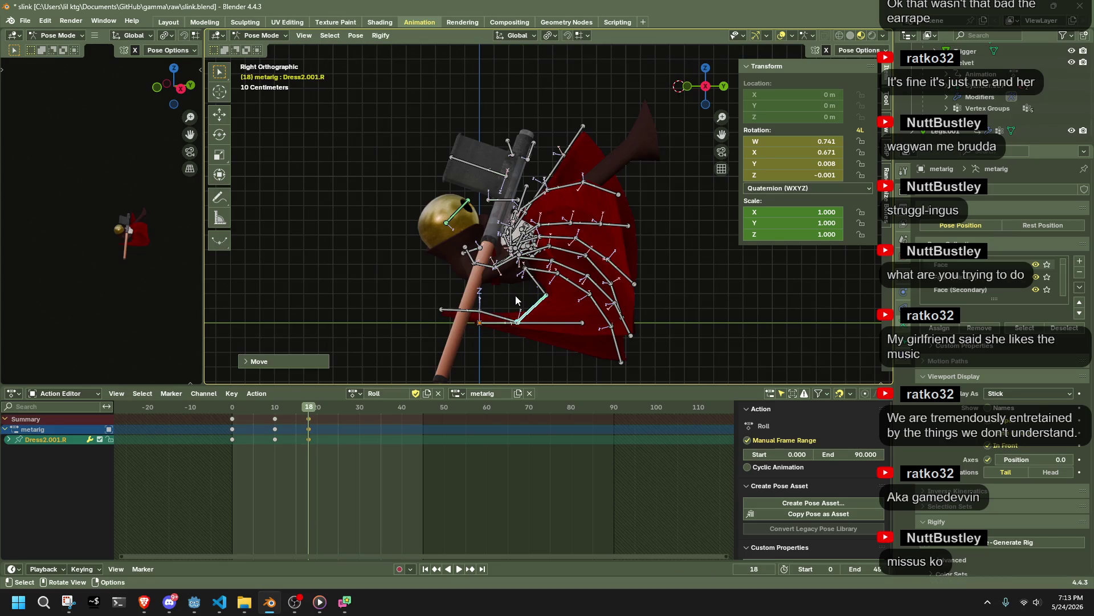
left_click(467, 318)
key("g")
left_click(482, 326)
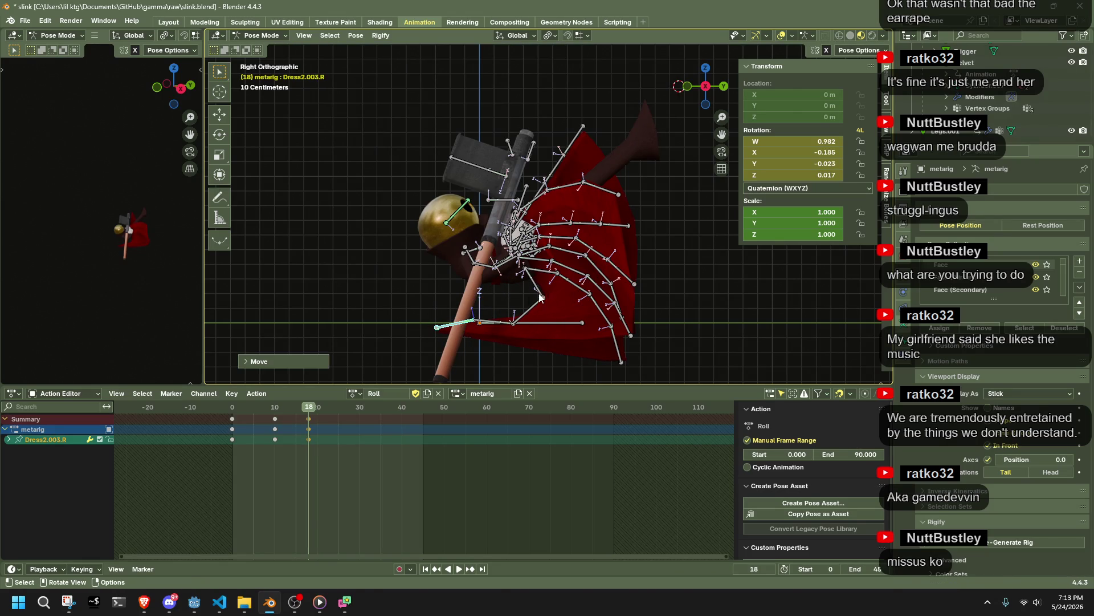
Step: Move Dress2.R down and readjust the Dress2.003.R position
left_click(539, 296)
key("g")
left_click(445, 337)
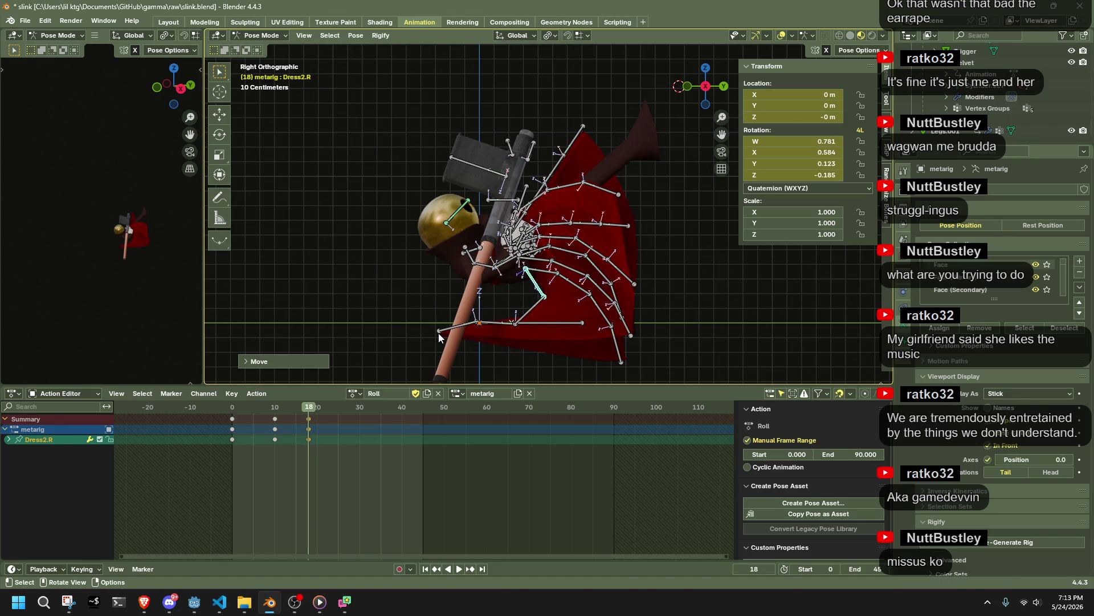
left_click(438, 335)
key("g")
left_click(448, 312)
Step: Move the Dress1.003.R skirt bone to a new position in right side view
left_click(627, 328)
middle_click_drag(627, 329, 678, 97)
left_click(683, 87)
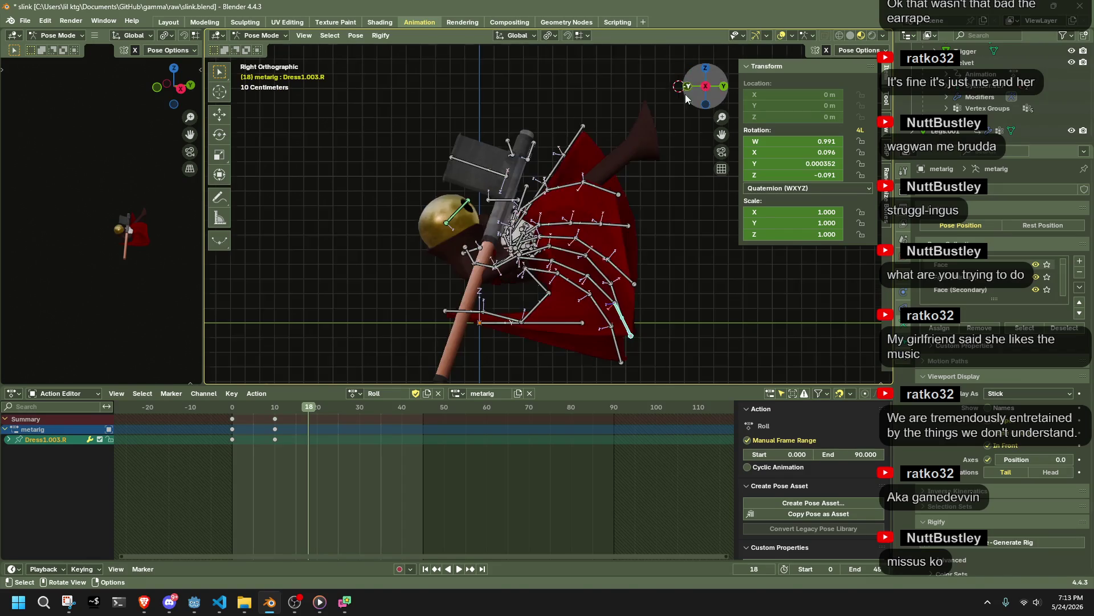
key("g")
left_click(533, 326)
mouse_move(533, 326)
middle_mouse_down()
mouse_move(543, 331)
mouse_move(381, 299)
mouse_move(577, 312)
mouse_move(674, 292)
mouse_move(690, 240)
middle_mouse_up()
left_click(713, 97)
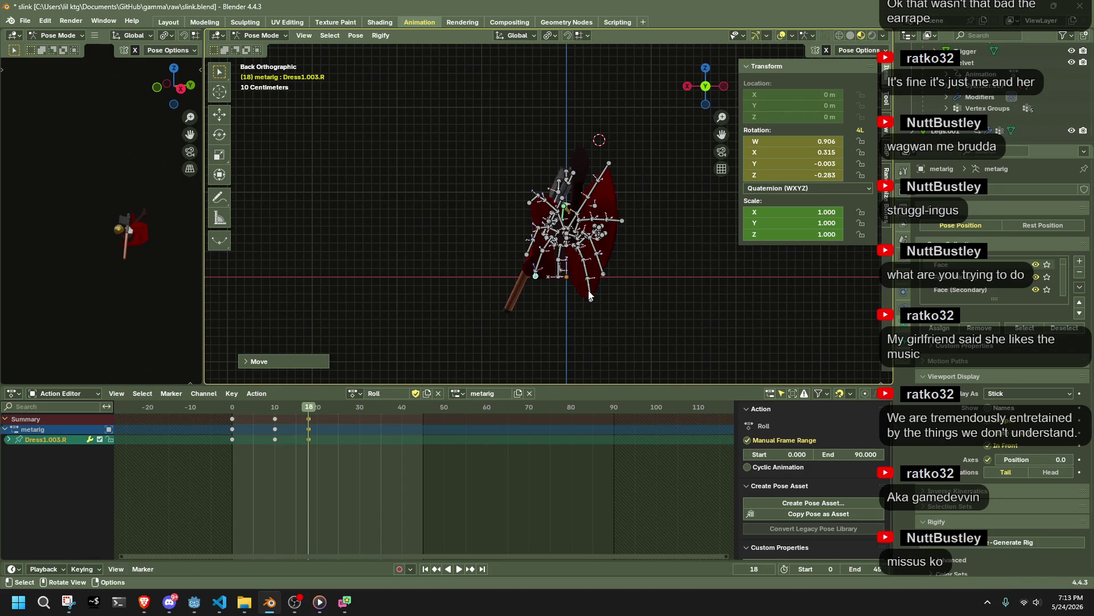
left_click(589, 274)
Step: Move the Dress2.003.L skirt bone in left side view
middle_click_drag(589, 274, 541, 276)
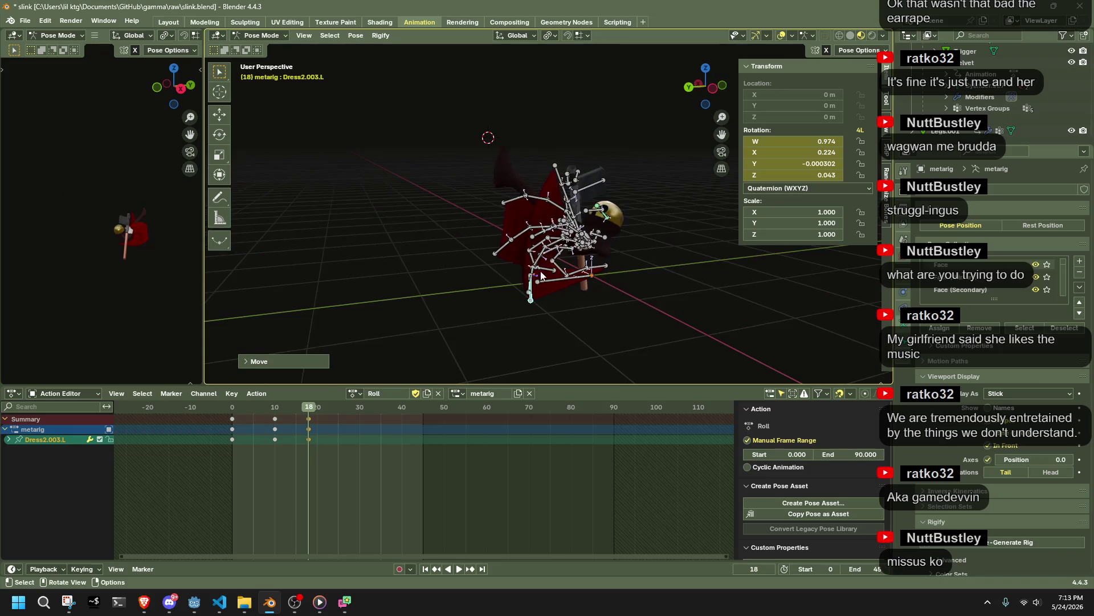
left_click(696, 84)
key("g")
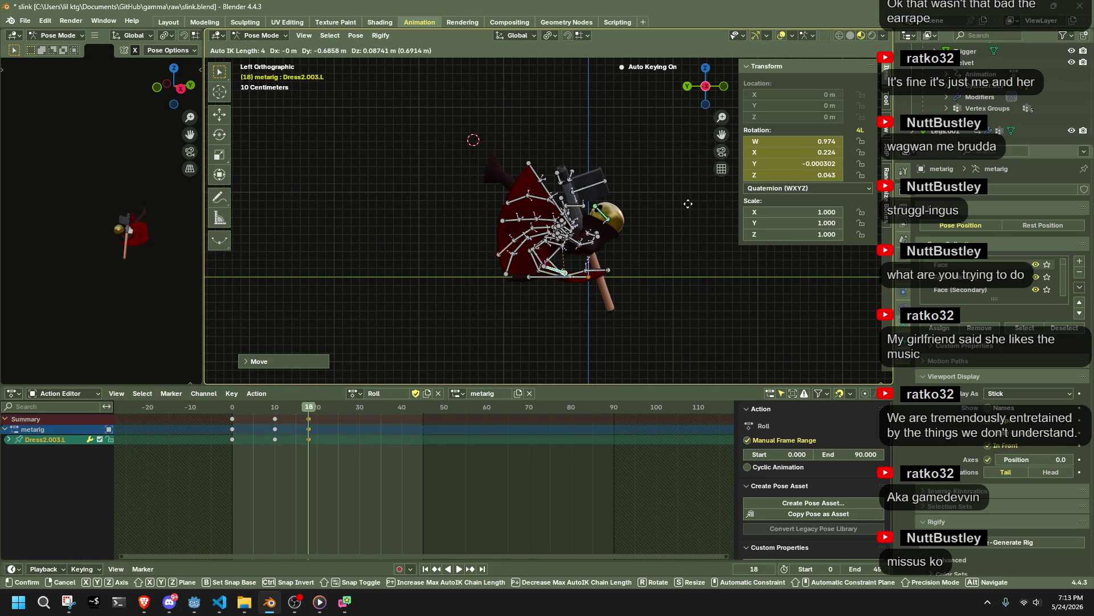
left_click(687, 206)
Step: Reposition the Dress1.003.L skirt bone, adjusting it twice
mouse_move(687, 207)
middle_mouse_down()
mouse_move(599, 298)
mouse_move(495, 298)
mouse_move(513, 259)
mouse_move(716, 294)
middle_mouse_up()
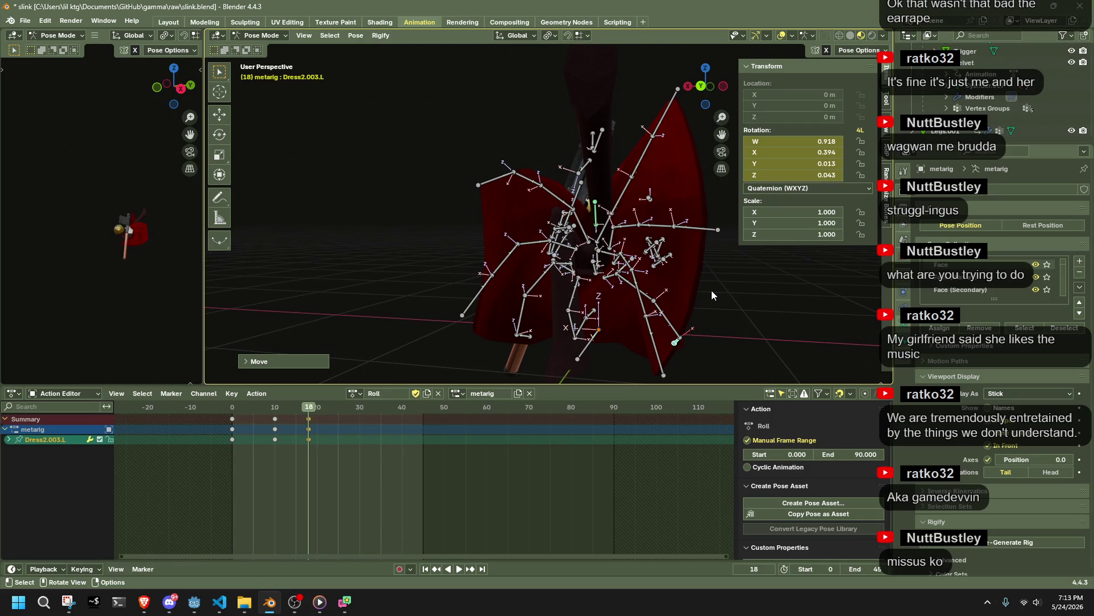
left_click(695, 91)
mouse_move(692, 308)
middle_mouse_down()
mouse_move(622, 302)
mouse_move(584, 322)
mouse_move(531, 326)
mouse_move(614, 326)
mouse_move(522, 351)
mouse_move(409, 275)
mouse_move(375, 238)
middle_mouse_up()
left_click(542, 344)
key("g")
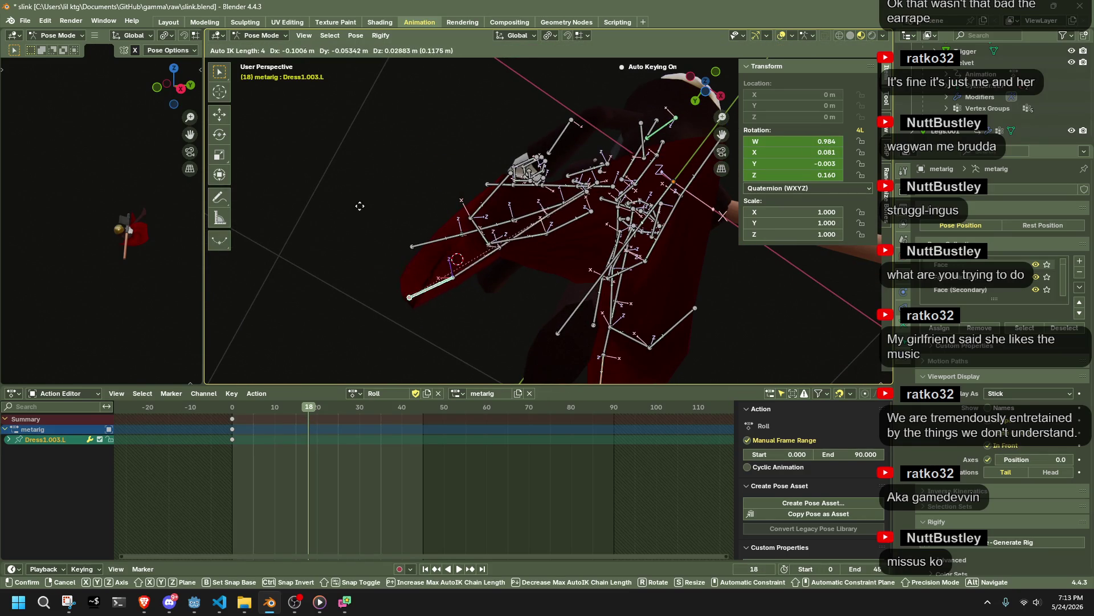
left_click(392, 180)
mouse_move(393, 181)
middle_mouse_down()
mouse_move(457, 289)
mouse_move(388, 285)
mouse_move(483, 292)
mouse_move(613, 326)
mouse_move(546, 297)
middle_mouse_up()
key("g")
left_click(361, 261)
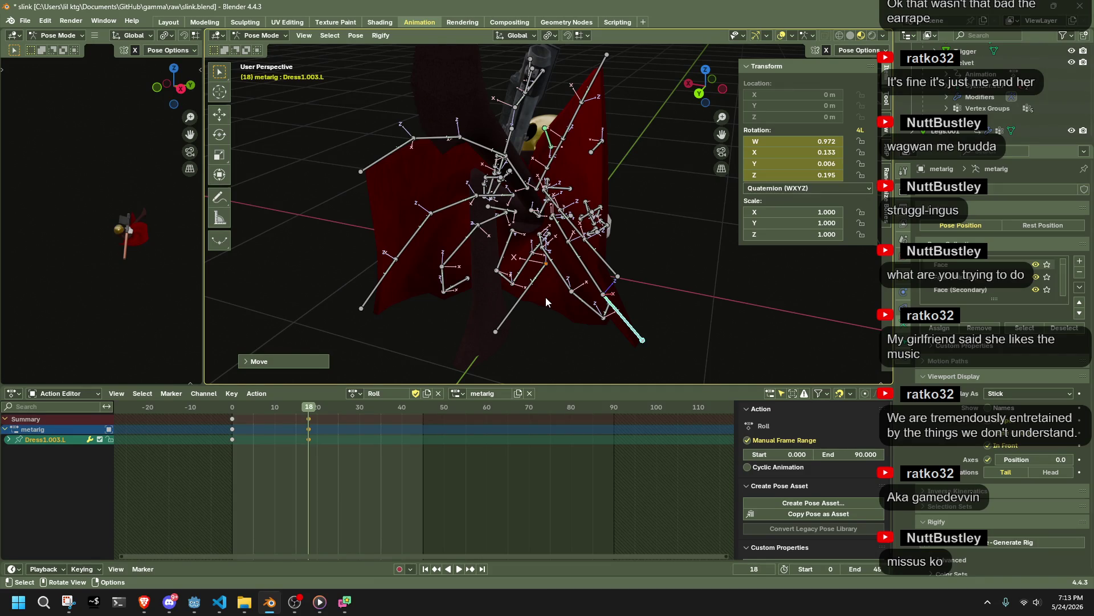
Step: Rotate the Dress2.002.L skirt bone about the Z axis
left_click(536, 325)
mouse_move(545, 296)
middle_mouse_down()
mouse_move(536, 325)
mouse_move(550, 365)
middle_mouse_up()
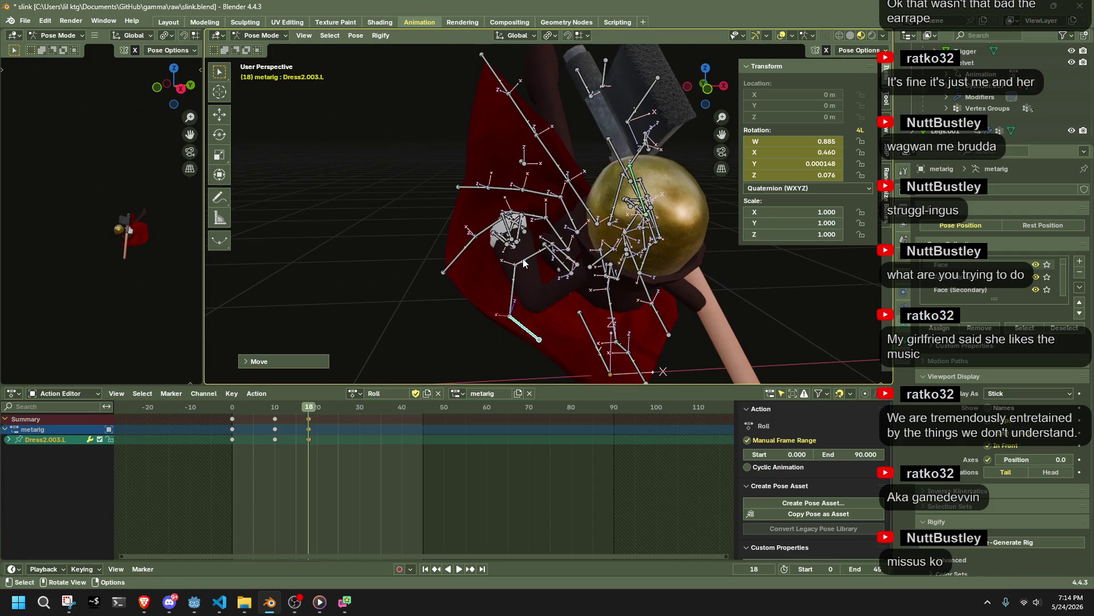
left_click(513, 302)
key("r")
key("z")
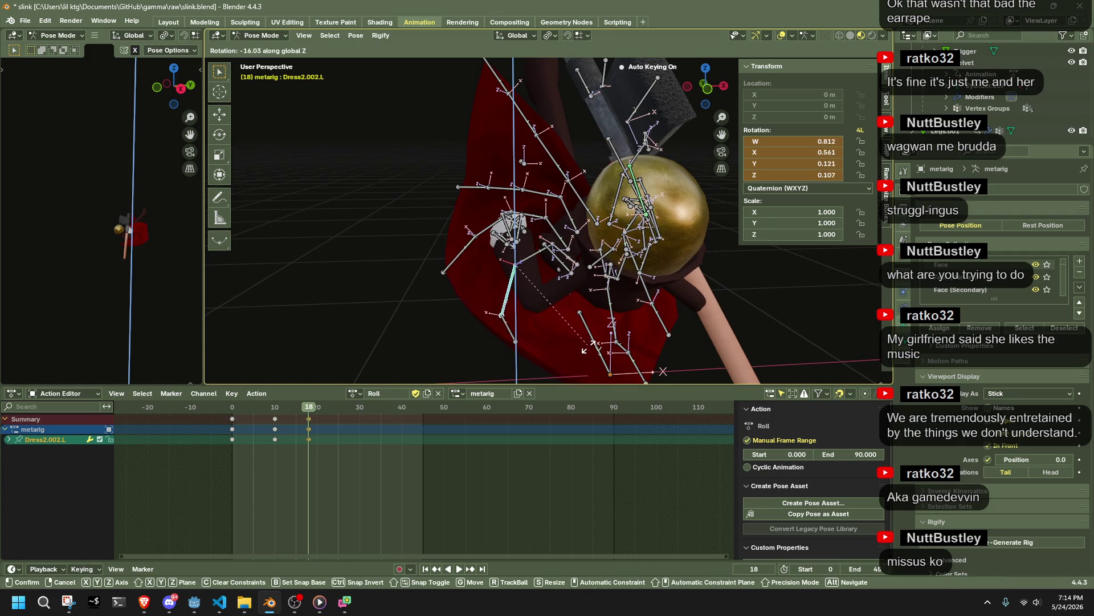
left_click(564, 347)
Step: Rotate the Dress2.001.L skirt bone, then rotate it again about the Y axis
mouse_move(564, 348)
middle_mouse_down()
mouse_move(530, 316)
mouse_move(589, 299)
mouse_move(706, 146)
middle_mouse_up()
left_click(533, 273)
key("r")
left_click(559, 313)
key("r")
key("z")
key("y")
left_click(590, 299)
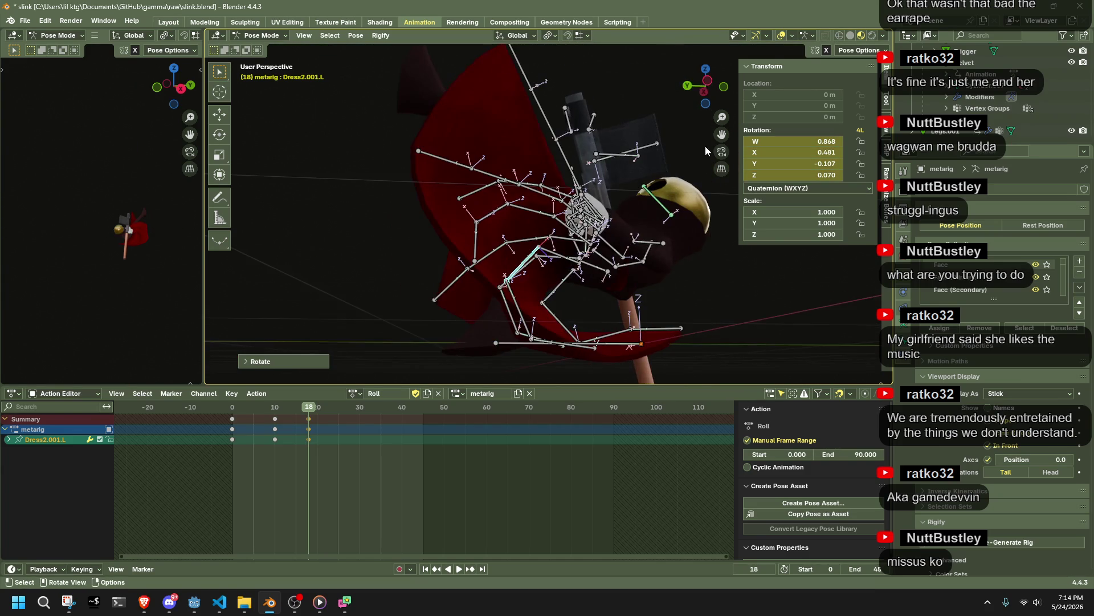
Step: Move Dress2.003.L further in left side view for more rotation
left_click(707, 89)
left_click(586, 344)
mouse_move(586, 344)
middle_mouse_down()
mouse_move(602, 350)
mouse_move(555, 359)
middle_mouse_up()
left_click(701, 86)
key("g")
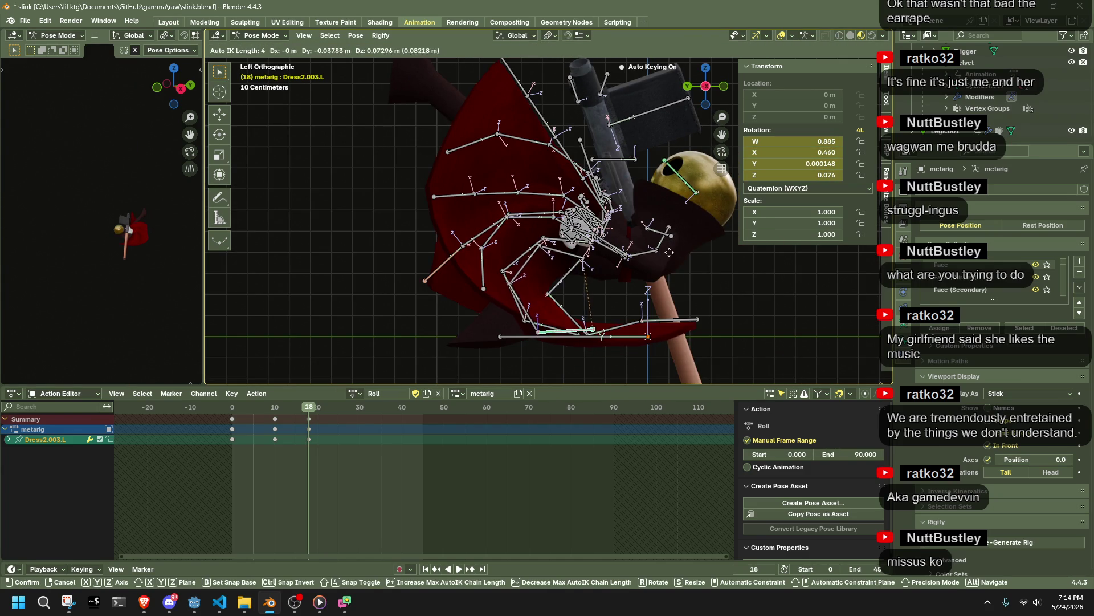
left_click(686, 239)
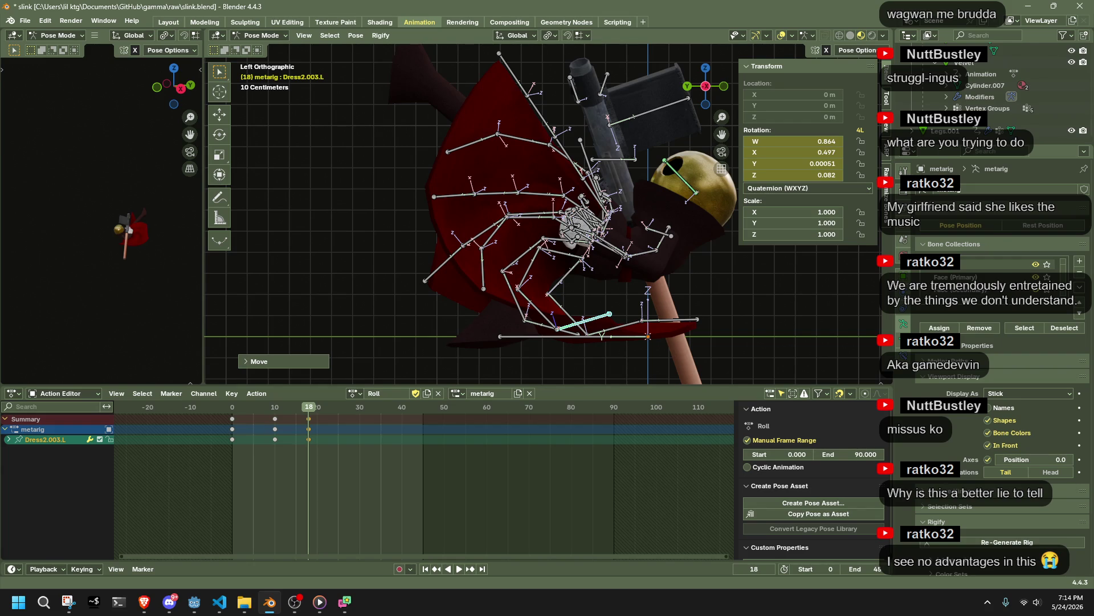
Step: Try moving Dress2.003.R, undo it, then orbit and zoom to inspect the skirt
middle_click_drag(787, 319, 688, 341)
mouse_move(607, 317)
middle_mouse_down()
mouse_move(630, 305)
mouse_move(663, 311)
mouse_move(684, 203)
middle_mouse_up()
left_click(614, 291)
key("g")
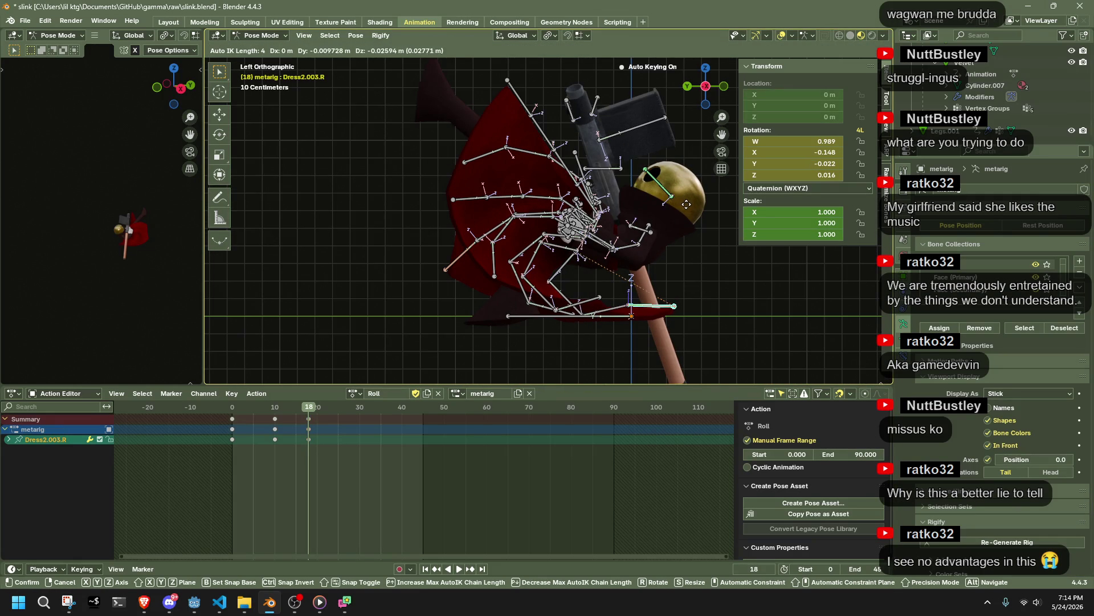
left_click(686, 200)
key("ctrl+z")
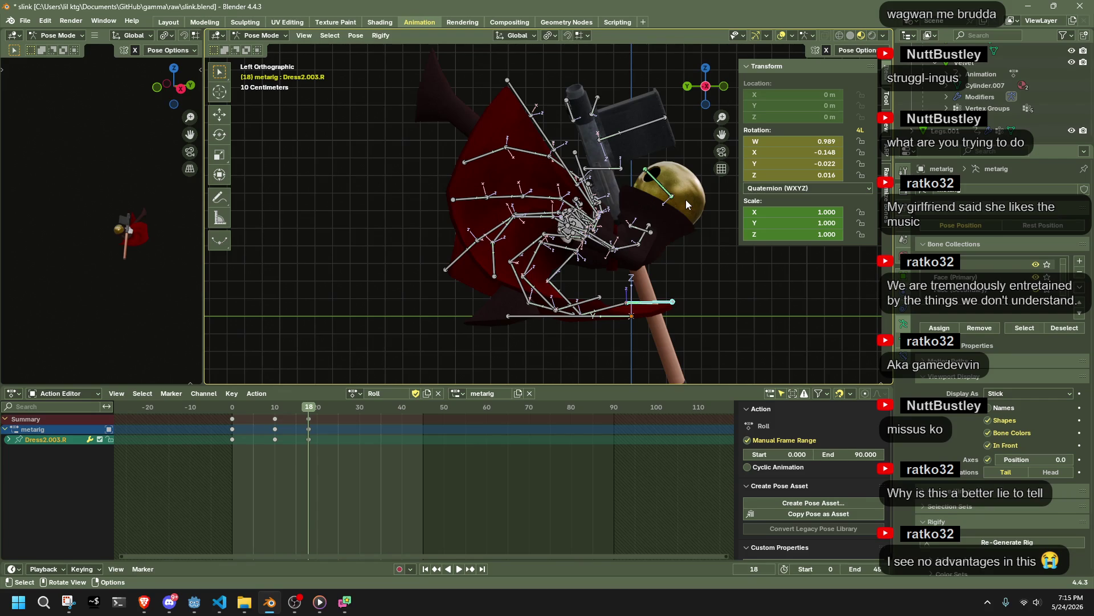
mouse_move(673, 204)
middle_mouse_down()
mouse_move(504, 274)
mouse_move(600, 263)
mouse_move(695, 234)
mouse_move(603, 261)
middle_mouse_up()
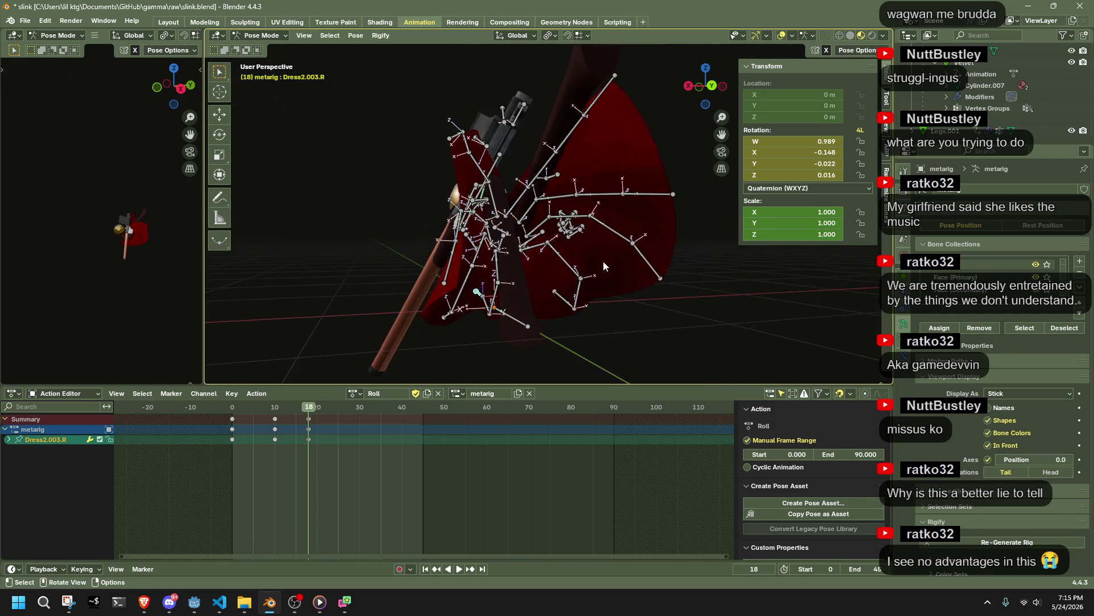
mouse_move(718, 91)
middle_mouse_down()
mouse_move(635, 244)
mouse_move(479, 283)
mouse_move(680, 280)
mouse_move(645, 287)
mouse_move(805, 307)
mouse_move(572, 279)
mouse_move(556, 292)
mouse_move(379, 252)
mouse_move(486, 216)
mouse_move(406, 224)
middle_mouse_up()
scroll(572, 278, "up", 6)
Step: Reveal all hidden bones with Alt+H, then hide the unwanted ones again
left_click(485, 216)
scroll(485, 216, "up", 3)
key("alt+h")
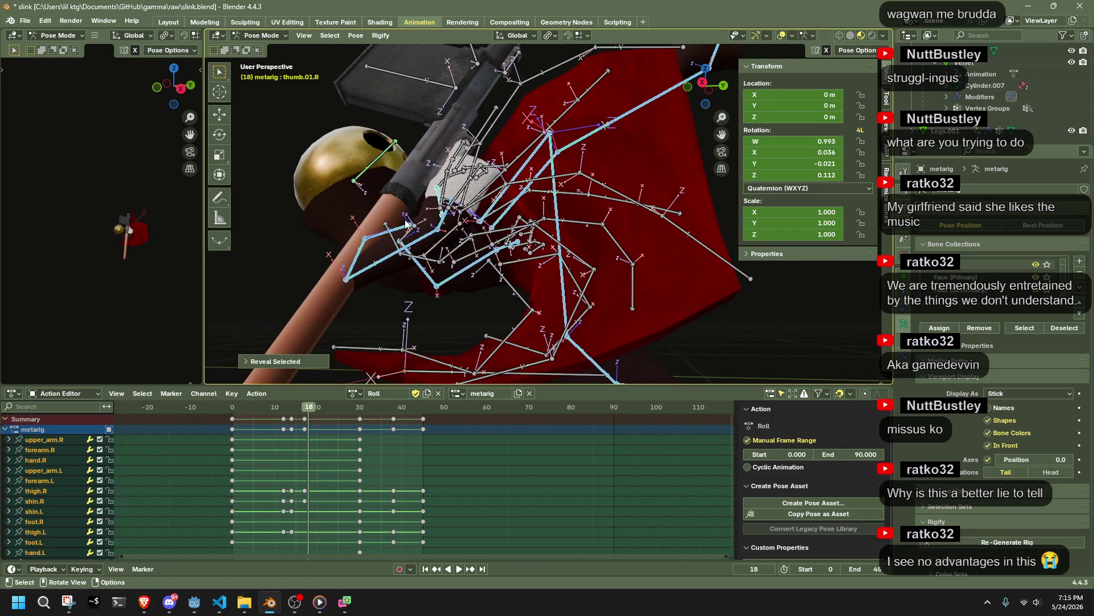
left_click(452, 221, "ctrl")
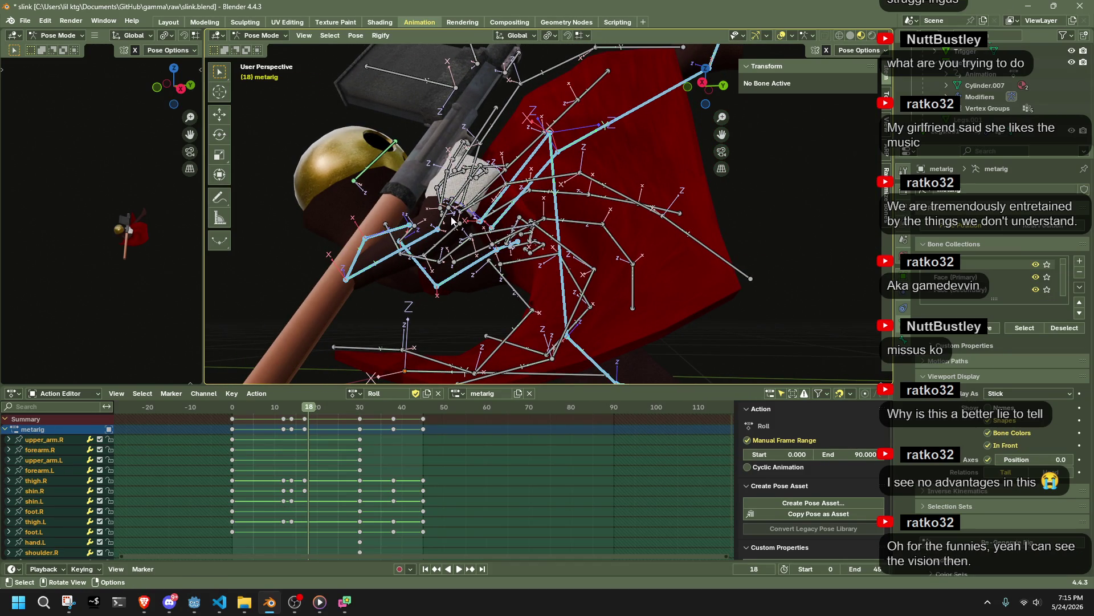
key("h")
mouse_move(452, 221)
middle_mouse_down()
mouse_move(484, 268)
mouse_move(501, 268)
mouse_move(505, 292)
mouse_move(684, 273)
middle_mouse_up()
Step: In front view, rotate hand.R about the Y axis and move it to a new position
left_click(506, 296)
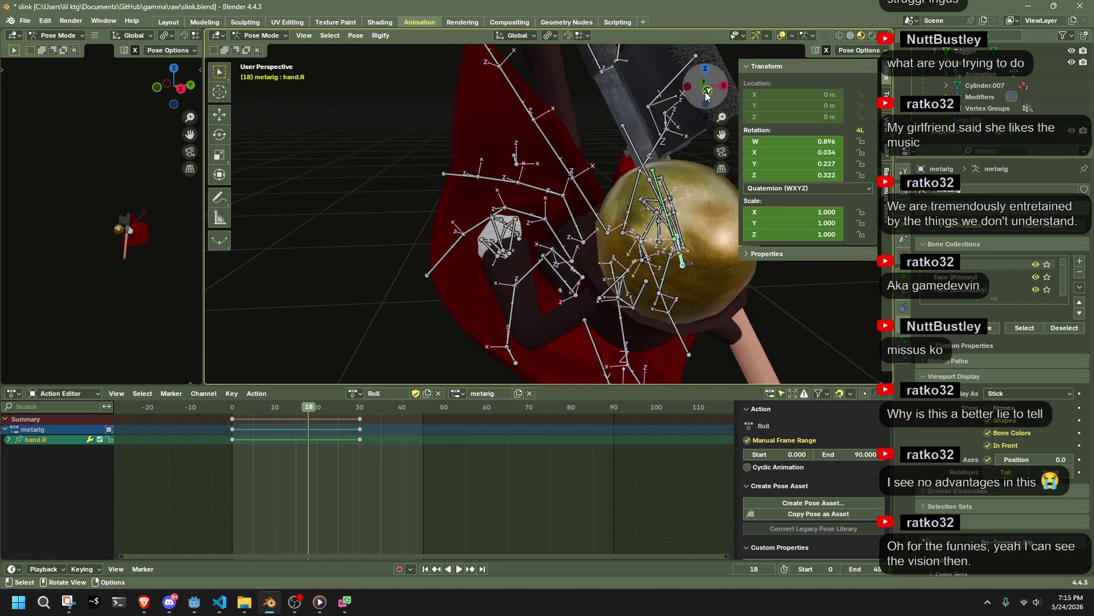
left_click(706, 96)
key("r")
key("y")
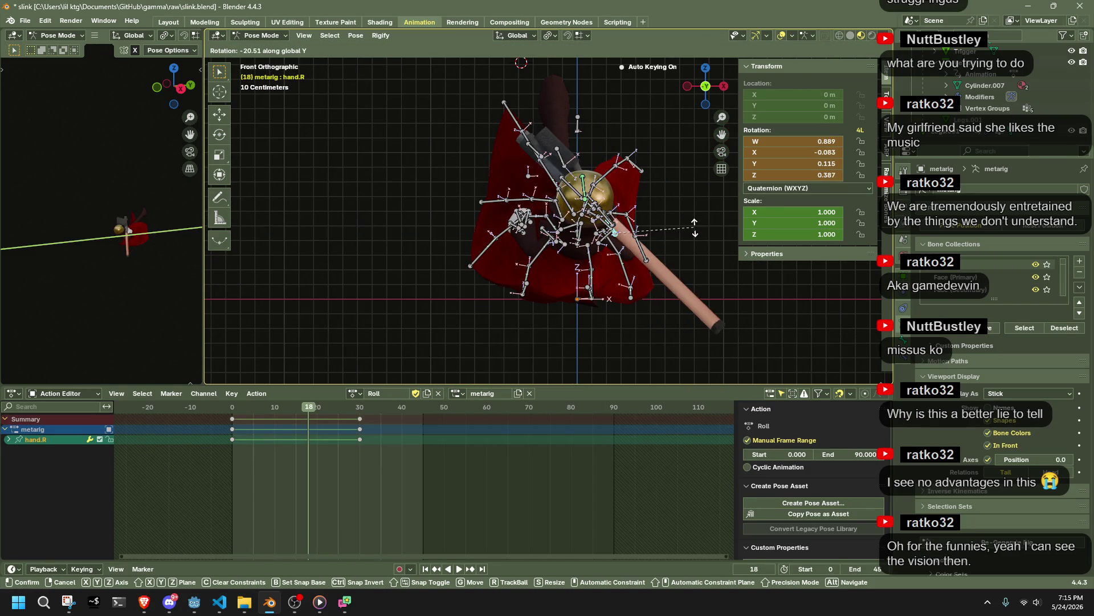
left_click(694, 205)
mouse_move(659, 248)
middle_mouse_down()
mouse_move(562, 271)
mouse_move(484, 234)
mouse_move(656, 319)
middle_mouse_up()
key("g")
left_click(446, 214)
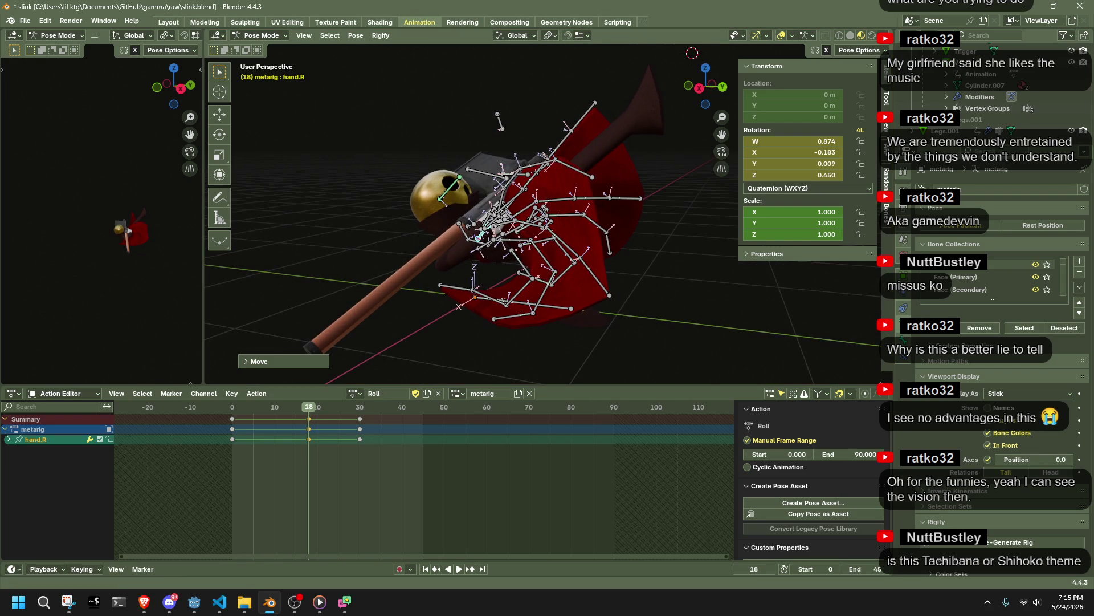
key("alt+Tab")
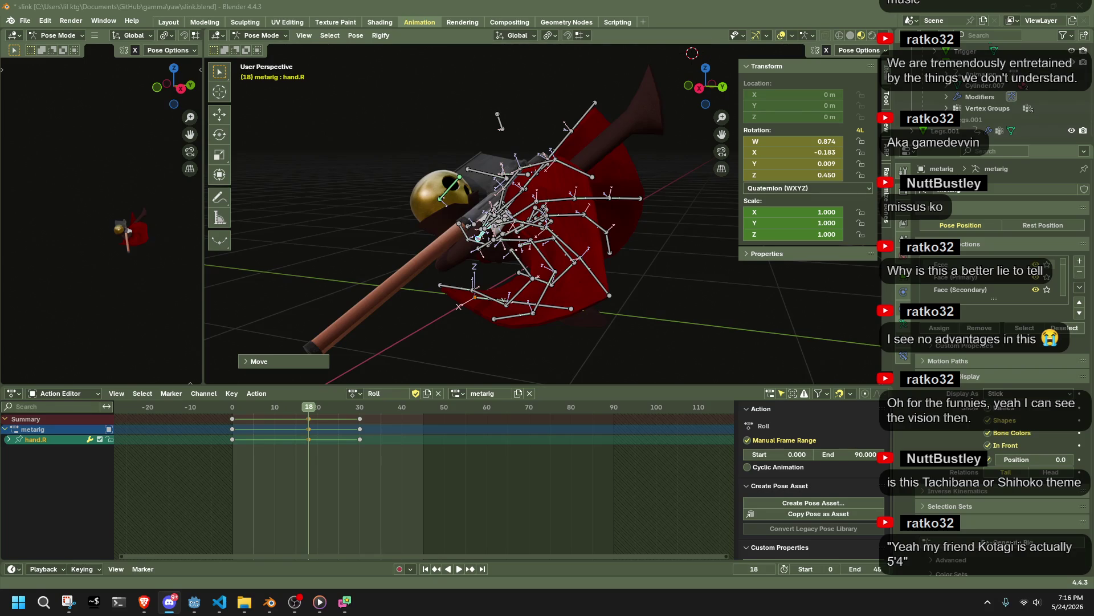
Step: Turn on X-ray, select all bones and go to frame 25 of the Roll action
key("alt+z")
key("a")
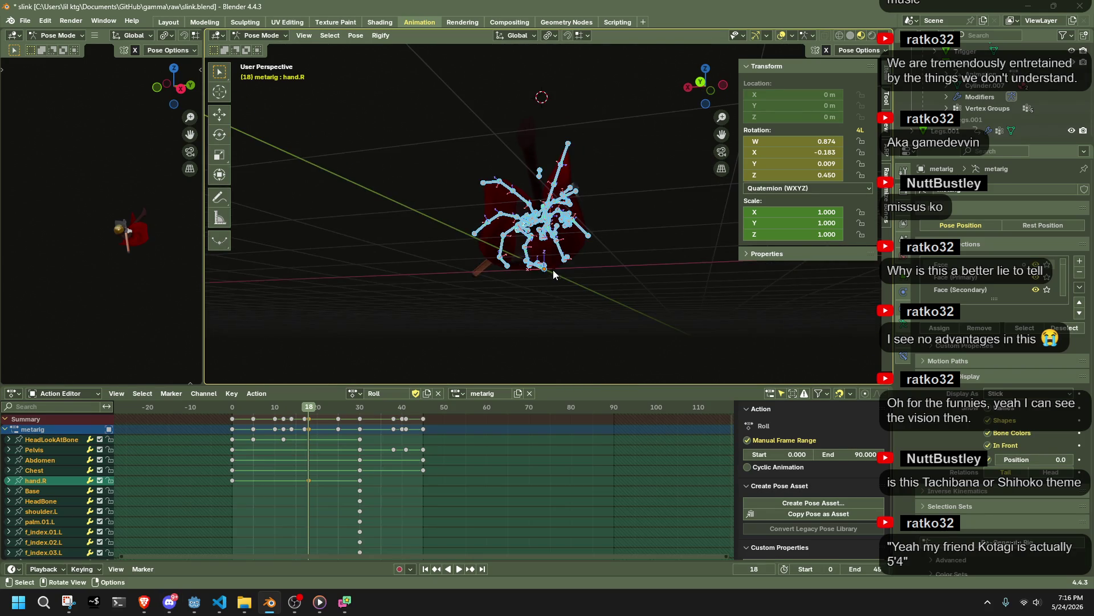
scroll(306, 413, "up", 2)
left_click(298, 408)
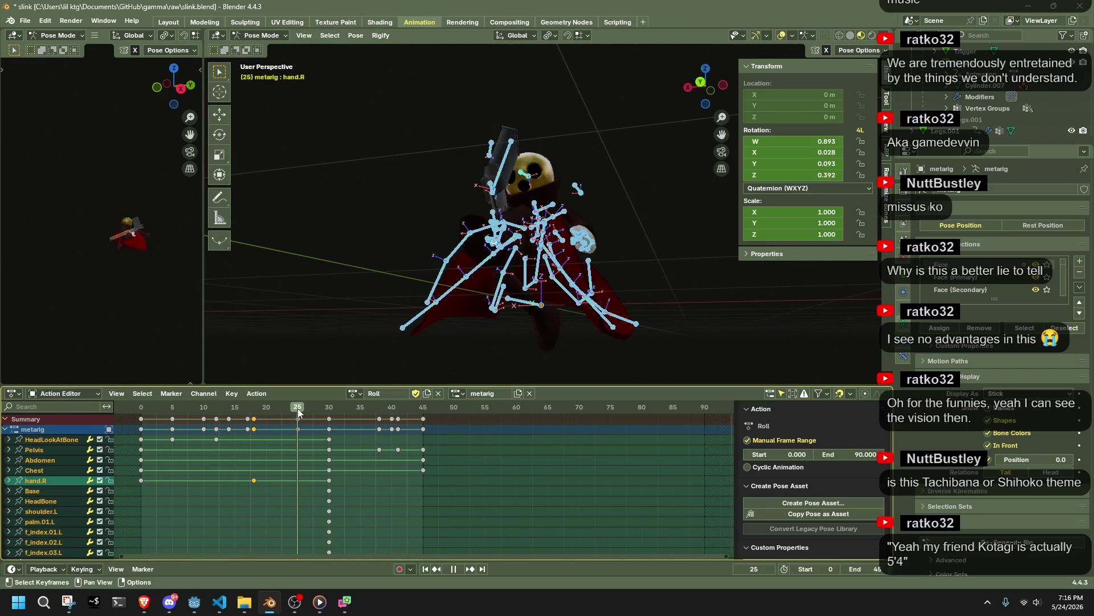
mouse_move(481, 323)
middle_mouse_down()
mouse_move(654, 344)
mouse_move(443, 344)
mouse_move(434, 331)
middle_mouse_up()
Step: Select only the Dress4.001.L bone, then move and rotate it outward
left_click(371, 220)
scroll(370, 220, "up", 3)
left_click(469, 247)
middle_click_drag(469, 248, 617, 251)
key("g")
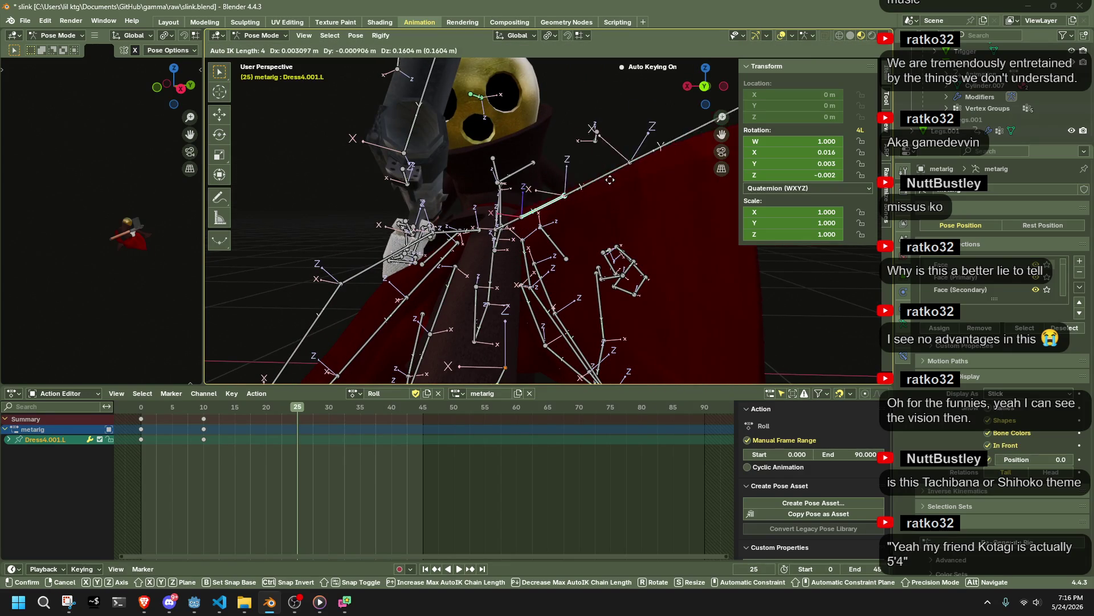
left_click(575, 195)
mouse_move(574, 195)
middle_mouse_down()
mouse_move(558, 249)
mouse_move(570, 234)
middle_mouse_up()
key("r")
left_click(561, 253)
Step: Reposition the Dress4.001.L bone twice more to refine its flare
key("g")
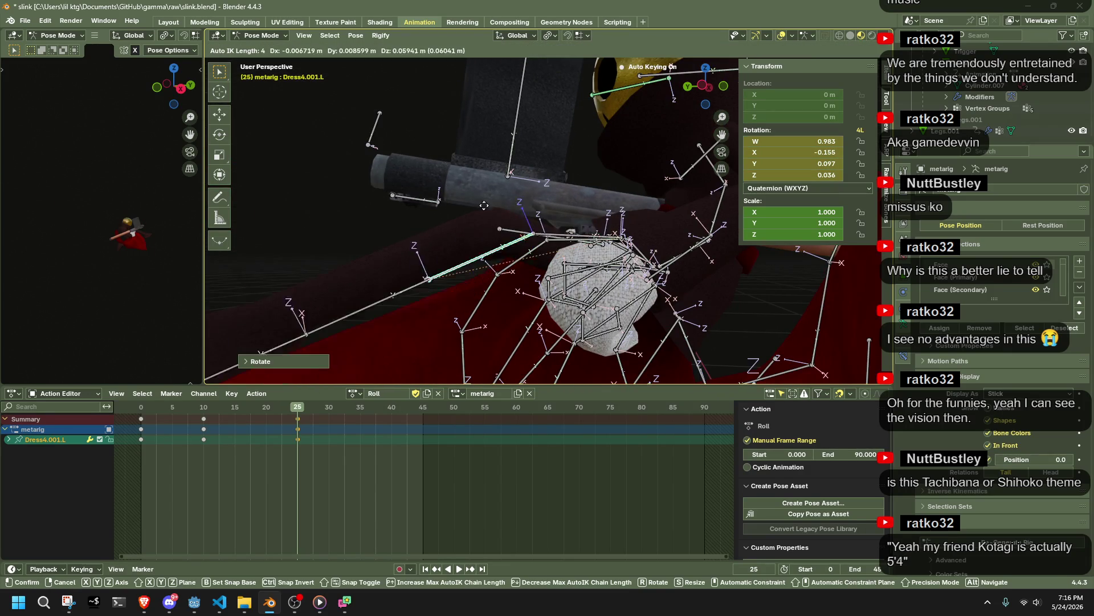
left_click(527, 113)
middle_click_drag(527, 113, 675, 260)
key("g")
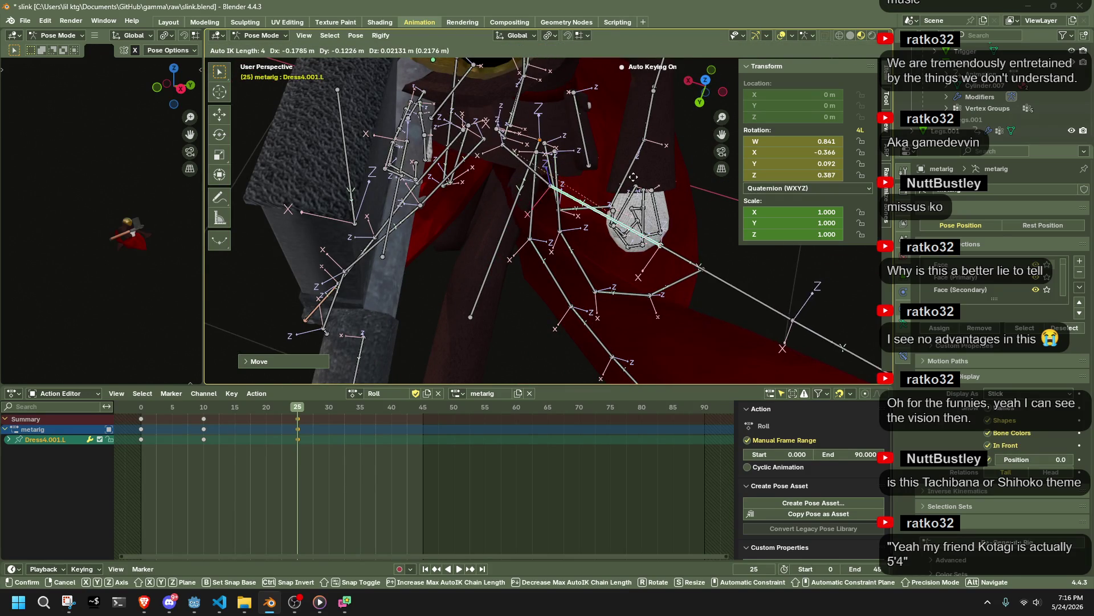
left_click(629, 197)
mouse_move(629, 196)
middle_mouse_down()
mouse_move(442, 152)
mouse_move(479, 80)
mouse_move(633, 103)
mouse_move(655, 143)
mouse_move(627, 165)
middle_mouse_up()
Step: Rotate the Dress4.002.L and Dress4.003.L bones together around the global Y axis
left_click_drag(627, 165, 700, 205)
key("r")
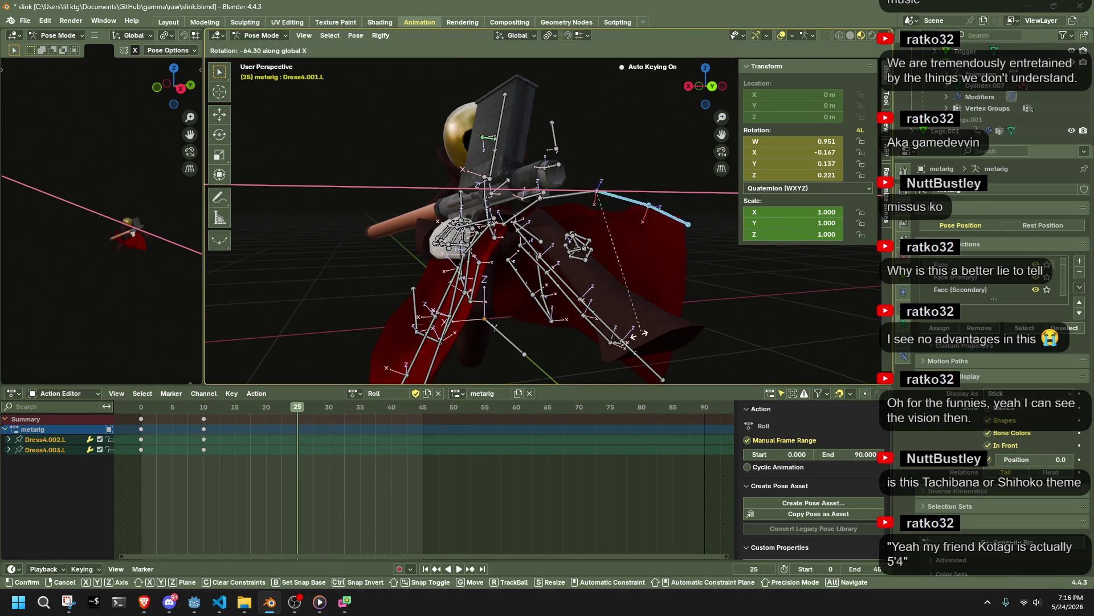
key("Escape")
key("r")
key("y")
left_click(641, 336)
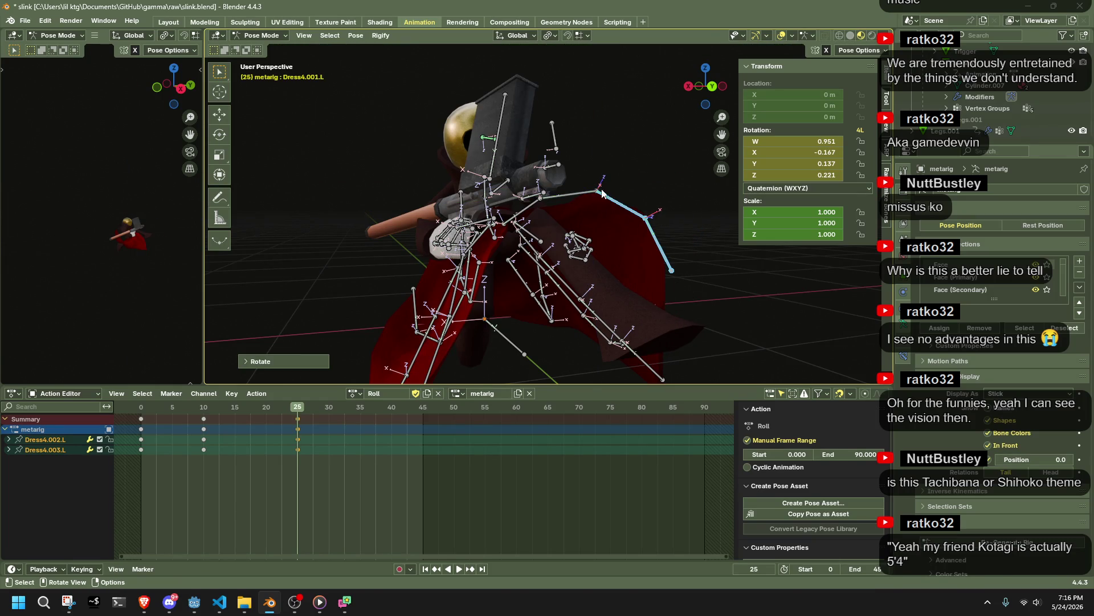
Step: Move the Dress4.001.L bone again and rotate its dress chain
left_click(579, 200)
key("g")
left_click(581, 202)
mouse_move(601, 217)
middle_mouse_down()
mouse_move(358, 269)
mouse_move(326, 299)
middle_mouse_up()
key("r")
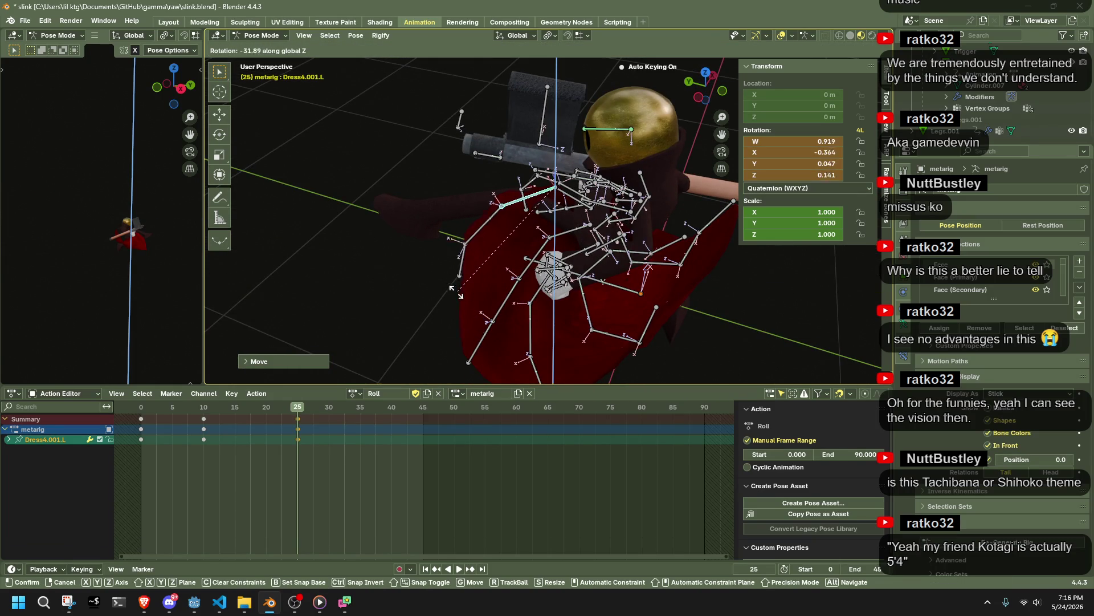
left_click(489, 291)
middle_click_drag(489, 294, 433, 282)
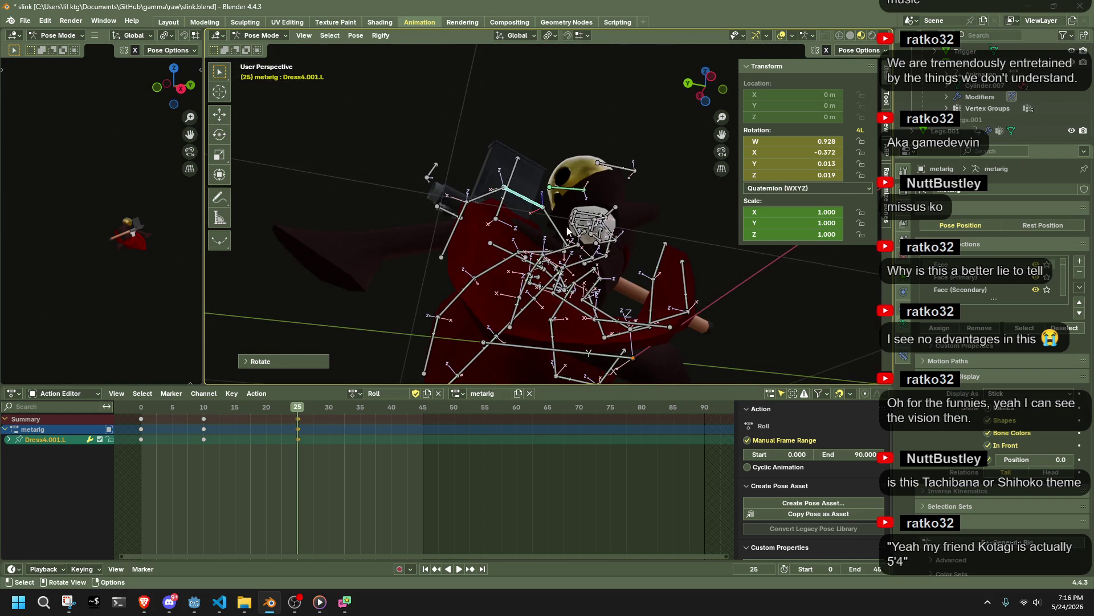
Step: Rotate the Dress0.L bone around the global Z axis and move it
left_click(556, 249)
key("r")
key("z")
left_click(552, 246)
key("g")
left_click(546, 252)
mouse_move(546, 253)
middle_mouse_down()
mouse_move(467, 302)
mouse_move(436, 339)
mouse_move(525, 343)
mouse_move(564, 330)
mouse_move(371, 317)
mouse_move(481, 323)
middle_mouse_up()
Step: In front view, rotate the Dress0.003.L bone around the global Y axis
left_click(436, 339)
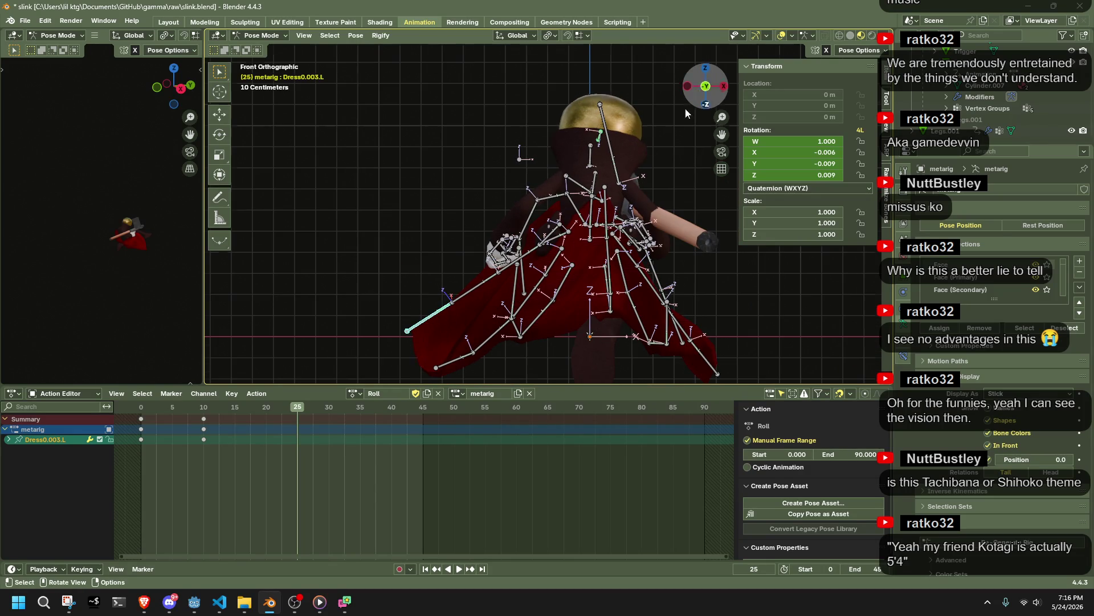
left_click(710, 83)
key("r")
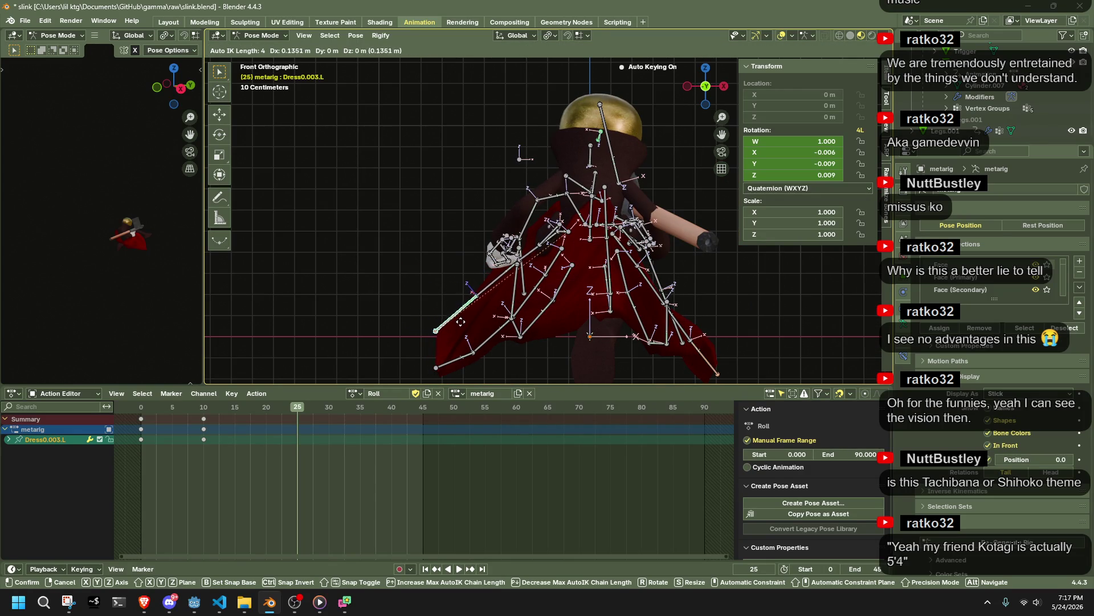
left_click(484, 308)
key("ctrl+z")
key("r")
key("x")
key("Escape")
key("r")
key("z")
key("y")
mouse_move(520, 308)
middle_mouse_down()
mouse_move(546, 325)
mouse_move(675, 346)
middle_mouse_up()
left_click(544, 320)
Step: Rotate Dress0.001.L around global Y and pull Dress0.002.L to bend its chain
left_click(630, 297)
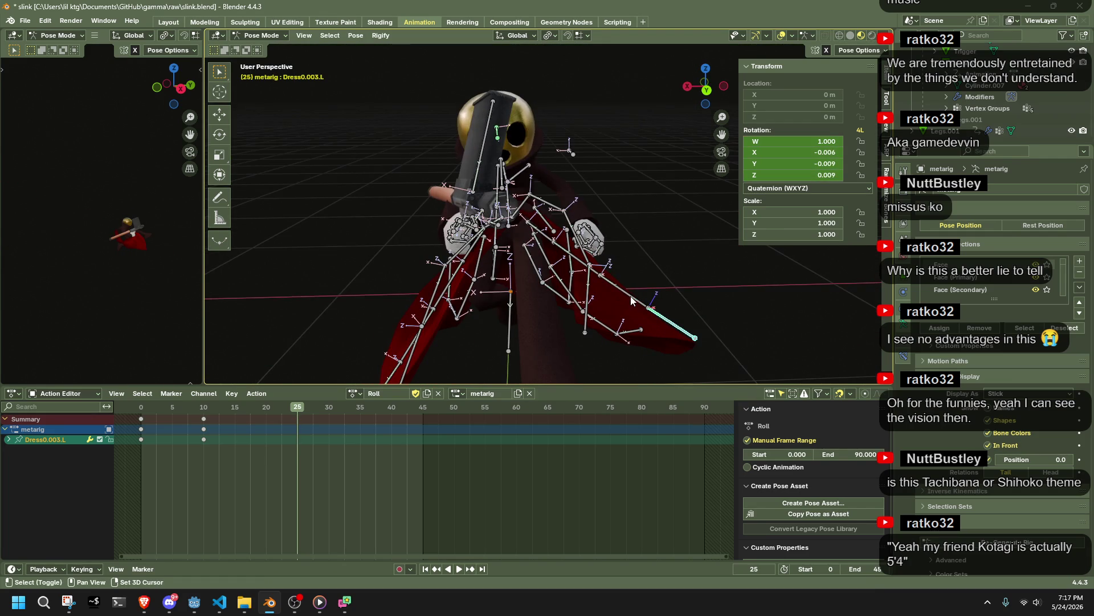
mouse_move(597, 271)
middle_mouse_down()
mouse_move(536, 267)
mouse_move(468, 171)
middle_mouse_up()
left_click(537, 268)
key("r")
key("y")
left_click(433, 64)
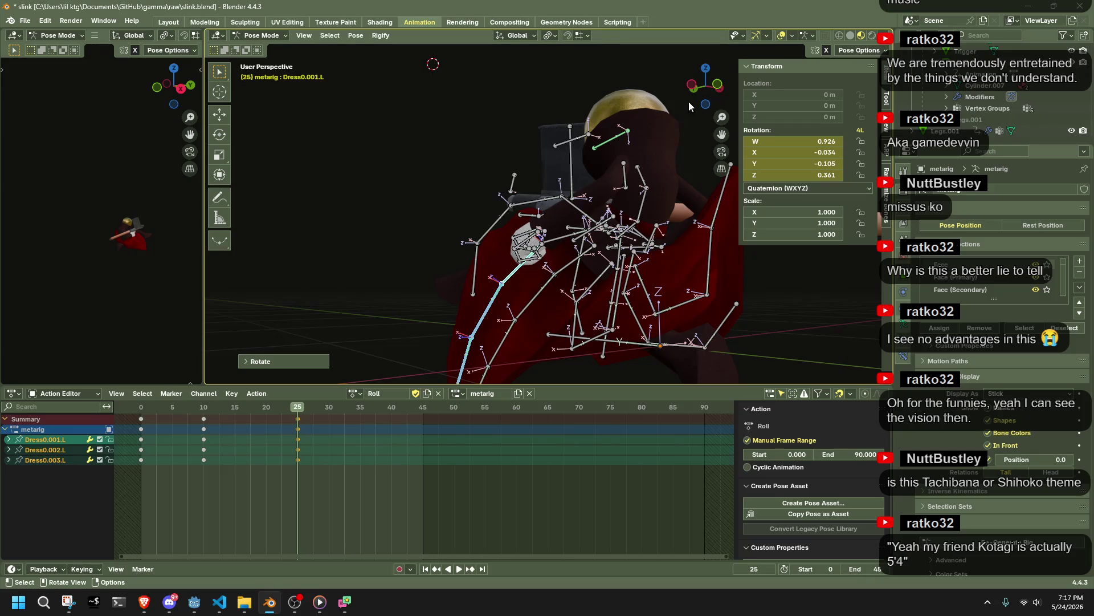
left_click(693, 86)
left_click_drag(496, 304, 531, 261)
mouse_move(531, 261)
middle_mouse_down()
mouse_move(687, 234)
mouse_move(642, 310)
mouse_move(591, 330)
middle_mouse_up()
Step: In left orthographic view, pull the Dress1.003.L bone outward
left_click(588, 314)
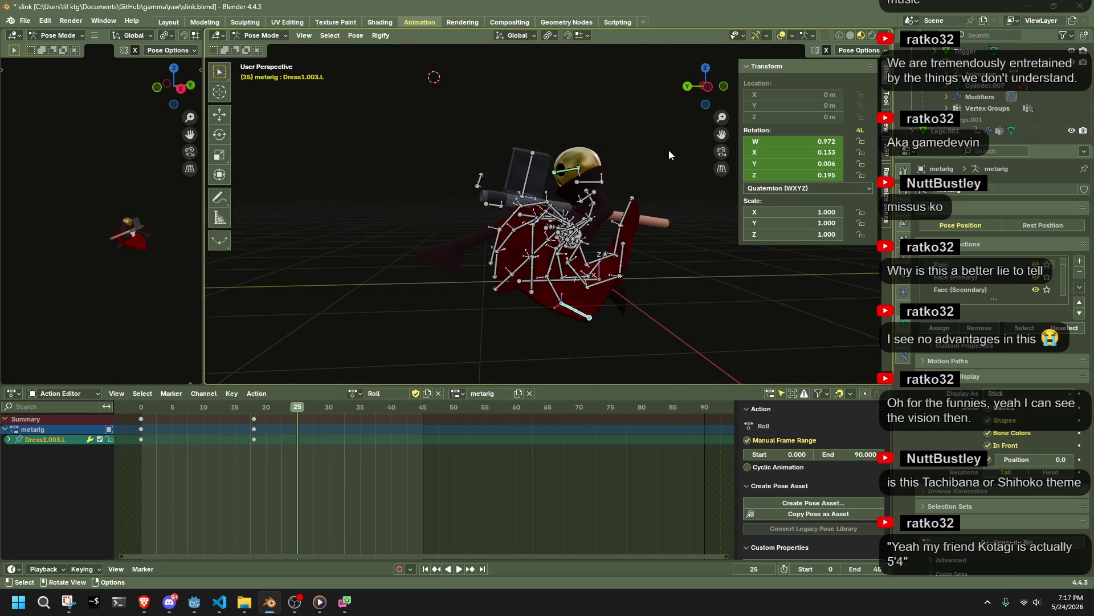
left_click(707, 86)
left_click(710, 88)
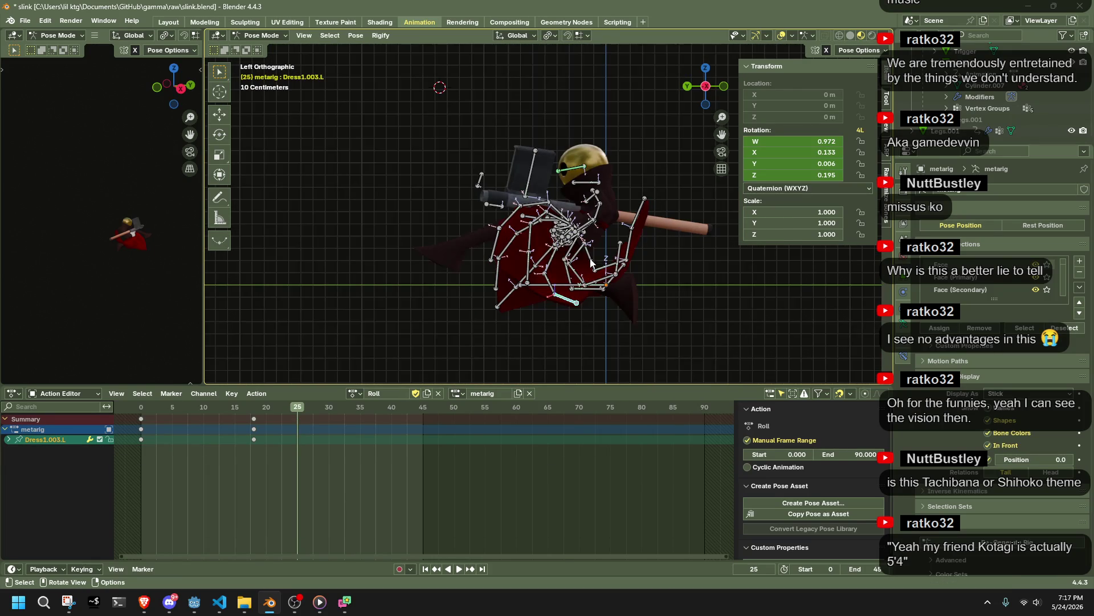
left_click_drag(579, 275, 589, 284)
mouse_move(589, 283)
middle_mouse_down()
mouse_move(450, 298)
mouse_move(384, 278)
middle_mouse_up()
Step: Rotate the Dress2.003.L bone around the global X axis
left_click(473, 251)
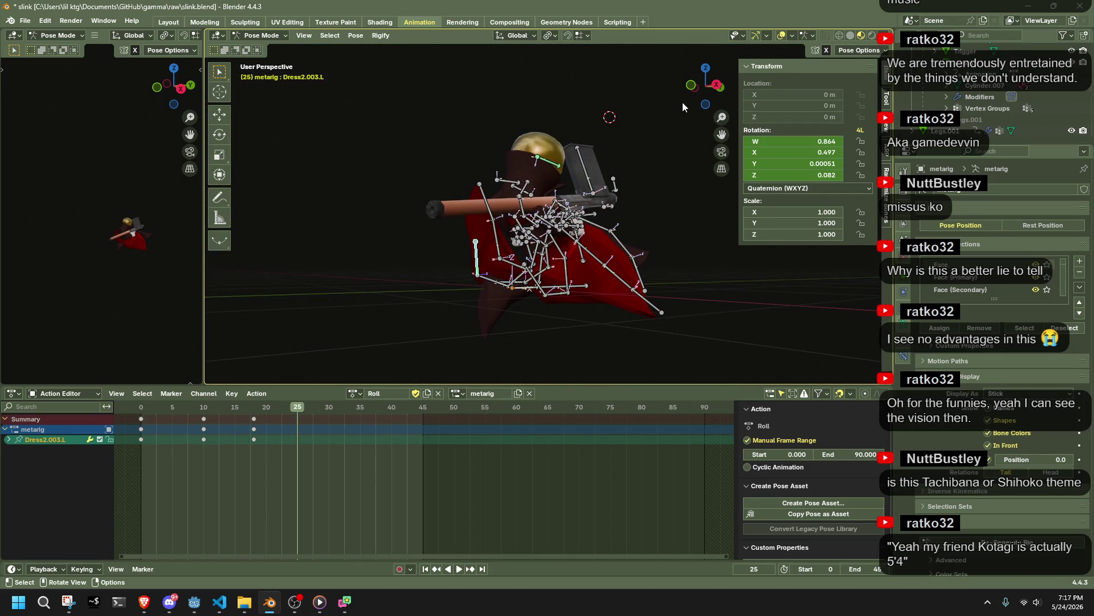
left_click(706, 86)
left_click(710, 88)
middle_click_drag(570, 257, 461, 238)
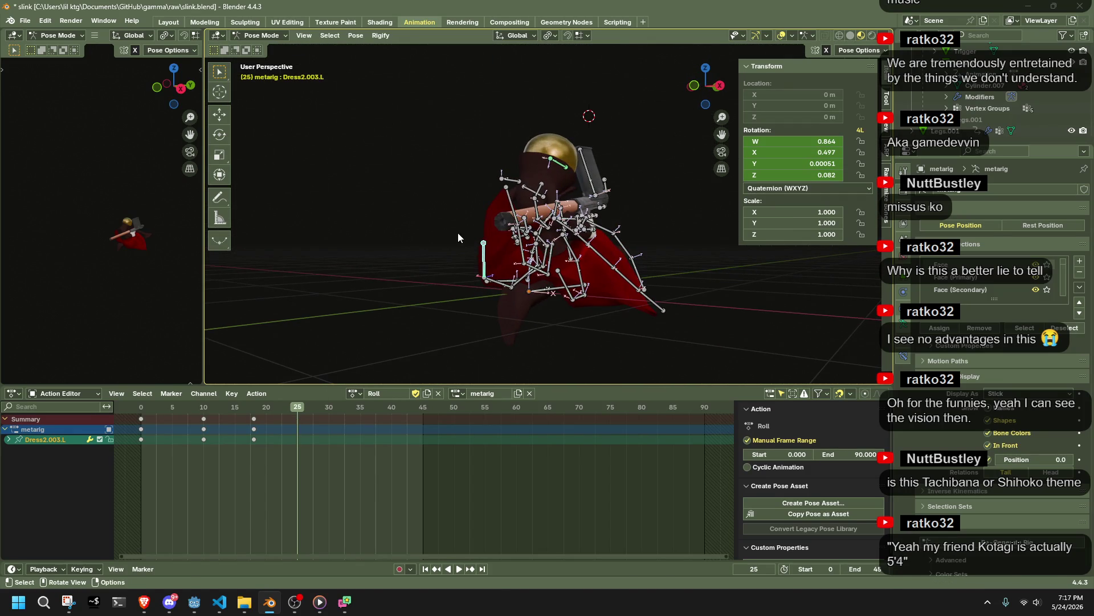
key("r")
key("x")
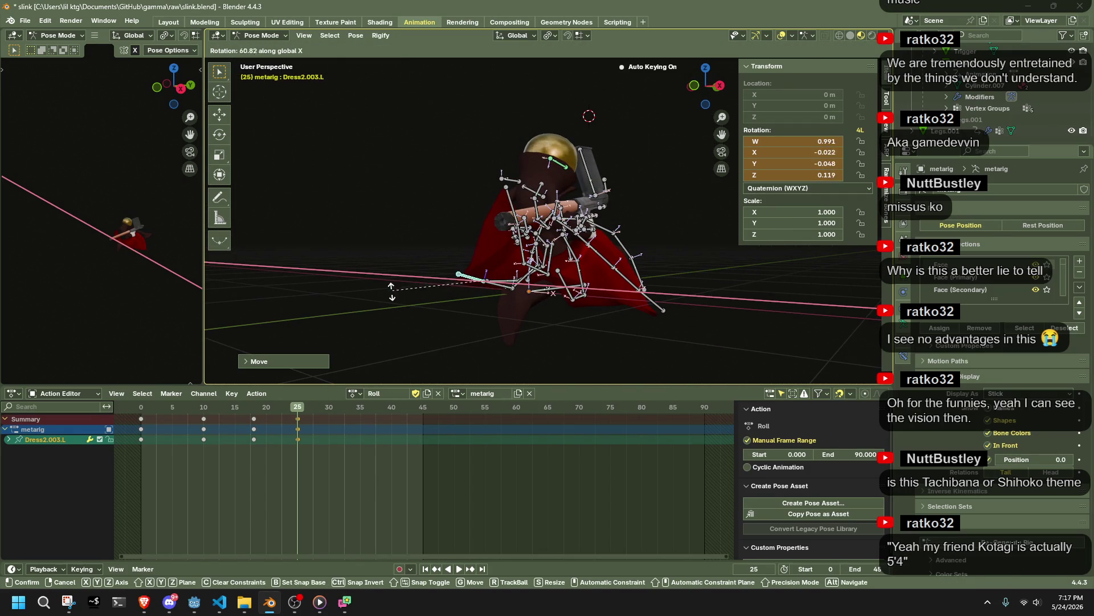
left_click(376, 311)
mouse_move(376, 311)
middle_mouse_down()
mouse_move(494, 310)
mouse_move(573, 330)
mouse_move(664, 207)
middle_mouse_up()
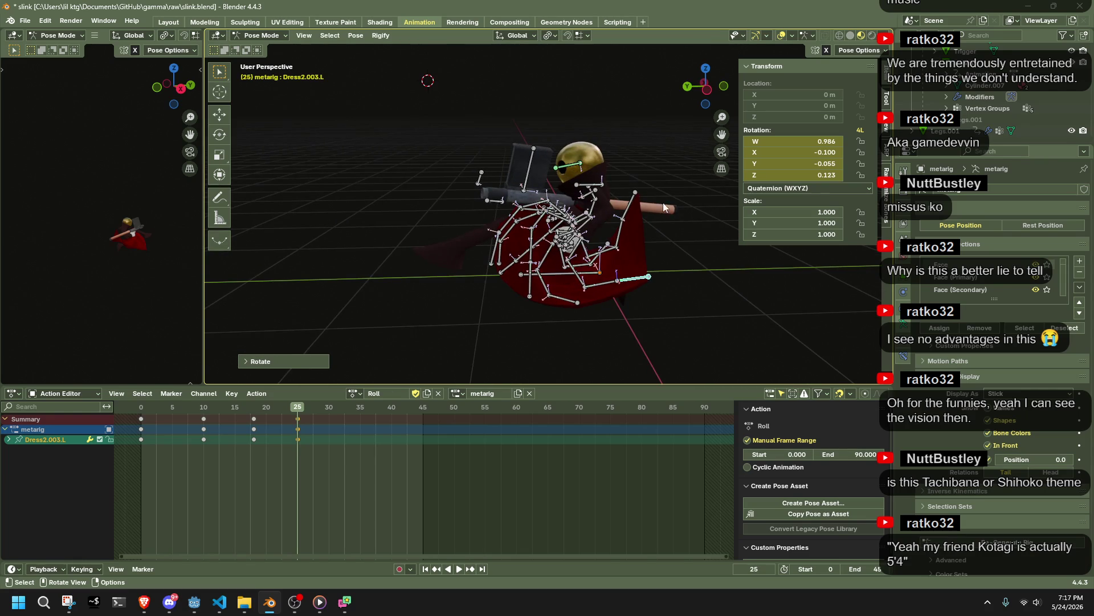
Step: Move the Dress2.003.R bone outward on the right side of the skirt
left_click(636, 193)
left_click(707, 89)
key("g")
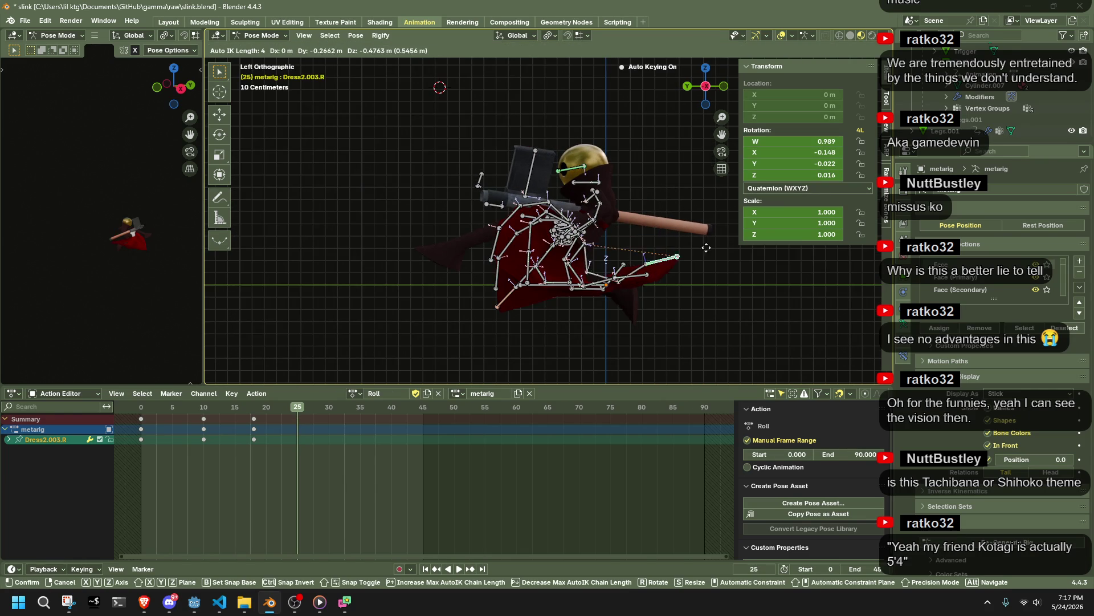
left_click(728, 268)
mouse_move(727, 272)
middle_mouse_down()
mouse_move(710, 273)
mouse_move(826, 269)
mouse_move(645, 94)
middle_mouse_up()
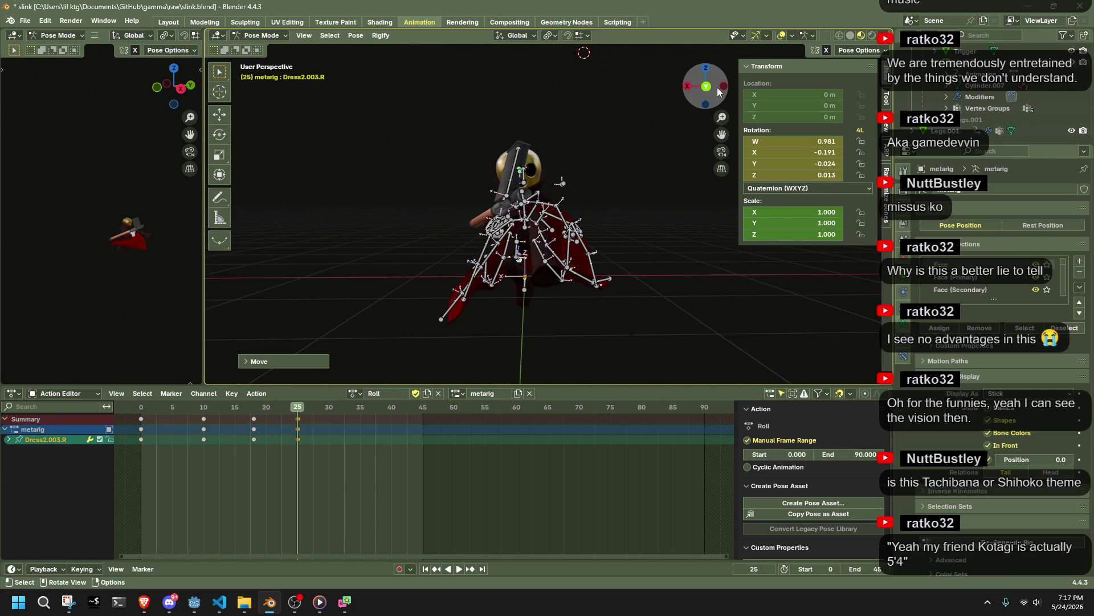
left_click(706, 87)
Step: In back view, pull the Dress0.003.R tip up and left, then select Dress4.003.R
left_click_drag(459, 302, 439, 268)
left_click(456, 273)
mouse_move(456, 273)
middle_mouse_down()
mouse_move(512, 295)
mouse_move(713, 272)
mouse_move(781, 279)
middle_mouse_up()
scroll(474, 261, "up", 4)
mouse_move(474, 261)
middle_mouse_down()
mouse_move(630, 319)
mouse_move(667, 299)
mouse_move(703, 246)
middle_mouse_up()
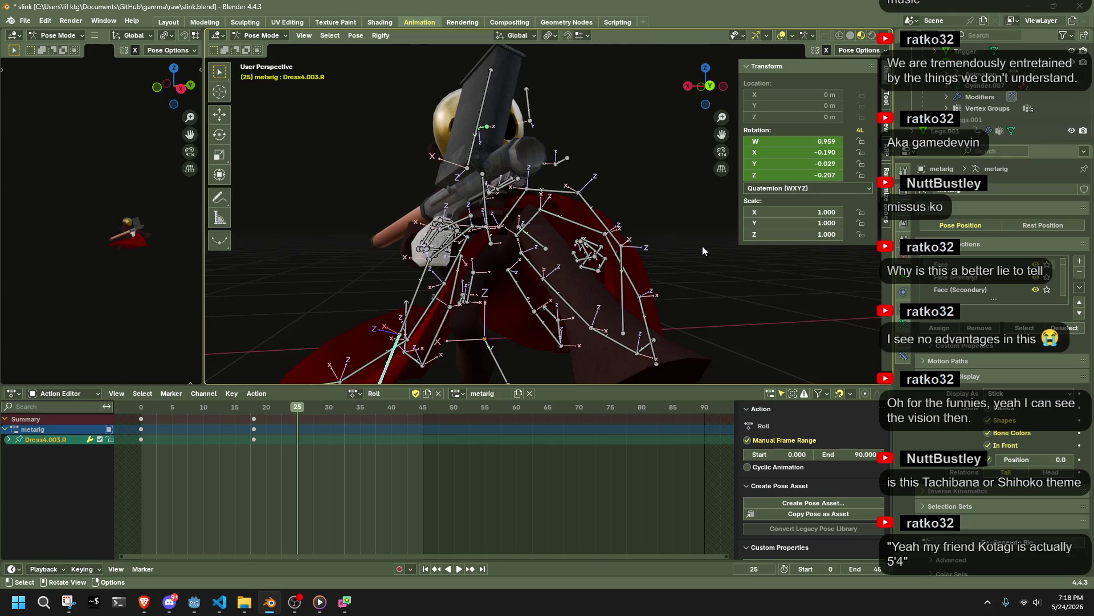
Step: Select all bones and play the Roll animation from an early frame to review it
key("a")
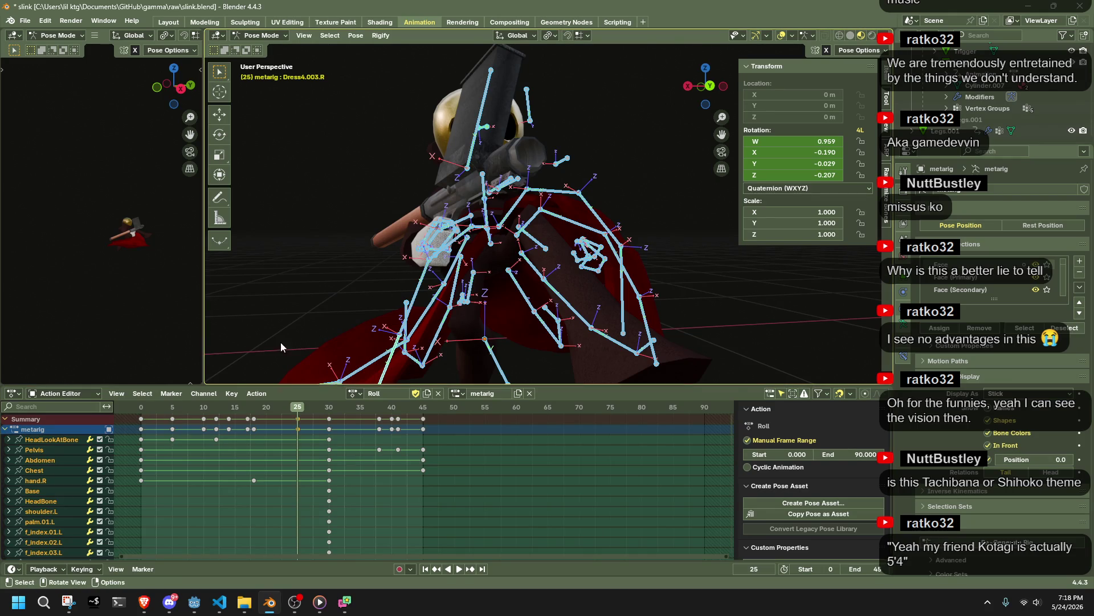
scroll(363, 324, "down", 5)
left_click(141, 412)
key("space")
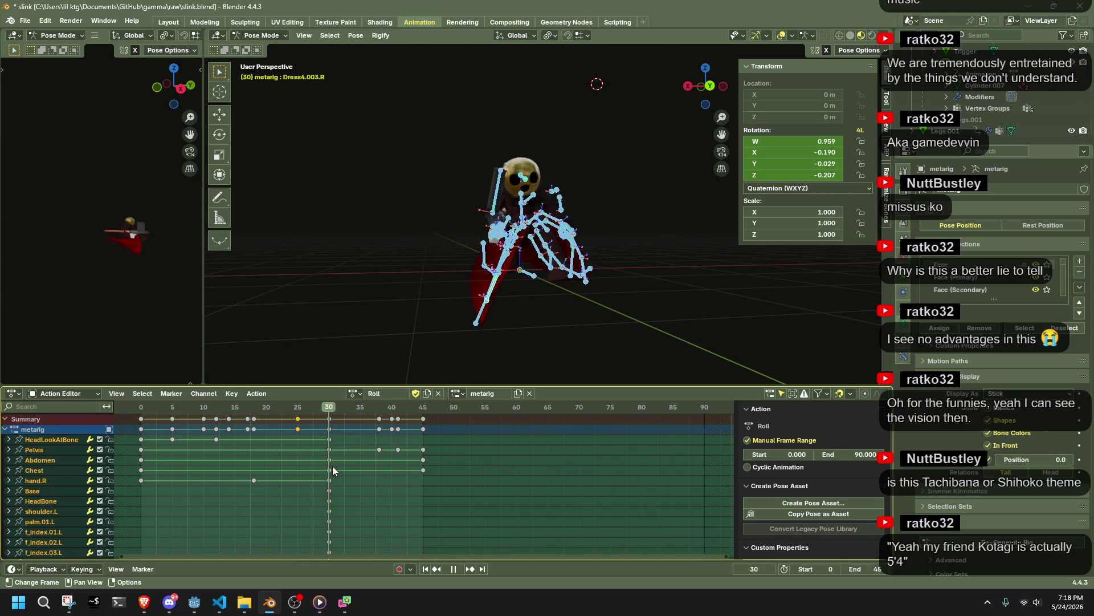
middle_click_drag(509, 289, 703, 284)
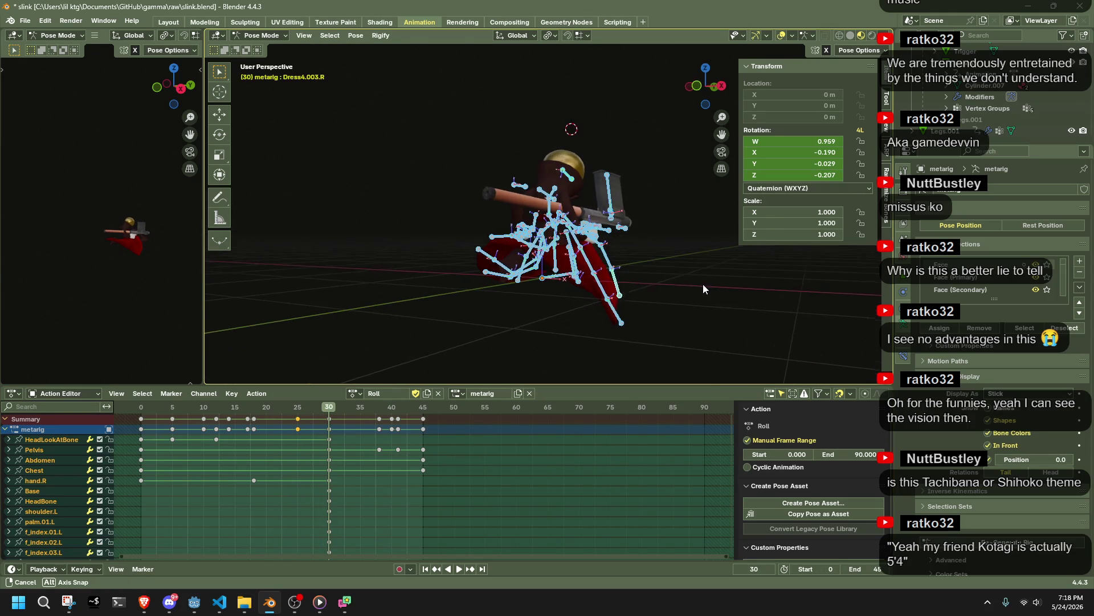
Step: In front view, move the Dress0.003.R bone outward at frame 30, refining it three times
left_click(696, 86)
left_click(614, 304)
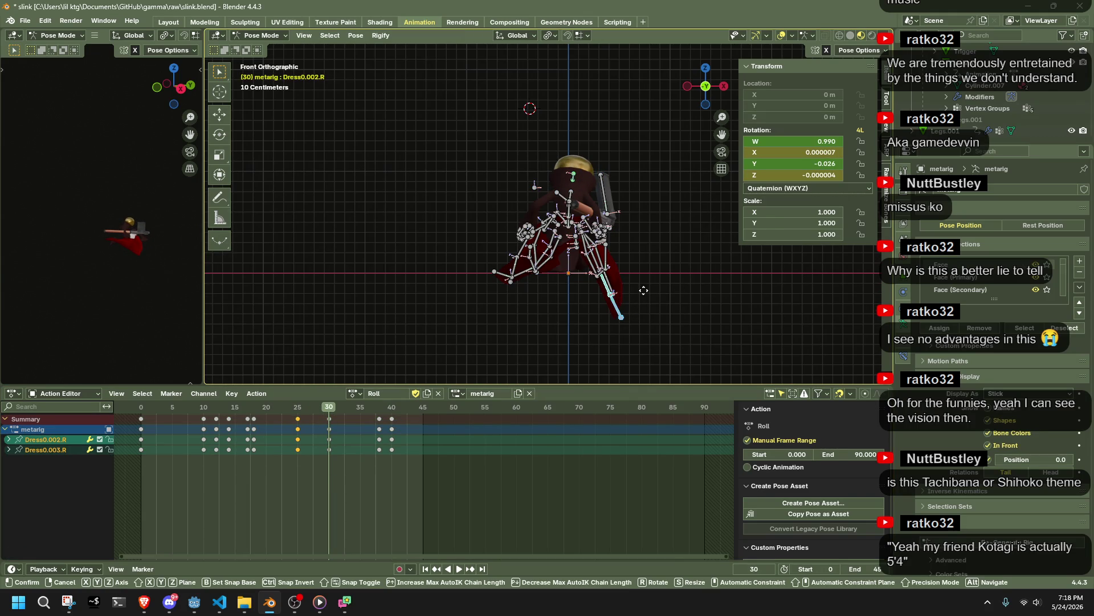
key("Escape")
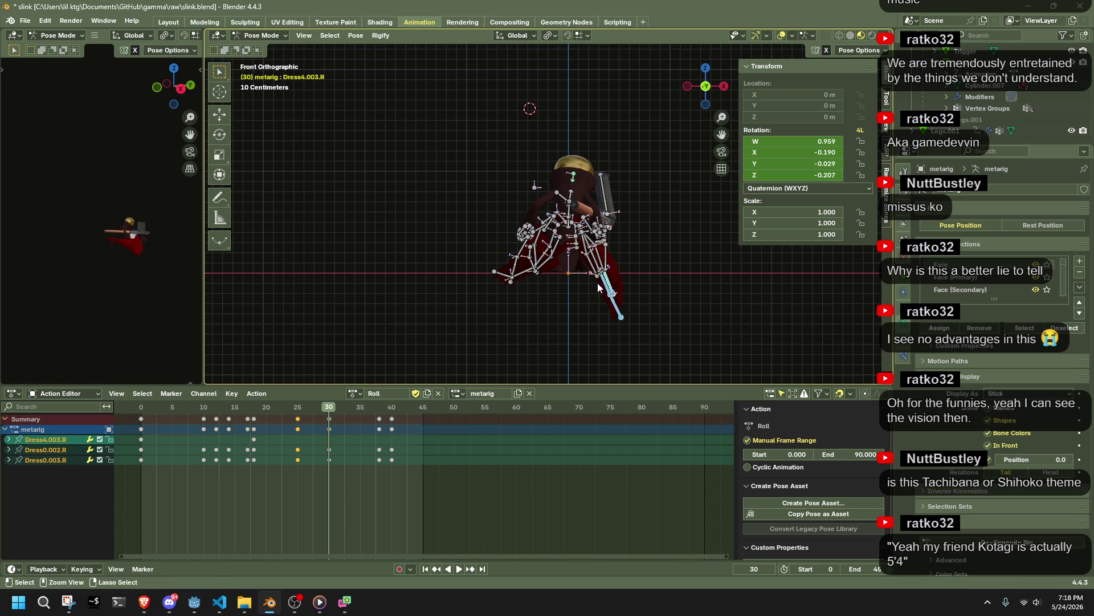
key("g")
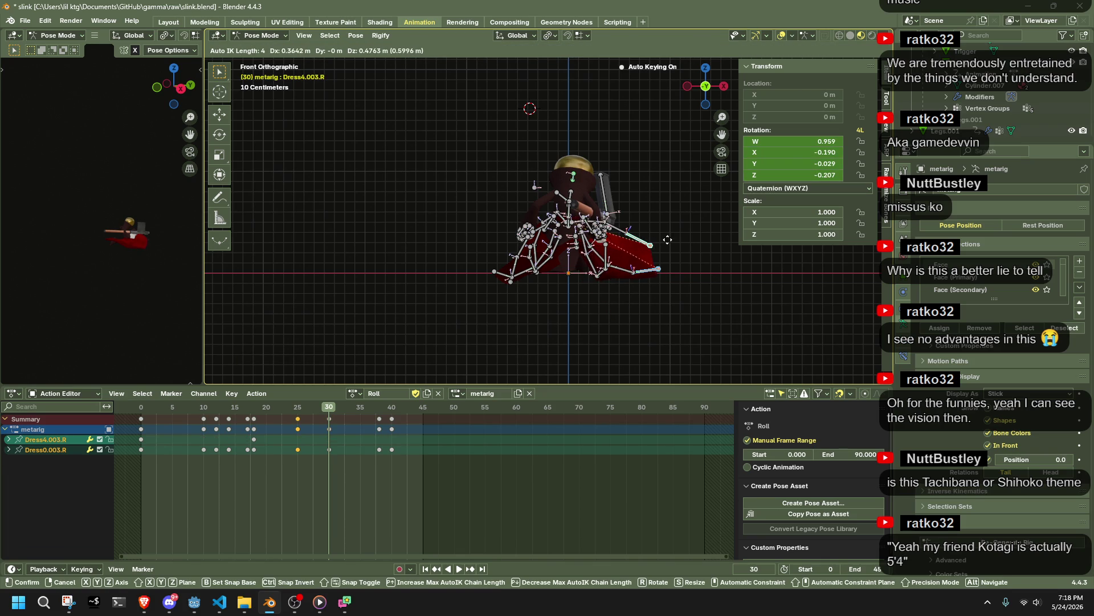
left_click(668, 238)
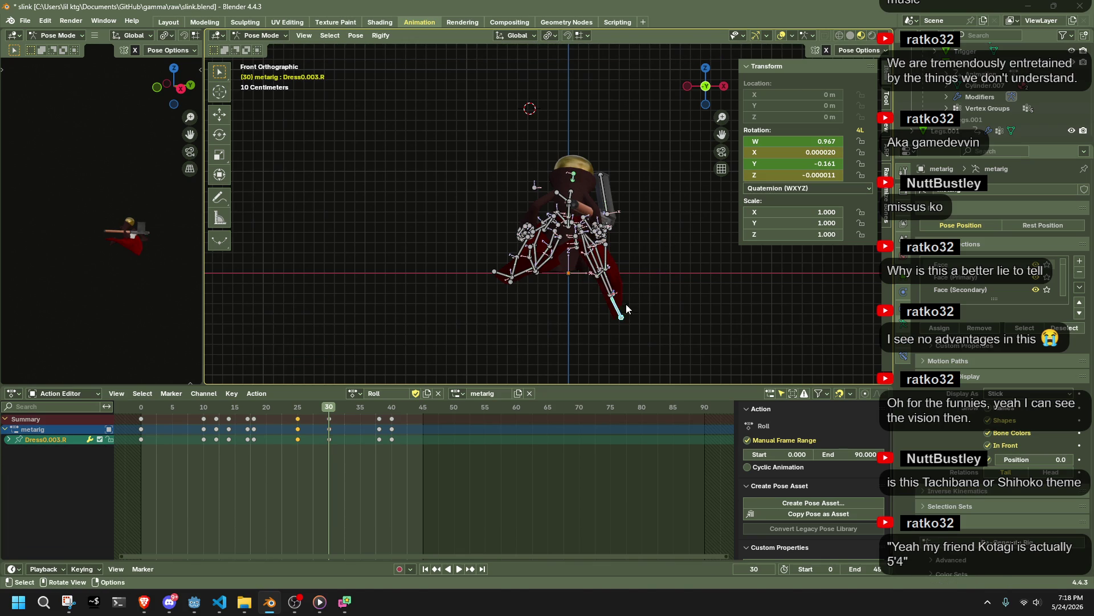
key("g")
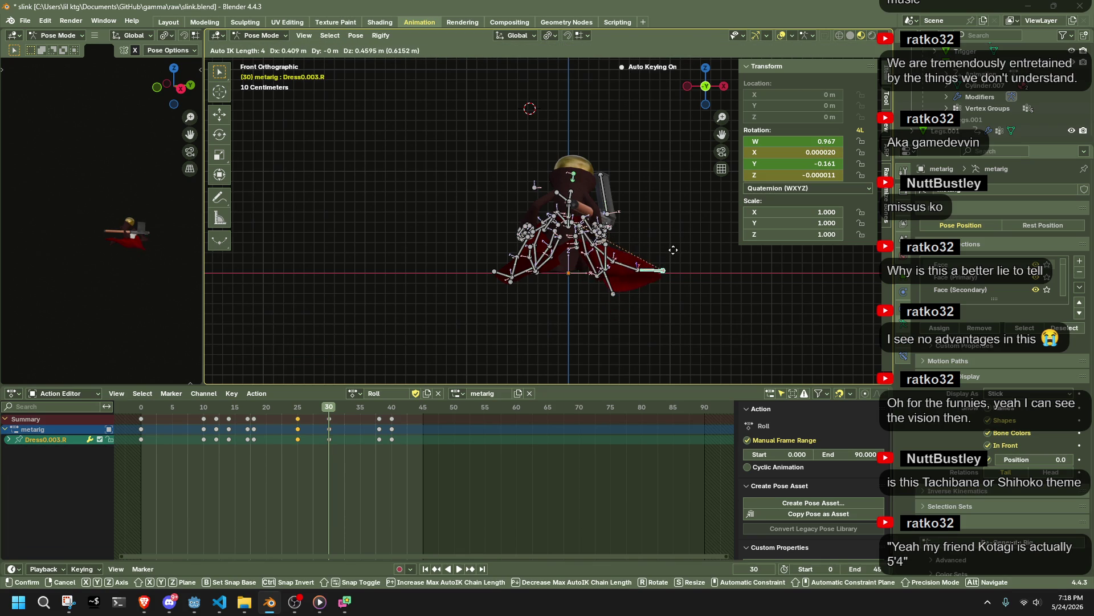
left_click(676, 246)
middle_click_drag(615, 294, 630, 287)
key("g")
left_click(658, 231)
Step: Spread the Dress4.003.R, Dress0.003.L and Dress1.003.L bones outward and flat
left_click(711, 90)
key("g")
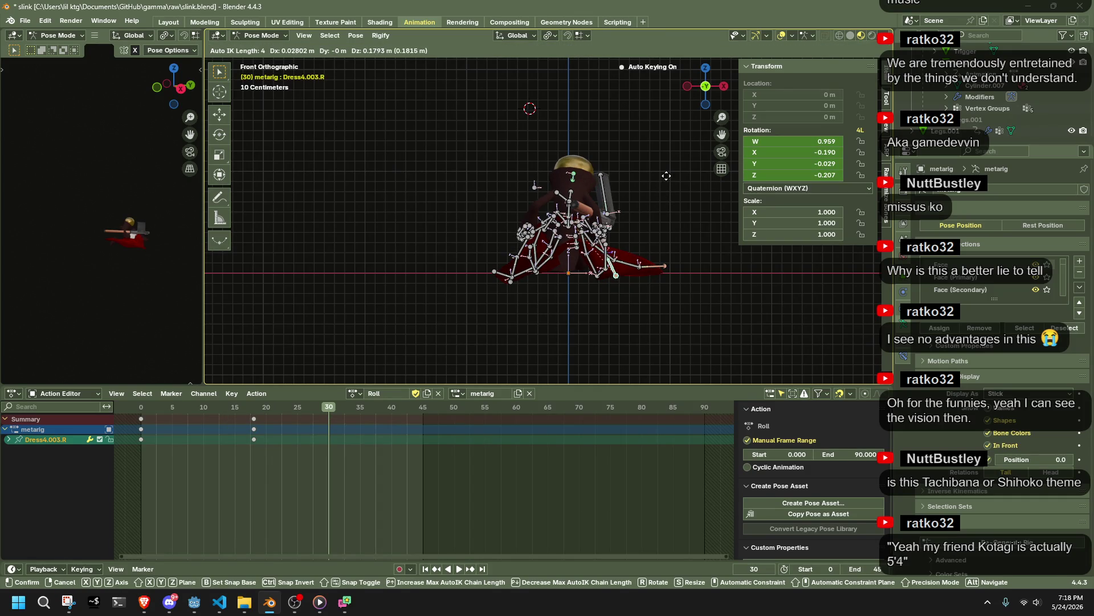
left_click(670, 170)
left_click(509, 289)
key("g")
left_click(500, 278)
key("g")
left_click(502, 268)
mouse_move(516, 274)
middle_mouse_down()
mouse_move(610, 290)
mouse_move(621, 244)
middle_mouse_up()
Step: In side view, move Dress2.001.R and rotate the Dress2.002.R and Dress2.003.R bones
scroll(644, 261, "up", 2)
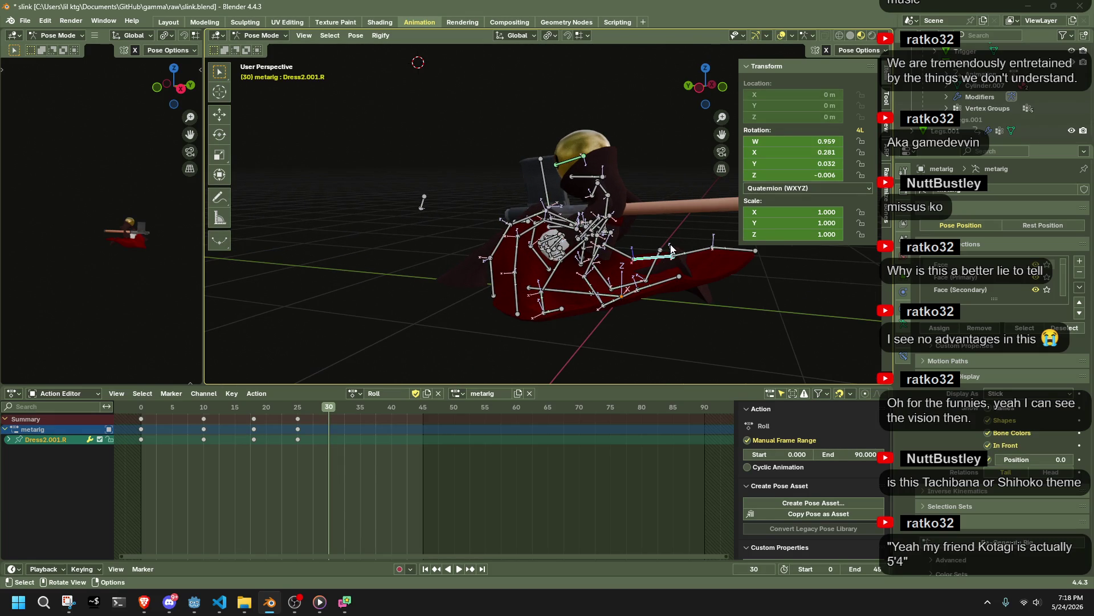
left_click(701, 89)
key("g")
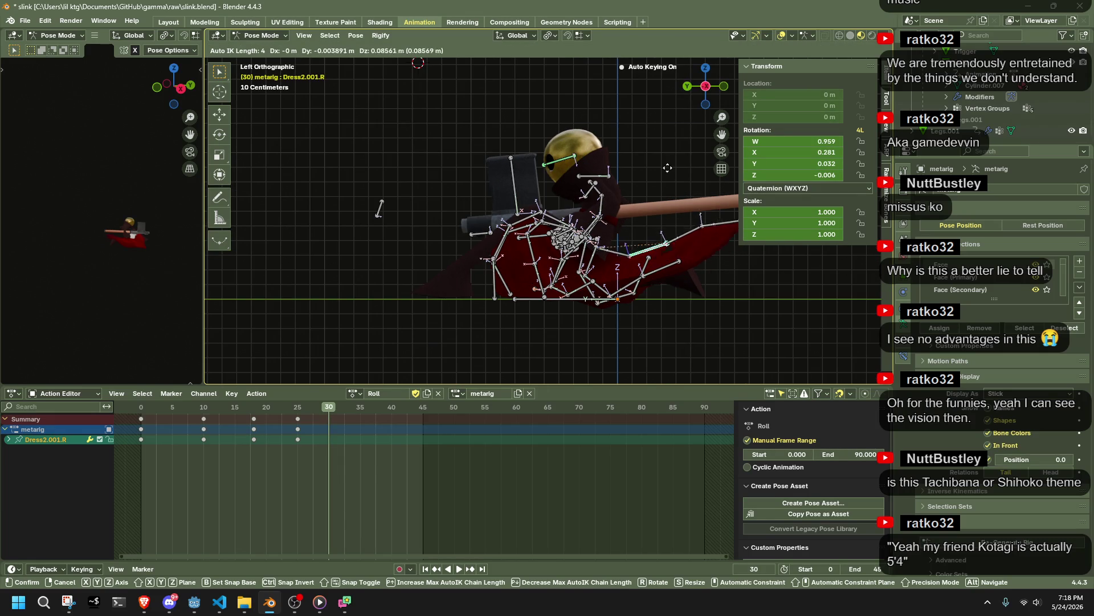
left_click(684, 210)
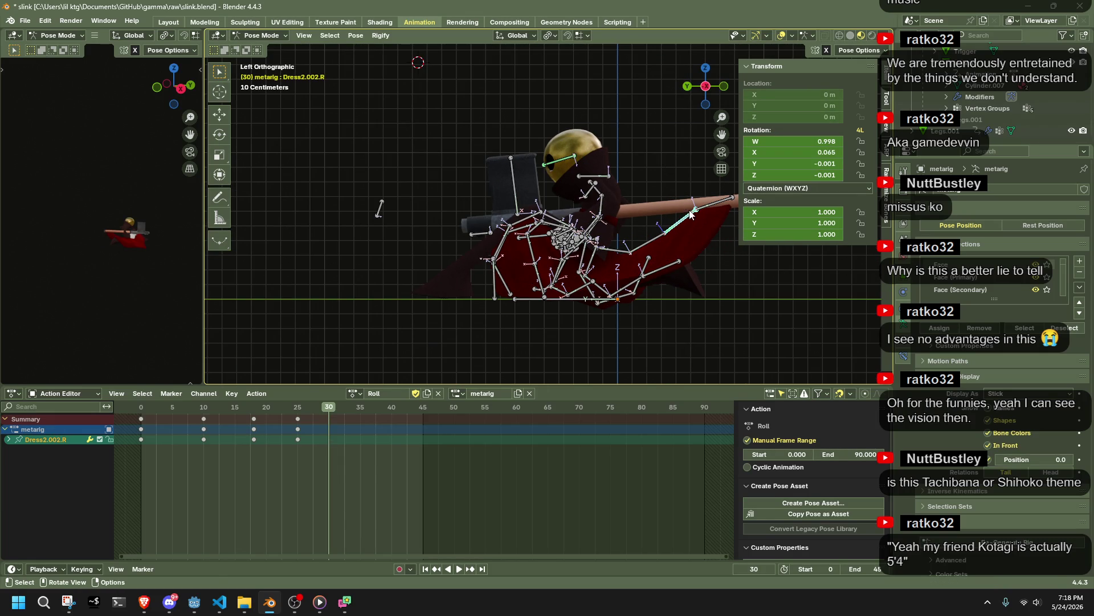
left_click_drag(715, 227, 715, 226)
key("r")
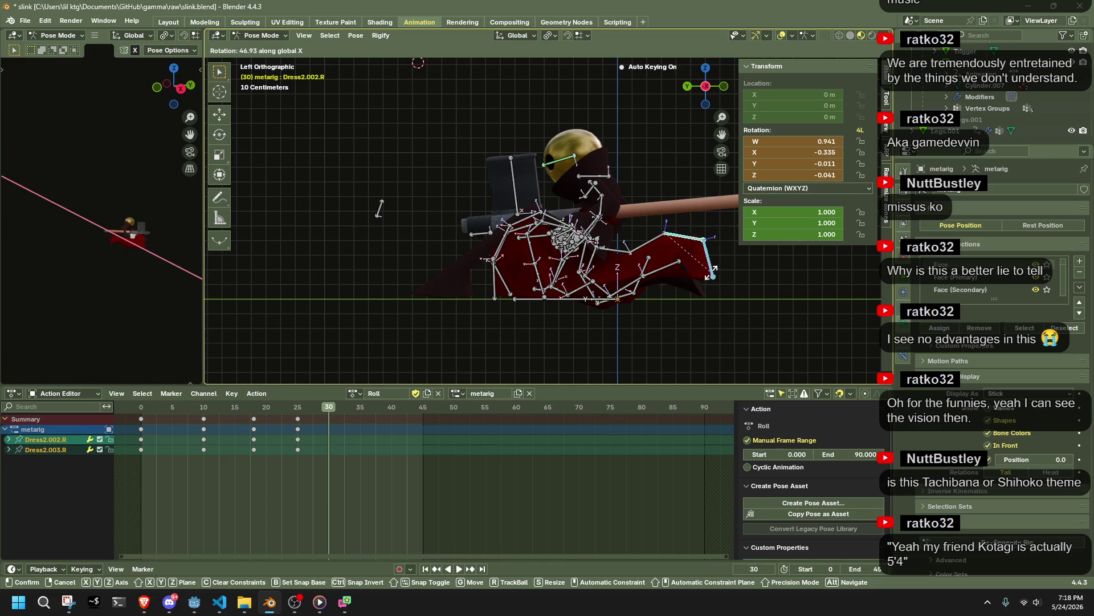
left_click(714, 244)
Step: Rotate the Dress2.002.L bone around the X axis to lift the left skirt
left_click(730, 307)
mouse_move(730, 306)
middle_mouse_down()
mouse_move(721, 351)
mouse_move(640, 343)
mouse_move(578, 319)
middle_mouse_up()
left_click(515, 297)
middle_click_drag(515, 297, 693, 328)
key("r")
key("x")
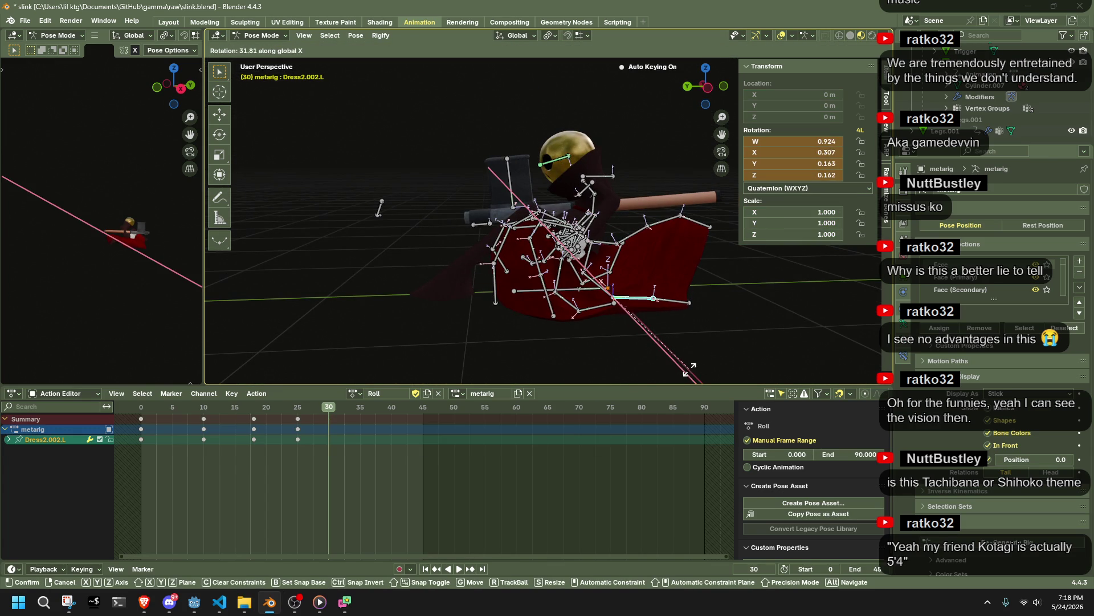
left_click(689, 360)
Step: Reposition the Dress1.003.R bone and rotate it around the X axis
key("ctrl+KP_3")
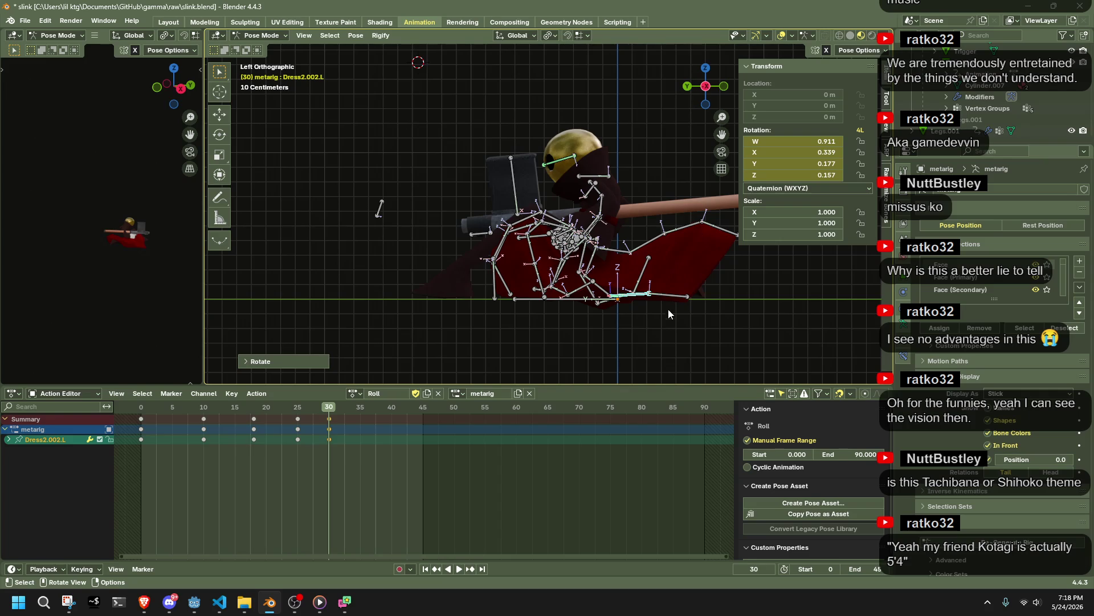
left_click(519, 343)
mouse_move(518, 343)
middle_mouse_down()
mouse_move(556, 357)
mouse_move(836, 344)
mouse_move(851, 355)
mouse_move(761, 365)
mouse_move(727, 344)
mouse_move(443, 286)
middle_mouse_up()
left_click_drag(420, 278, 356, 268)
mouse_move(524, 303)
middle_mouse_down()
mouse_move(673, 316)
mouse_move(546, 327)
mouse_move(624, 310)
mouse_move(709, 311)
mouse_move(638, 306)
mouse_move(609, 227)
middle_mouse_up()
key("r")
key("x")
left_click(696, 320)
Step: Rotate the Dress2.002.R bone around the X axis and move it outward
mouse_move(492, 179)
middle_mouse_down()
mouse_move(433, 230)
mouse_move(621, 224)
mouse_move(649, 279)
mouse_move(629, 346)
mouse_move(693, 323)
middle_mouse_up()
left_click(411, 238)
key("r")
key("x")
left_click(457, 227)
key("g")
left_click(670, 211)
Step: Repose the Dress2.003.L bone with a rotation and a move
left_click(709, 310)
key("r")
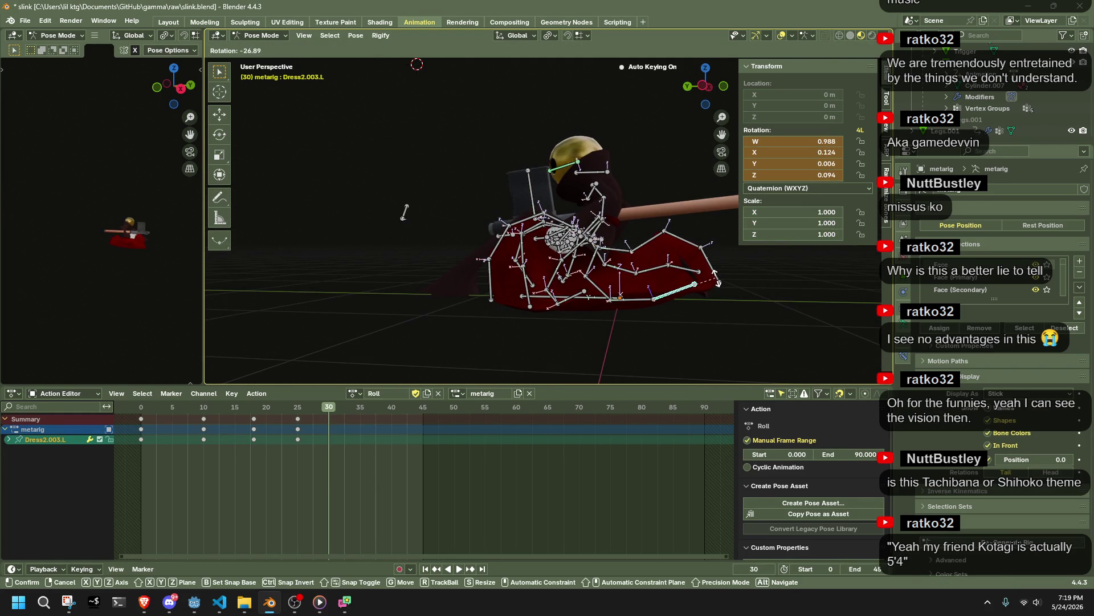
left_click(717, 278)
key("g")
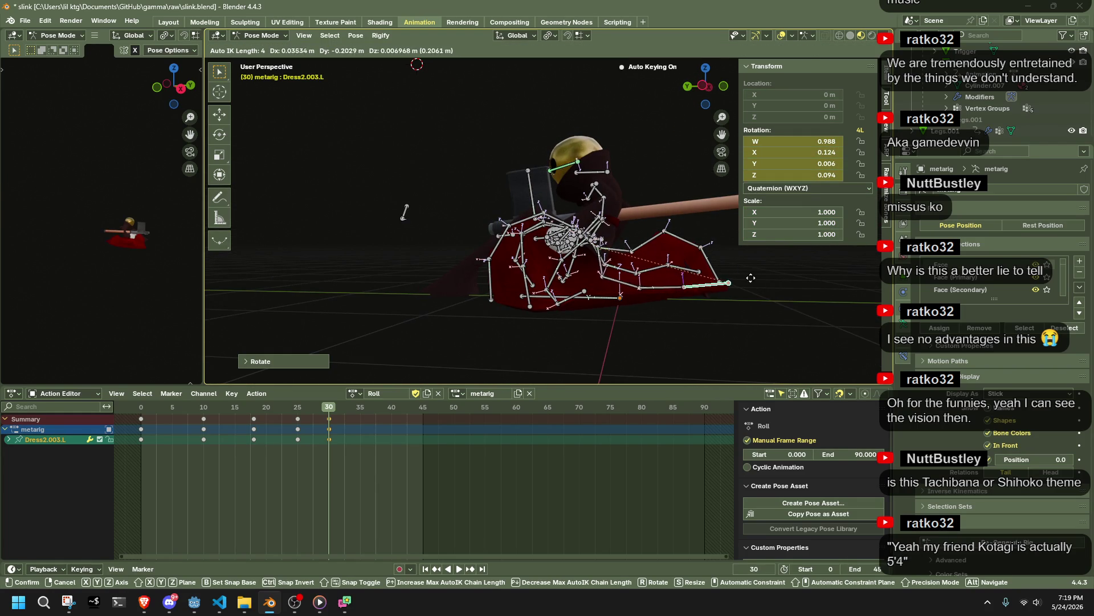
left_click(763, 284)
Step: Nudge Dress2.002.R into its final pose (W 0.935, X -0.352, Y -0.014, Z -0.038)
mouse_move(764, 284)
middle_mouse_down()
mouse_move(665, 317)
mouse_move(658, 305)
mouse_move(683, 283)
mouse_move(702, 299)
mouse_move(681, 254)
mouse_move(717, 297)
mouse_move(598, 305)
mouse_move(689, 203)
mouse_move(701, 278)
middle_mouse_up()
left_click(688, 261)
key("g")
left_click(676, 254)
key("g")
left_click(599, 305)
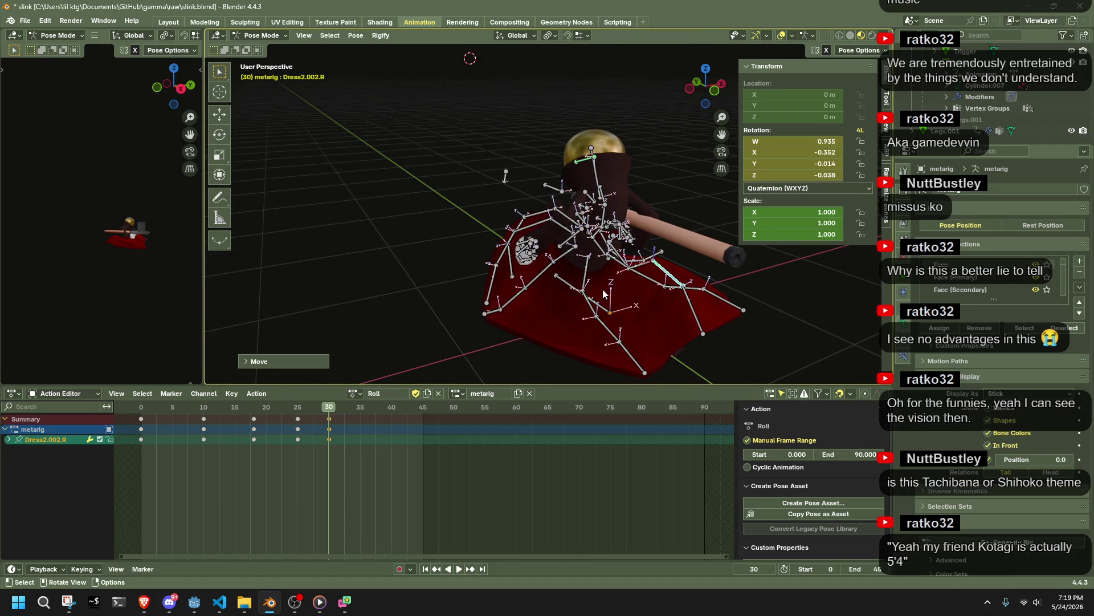
Step: Zoom into the rig and move the Dress4.001.L bone at frame 30
left_click(589, 301)
mouse_move(589, 301)
middle_mouse_down()
mouse_move(492, 265)
mouse_move(251, 269)
mouse_move(822, 291)
mouse_move(629, 280)
middle_mouse_up()
scroll(649, 304, "up", 6)
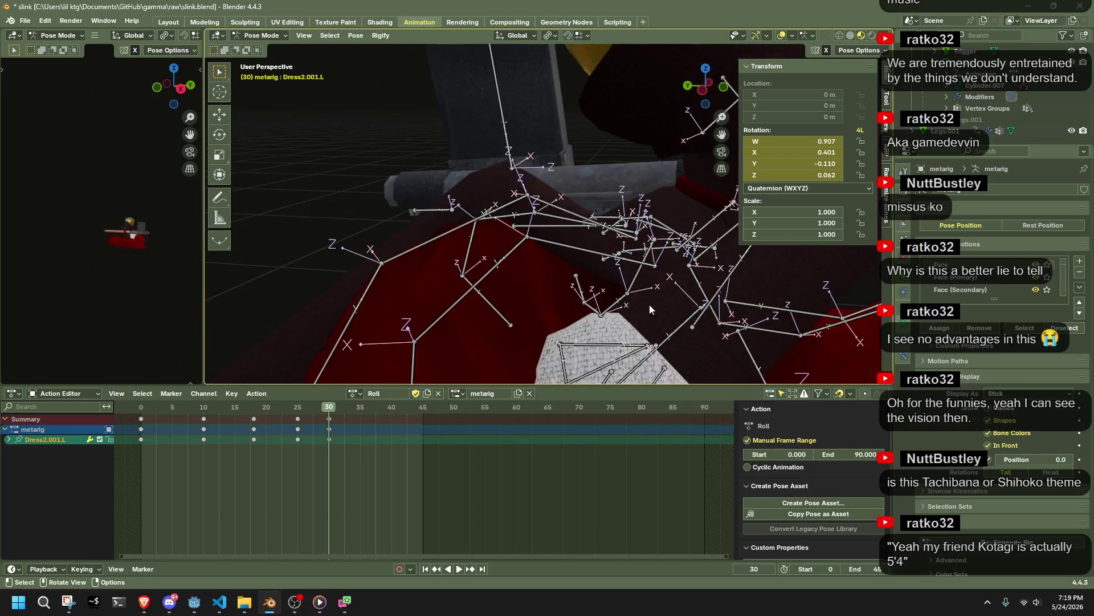
mouse_move(697, 318)
middle_mouse_down()
mouse_move(498, 300)
mouse_move(607, 278)
mouse_move(654, 295)
mouse_move(561, 276)
middle_mouse_up()
left_click(482, 284)
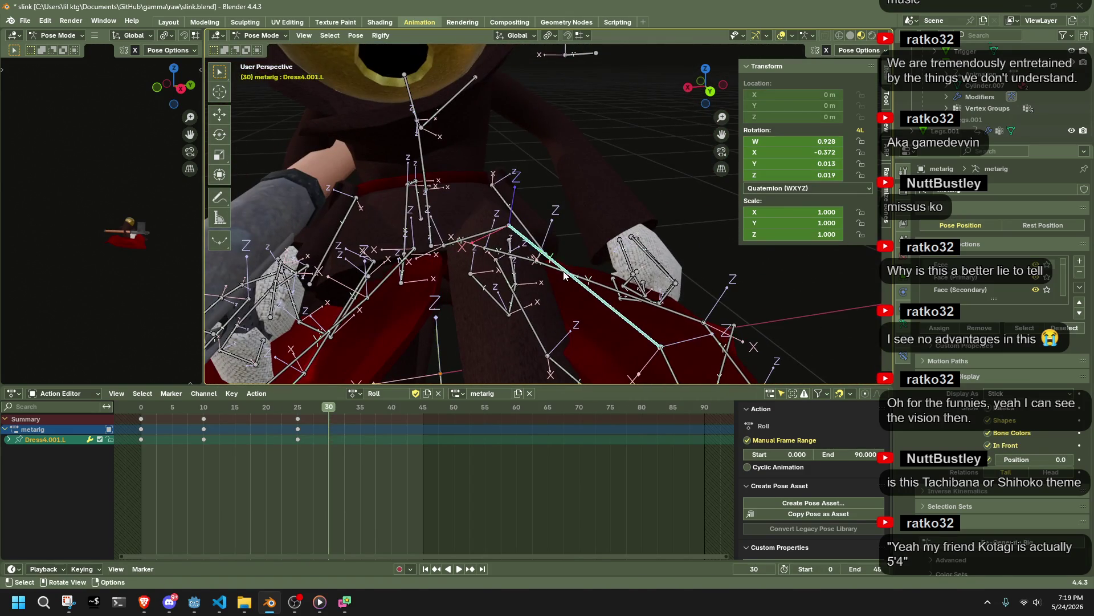
key("g")
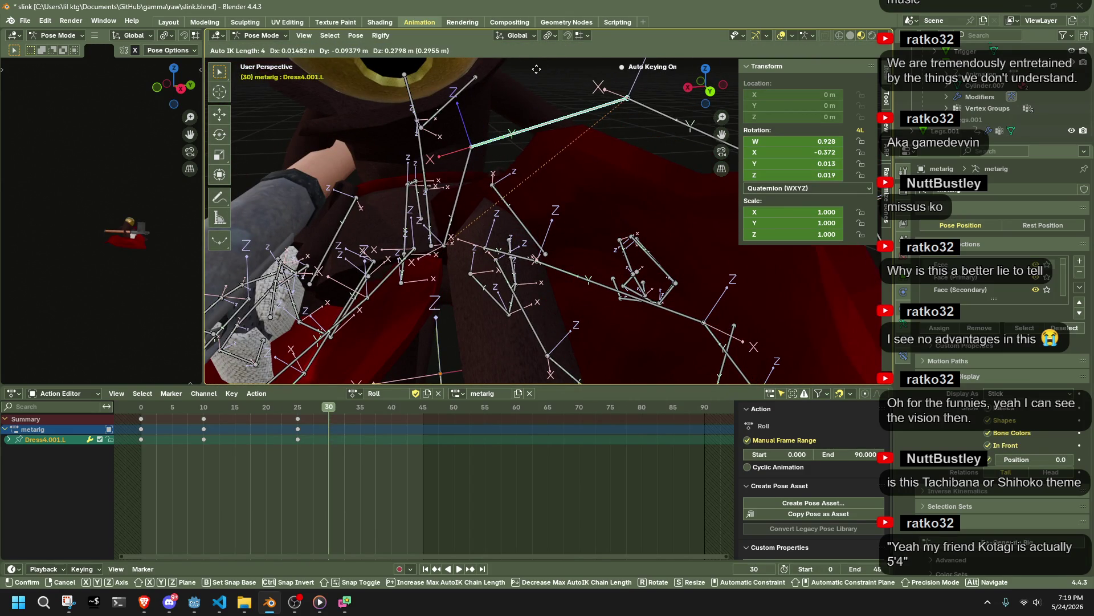
left_click(589, 138)
Step: Rotate the Dress0.L bone around the Z axis
mouse_move(590, 138)
middle_mouse_down()
mouse_move(518, 209)
mouse_move(510, 200)
mouse_move(565, 254)
middle_mouse_up()
left_click(566, 255)
key("r")
key("z")
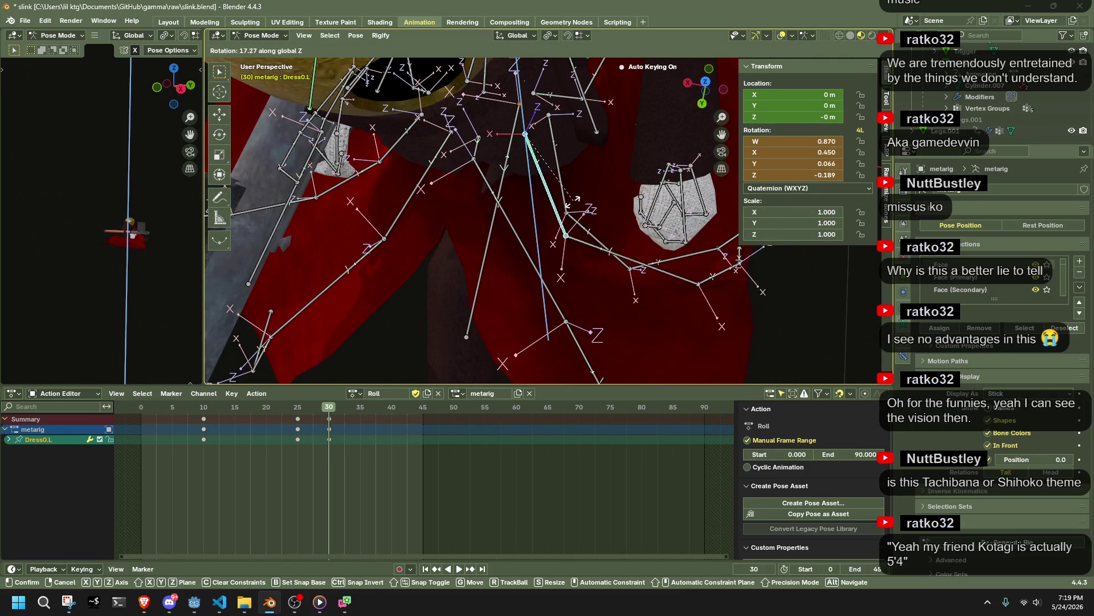
left_click(623, 234)
Step: Move the Dress0.001.L bone to reshape the front of the skirt
mouse_move(624, 233)
middle_mouse_down()
mouse_move(486, 262)
mouse_move(570, 239)
middle_mouse_up()
left_click(487, 262)
key("g")
left_click(451, 266)
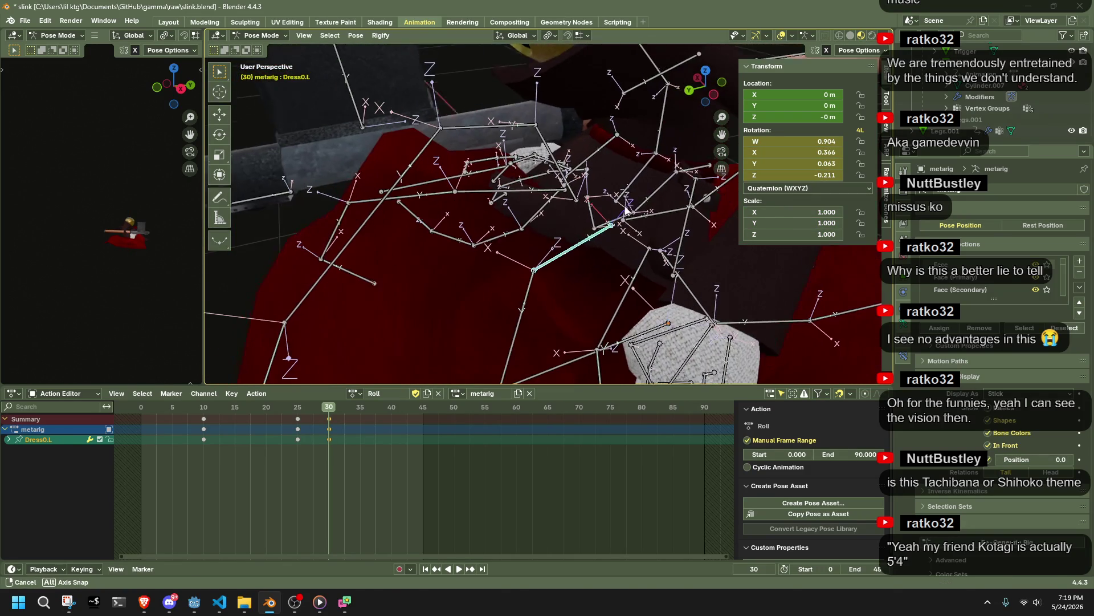
Step: Reposition Dress0.L to W 0.874, X 0.455, Y 0.022, Z -0.169, then zoom back out
left_click(607, 228)
key("g")
left_click(653, 194)
mouse_move(653, 194)
middle_mouse_down()
mouse_move(631, 306)
mouse_move(491, 264)
mouse_move(549, 292)
mouse_move(736, 302)
middle_mouse_up()
left_click(491, 264)
scroll(491, 264, "down", 5)
Step: At frame 38, move the Dress1.003.R, Dress2.003.R and Dress2.003.L bones in left side view
key("a")
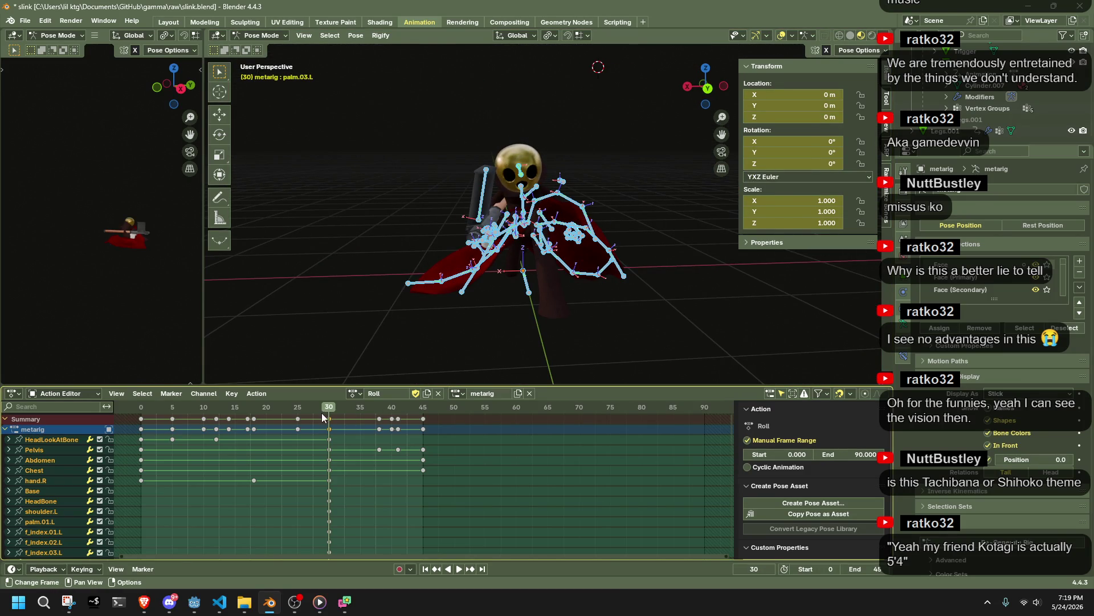
mouse_move(334, 418)
left_mouse_down()
mouse_move(391, 419)
mouse_move(381, 419)
left_mouse_up()
mouse_move(570, 268)
middle_mouse_down()
mouse_move(639, 267)
mouse_move(722, 241)
middle_mouse_up()
left_click_drag(694, 178, 710, 197)
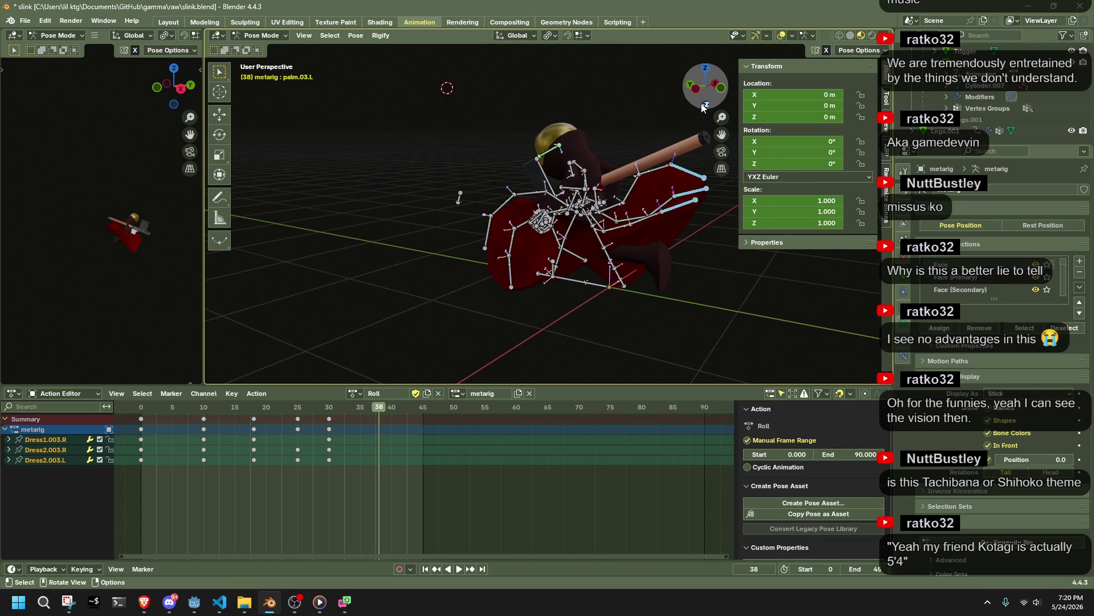
left_click(698, 108)
key("g")
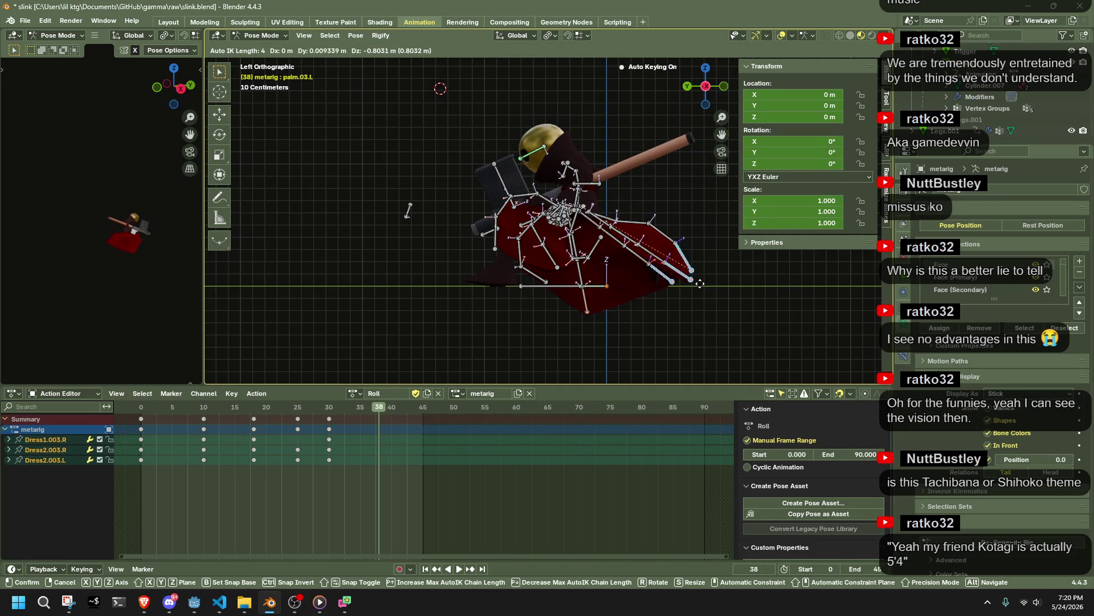
left_click(700, 283)
Step: From the back view, lay Dress0.003.R horizontal and adjust the Dress1.003.L bone
mouse_move(700, 283)
middle_mouse_down()
mouse_move(596, 320)
mouse_move(734, 304)
mouse_move(730, 165)
middle_mouse_up()
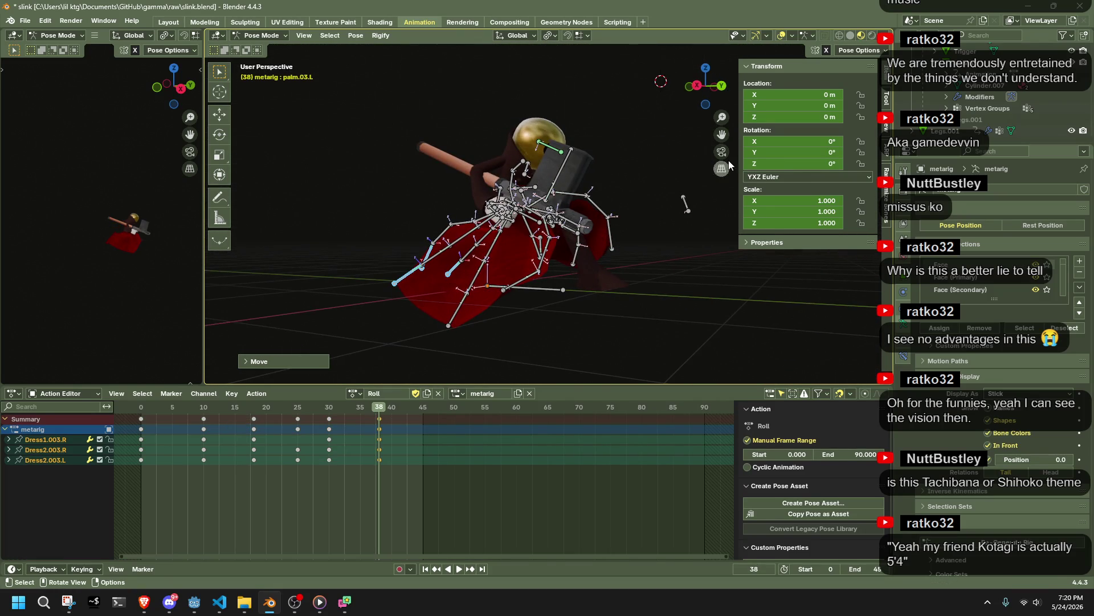
left_click(722, 87)
left_click(447, 312)
key("g")
left_click(444, 268)
left_click(624, 264)
key("g")
left_click(619, 252)
key("g")
left_click(615, 278)
Step: Rotate the Dress4.L bone and move it along the Z axis
mouse_move(613, 282)
middle_mouse_down()
mouse_move(696, 292)
mouse_move(424, 326)
mouse_move(521, 170)
mouse_move(657, 190)
mouse_move(537, 252)
mouse_move(631, 246)
mouse_move(645, 255)
mouse_move(623, 283)
mouse_move(642, 247)
mouse_move(633, 239)
middle_mouse_up()
left_click(587, 240)
key("g")
right_click(627, 239)
key("r")
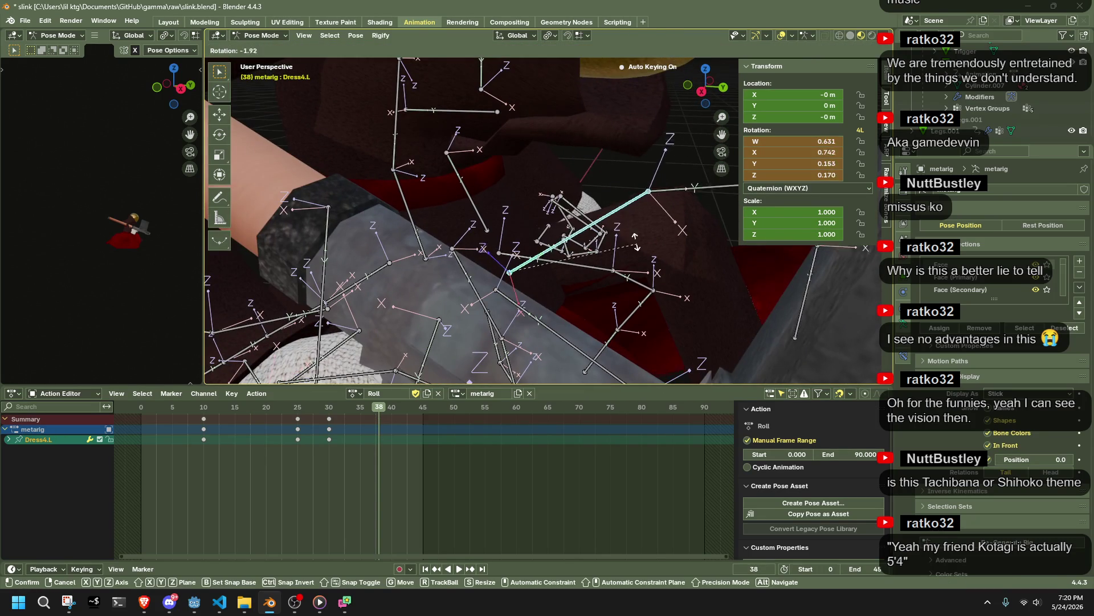
left_click(627, 239)
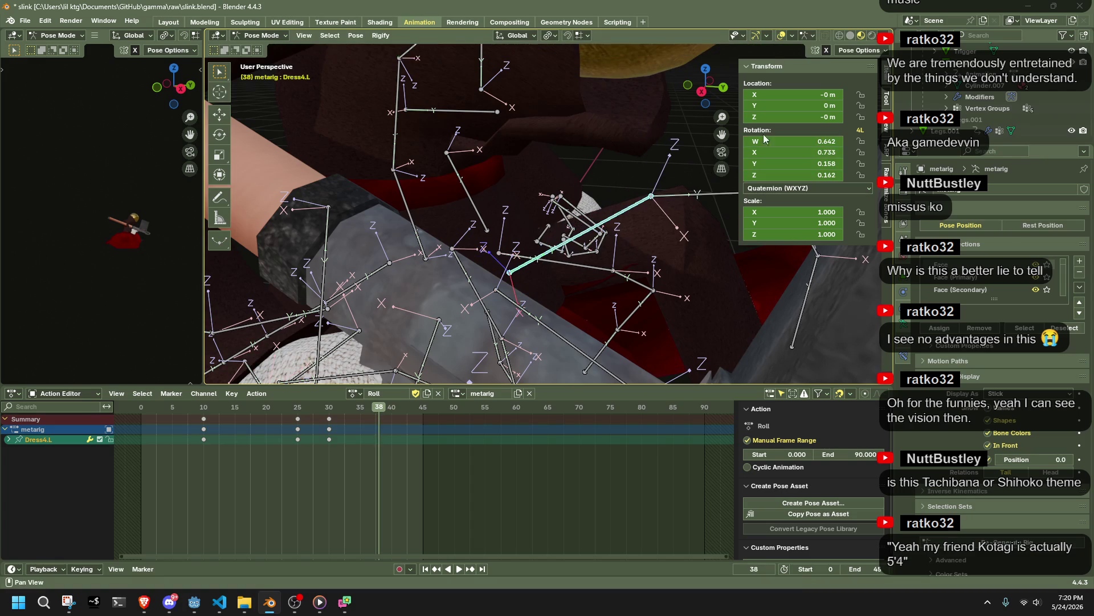
left_click(842, 51)
key("g")
key("z")
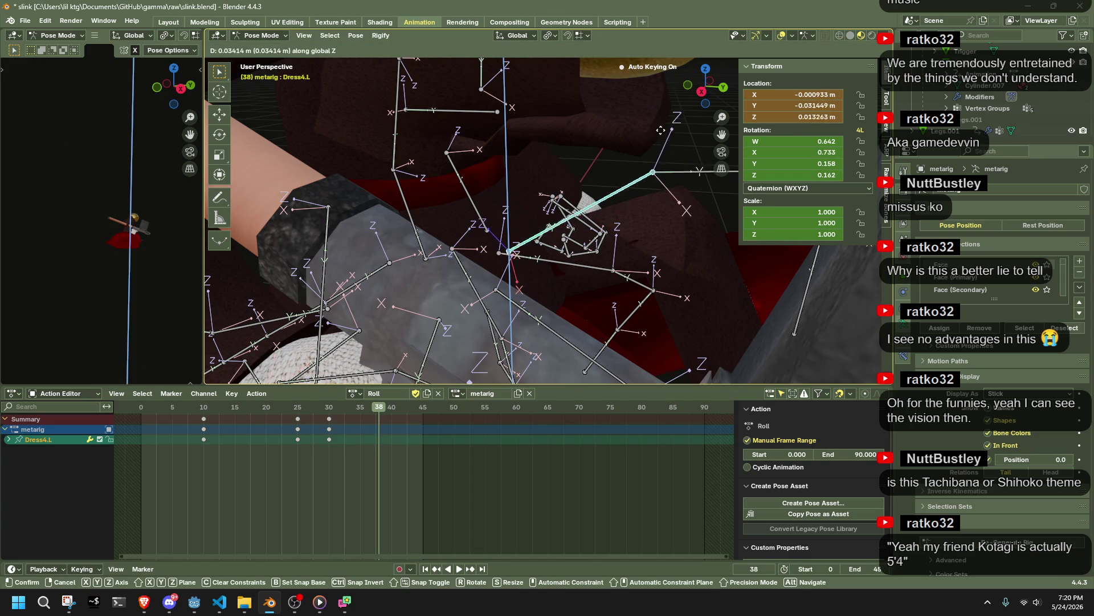
left_click(656, 74)
Step: Move Dress0.L along Z to W 0.902, X 0.402, Y -0.018, Z -0.159
mouse_move(656, 73)
middle_mouse_down()
mouse_move(635, 156)
mouse_move(498, 152)
middle_mouse_up()
mouse_move(549, 258)
middle_mouse_down()
mouse_move(535, 245)
mouse_move(570, 206)
mouse_move(672, 181)
mouse_move(718, 153)
mouse_move(699, 151)
middle_mouse_up()
left_click(555, 288)
key("g")
key("z")
left_click(537, 215)
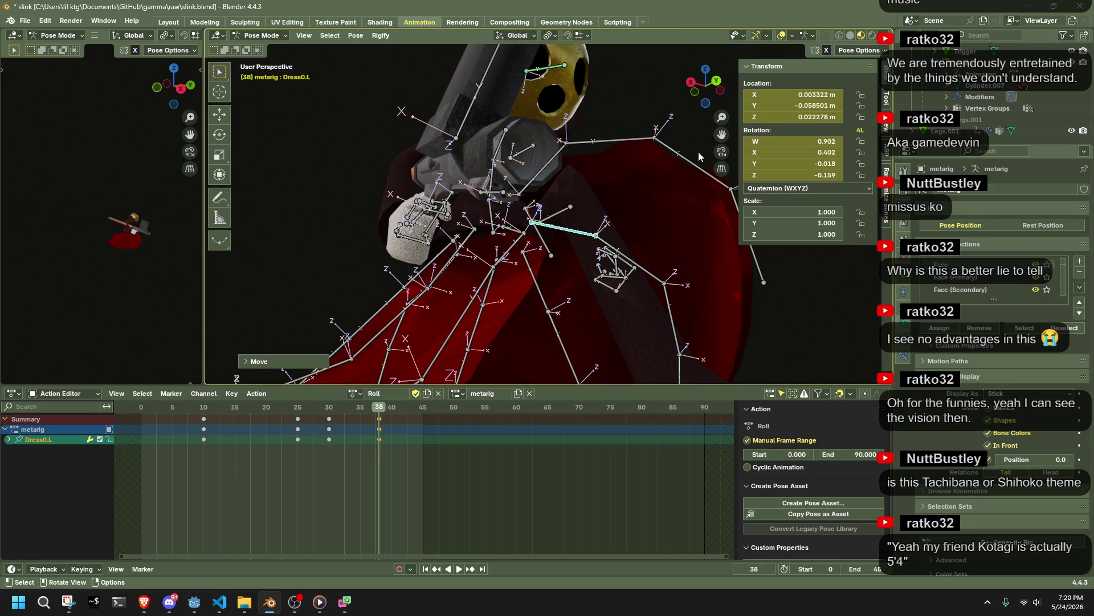
mouse_move(730, 203)
middle_mouse_down()
mouse_move(607, 247)
mouse_move(440, 244)
mouse_move(585, 294)
mouse_move(646, 274)
mouse_move(713, 286)
mouse_move(543, 314)
mouse_move(422, 291)
mouse_move(363, 265)
mouse_move(353, 316)
middle_mouse_up()
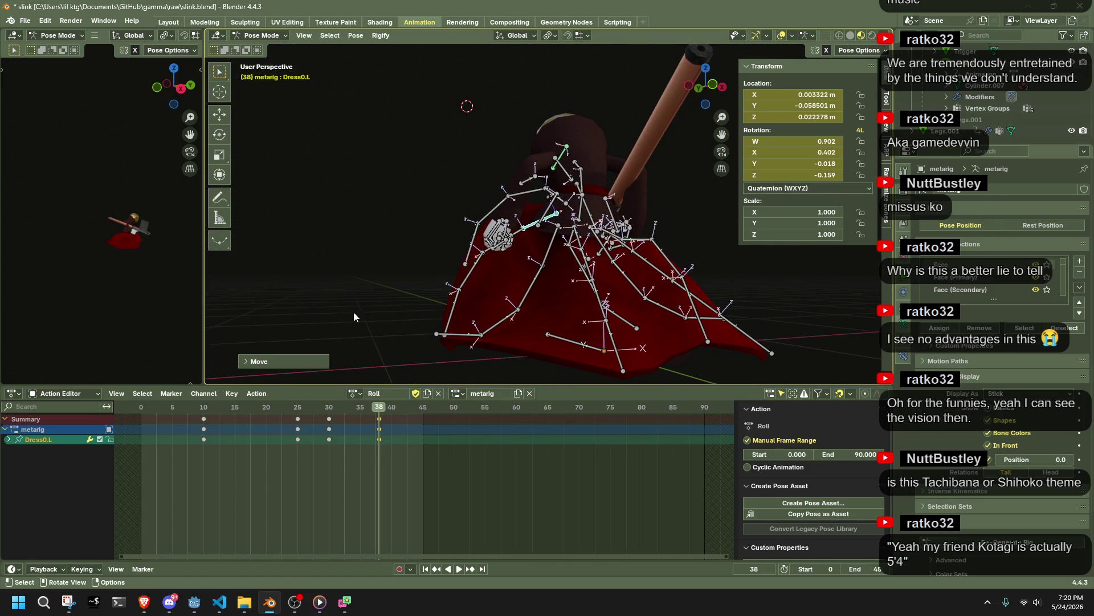
Step: Play back the Roll animation to review it, then return to frame 45
key("space")
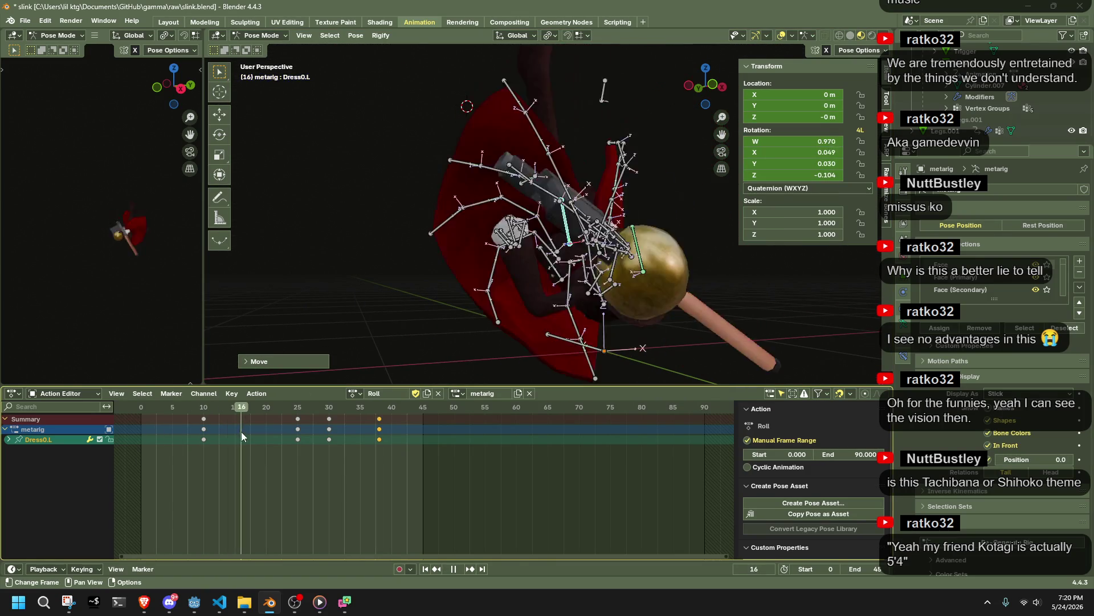
left_click_drag(264, 439, 428, 468)
key("space")
mouse_move(491, 361)
middle_mouse_down()
mouse_move(644, 288)
mouse_move(727, 101)
middle_mouse_up()
mouse_move(725, 99)
left_mouse_down()
mouse_move(580, 145)
mouse_move(624, 160)
mouse_move(479, 179)
mouse_move(394, 228)
left_mouse_up()
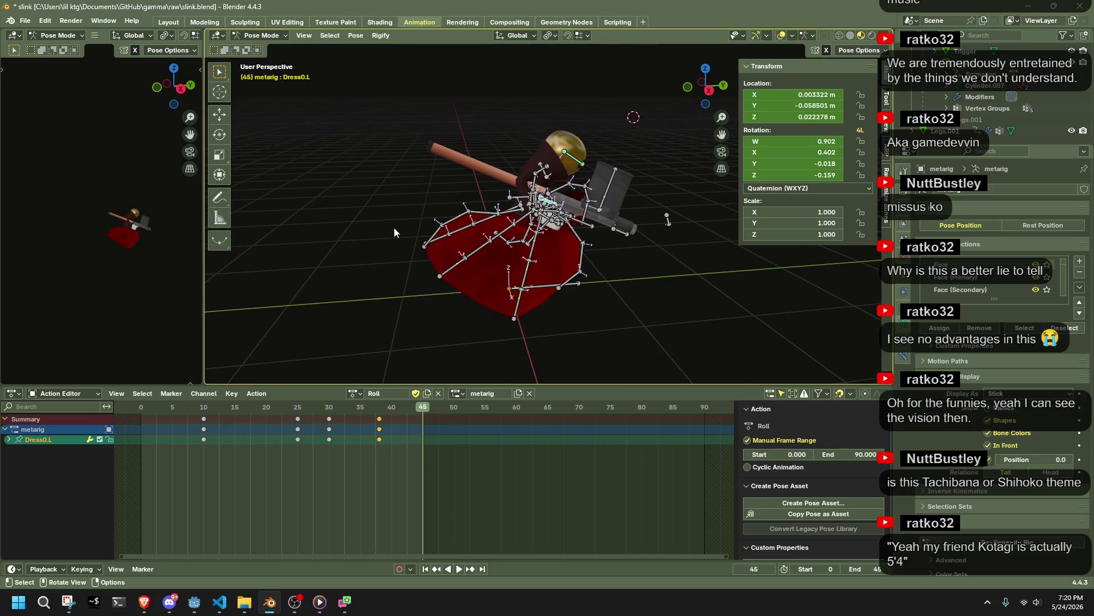
Step: From the right side view, turn on Auto IK and move a dress bone at frame 45
left_click(709, 90)
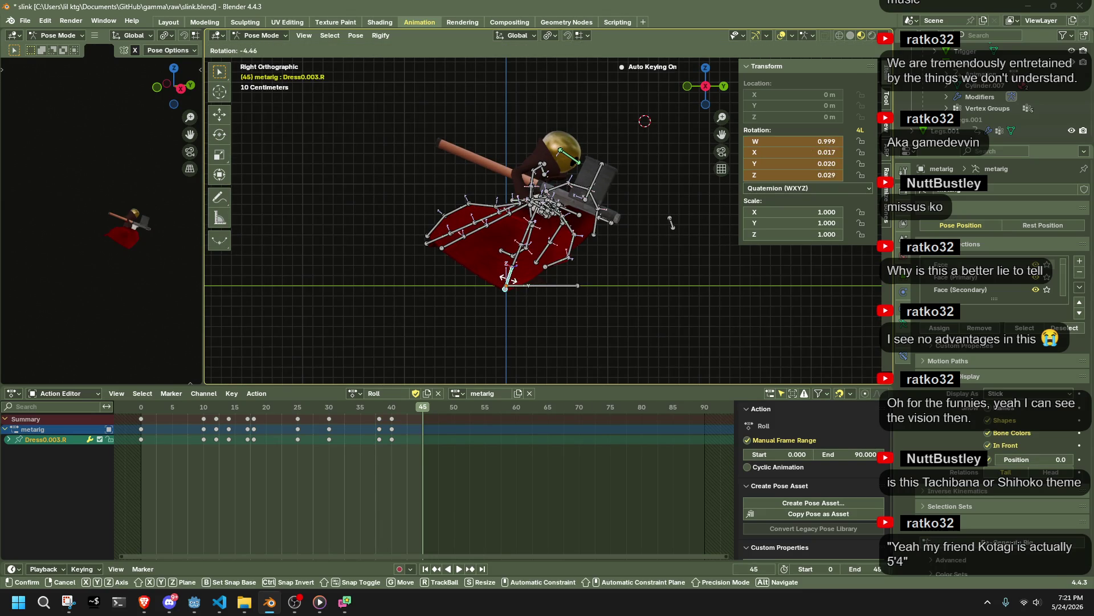
left_click(844, 72)
key("g")
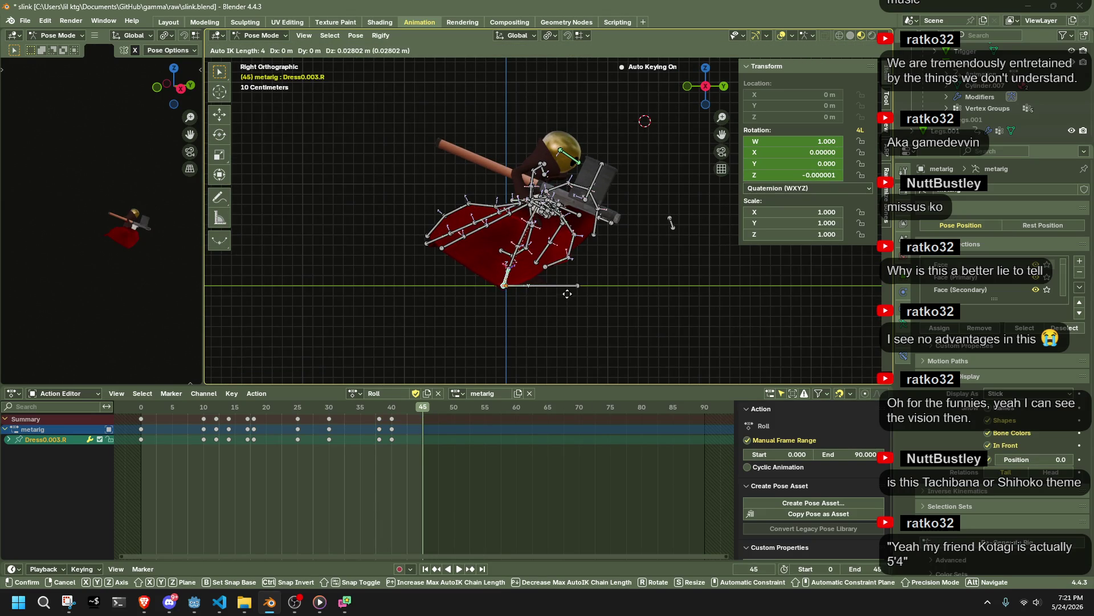
left_click(570, 291)
Step: Rotate the dress bone around the Z and Y axes to flare the skirt
mouse_move(571, 291)
middle_mouse_down()
mouse_move(563, 283)
mouse_move(656, 282)
mouse_move(688, 264)
mouse_move(798, 323)
middle_mouse_up()
scroll(798, 323, "down", 2)
key("r")
key("x")
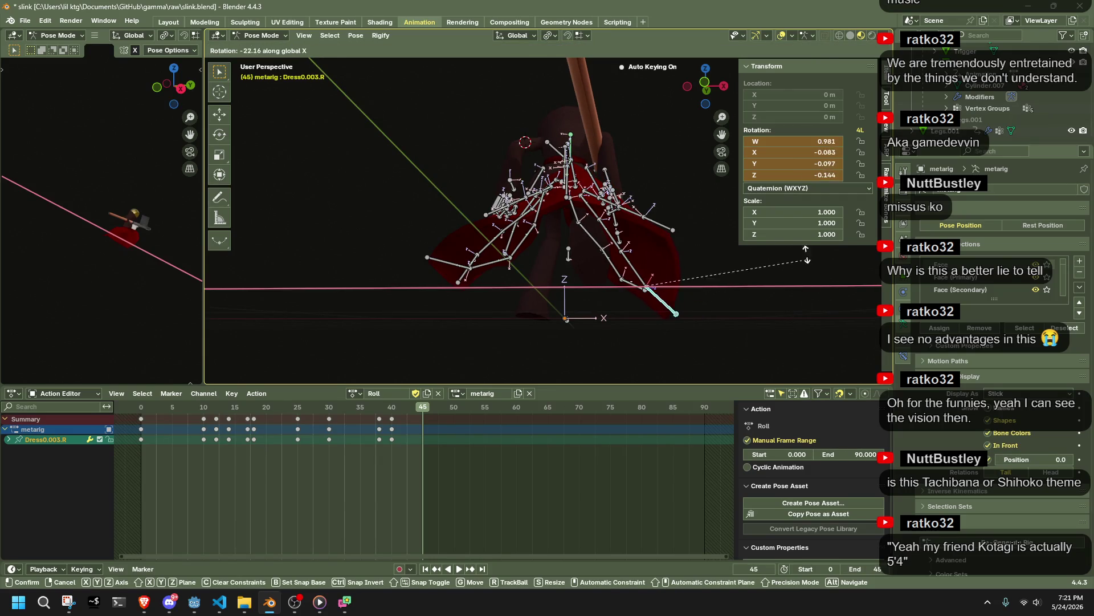
key("z")
mouse_move(752, 265)
middle_mouse_down("alt")
mouse_move(655, 296)
mouse_move(593, 299)
middle_mouse_up("alt")
key("y")
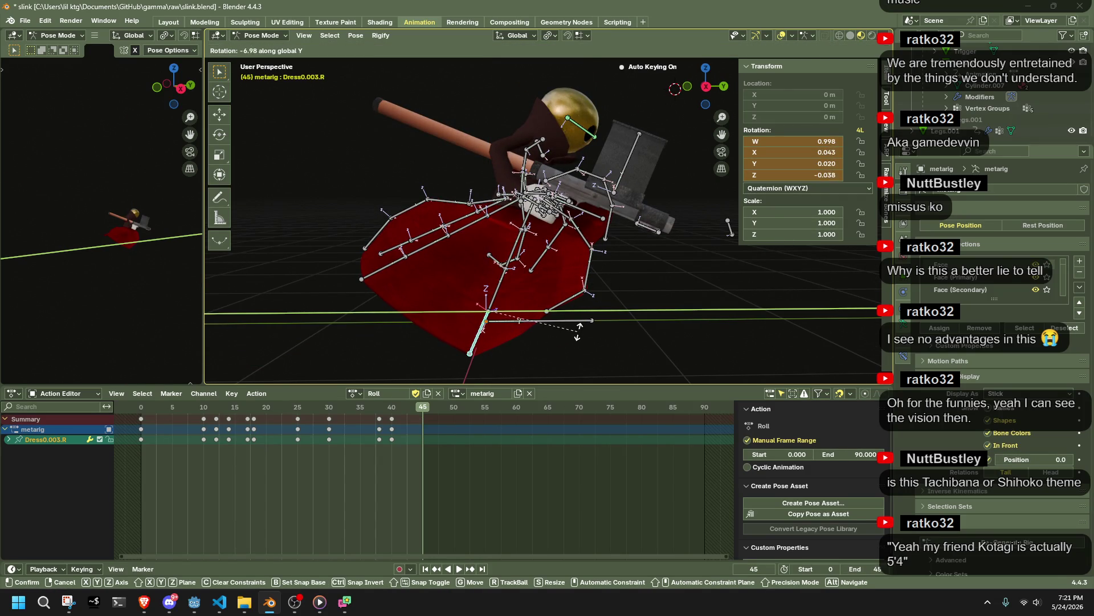
left_click(577, 330)
Step: Keep Local transform orientation and, from the left view, move another dress bone outward
left_click(509, 35)
left_click(488, 82)
mouse_move(487, 82)
middle_mouse_down()
mouse_move(388, 246)
mouse_move(490, 252)
mouse_move(532, 210)
mouse_move(508, 204)
mouse_move(522, 201)
middle_mouse_up()
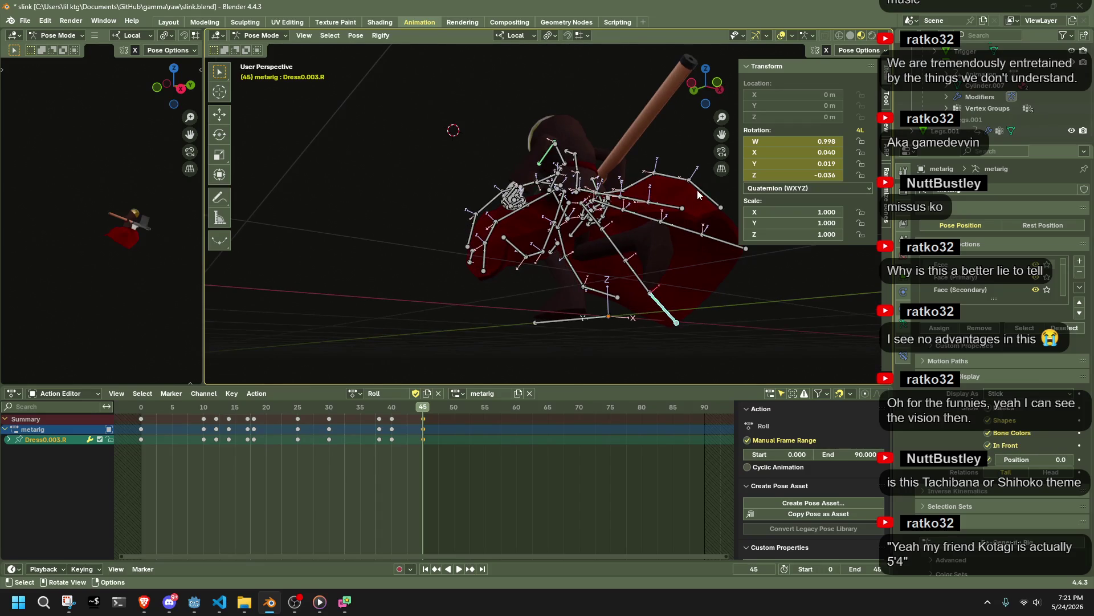
left_click(692, 86)
key("g")
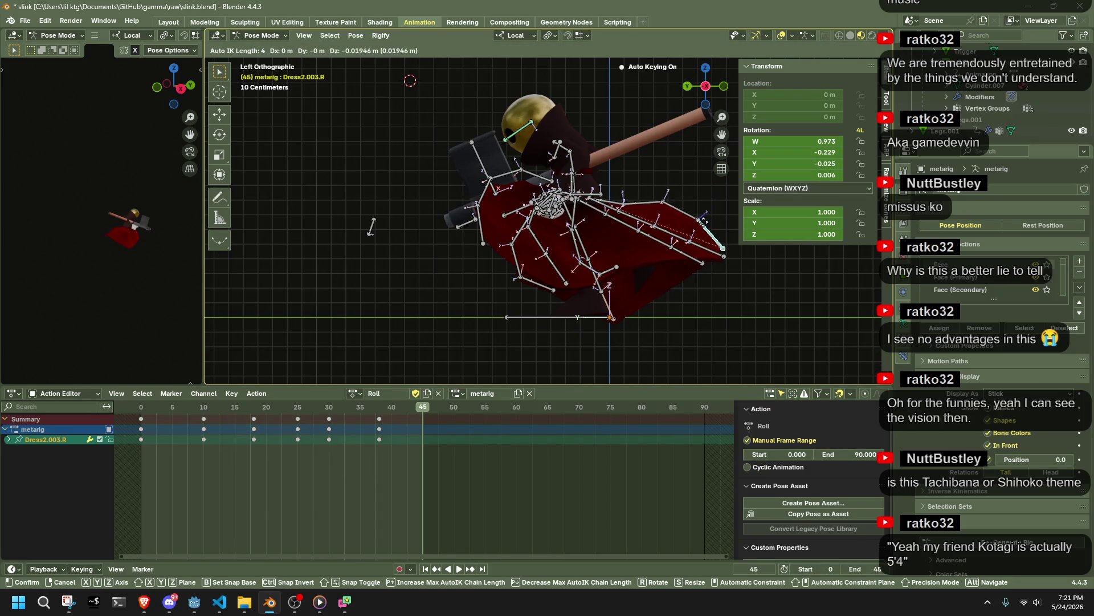
left_click(669, 269)
mouse_move(670, 270)
middle_mouse_down()
mouse_move(551, 265)
mouse_move(535, 289)
mouse_move(452, 298)
middle_mouse_up()
Step: Move Dress2.003.L into its flared position
left_click(563, 220)
key("g")
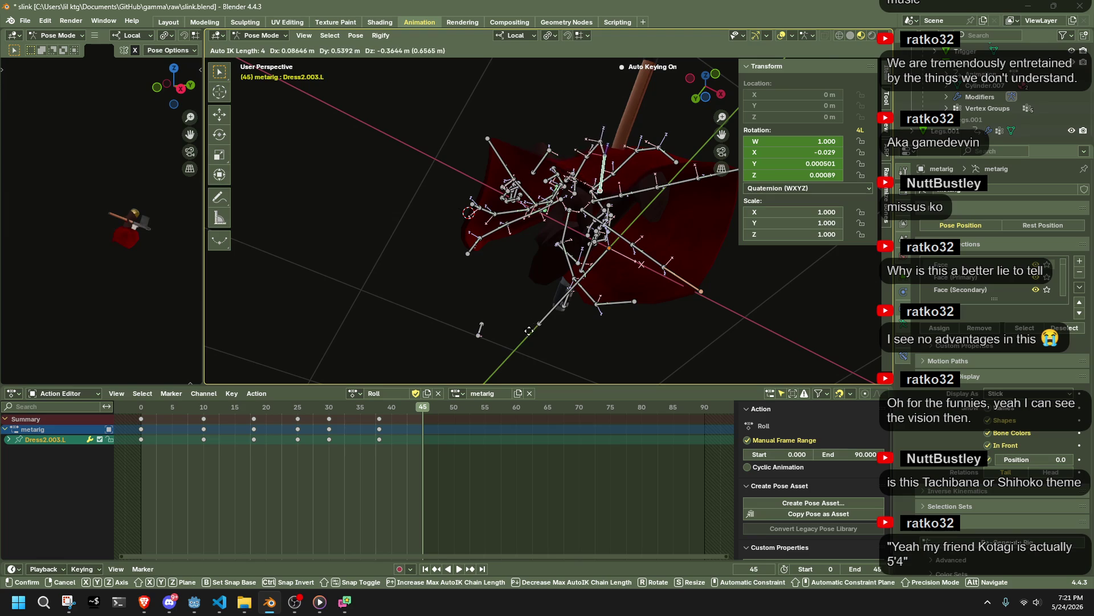
left_click(522, 356)
middle_click_drag(523, 356, 621, 293)
middle_click_drag(679, 352, 730, 346)
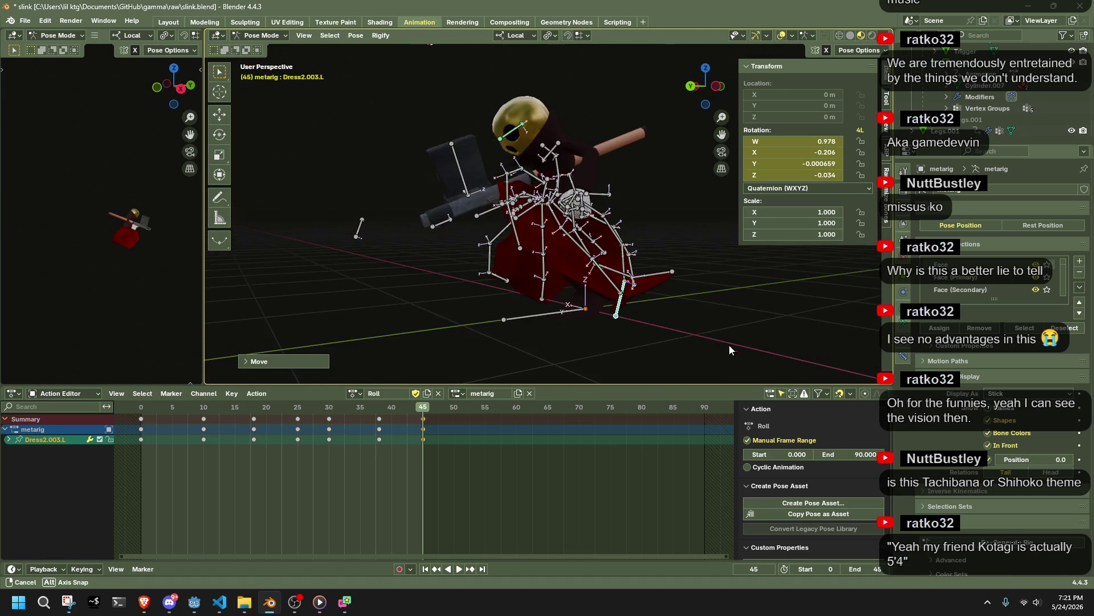
middle_click_drag(658, 277, 717, 269)
Step: Move Dress1.003.L, then reposition two more dress bones from the back view
left_click(713, 273)
key("g")
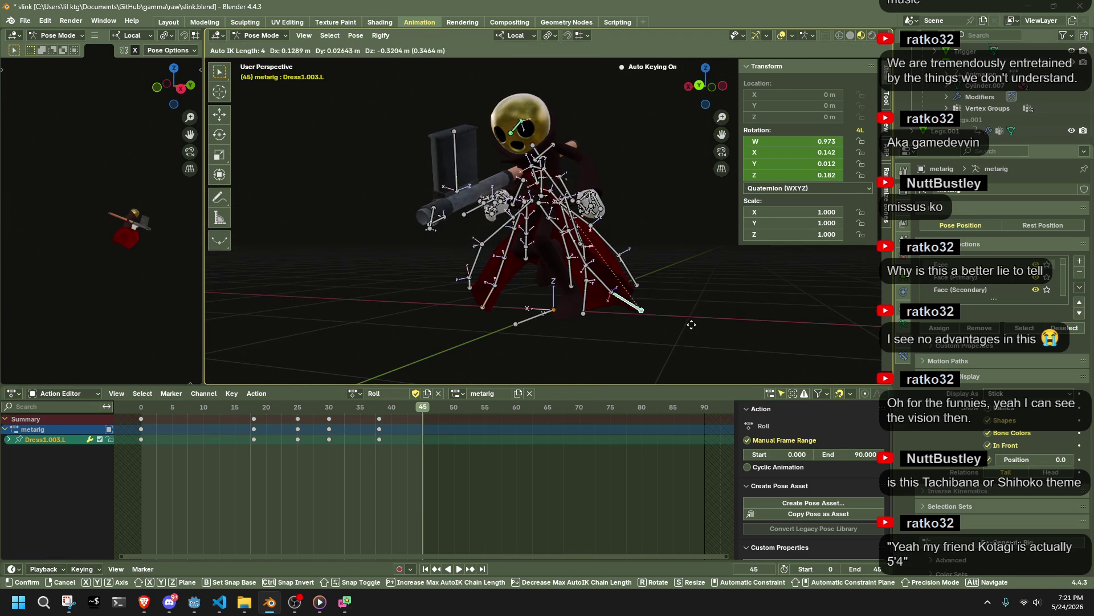
left_click(691, 324)
left_click(700, 88)
key("g")
left_click(564, 314)
key("g")
left_click(628, 278)
Step: Move Dress0.003.L downward and reposition Dress4.003.L, then select Dress4.L
left_click(628, 277)
key("g")
left_click(638, 303)
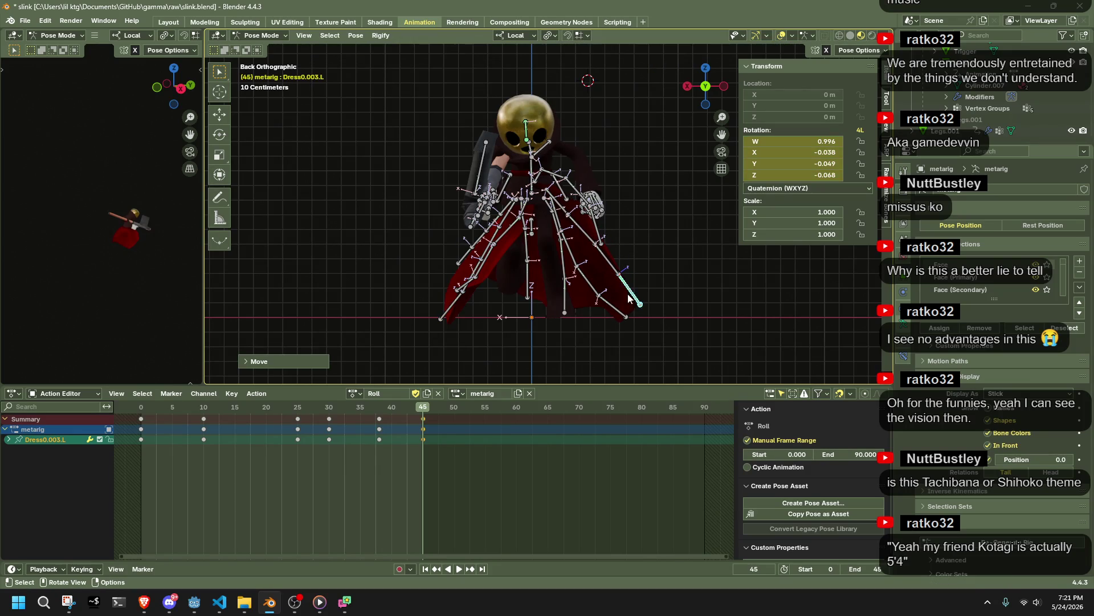
left_click(459, 228)
mouse_move(459, 228)
middle_mouse_down()
mouse_move(378, 276)
mouse_move(439, 264)
mouse_move(428, 258)
middle_mouse_up()
key("g")
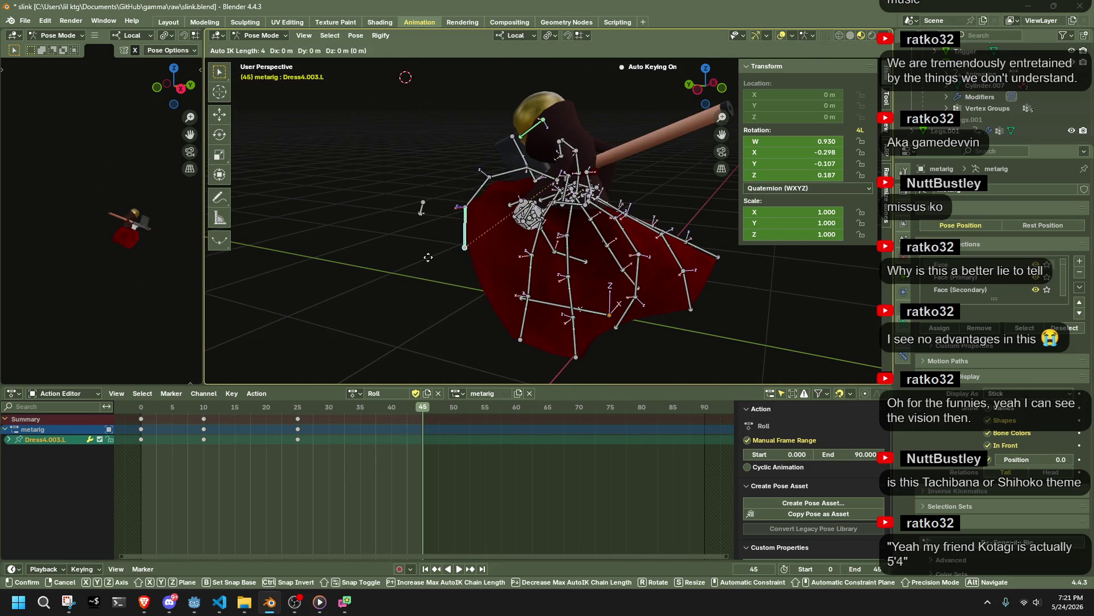
left_click(444, 302)
mouse_move(444, 302)
middle_mouse_down()
mouse_move(645, 228)
mouse_move(585, 215)
mouse_move(591, 230)
mouse_move(570, 205)
middle_mouse_up()
scroll(644, 228, "up", 4)
left_click(535, 134)
Step: Clear all transforms from Dress4.L via Pose > Clear Transform > All
left_click(355, 35)
mouse_move(399, 61)
left_click(502, 59)
mouse_move(502, 59)
middle_mouse_down()
mouse_move(605, 217)
mouse_move(547, 205)
middle_mouse_up()
Step: Rotate Dress4.L on its local X and Y axes to re-angle it
key("r")
key("x")
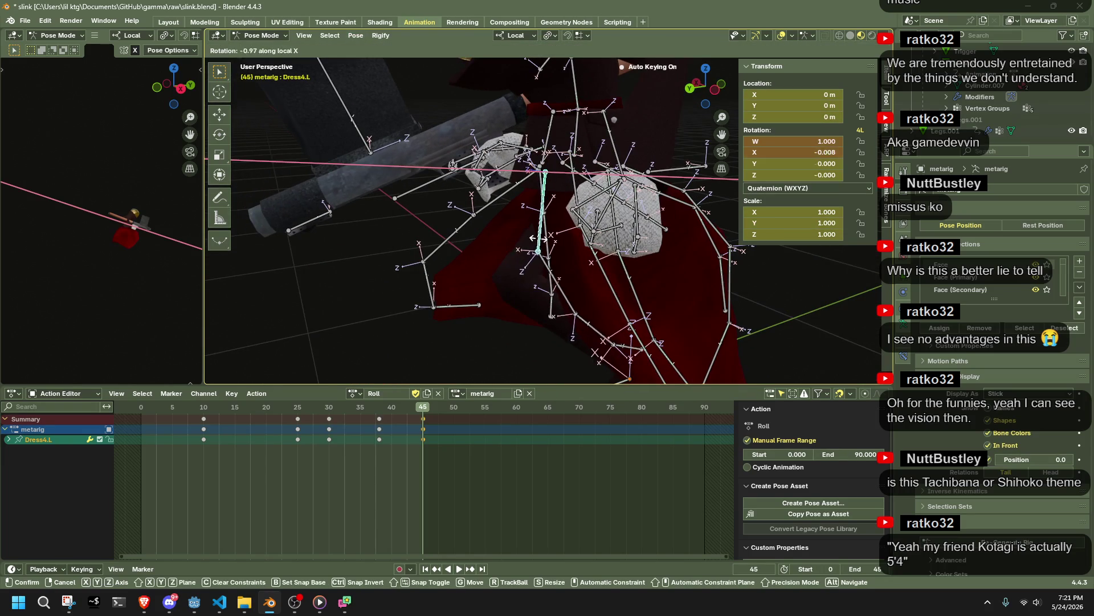
left_click(481, 231)
mouse_move(481, 231)
middle_mouse_down()
mouse_move(547, 245)
mouse_move(592, 237)
mouse_move(547, 239)
middle_mouse_up()
key("r")
key("y")
left_click(614, 217)
key("r")
key("x")
key("y")
left_click(526, 282)
Step: Pull Dress2.003.L into place and move it further
mouse_move(526, 282)
middle_mouse_down()
mouse_move(647, 256)
mouse_move(672, 218)
mouse_move(643, 283)
mouse_move(585, 264)
mouse_move(526, 269)
mouse_move(451, 239)
mouse_move(348, 261)
mouse_move(340, 292)
middle_mouse_up()
left_click(426, 362)
left_click_drag(426, 361, 376, 366)
mouse_move(376, 367)
middle_mouse_down()
mouse_move(517, 357)
mouse_move(644, 371)
middle_mouse_up()
key("g")
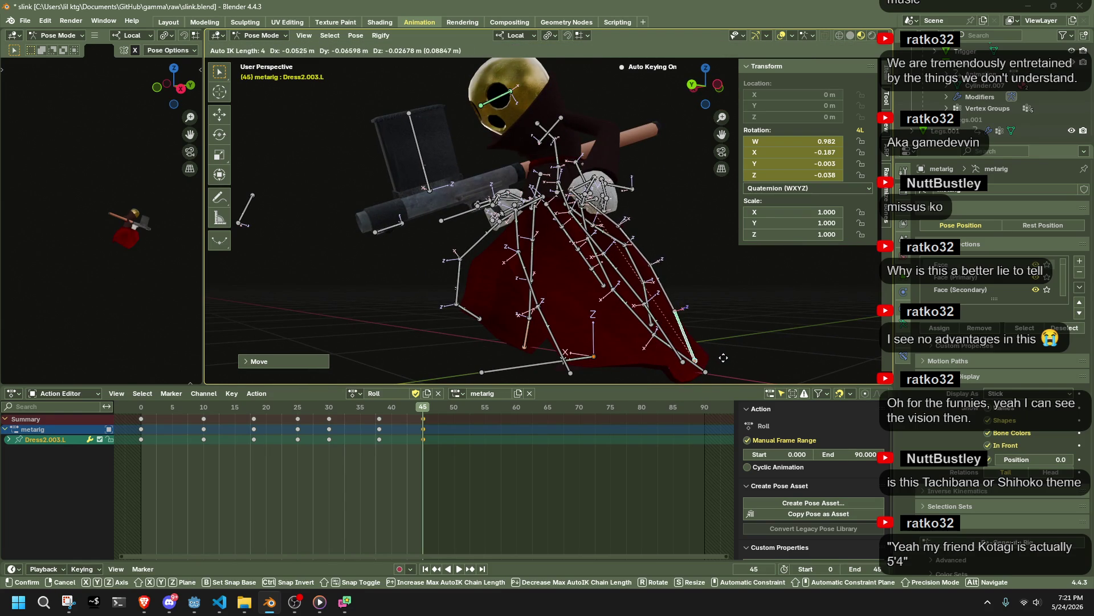
left_click(712, 358)
Step: Reposition Dress0.003.R and Dress4.003.R with Auto IK from the rear of the dress
mouse_move(713, 358)
middle_mouse_down()
mouse_move(578, 346)
mouse_move(608, 299)
mouse_move(572, 292)
mouse_move(432, 324)
mouse_move(377, 321)
mouse_move(452, 283)
middle_mouse_up()
mouse_move(470, 285)
left_mouse_down()
mouse_move(461, 277)
mouse_move(495, 275)
left_mouse_up()
mouse_move(494, 275)
middle_mouse_down()
mouse_move(613, 283)
mouse_move(668, 247)
mouse_move(607, 248)
middle_mouse_up()
left_click_drag(596, 249, 575, 263)
mouse_move(575, 263)
middle_mouse_down()
mouse_move(481, 287)
mouse_move(360, 276)
mouse_move(562, 297)
mouse_move(672, 324)
middle_mouse_up()
scroll(570, 273, "up", 5)
Step: Move Dress0.R into place, save slink.blend, and start Roll playback
left_click(479, 233)
middle_click_drag(479, 233, 576, 259)
left_click(861, 50)
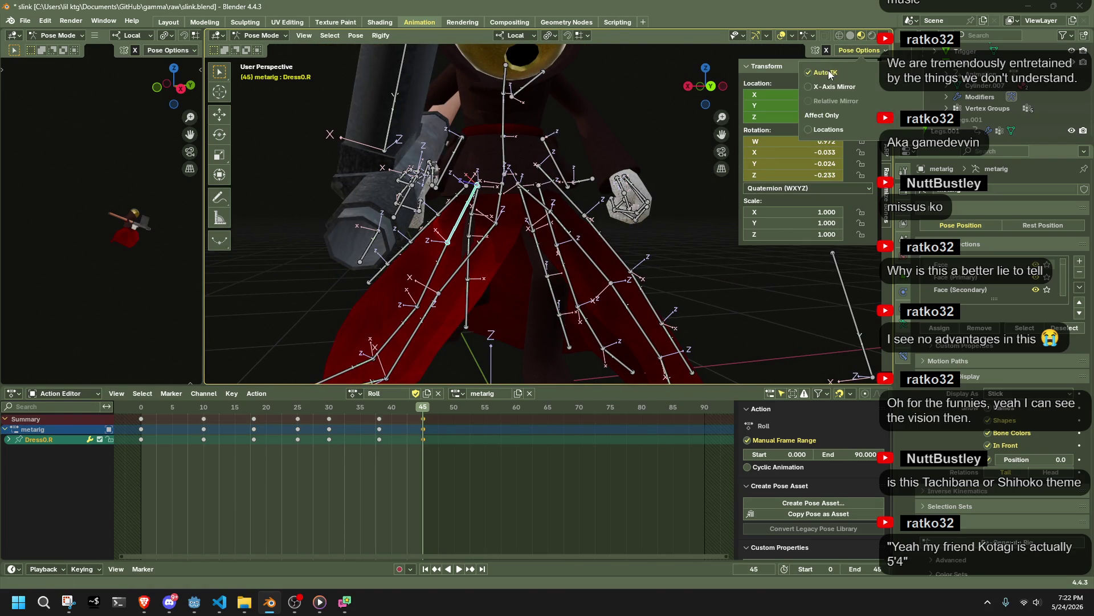
key("g")
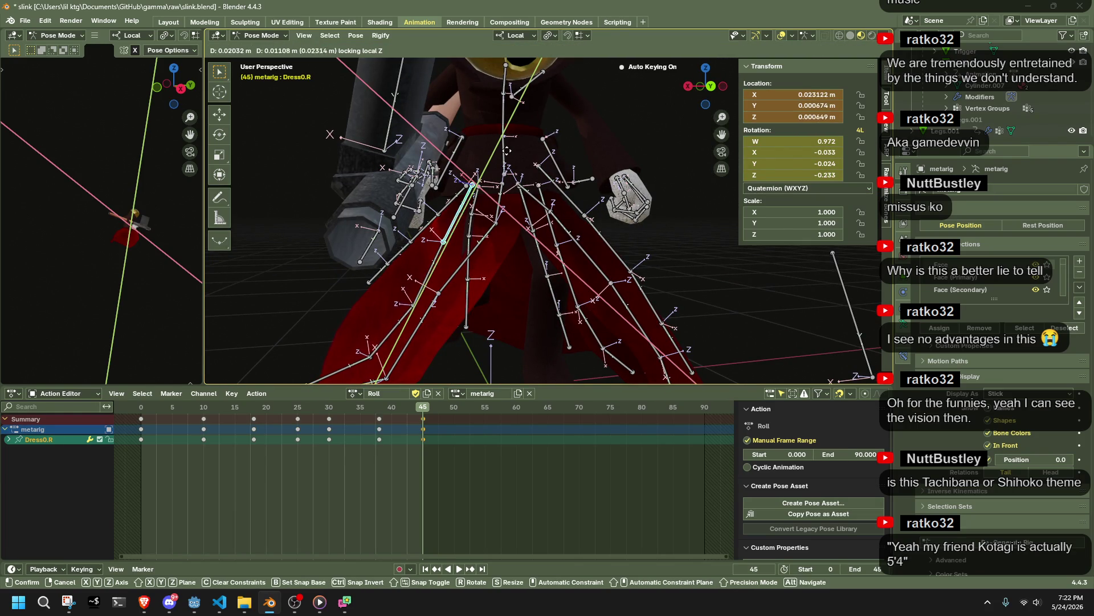
key("Escape")
mouse_move(510, 150)
middle_mouse_down()
mouse_move(487, 211)
mouse_move(561, 168)
mouse_move(676, 235)
middle_mouse_up()
key("g")
left_click(569, 162)
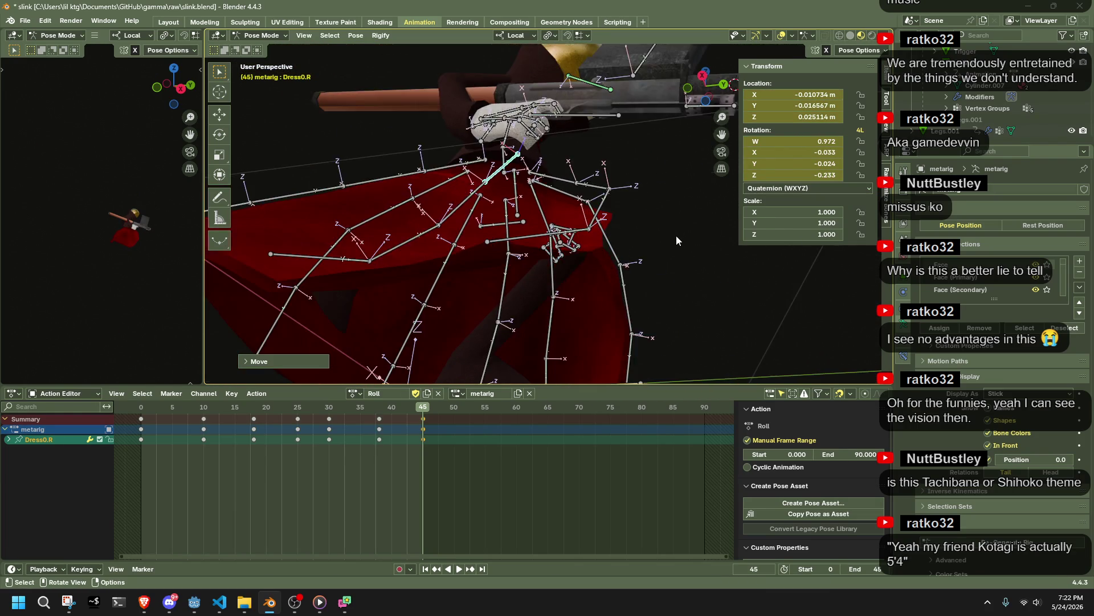
scroll(678, 246, "down", 5)
key("ctrl+s")
key("space")
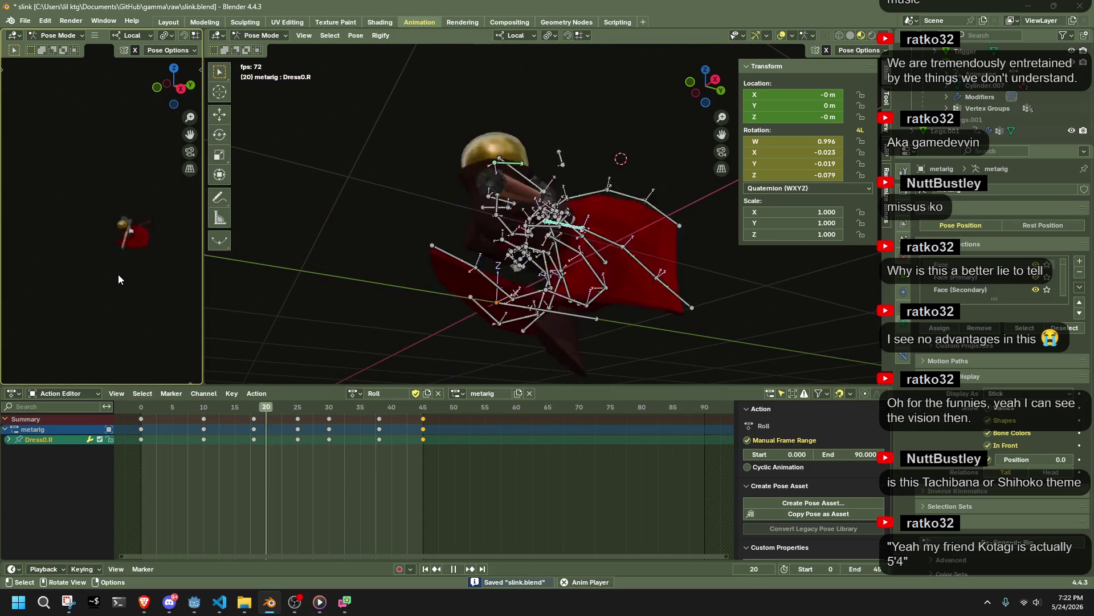
Step: Watch the Roll animation loop, deselect all bones, and save slink.blend
mouse_move(422, 234)
middle_mouse_down()
mouse_move(432, 224)
mouse_move(638, 295)
mouse_move(712, 256)
middle_mouse_up()
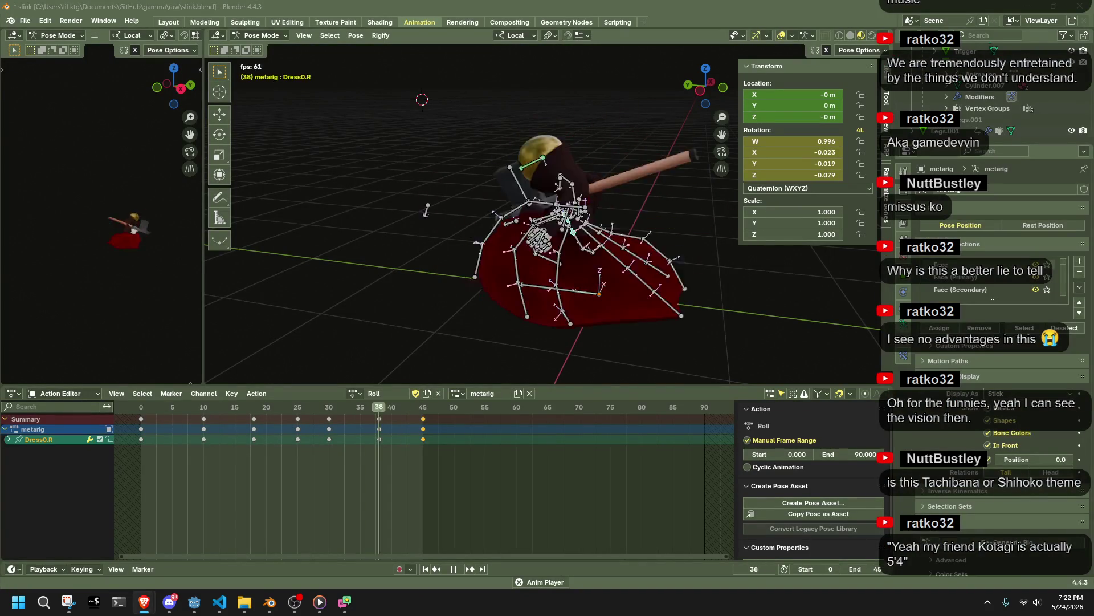
scroll(700, 306, "down", 4)
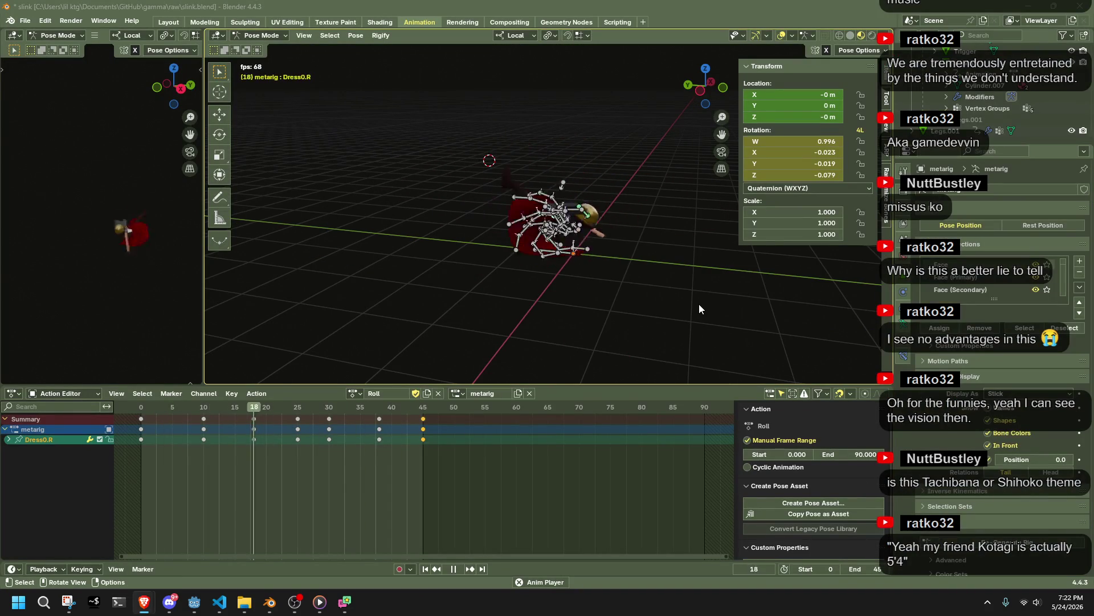
left_click(699, 308)
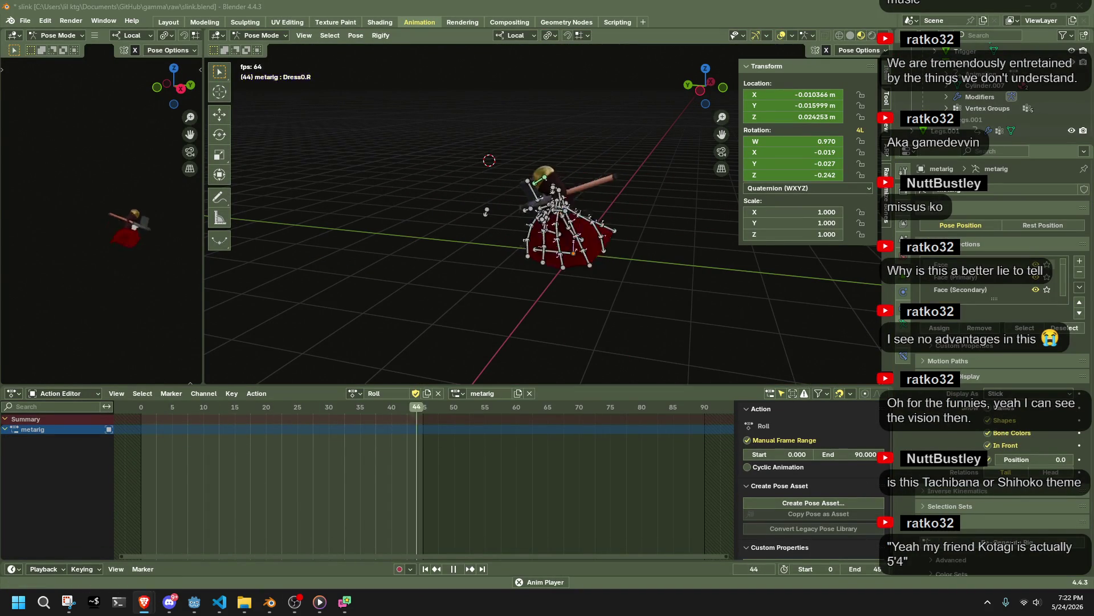
key("ctrl+s")
left_click(23, 18)
Step: Export the rig as glTF 2.0 to Slink.gltf in the game project's assets folder
left_click(406, 148)
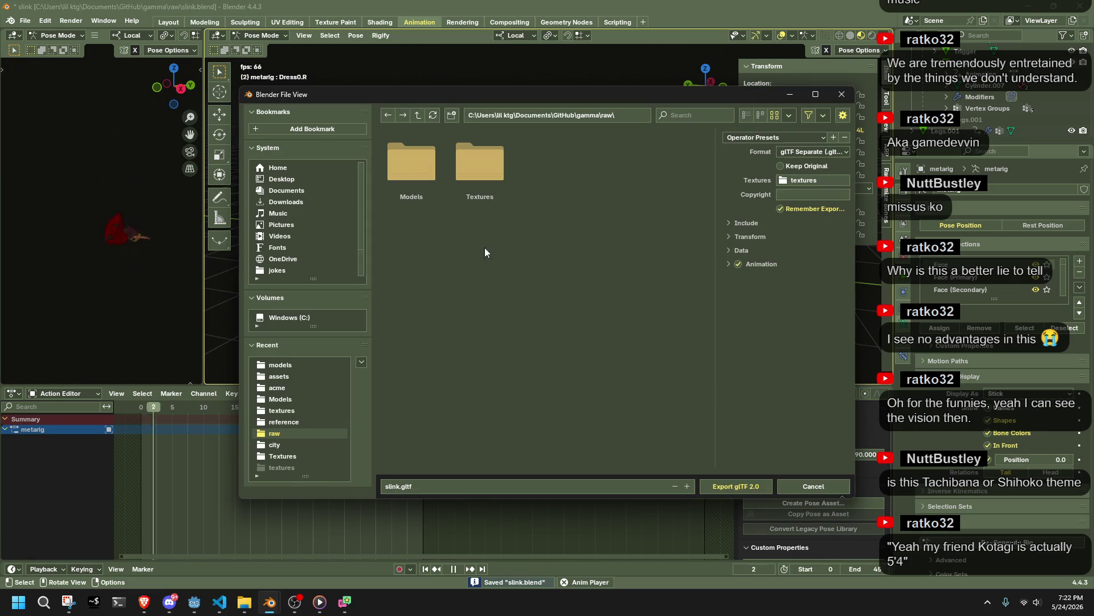
left_click(297, 376)
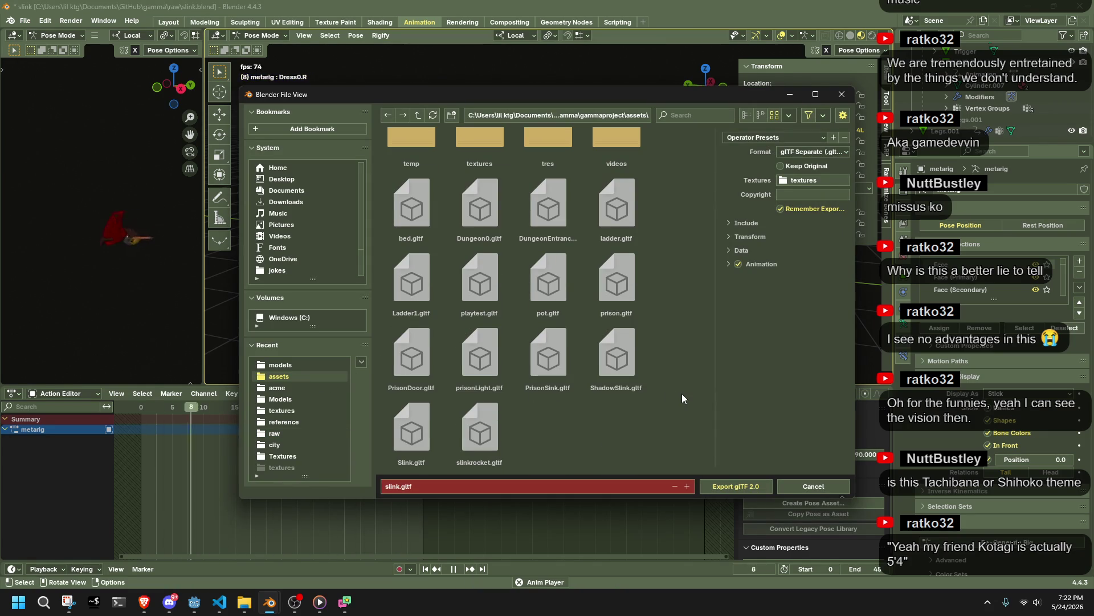
scroll(675, 394, "up", 3)
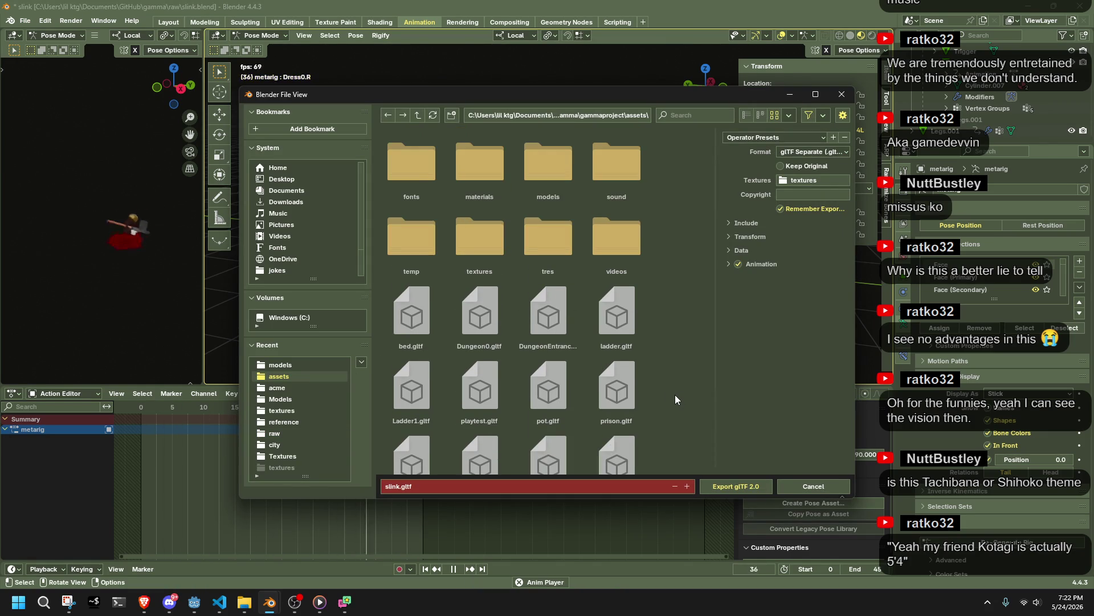
scroll(675, 395, "down", 3)
right_click(673, 395)
left_click(412, 433)
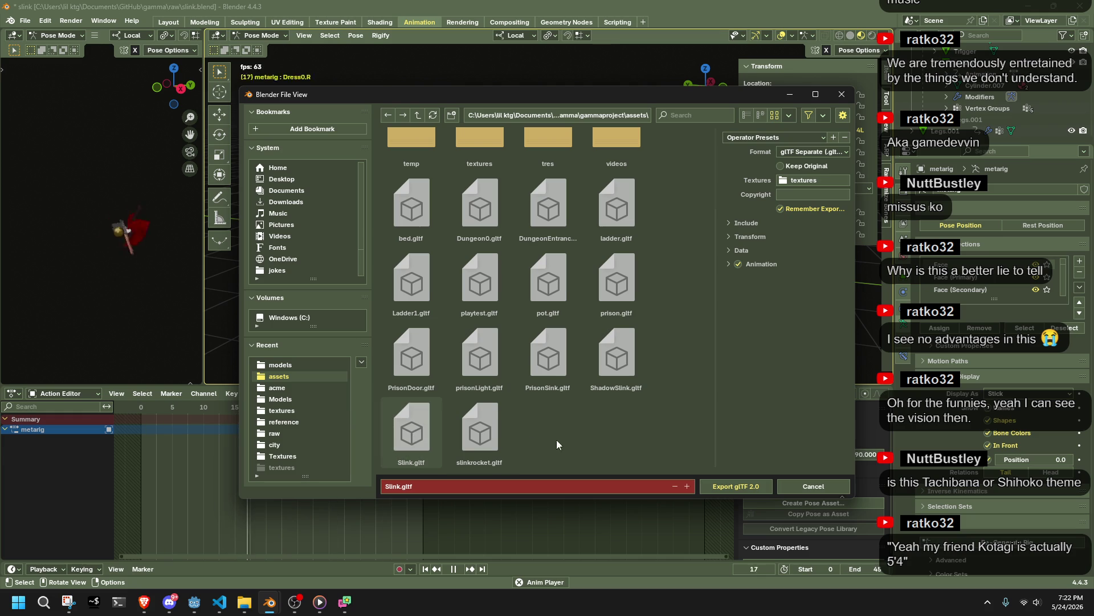
left_click(741, 486)
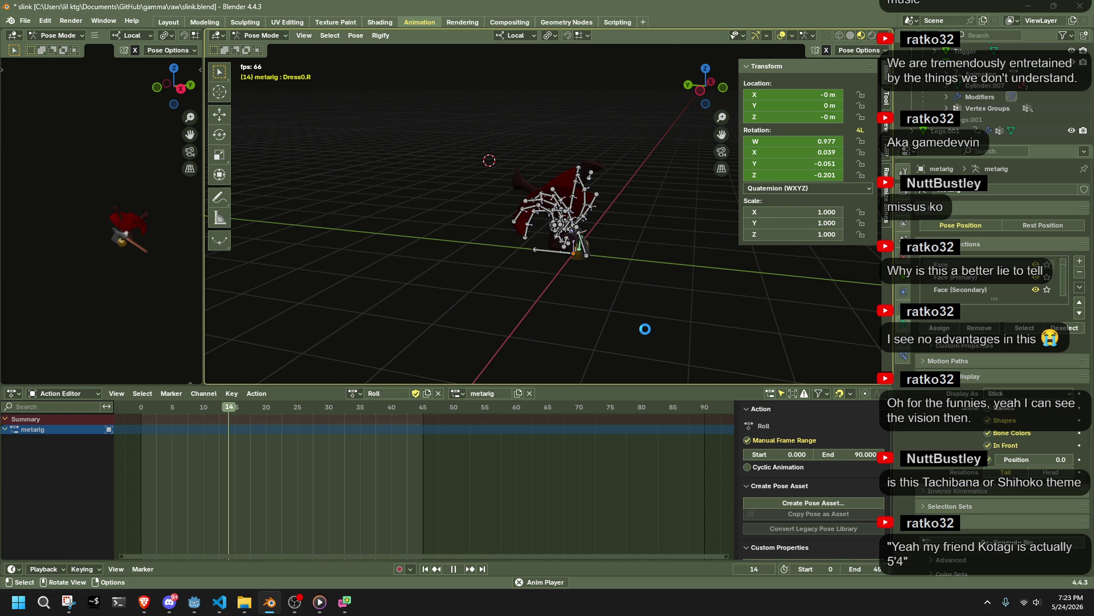
Step: Return the rig to Object Mode, save the blend file, and stop playback
key("ctrl+Tab")
key("ctrl+s")
key("space")
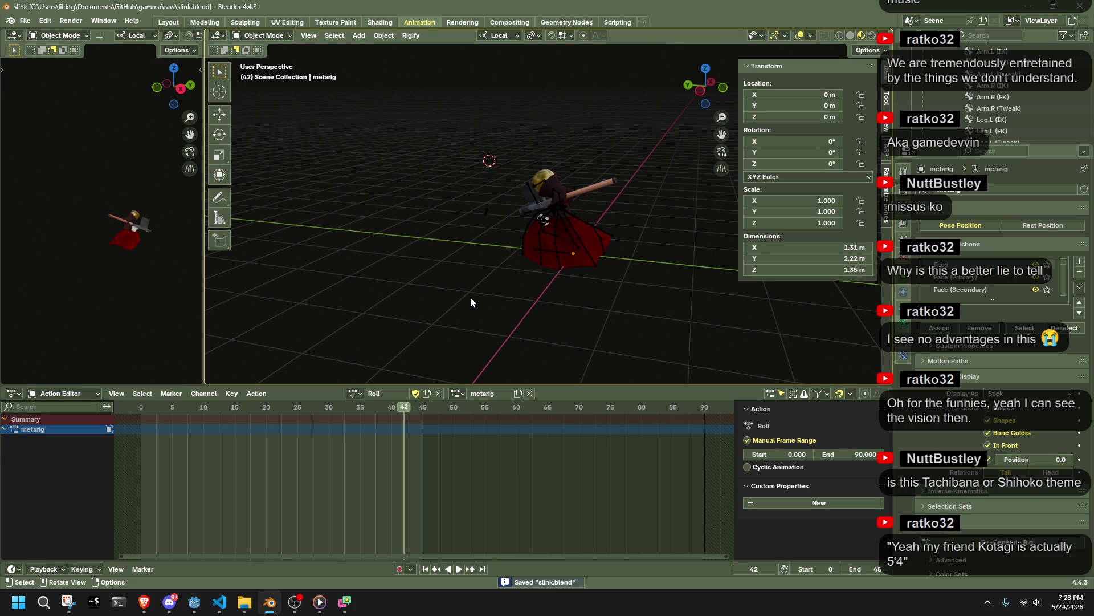
left_click(208, 608)
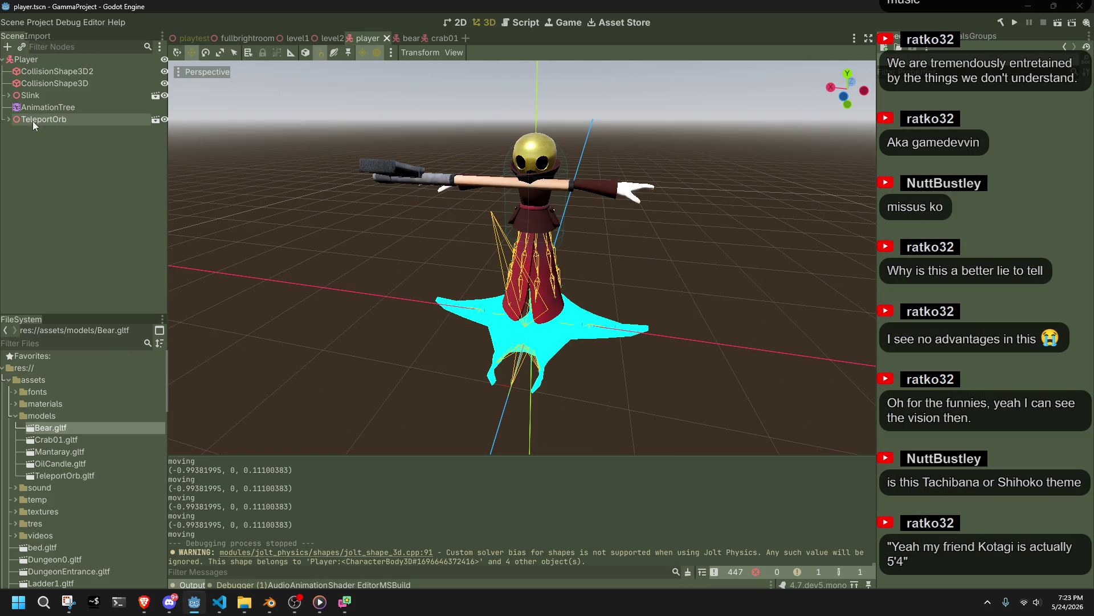
Step: In the AnimationTree graph, reposition TeleportShoot, Walk and OrbIdle states
left_click(24, 108)
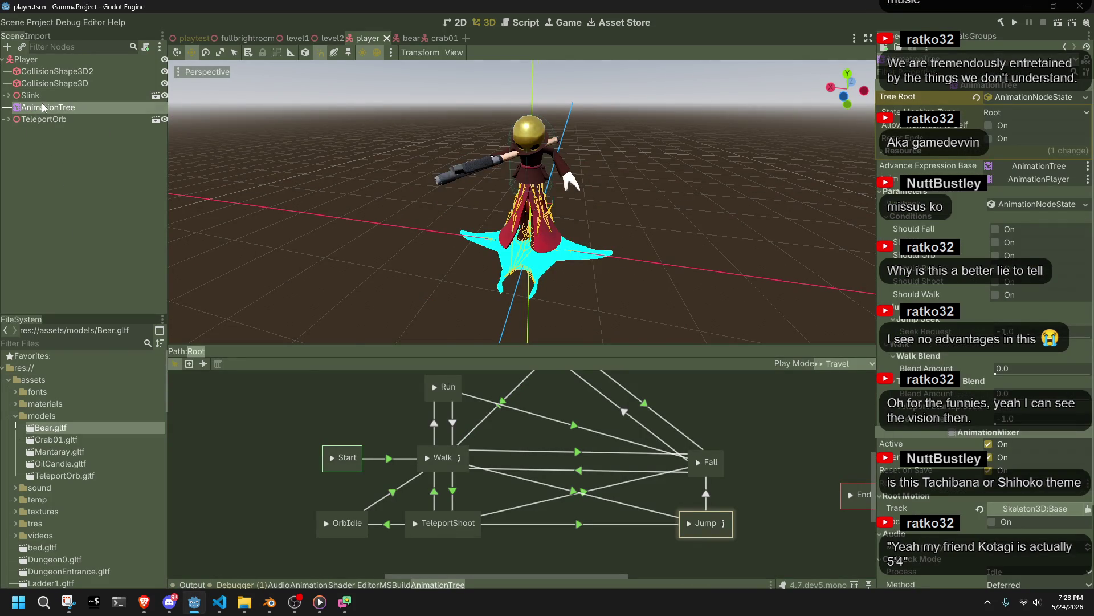
left_click(537, 556)
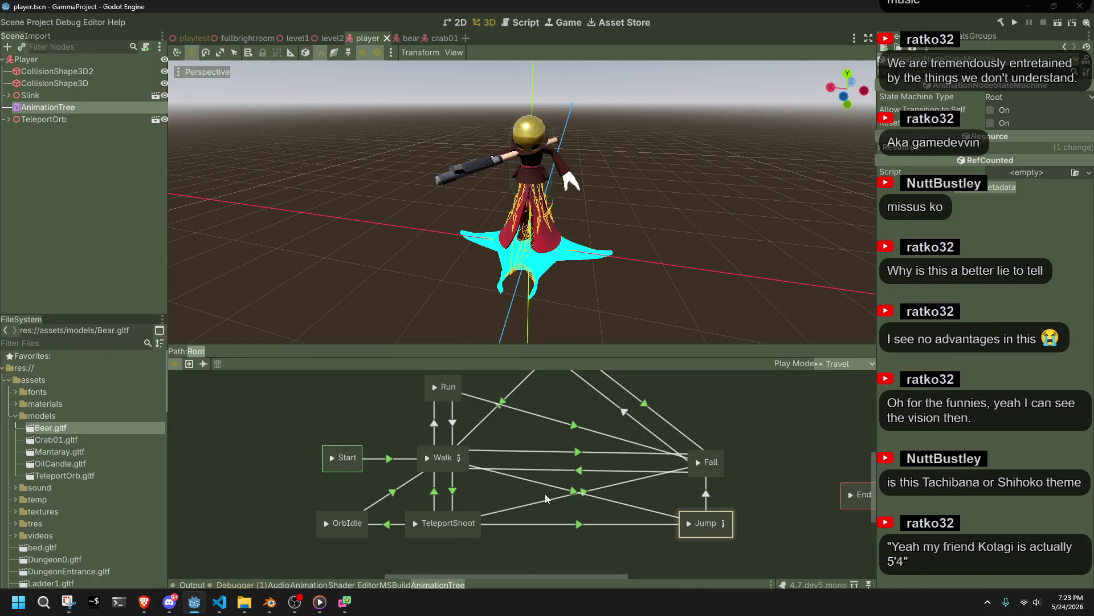
scroll(578, 472, "right", 3)
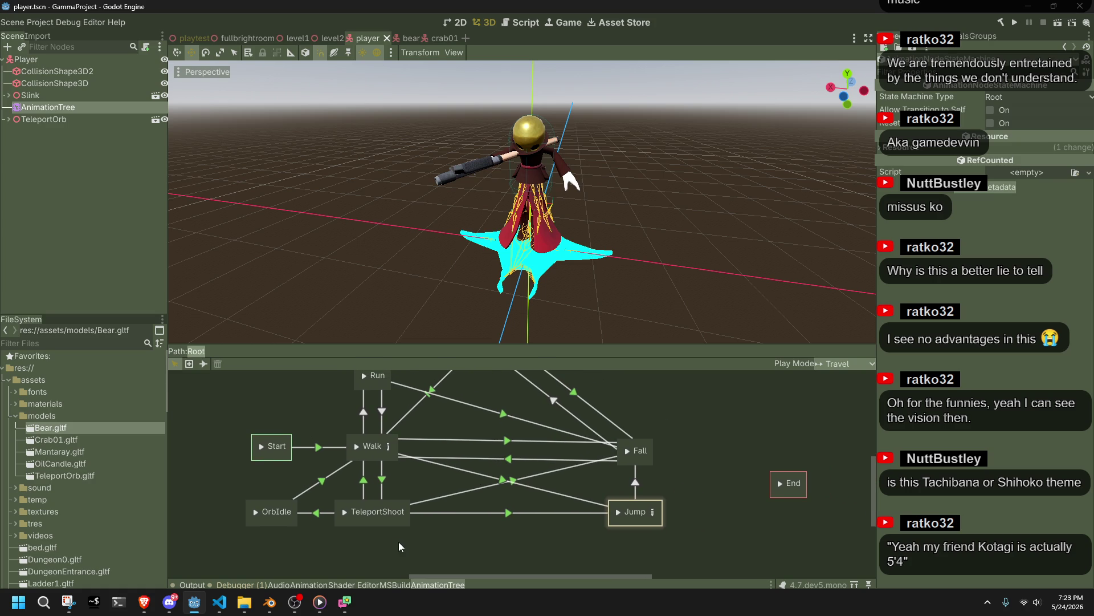
left_click_drag(398, 524, 480, 549)
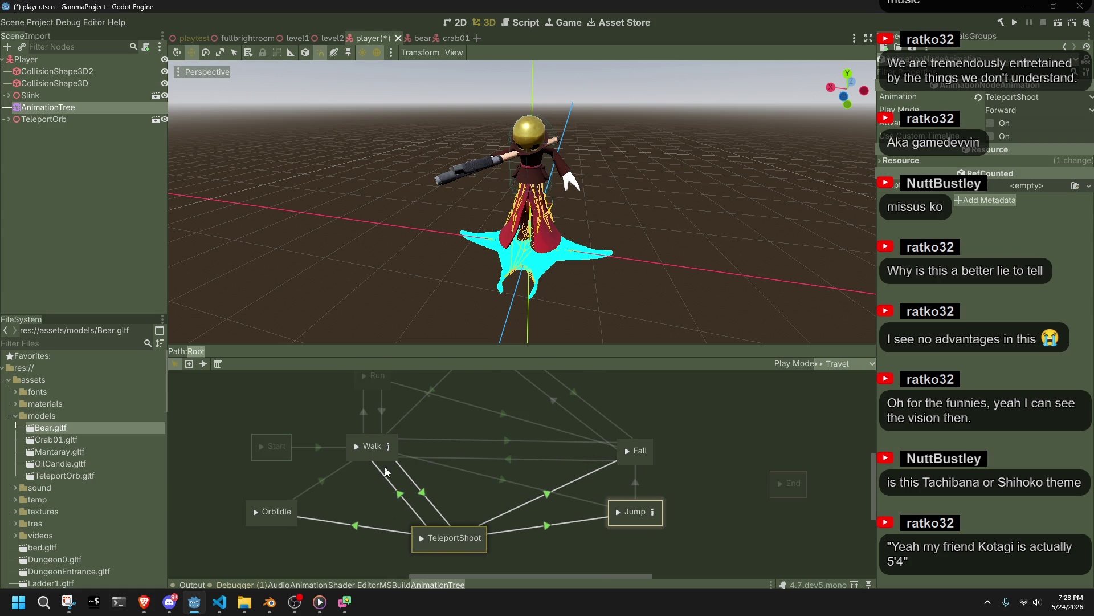
left_click(366, 460)
left_click_drag(364, 460, 349, 463)
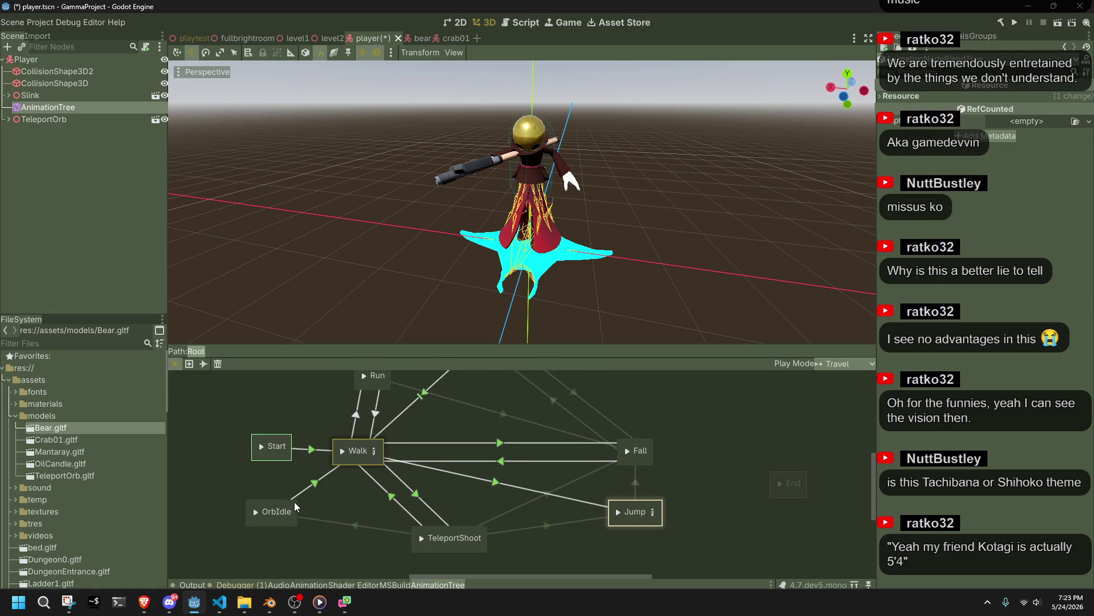
left_click(294, 502)
mouse_move(294, 502)
left_mouse_down()
mouse_move(343, 518)
mouse_move(370, 505)
left_mouse_up()
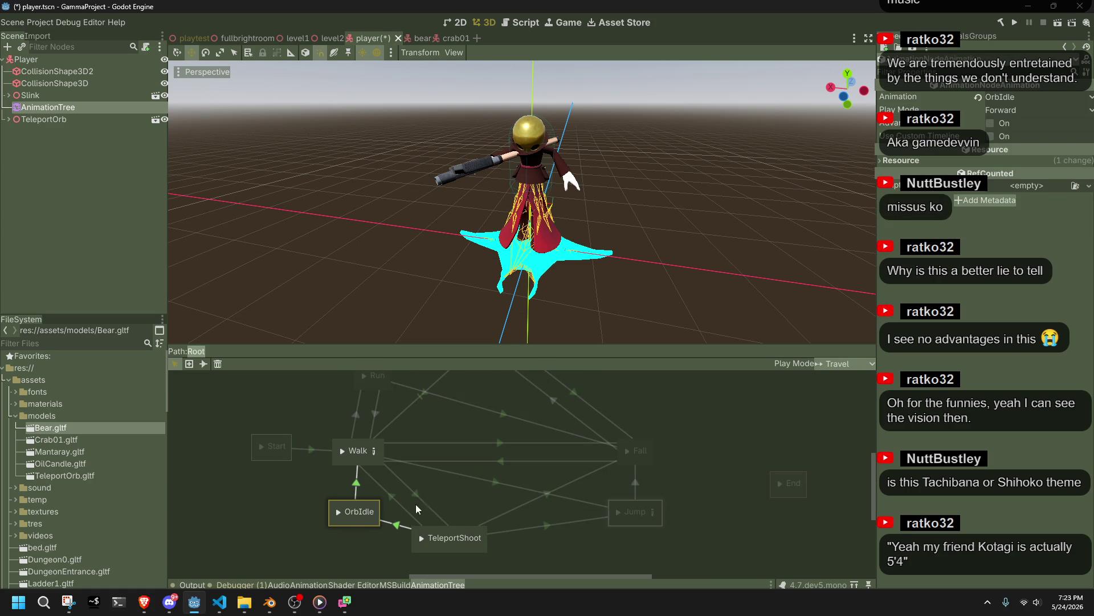
left_click(470, 495)
Step: Shift Run, FallToIdle, Fall and Jump states into a readable layout and recenter the graph
scroll(450, 517, "up", 3)
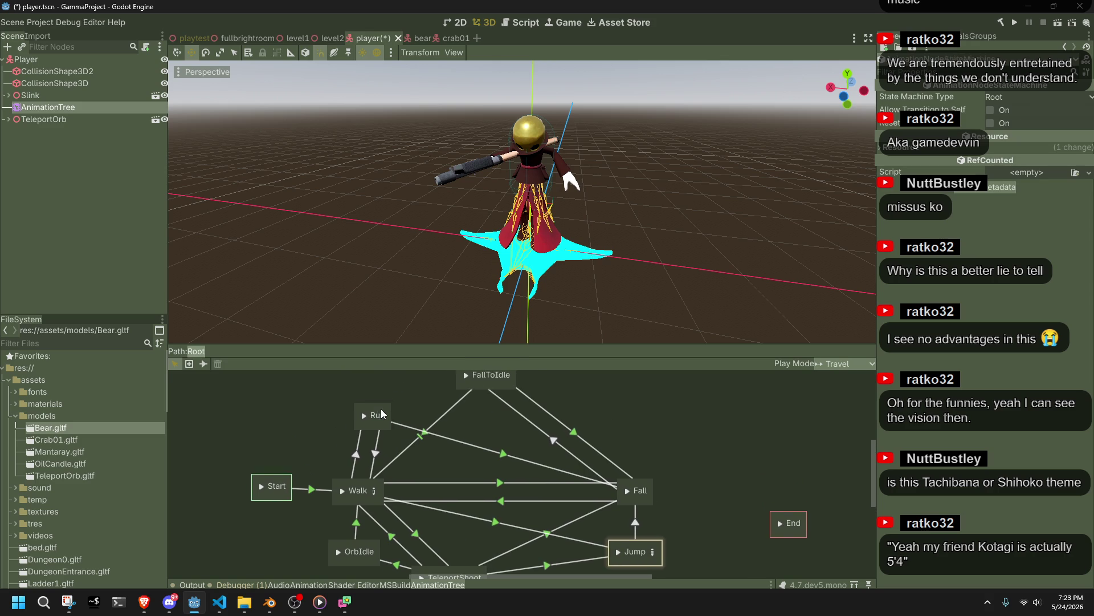
left_click_drag(382, 414, 409, 418)
left_click(518, 386)
left_click_drag(512, 385, 497, 404)
left_click(648, 486)
mouse_move(648, 482)
left_mouse_down()
mouse_move(599, 424)
mouse_move(544, 415)
left_mouse_up()
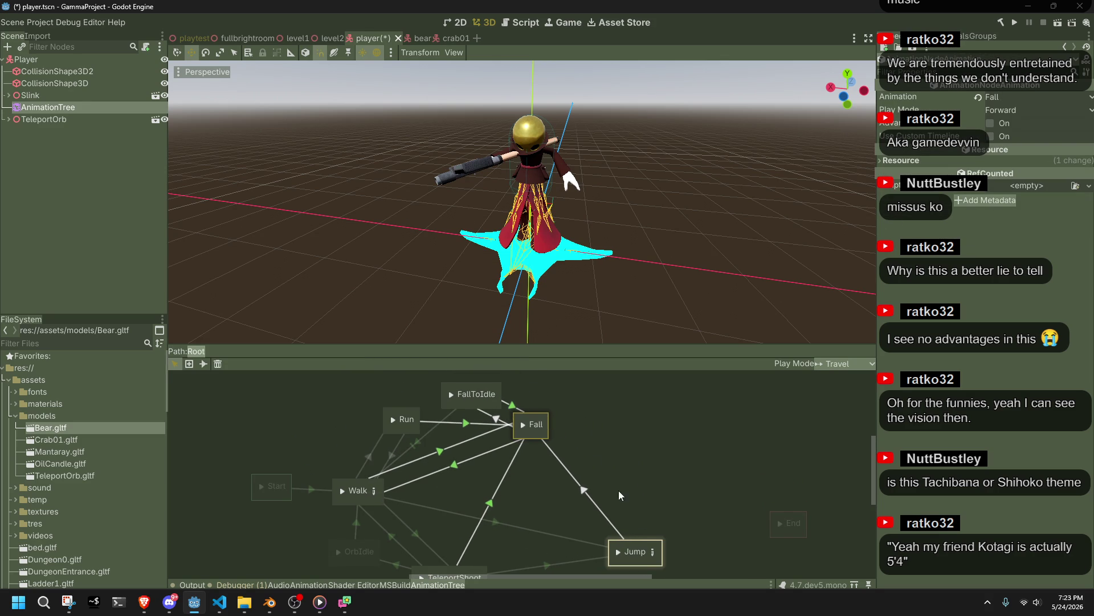
left_click_drag(660, 548, 569, 546)
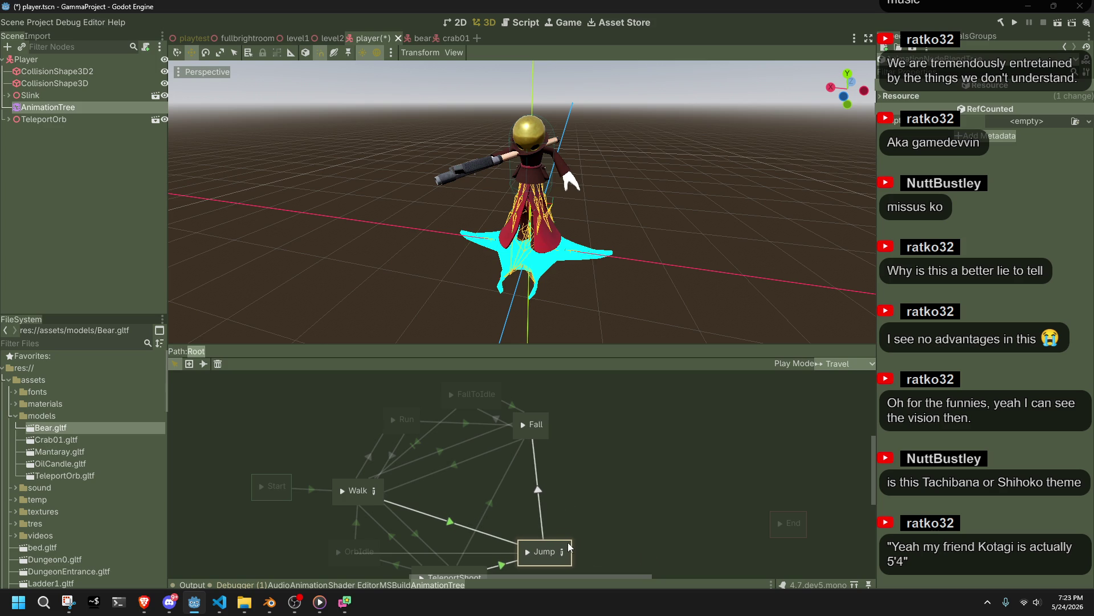
left_click(587, 535)
mouse_move(523, 479)
middle_mouse_down()
mouse_move(614, 466)
mouse_move(600, 439)
mouse_move(593, 468)
middle_mouse_up()
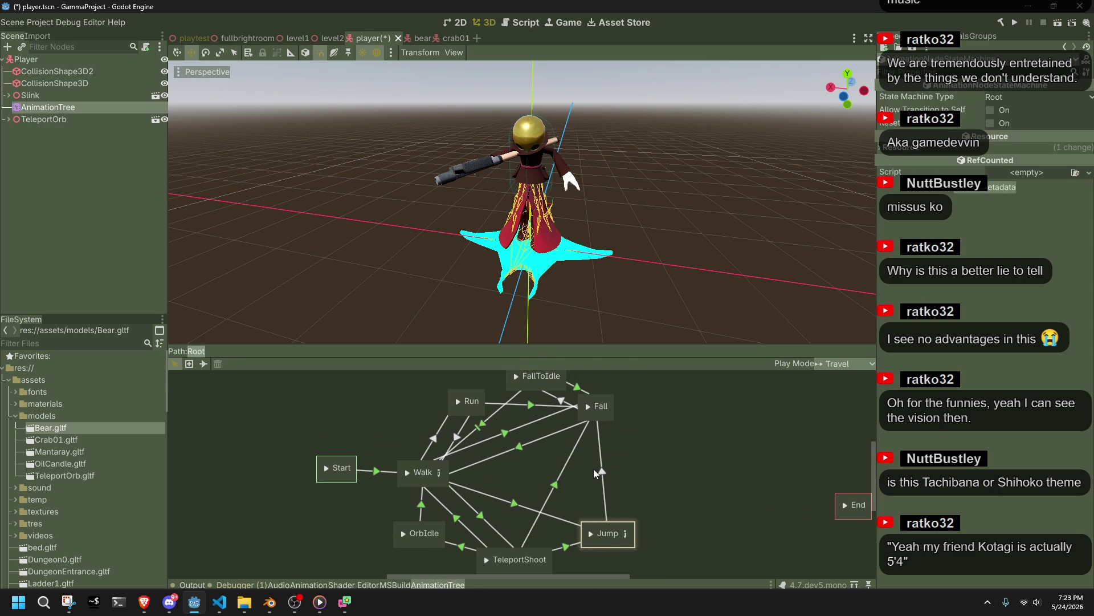
Step: Add Roll and RunJump02 animation states, placing RunJump02 on the graph's right side
right_click(326, 427)
mouse_move(332, 431)
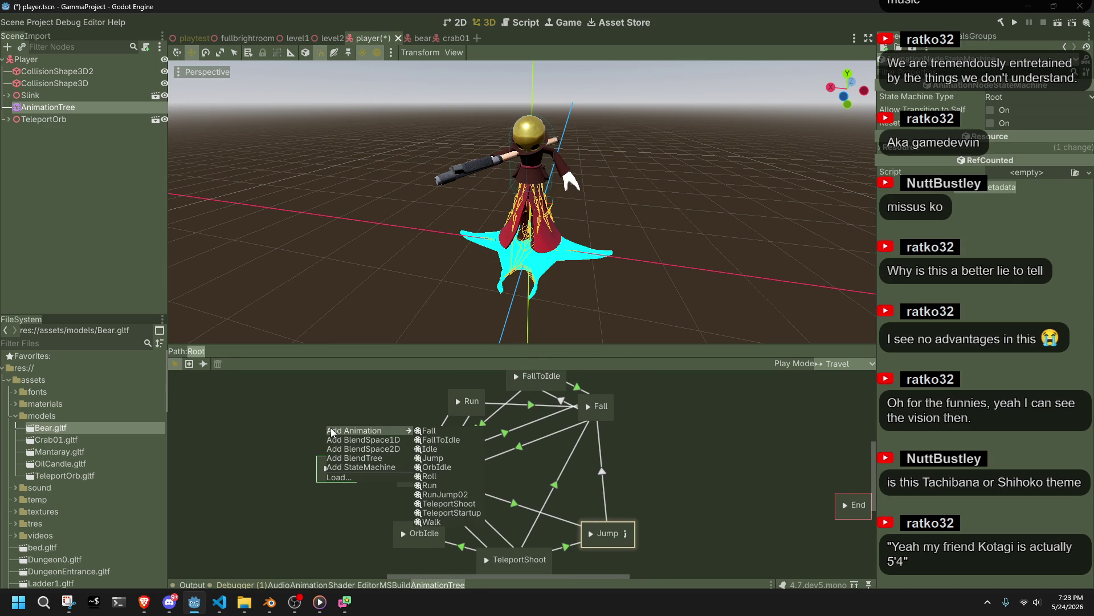
left_click(431, 477)
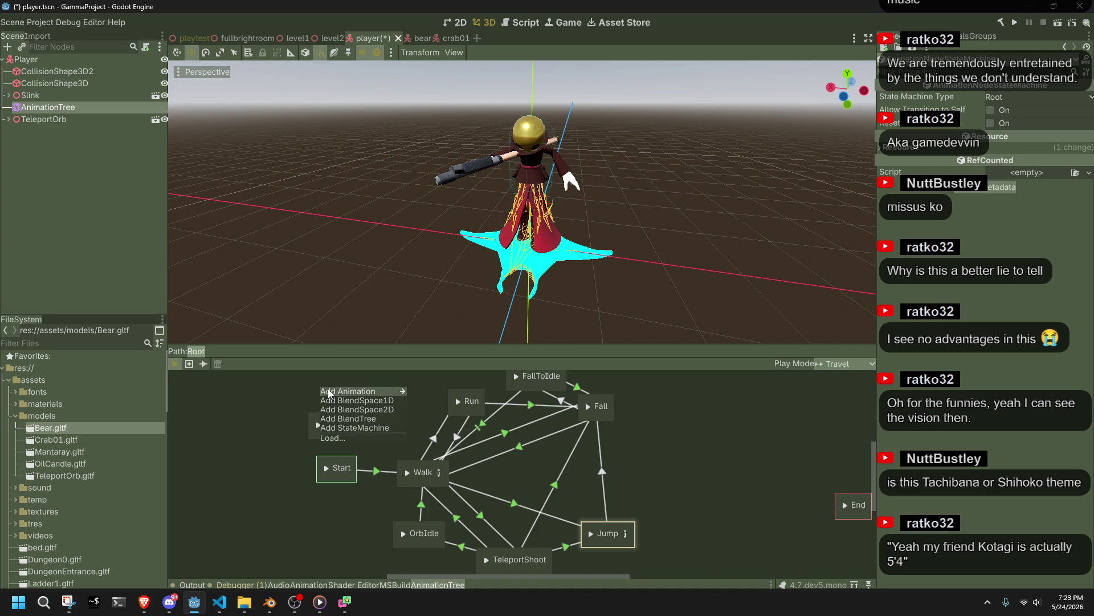
mouse_move(328, 392)
left_click(450, 456)
mouse_move(336, 383)
left_mouse_down()
mouse_move(312, 395)
mouse_move(330, 442)
mouse_move(576, 488)
mouse_move(654, 484)
left_mouse_up()
Step: Connect Run to RunJump02 with Advance Mode Enabled and save player.tscn
left_click(481, 405)
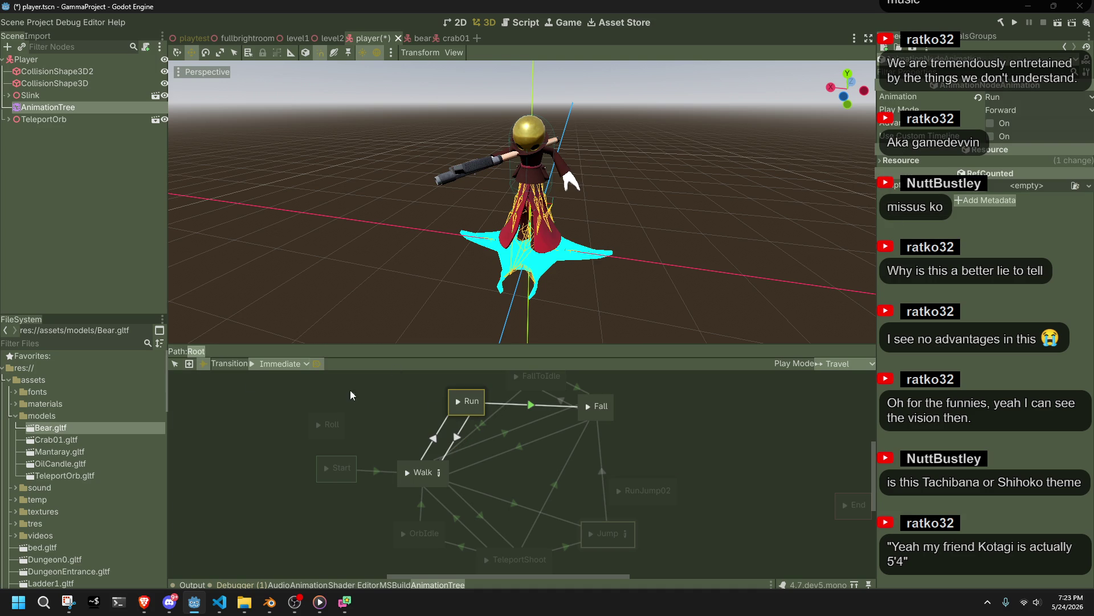
left_click_drag(477, 412, 647, 488, "shift")
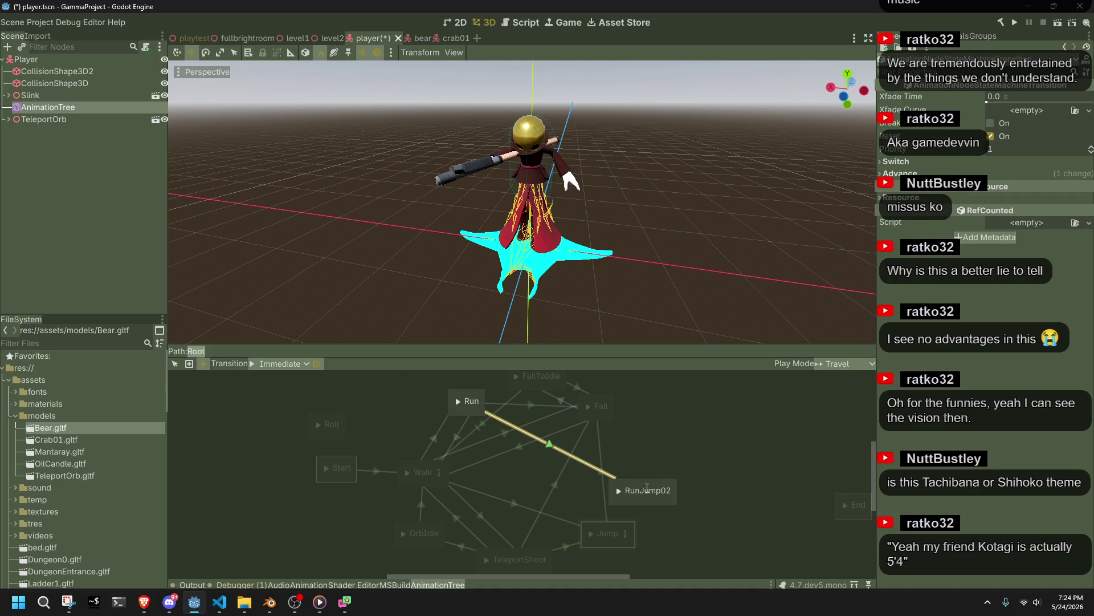
left_click(918, 174)
left_click(1011, 207)
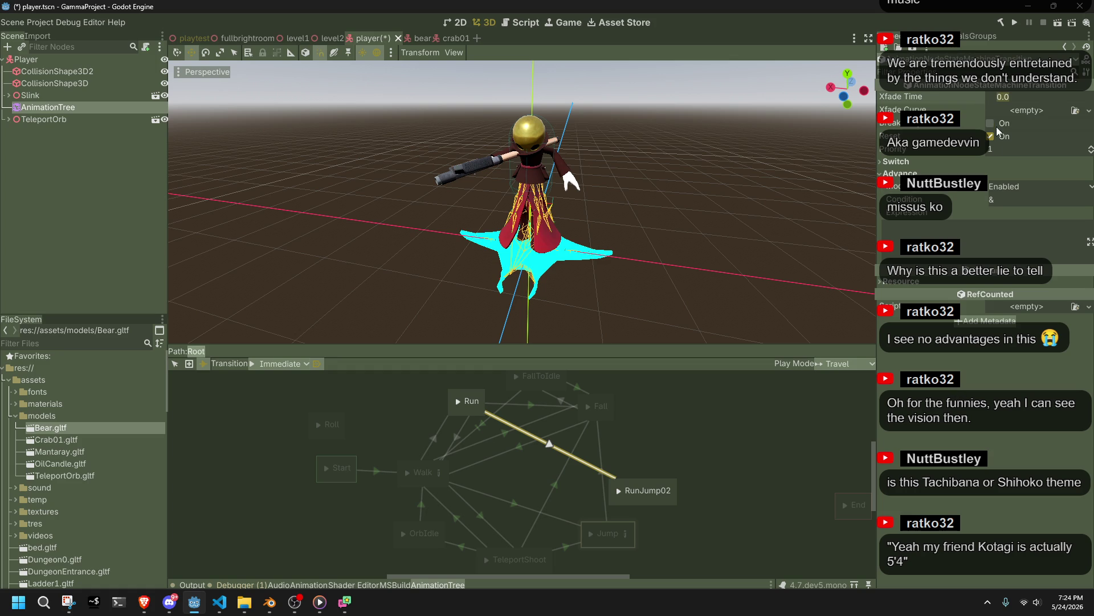
type("0.1")
key("ctrl+s")
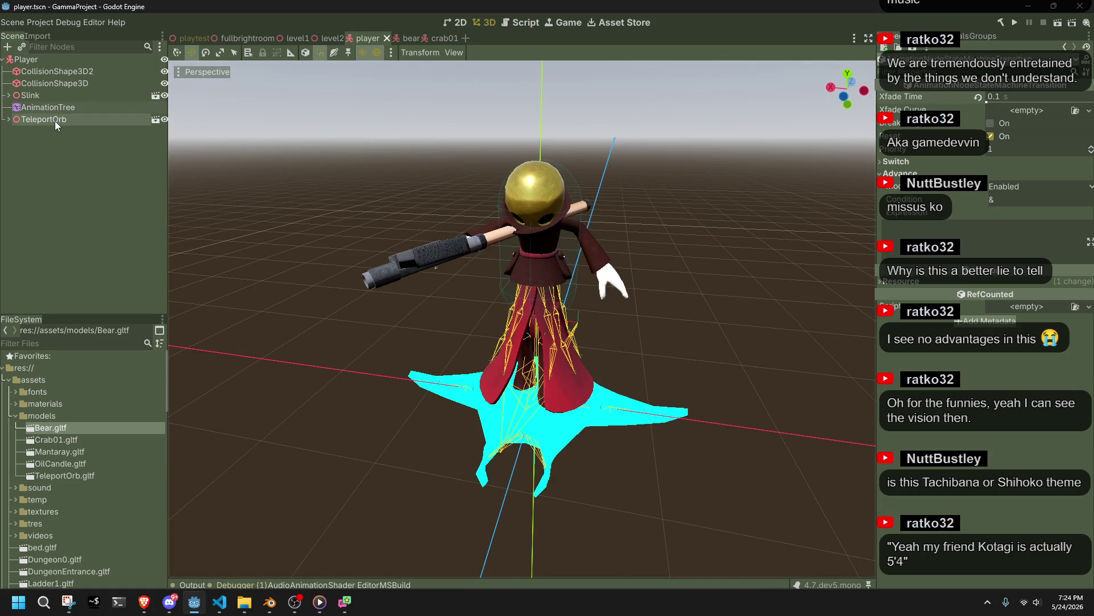
Step: Preview the Run state and travel from it into RunJump02
left_click(49, 105)
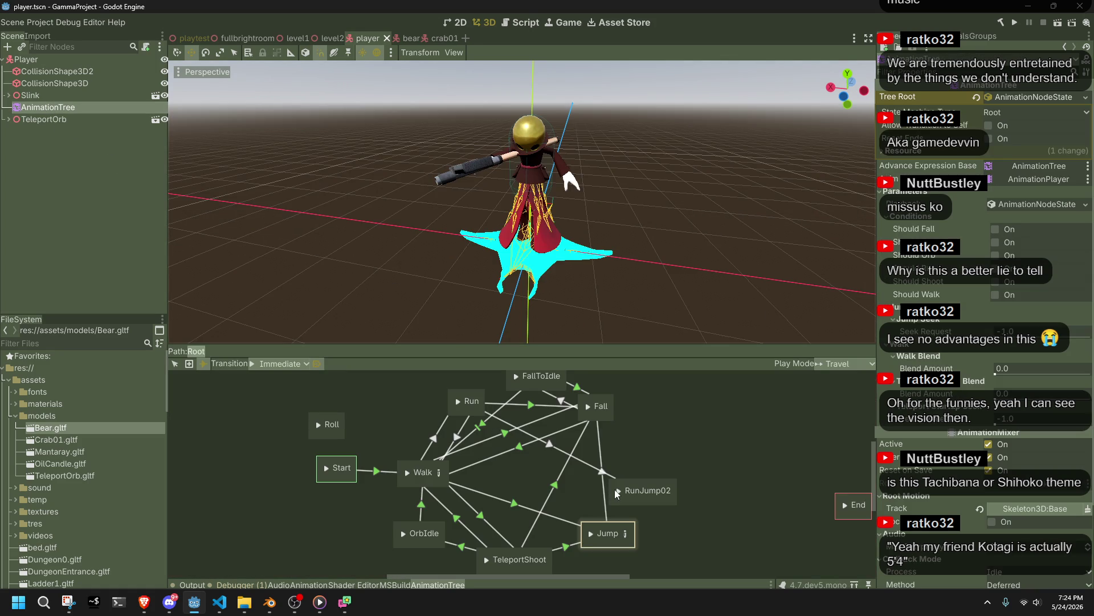
right_click(462, 400)
left_click(448, 401)
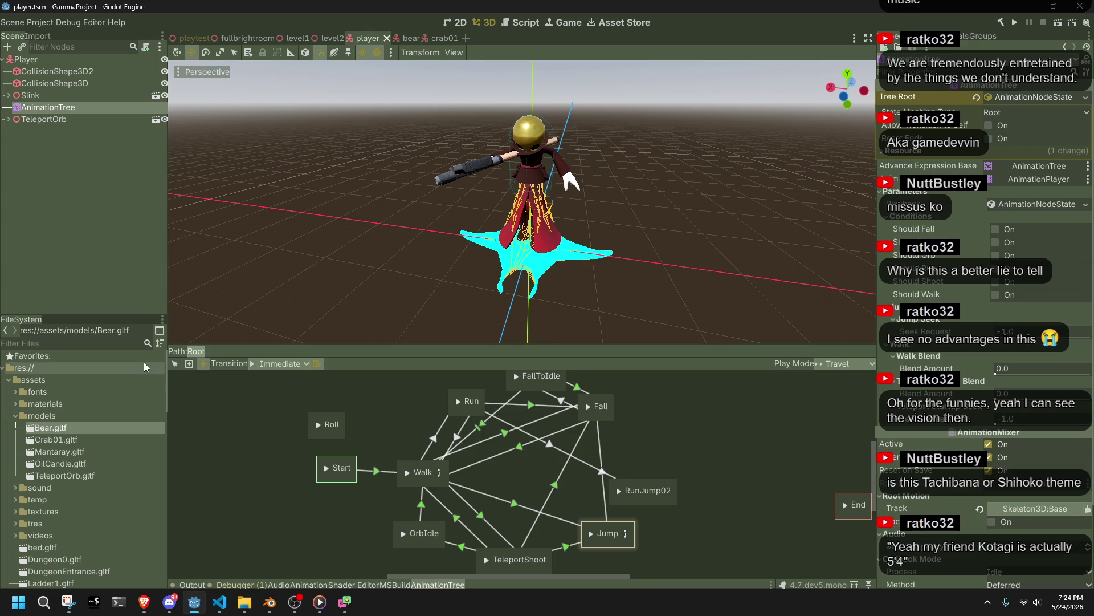
left_click(458, 401)
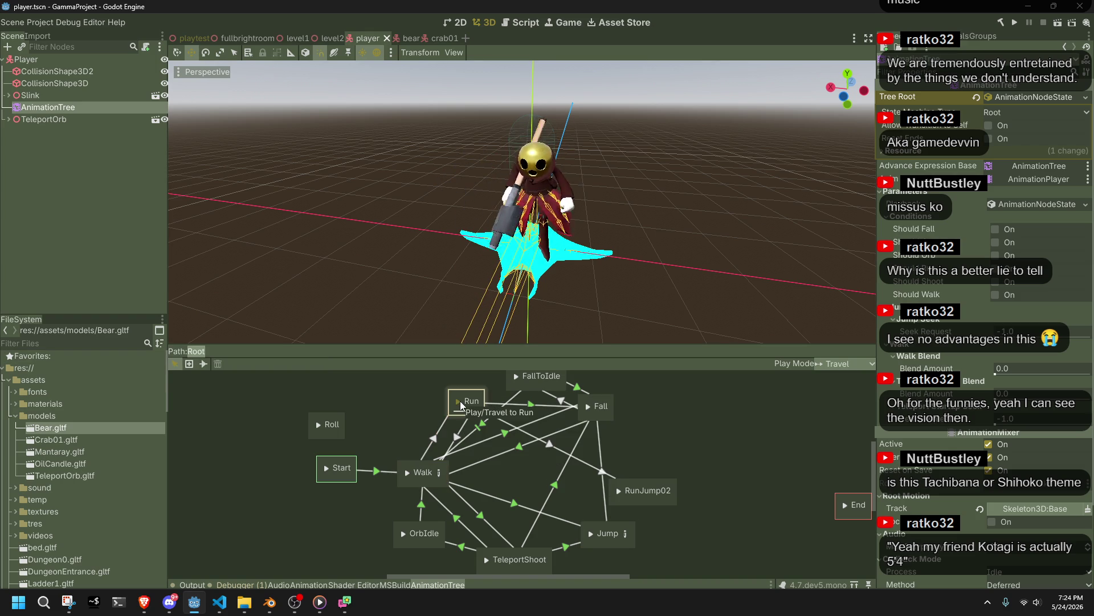
left_click(619, 495)
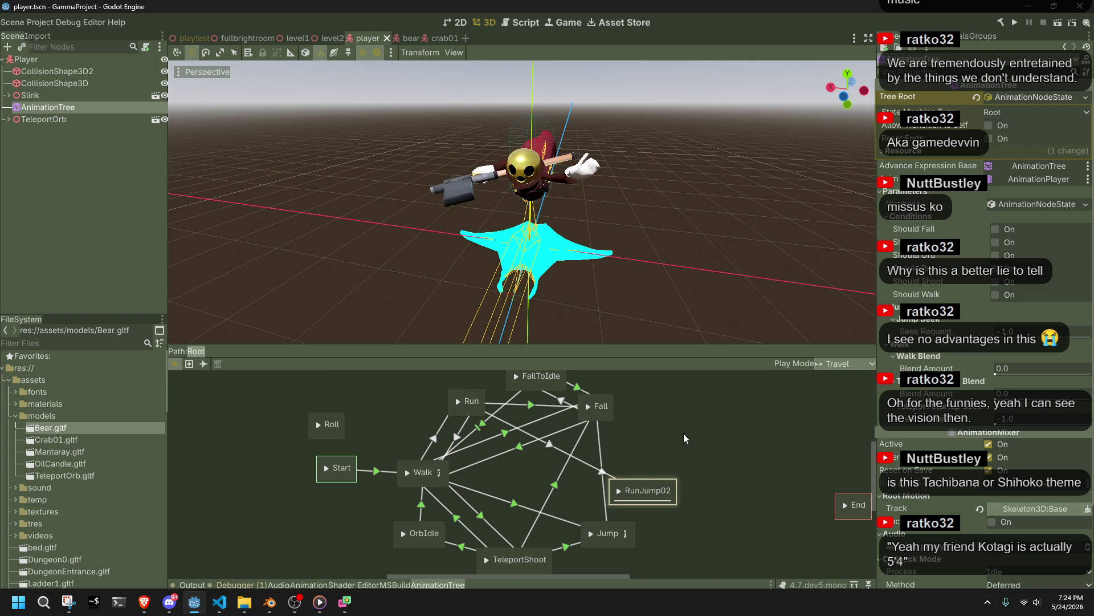
right_click(660, 440)
Step: Add the Roll animation as a new Roll 2 state and position it in the graph
mouse_move(697, 444)
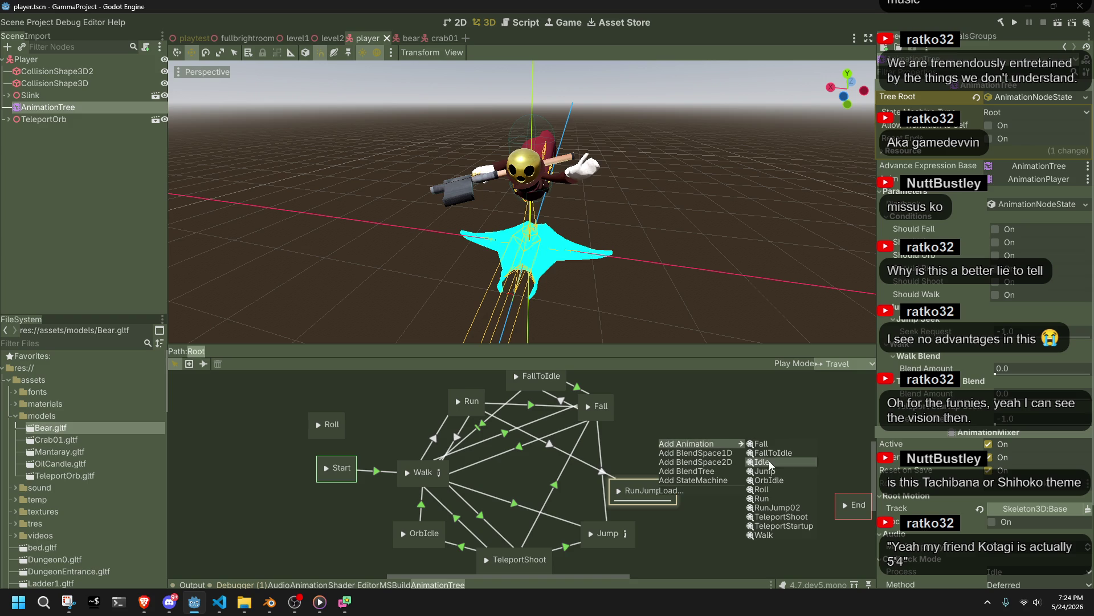
left_click(765, 489)
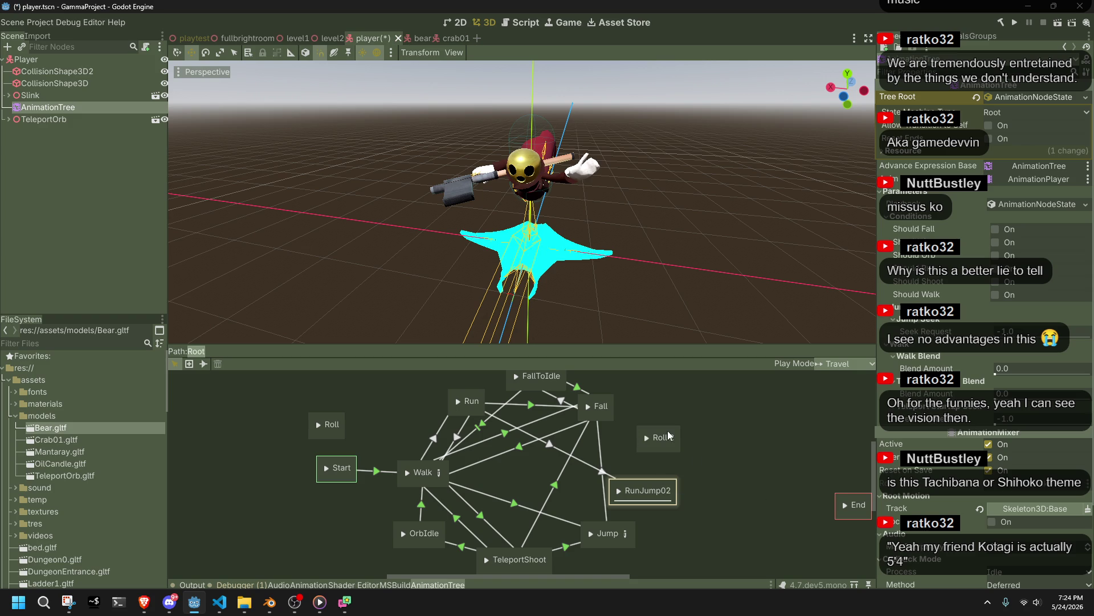
left_click_drag(640, 441, 626, 444)
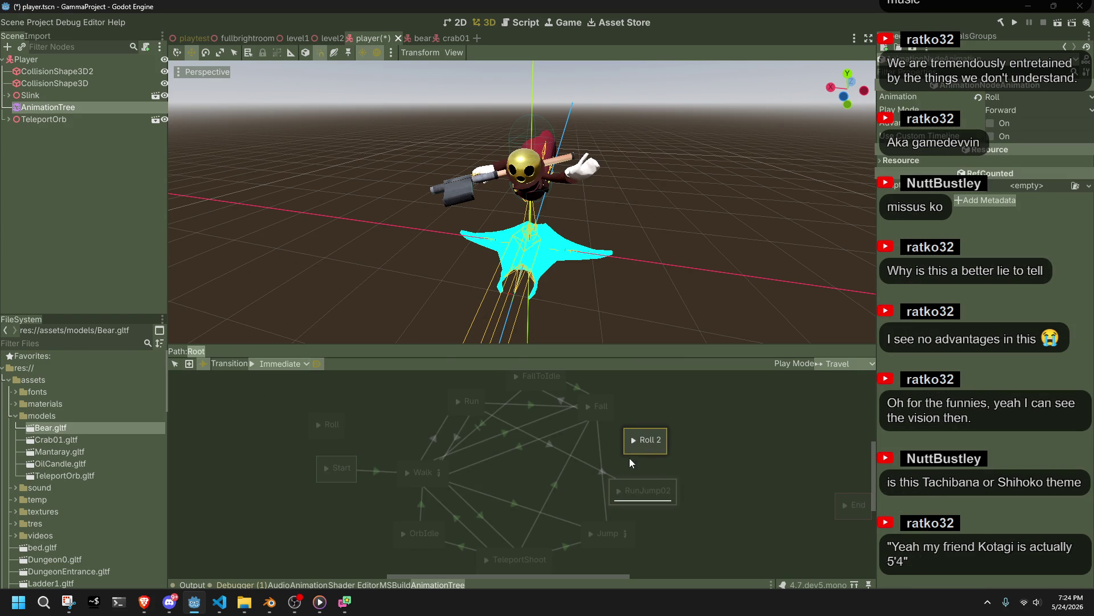
Step: Connect Roll 2 and Walk with a transition whose advance mode is Enabled
left_click_drag(433, 481, 433, 482)
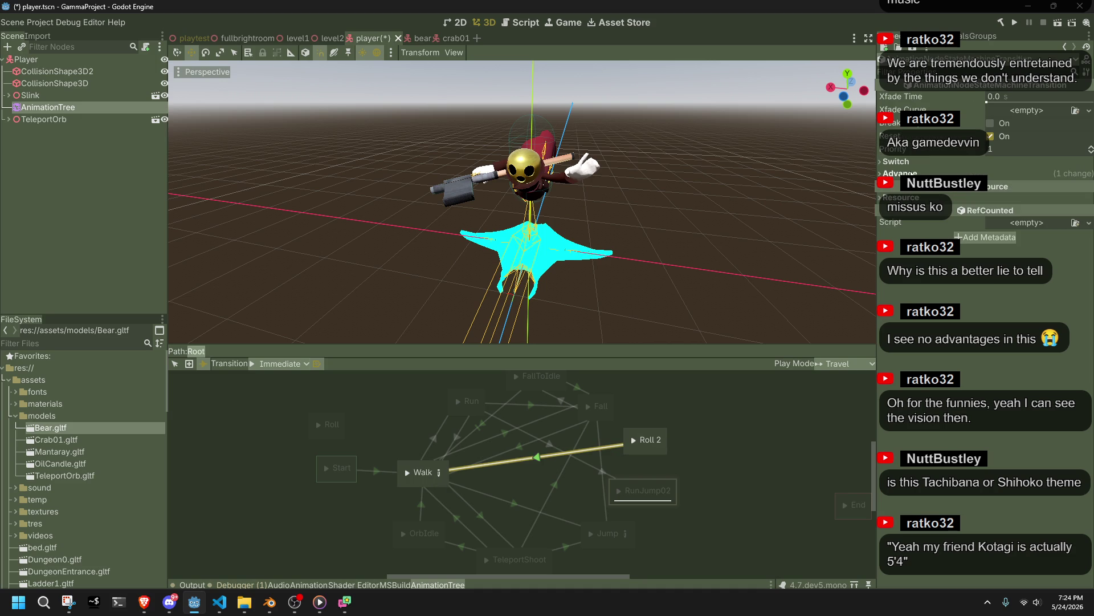
left_click(900, 173)
left_click(1006, 190)
left_click(1002, 206)
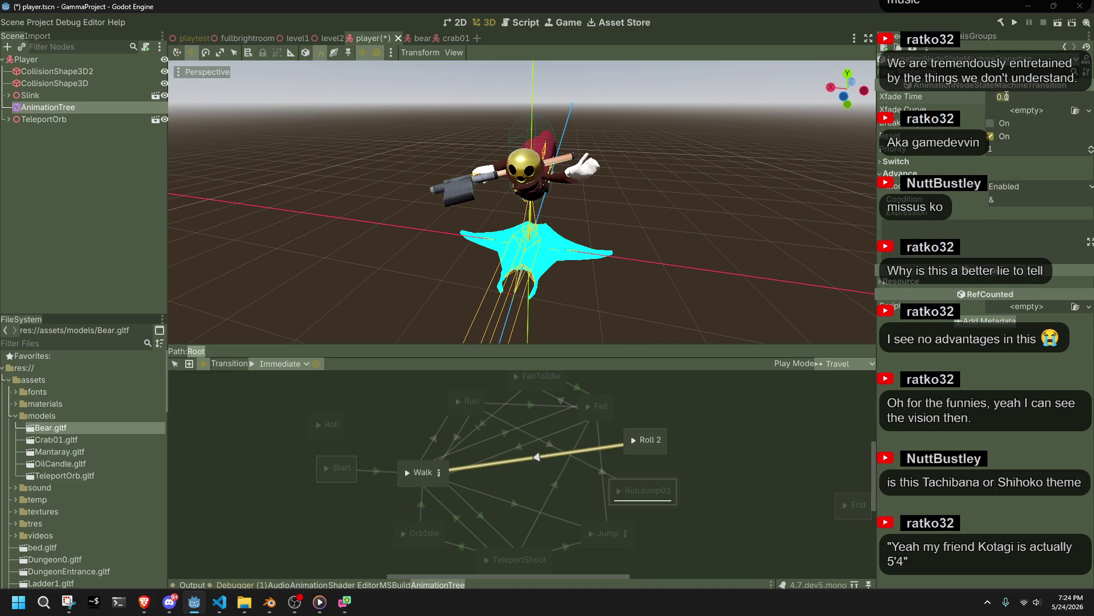
type("0.4")
Step: Save the scene, inspect the RunJump02→Roll 2 transition, and orbit the view to watch the roll
key("ctrl+s")
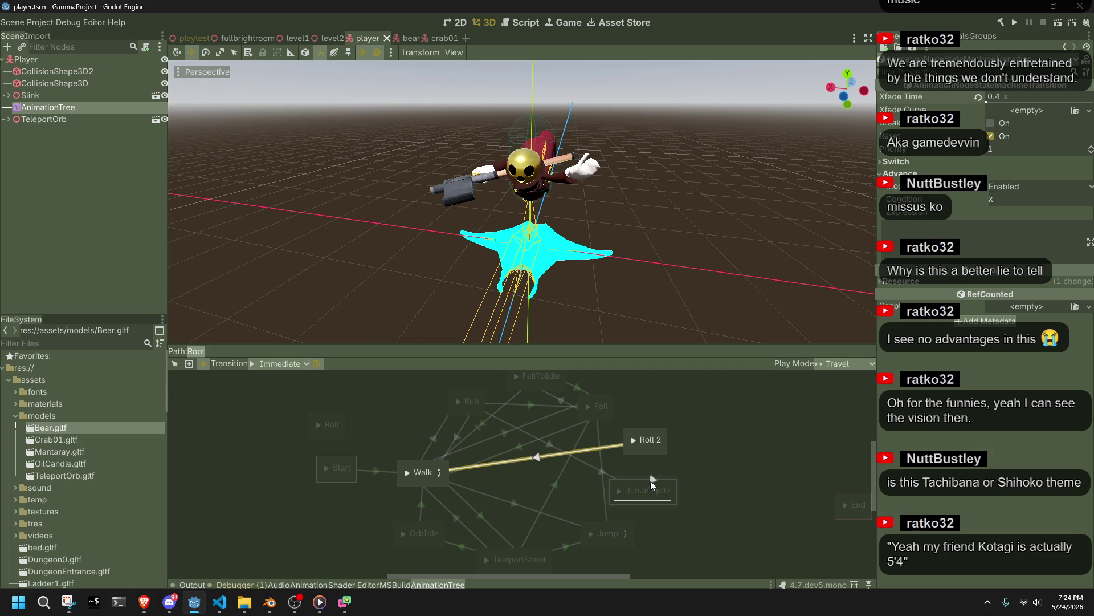
left_click(648, 447)
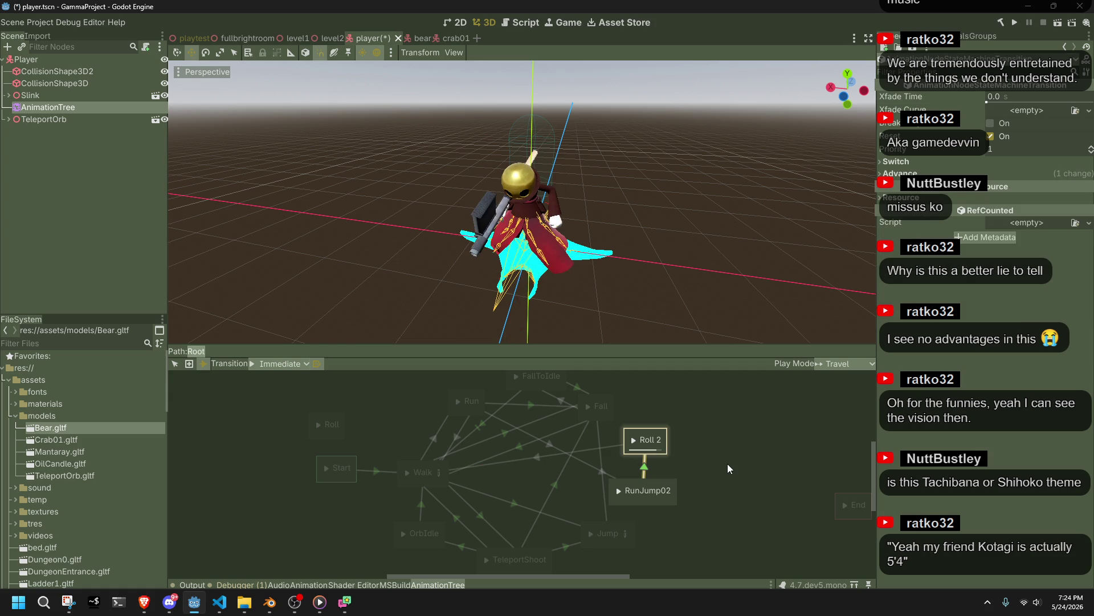
middle_click_drag(665, 327, 512, 303)
scroll(512, 302, "down", 2)
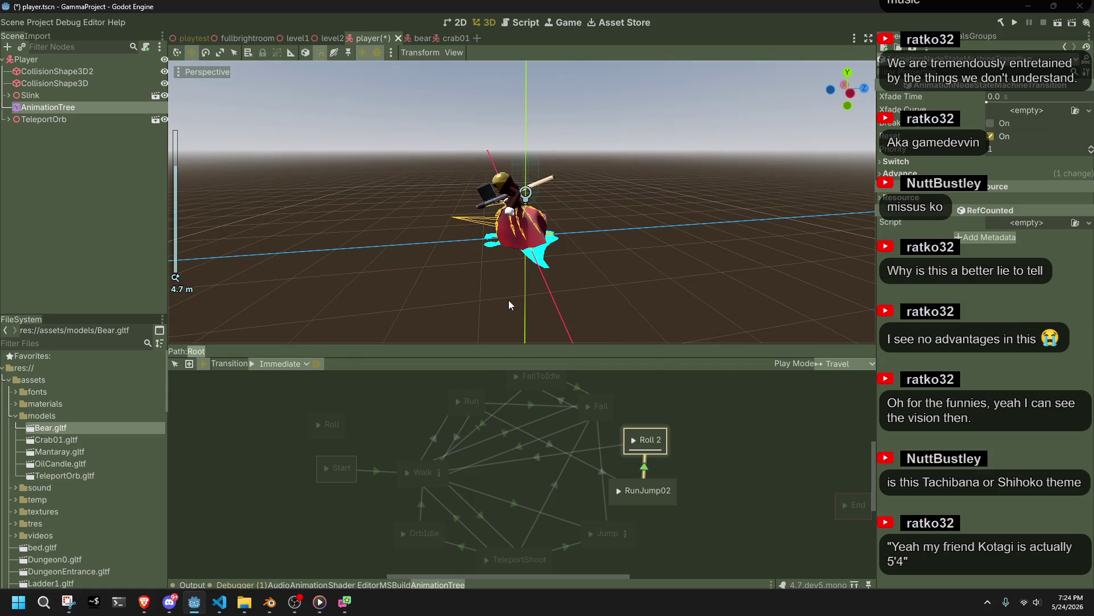
Step: Save player.tscn and deselect the AnimationTree so its state graph closes
key("ctrl+s")
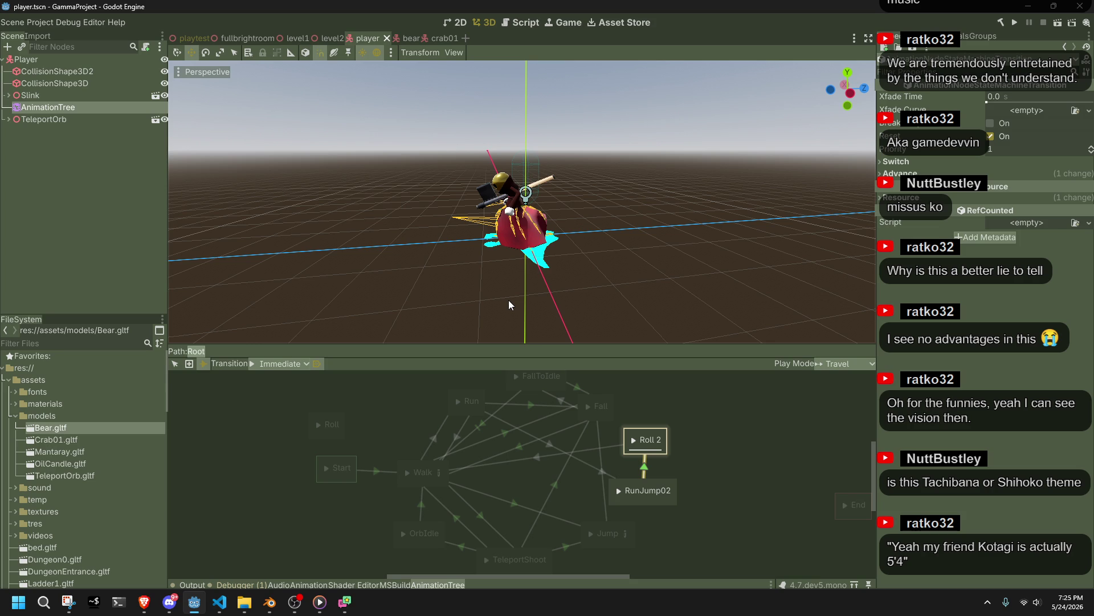
left_click(494, 289)
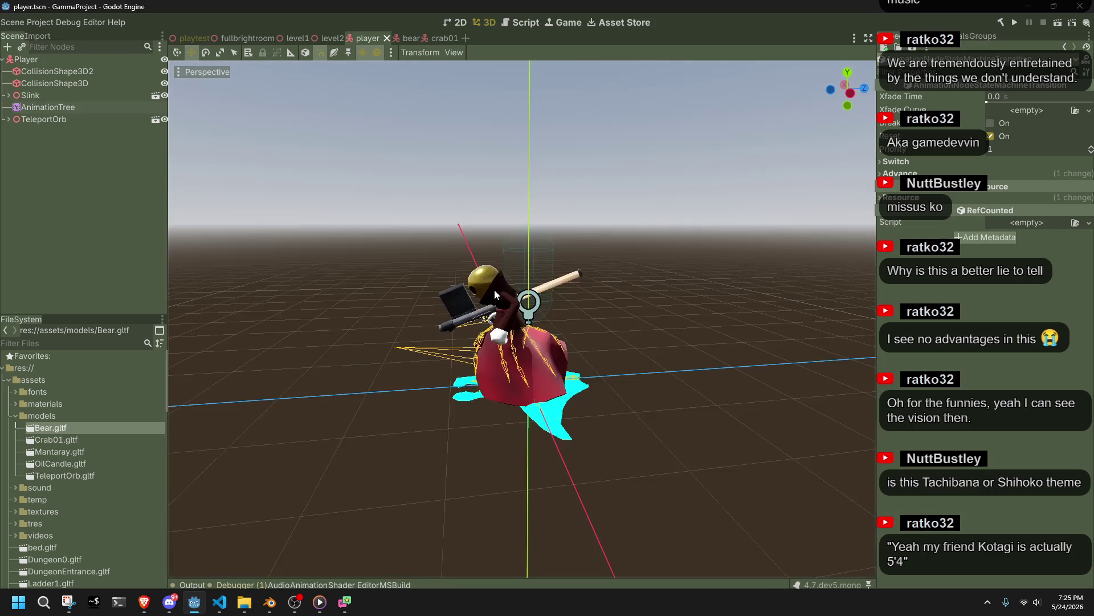
Step: Review the Fall case in Player.cs, checking the breaks at lines 318 and 309, then return to Godot
left_click(227, 602)
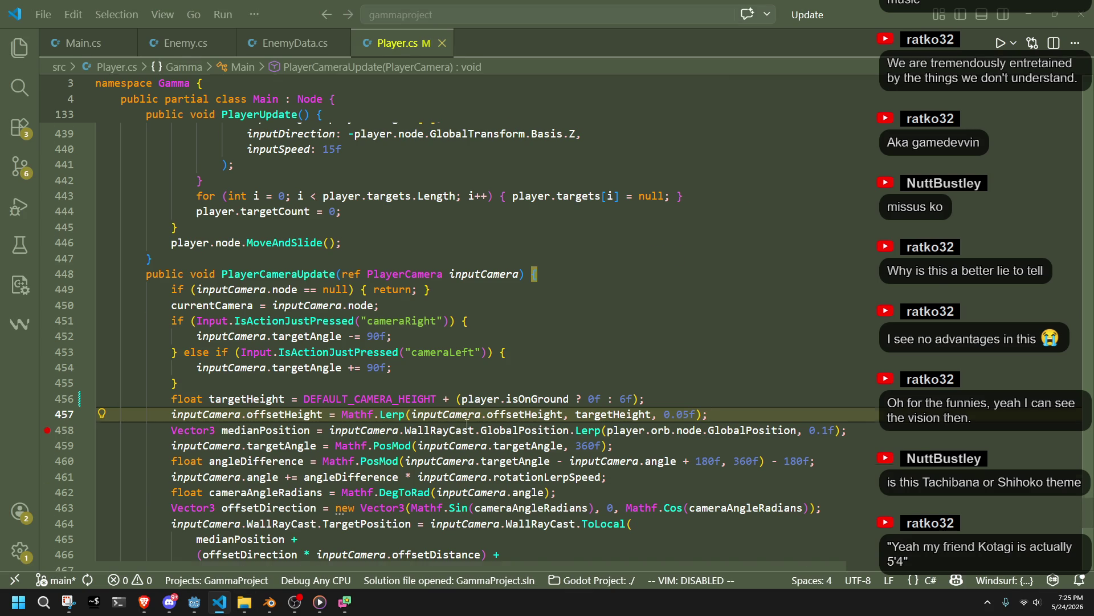
scroll(479, 425, "up", 18)
scroll(479, 426, "up", 17)
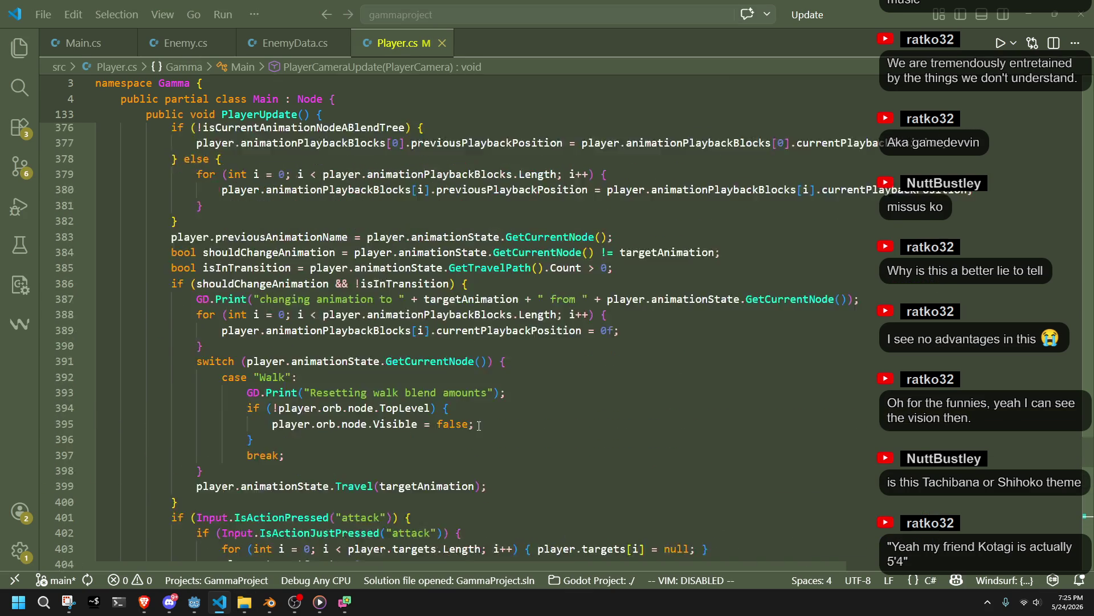
scroll(479, 425, "up", 12)
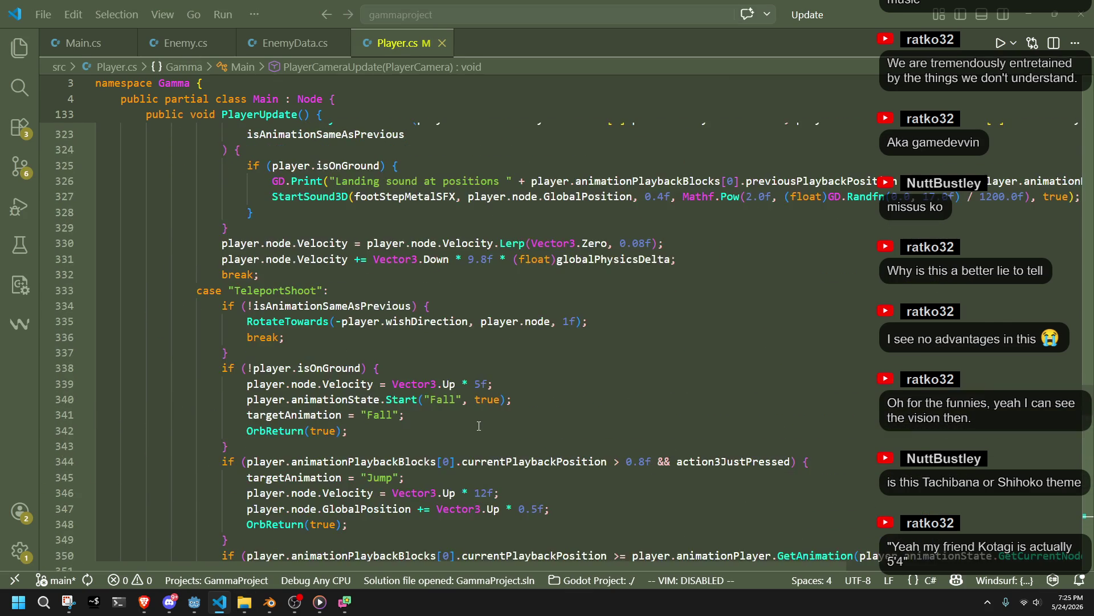
scroll(479, 426, "up", 1)
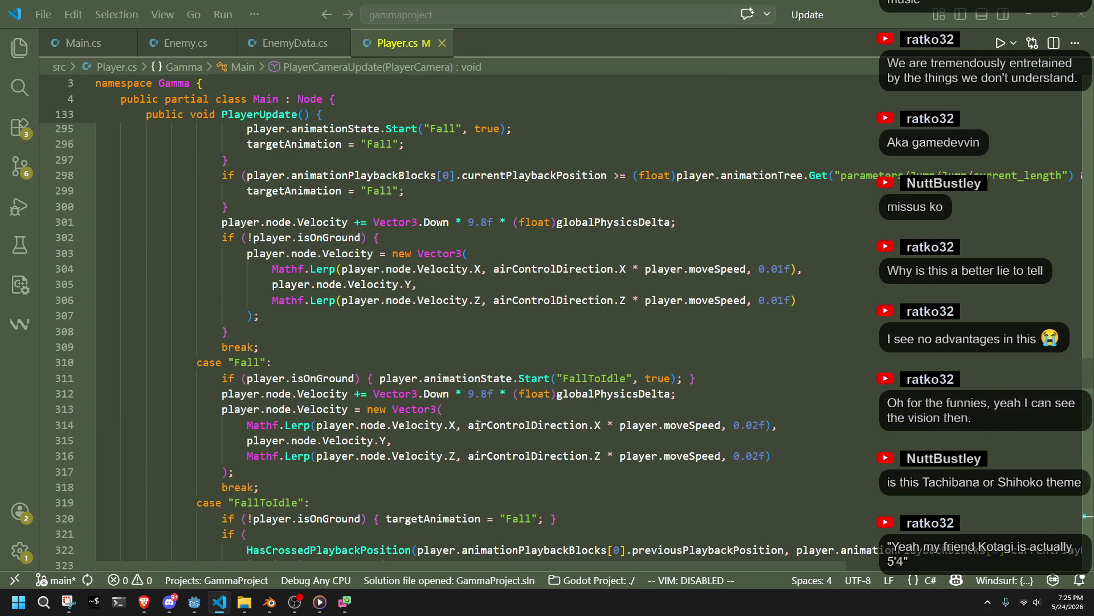
left_click(344, 361)
left_click(281, 483)
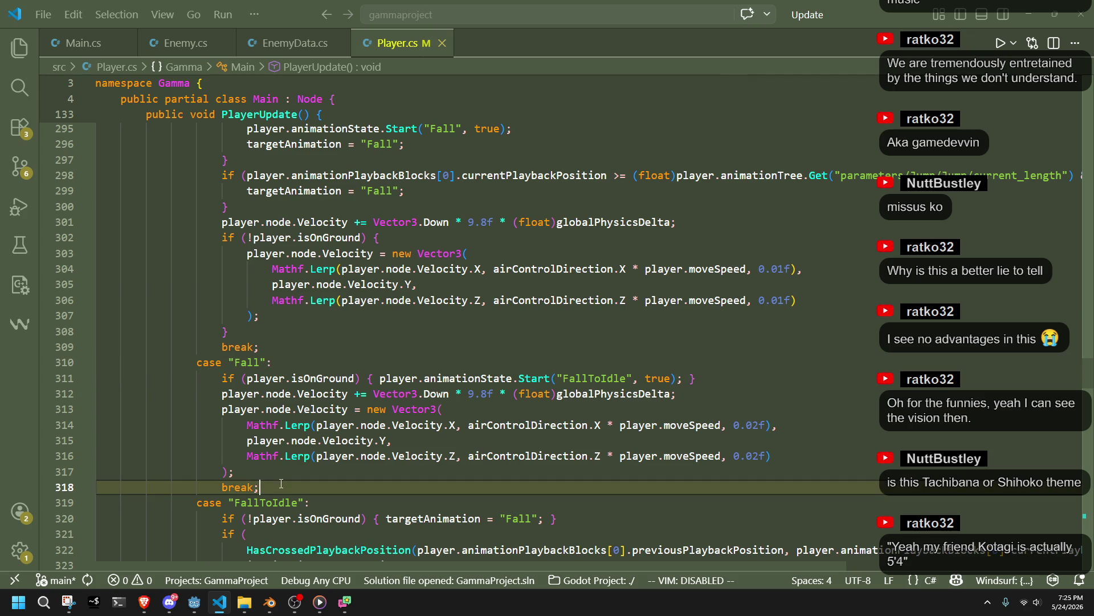
left_click(272, 348)
key("alt+Tab")
key("alt+Tab")
key("alt+Tab")
Step: Select the player's AnimationTree node and bring up its state-machine graph
left_click(47, 109)
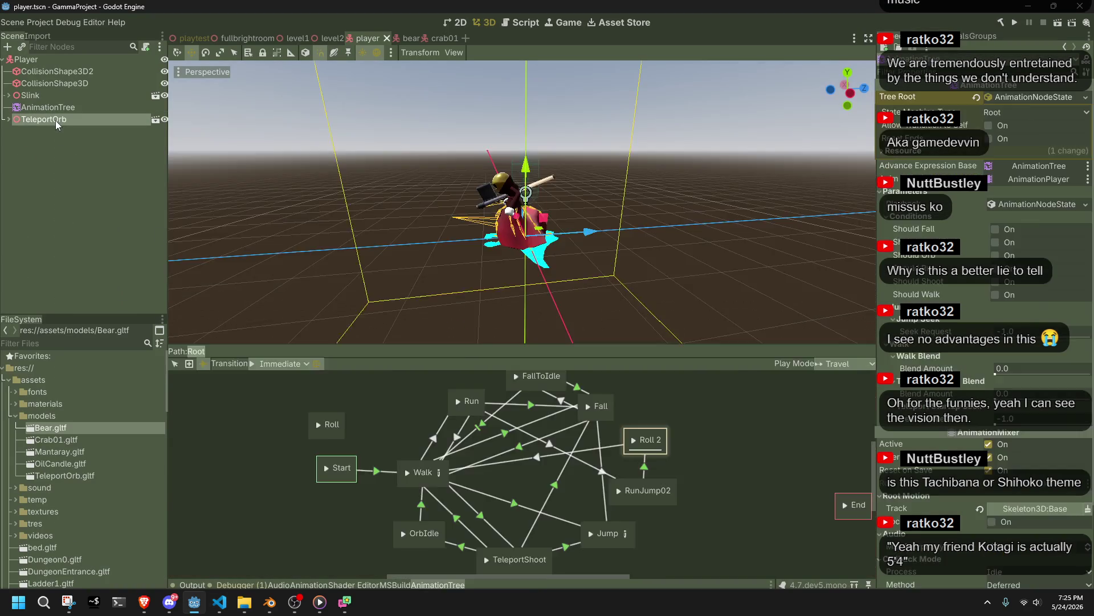
left_click(56, 121)
left_click(45, 104)
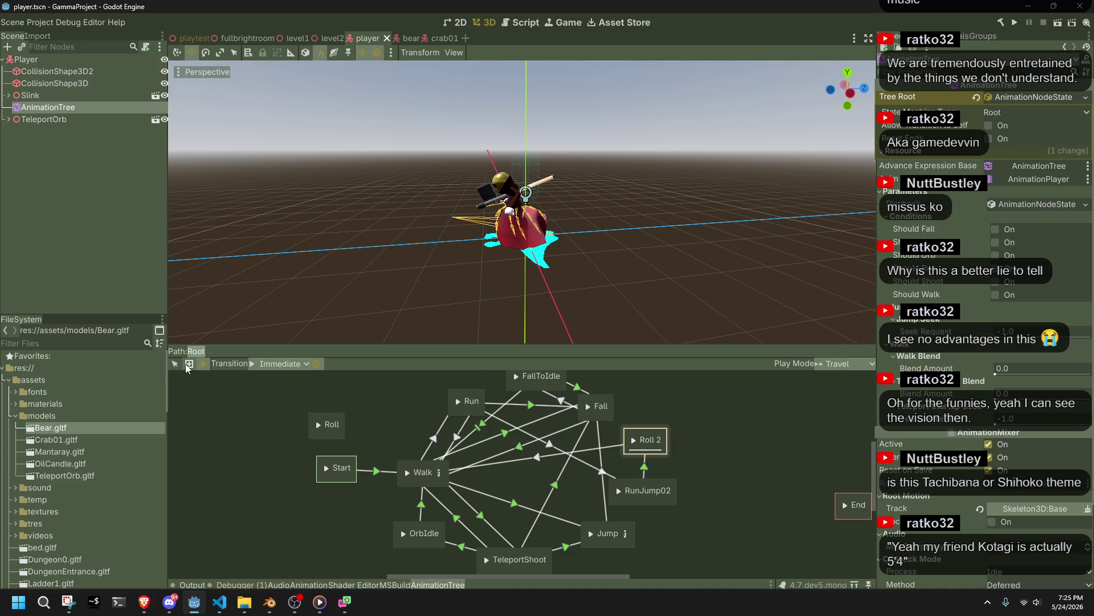
Step: Nudge Run upward, move TeleportShoot lower-left, and shift OrbIdle further left
left_click(422, 394)
left_click_drag(422, 393, 422, 392)
left_click(442, 522)
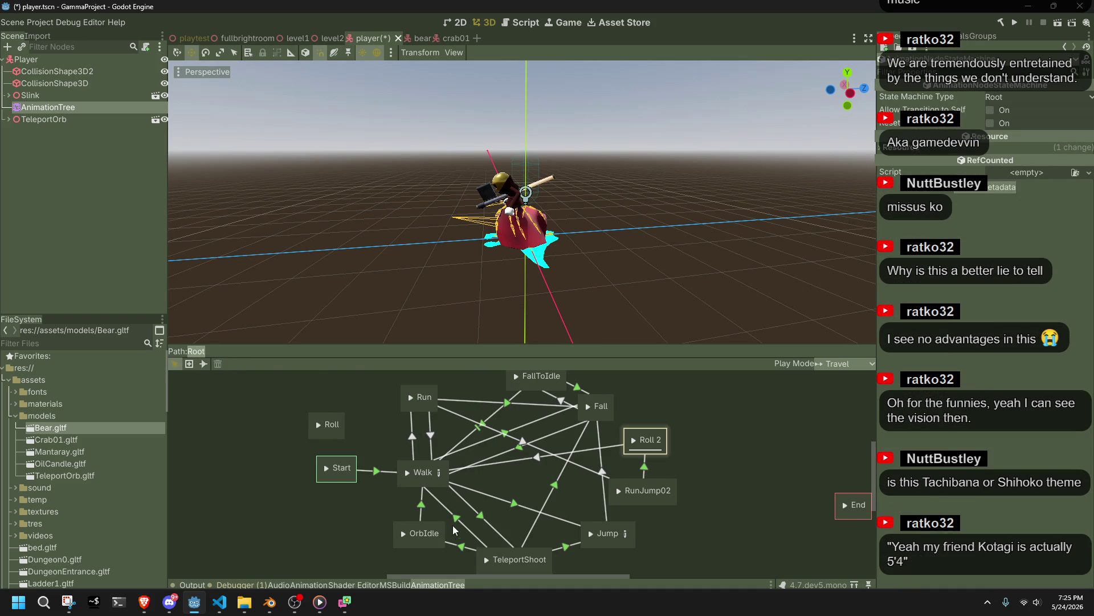
scroll(536, 513, "down", 3)
left_click_drag(516, 466, 423, 499)
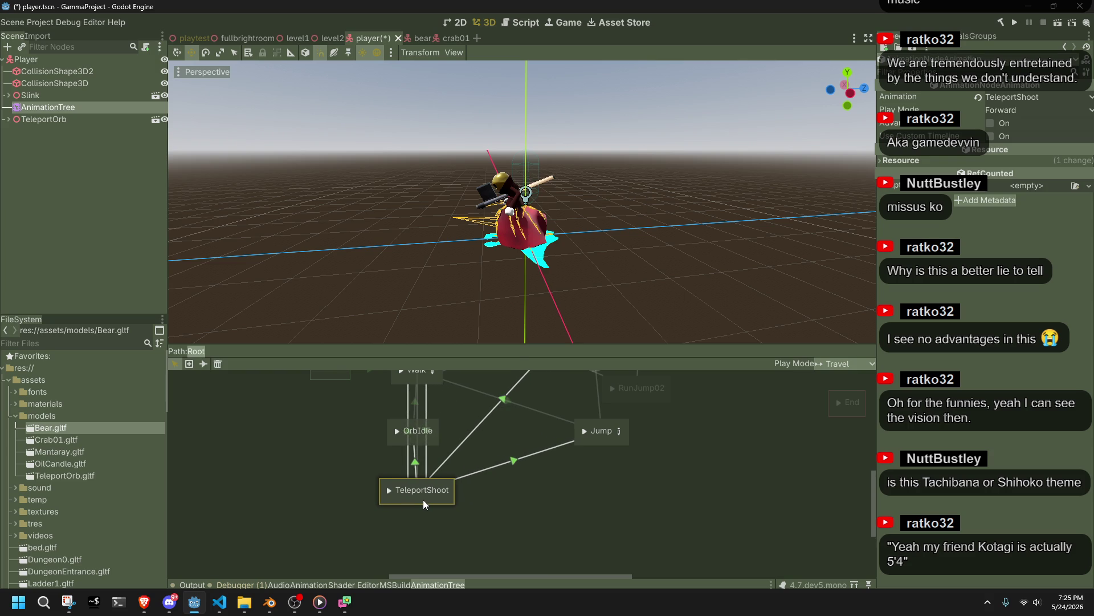
double_click(426, 432)
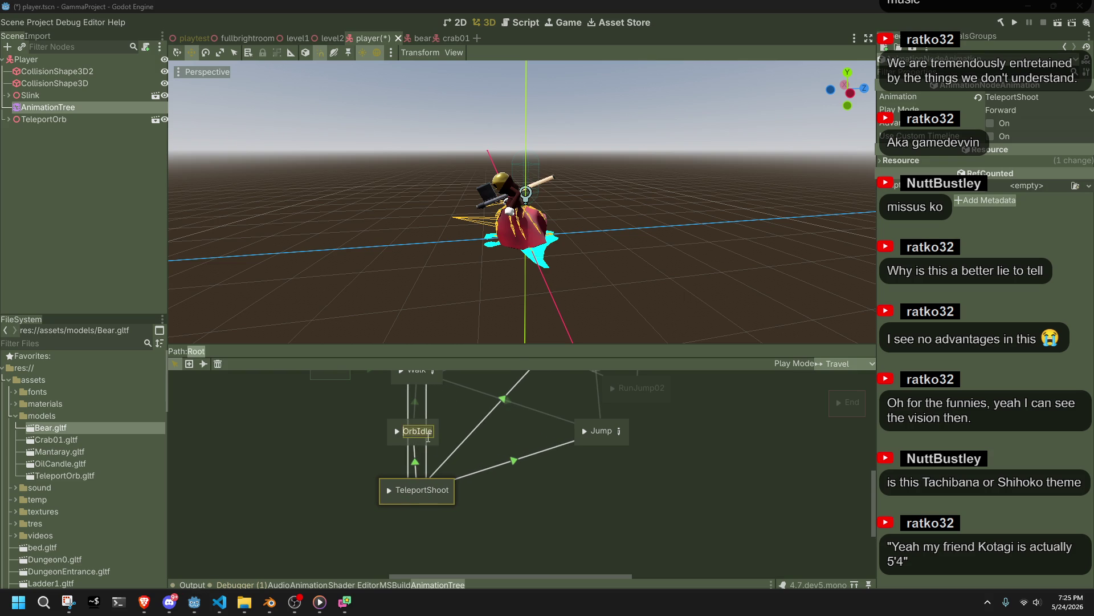
left_click(433, 440)
left_click_drag(433, 440, 340, 440)
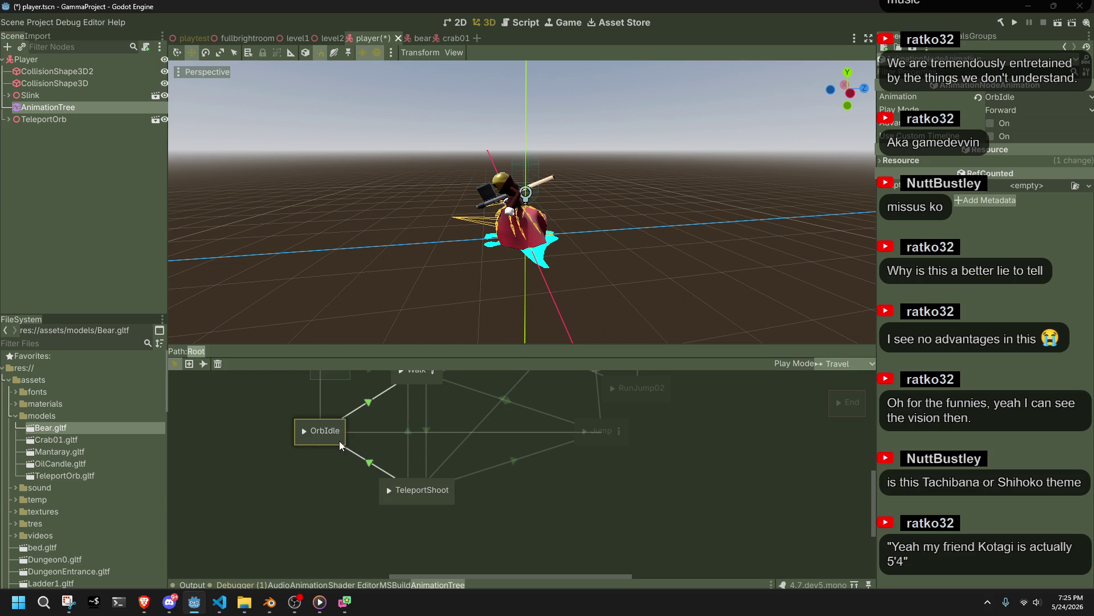
Step: Move Roll right, nudge Walk and Run left, shift Jump down, and nudge Roll 2 left
mouse_move(468, 476)
middle_mouse_down()
mouse_move(484, 542)
mouse_move(460, 542)
middle_mouse_up()
mouse_move(336, 429)
left_mouse_down()
mouse_move(692, 534)
mouse_move(741, 495)
mouse_move(758, 410)
left_mouse_up()
left_click(686, 539)
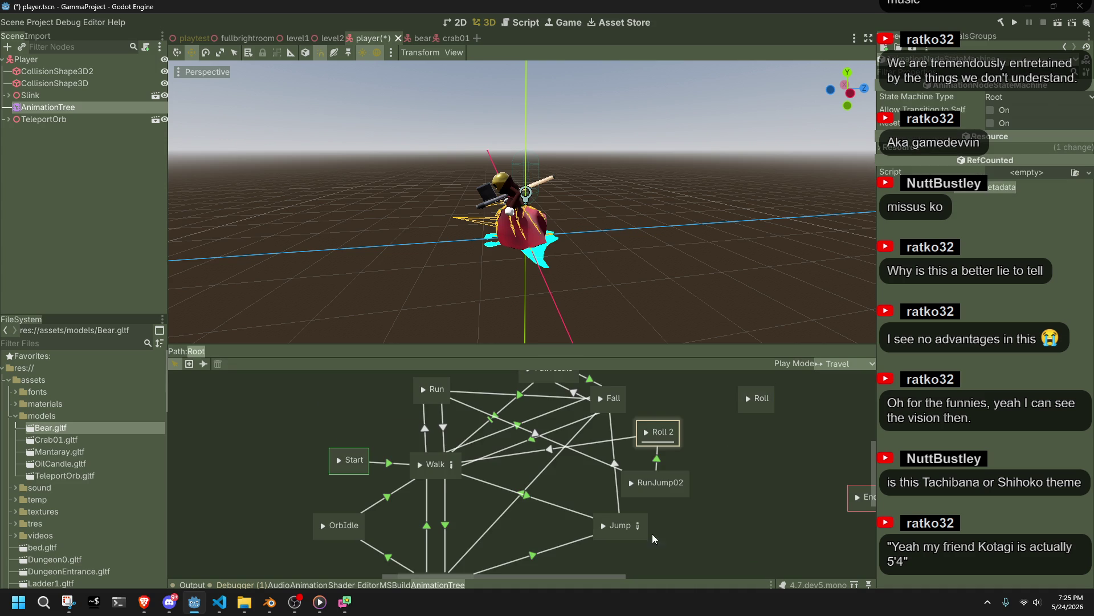
left_click_drag(442, 476, 435, 476)
left_click_drag(436, 401, 431, 404)
middle_click_drag(452, 499, 432, 454)
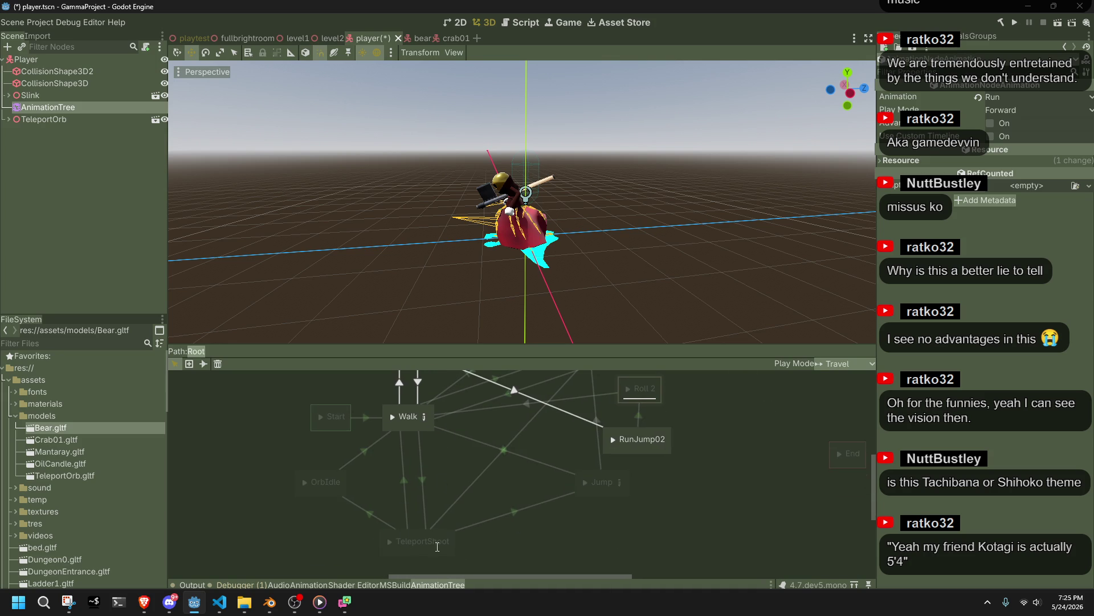
left_click(430, 539)
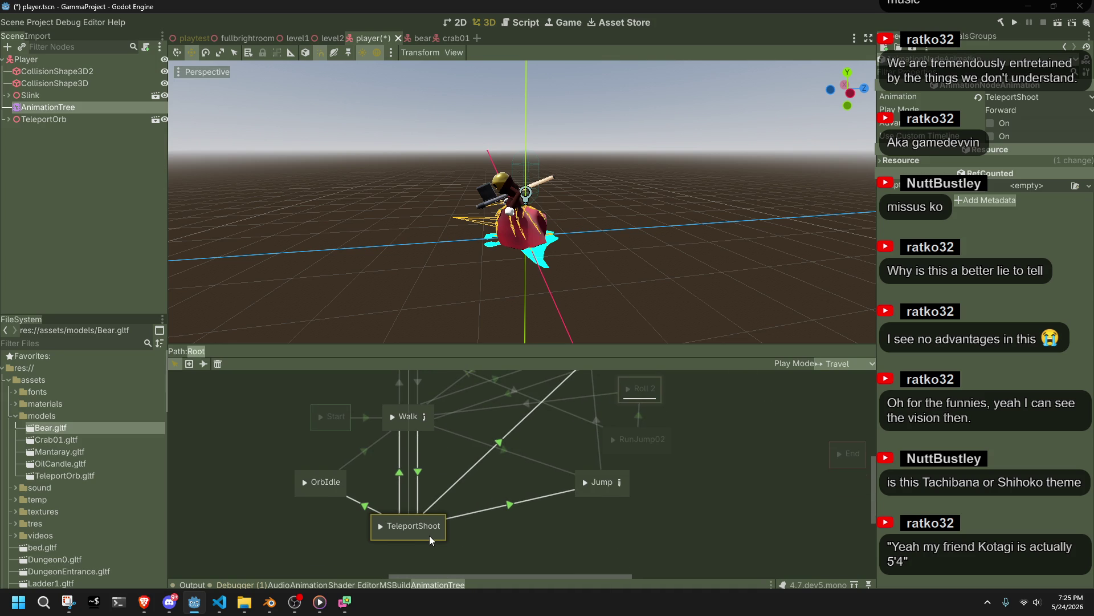
left_click(605, 495)
mouse_move(605, 495)
left_mouse_down()
mouse_move(613, 537)
mouse_move(630, 538)
mouse_move(592, 542)
mouse_move(610, 507)
mouse_move(605, 525)
mouse_move(562, 537)
mouse_move(608, 542)
left_mouse_up()
left_click_drag(622, 436, 618, 436)
Step: Move Roll beside RunJump02 and delete the duplicate Roll 2 state
left_click(623, 410)
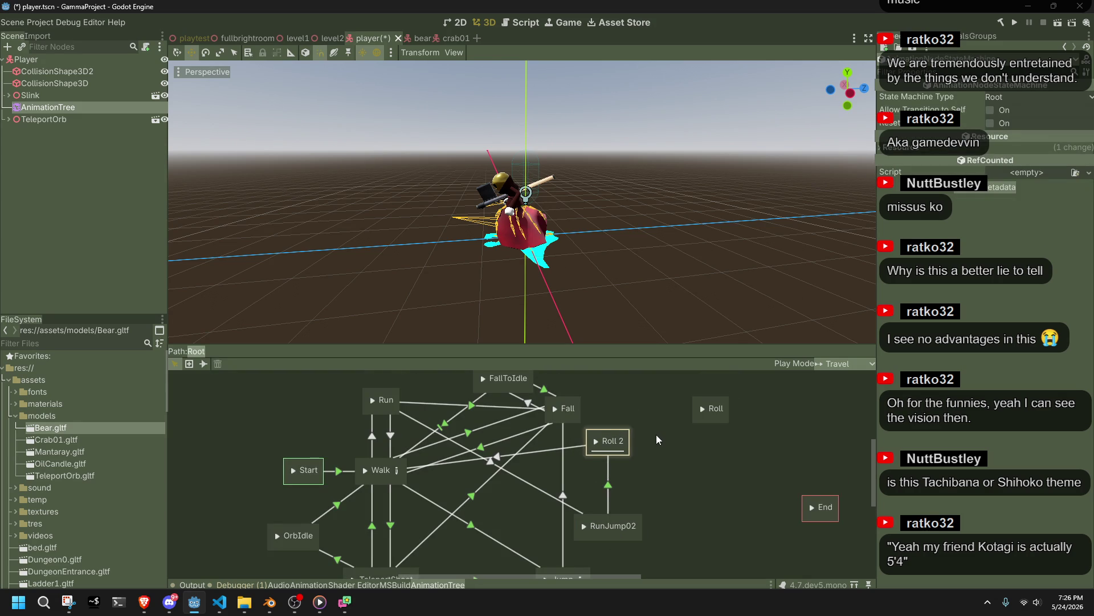
mouse_move(721, 417)
left_mouse_down()
mouse_move(699, 494)
mouse_move(719, 548)
mouse_move(719, 481)
mouse_move(704, 452)
left_mouse_up()
left_click(625, 435)
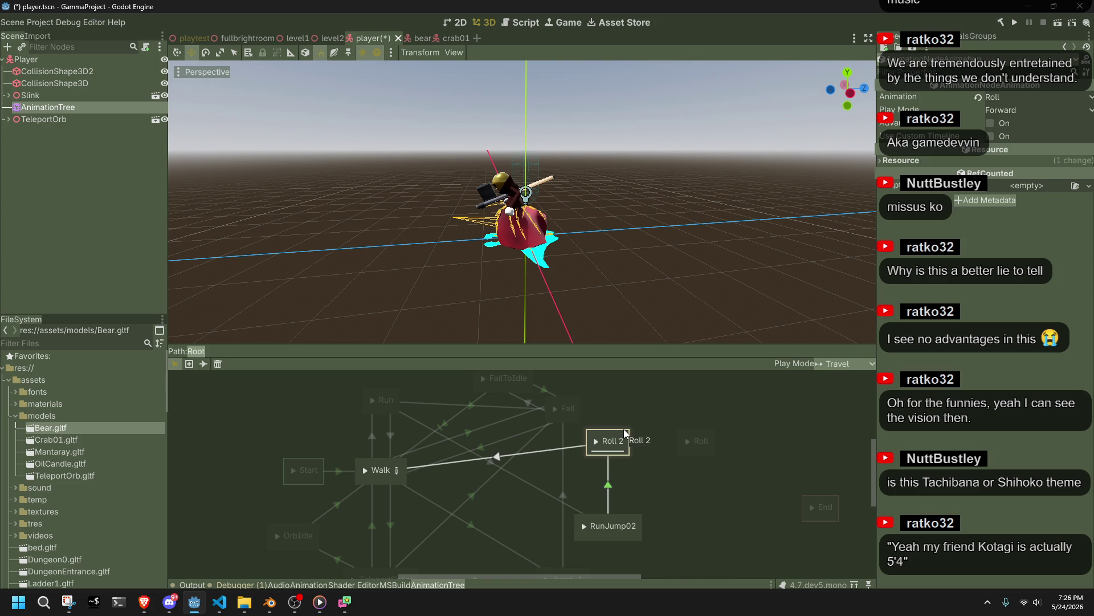
key("Delete")
Step: Place Roll in Roll 2's former spot and add a transition into Roll
mouse_move(699, 452)
left_mouse_down()
mouse_move(611, 451)
mouse_move(610, 480)
left_mouse_up()
left_click(620, 501)
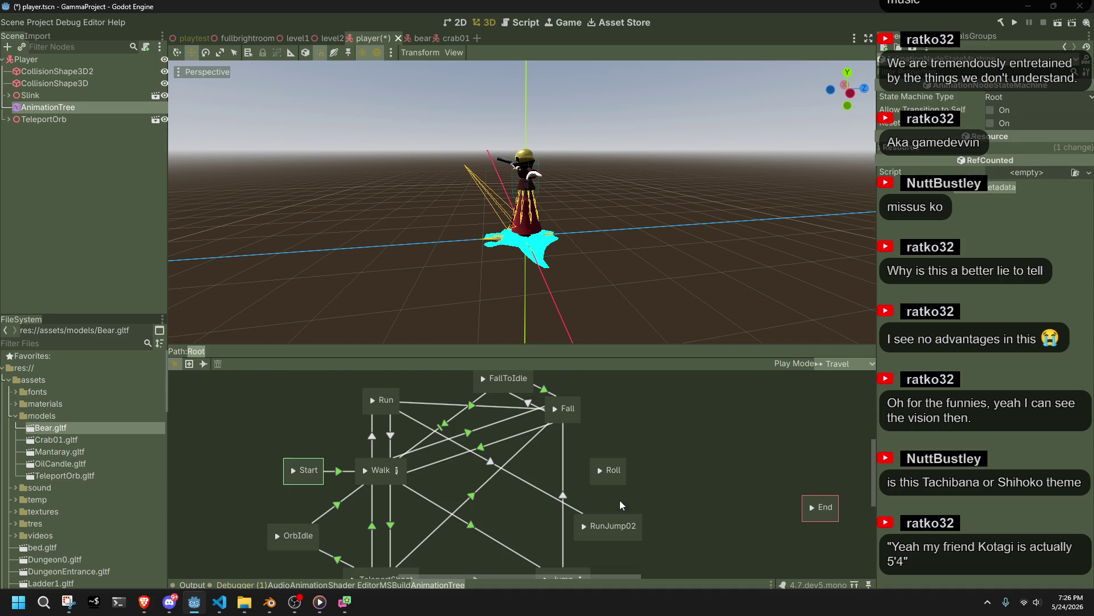
left_click(205, 363)
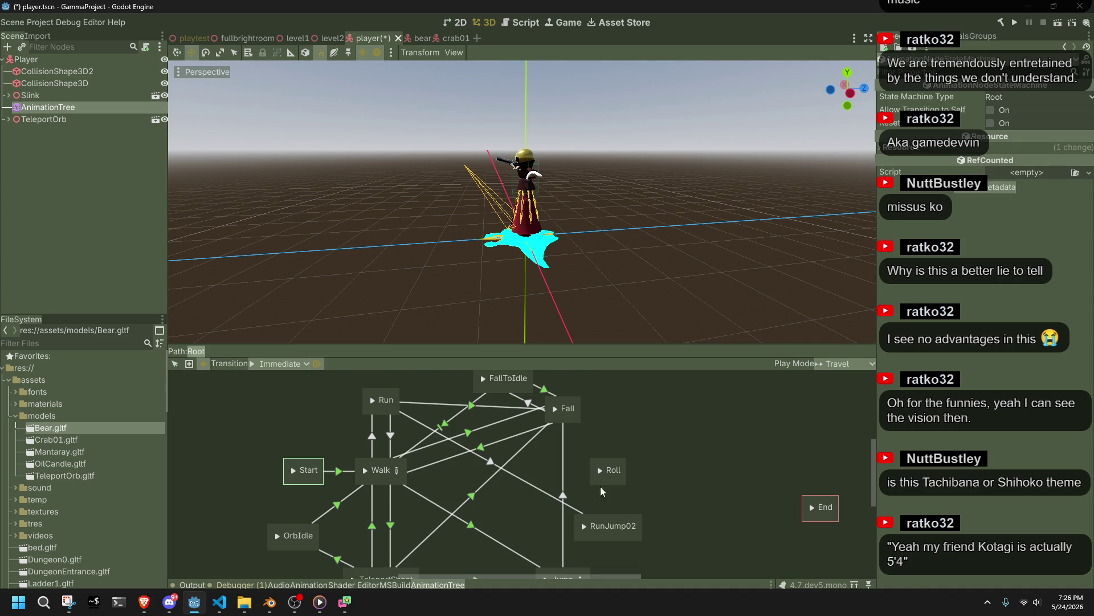
mouse_move(620, 526)
left_mouse_down()
mouse_move(609, 472)
mouse_move(399, 468)
left_mouse_up()
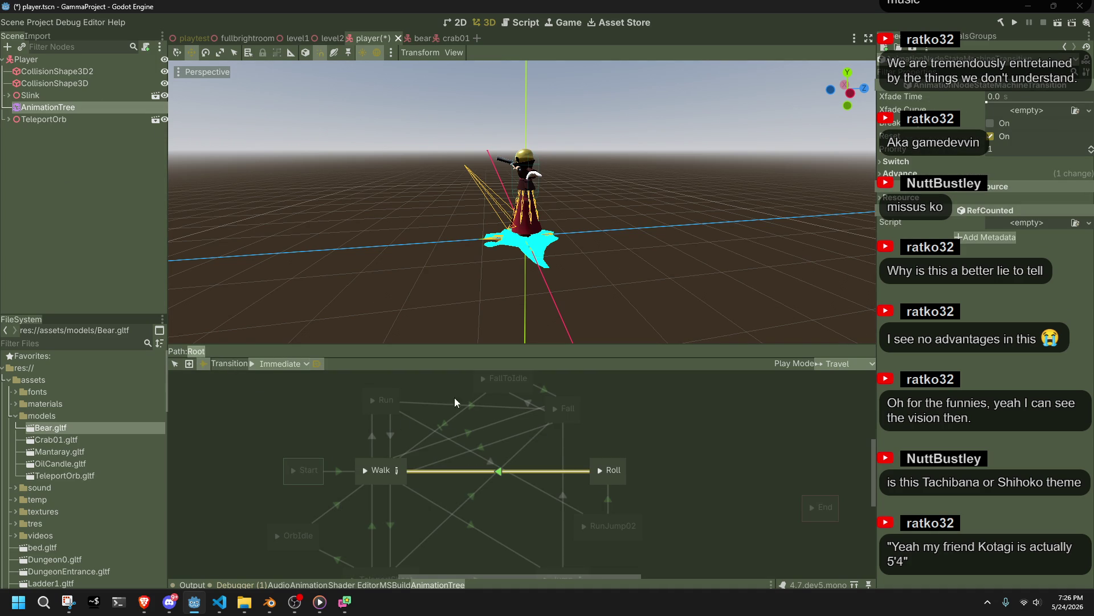
Step: Give the Walk→Roll transition a 0.4 s crossfade and advance mode Enabled
left_click(998, 97)
type(".4")
key("Return")
left_click(997, 173)
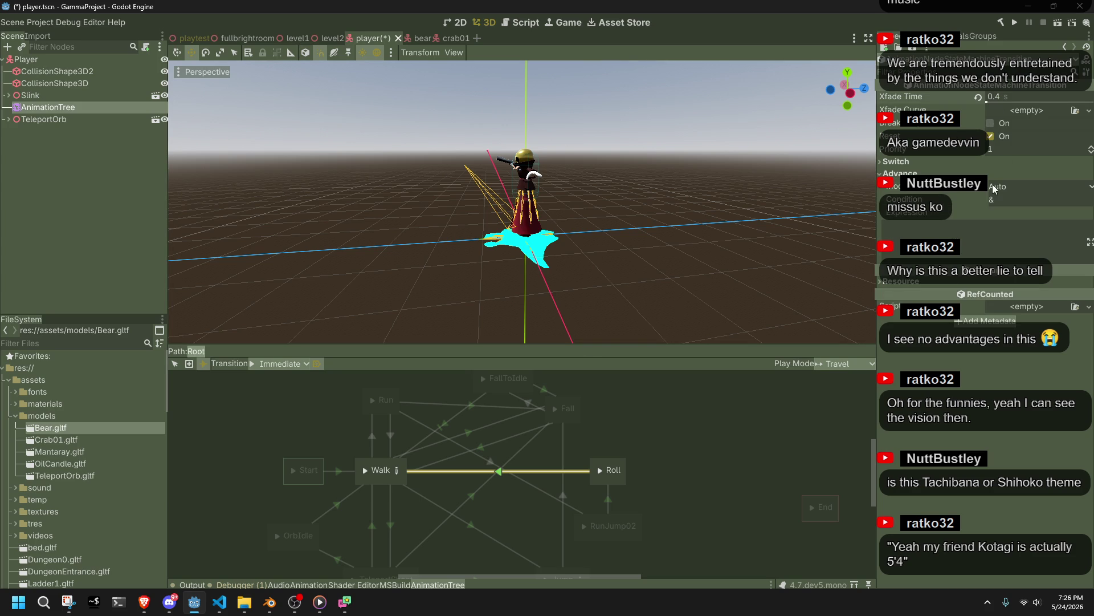
left_click(997, 190)
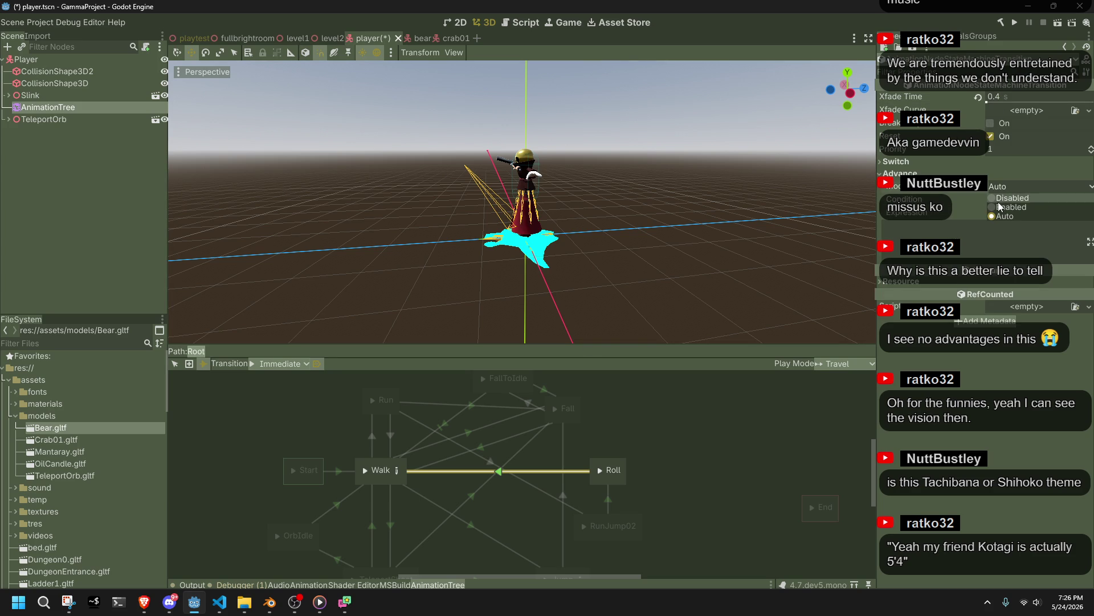
left_click(998, 207)
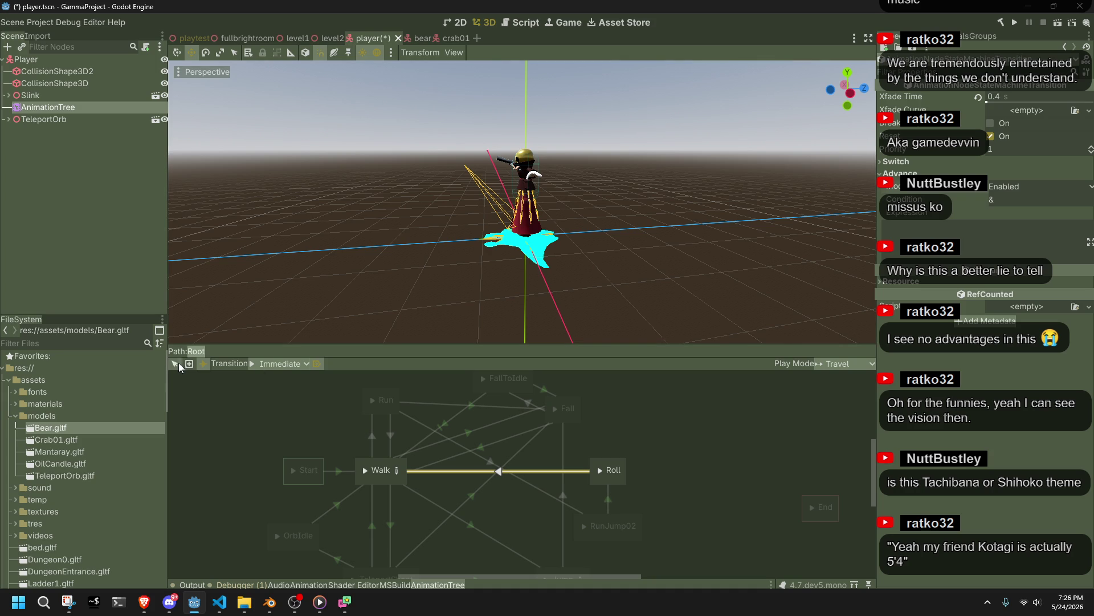
Step: Set the RunJump02→Roll transition to advance mode Enabled with a 0.1 s crossfade
left_click(175, 363)
left_click(609, 491)
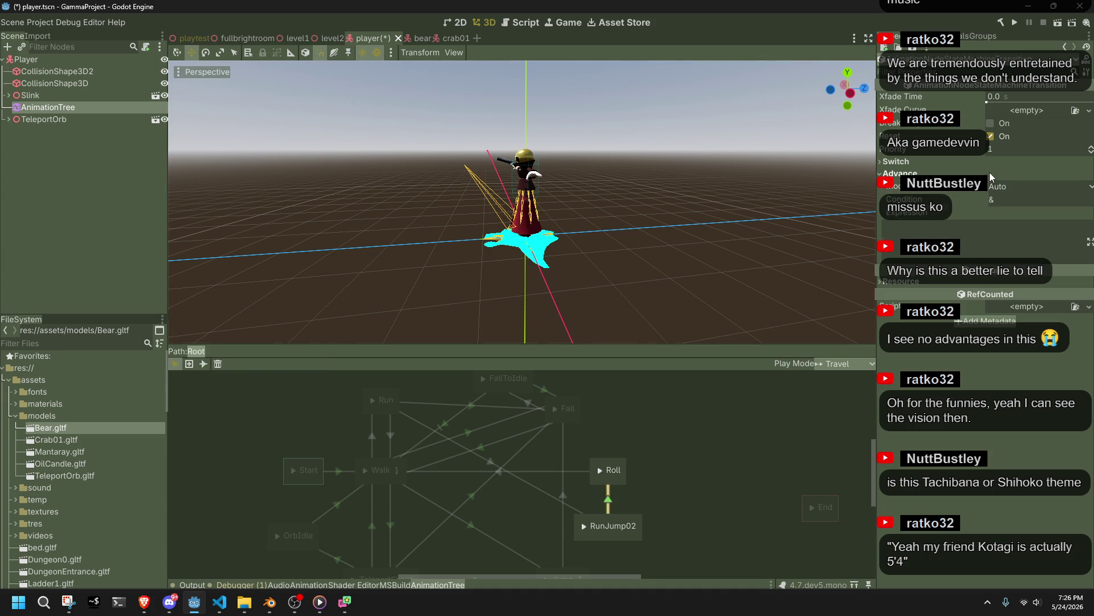
left_click(1008, 187)
left_click(1001, 206)
left_click(994, 101)
type("0.")
type("1")
key("Return")
Step: Save the player scene, play the Roll state in the preview, then travel back to Walk
key("ctrl+s")
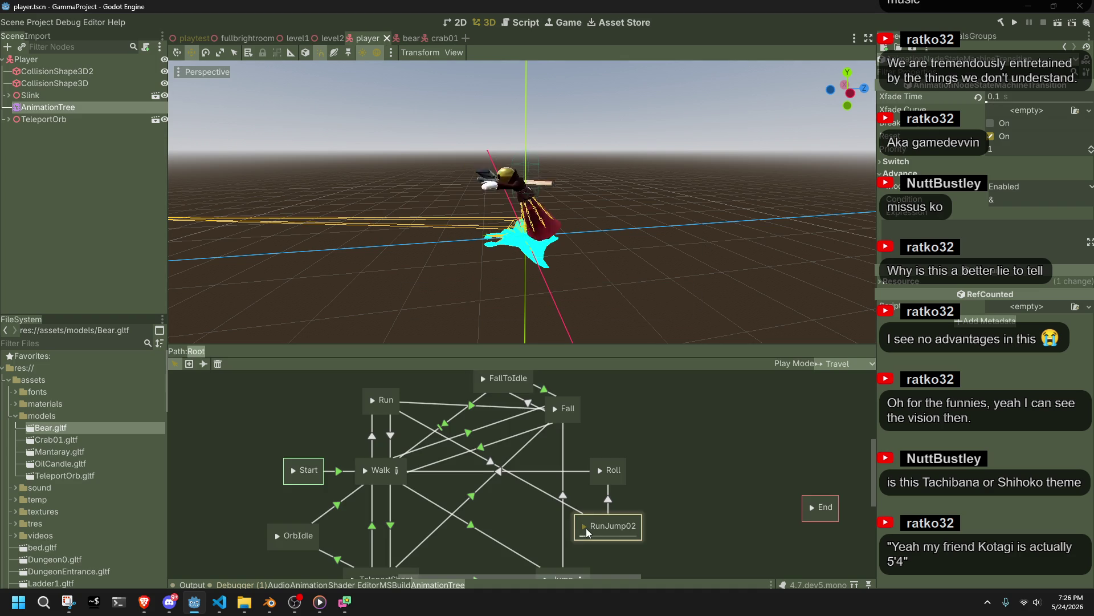
left_click(601, 472)
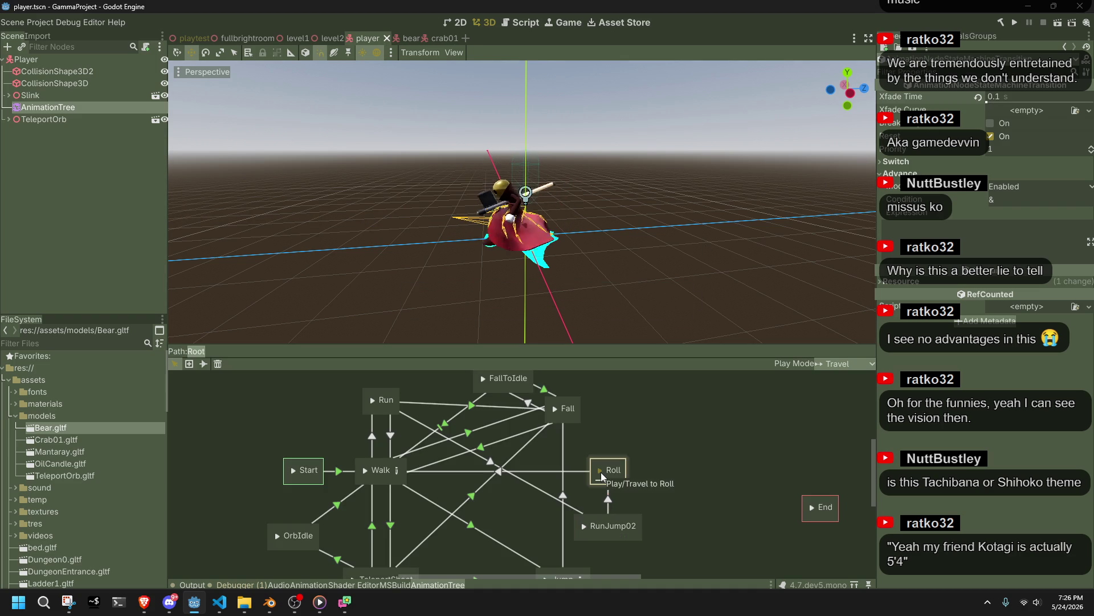
left_click(364, 470)
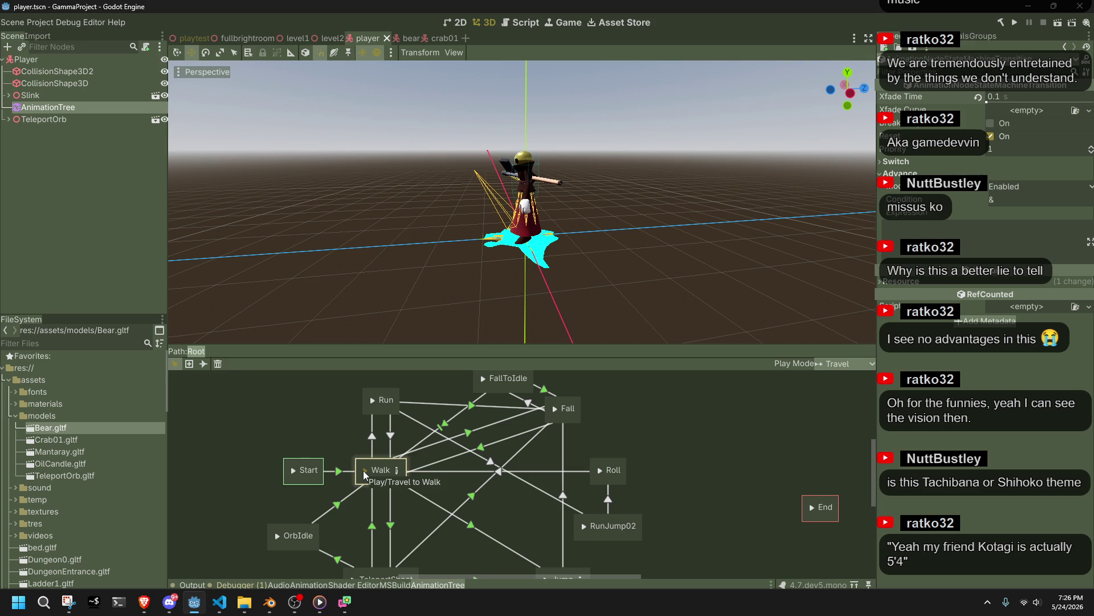
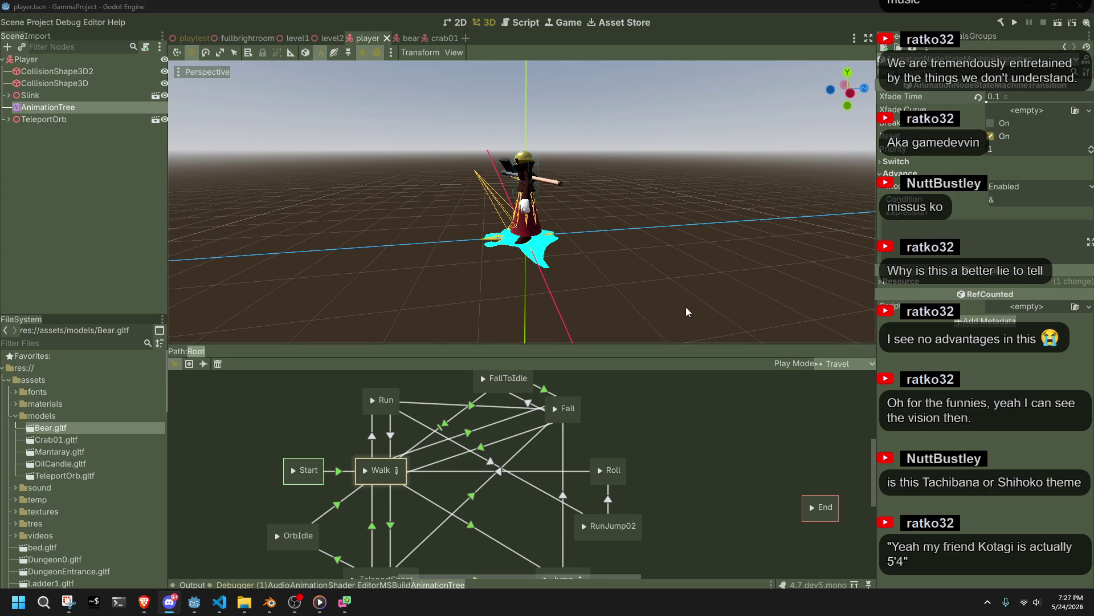
Step: Pan the AnimationTree graph down to reveal the lower states and save the scene
scroll(686, 306, "down", 1)
scroll(673, 453, "down", 3)
middle_click_drag(672, 430, 676, 450)
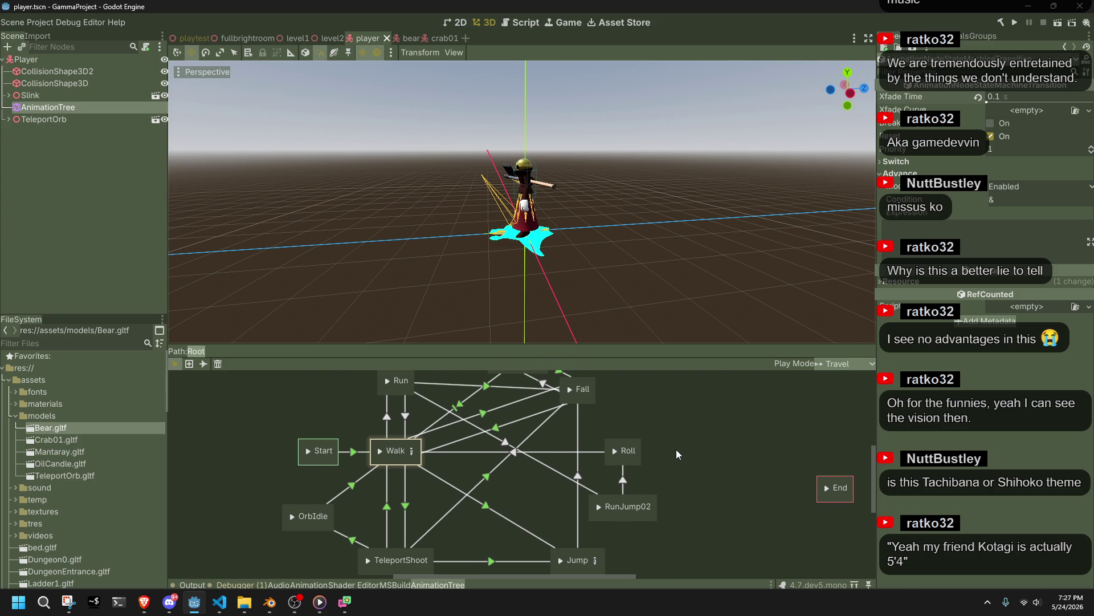
key("ctrl+s")
Step: In Player.cs, cut the Fall case block and start a new case line after the Jump case's break
key("alt+Tab")
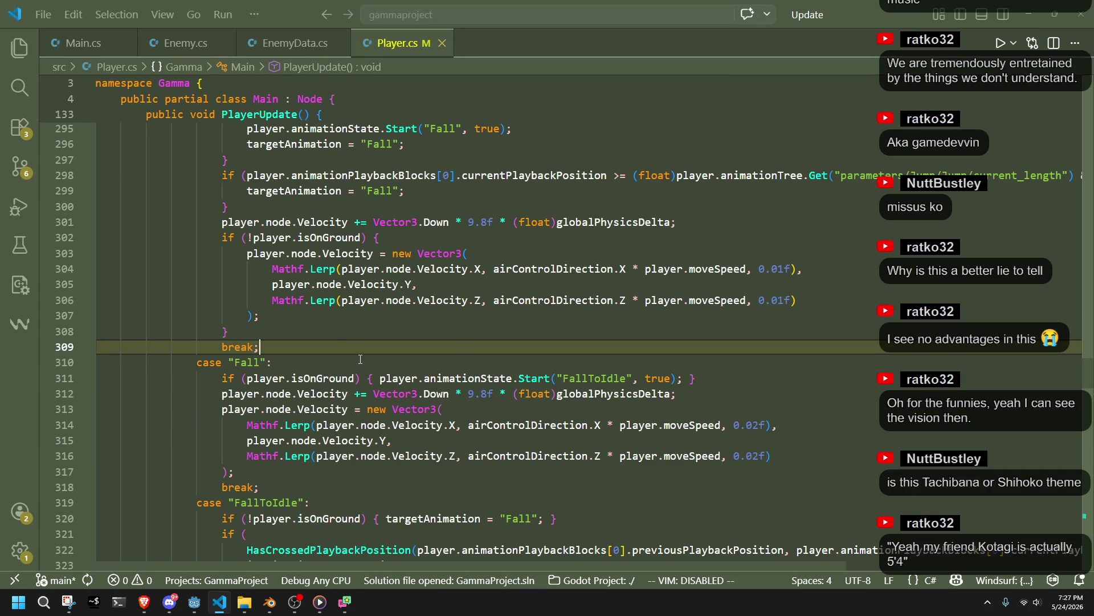
left_click_drag(336, 490, 321, 350)
key("ctrl+c")
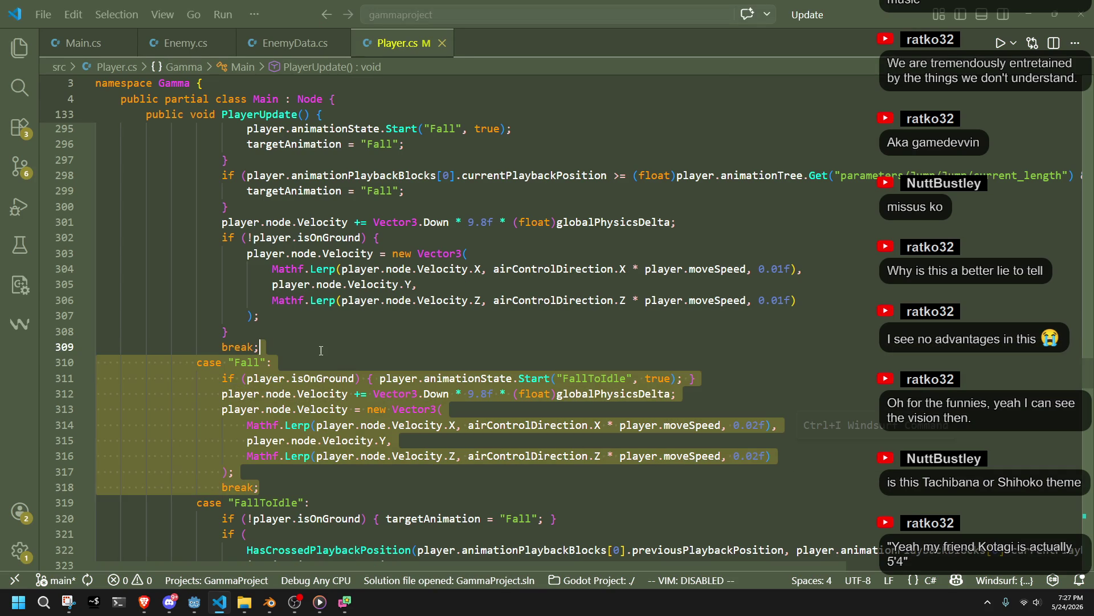
scroll(331, 352, "up", 7)
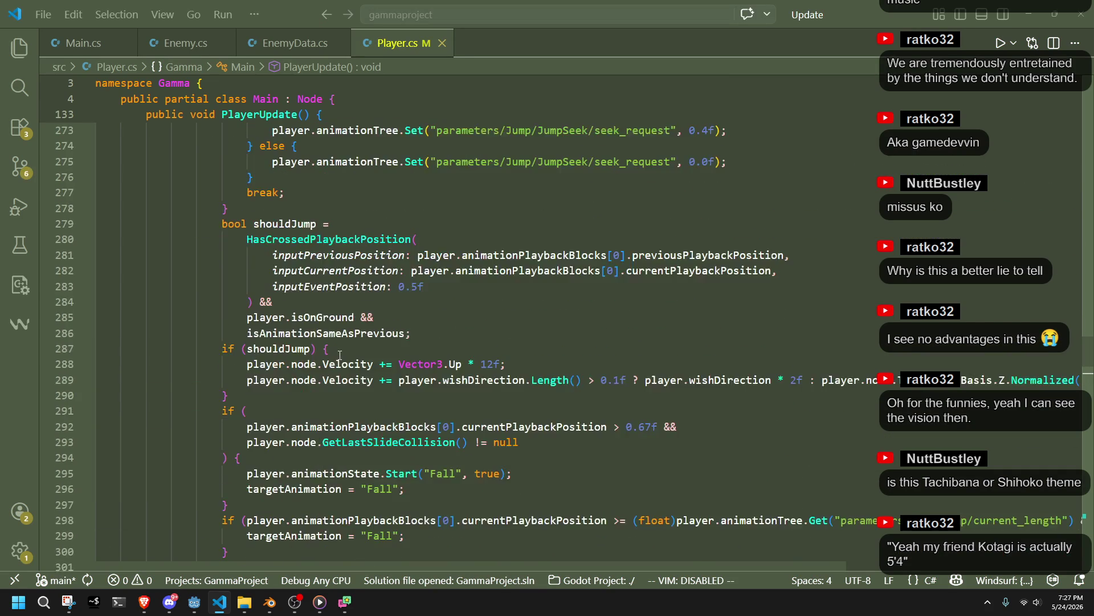
scroll(340, 356, "down", 4)
key("BackSpace")
type("'")
key("BackSpace")
key("Return")
type("cas")
key("Tab")
key("alt+Tab")
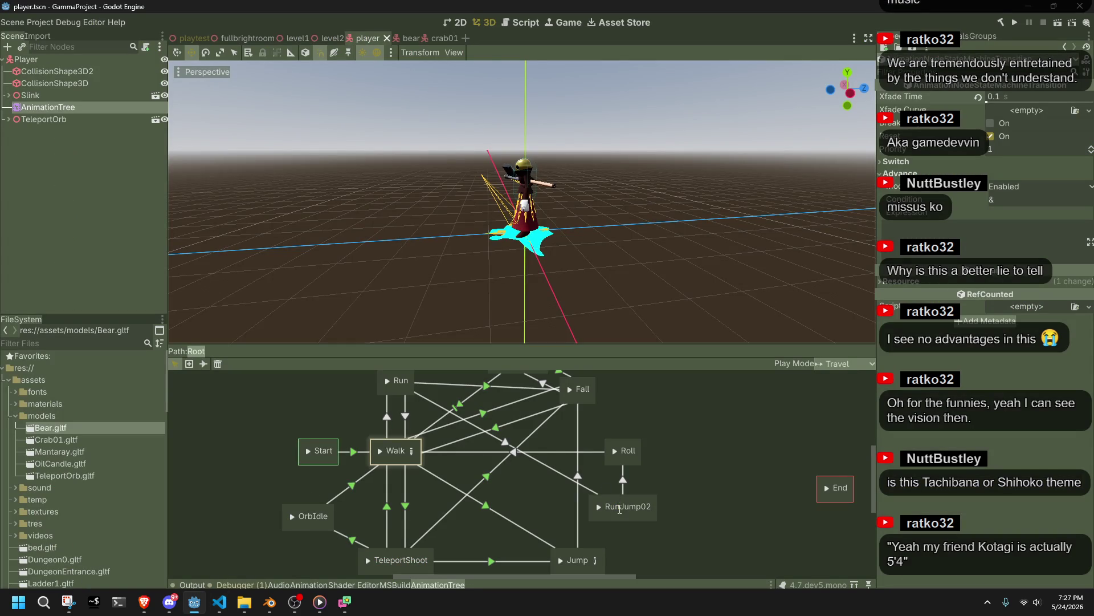
Step: Add a case "RunJump02": label and paste the Fall case logic into its body
key("alt+Tab")
key("alt+Tab")
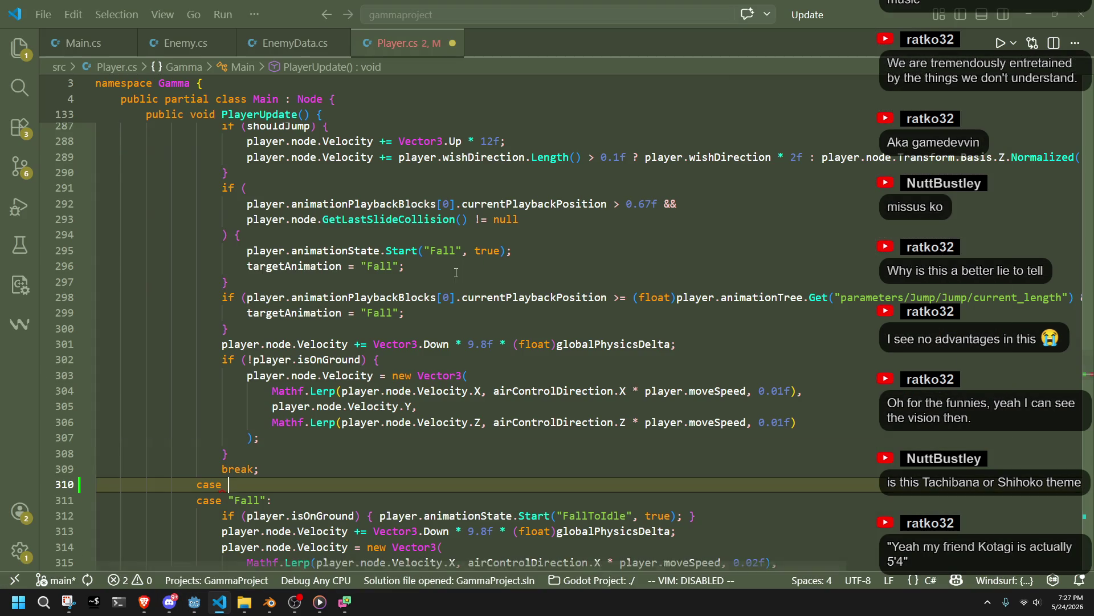
type("\"RunJump02\"")
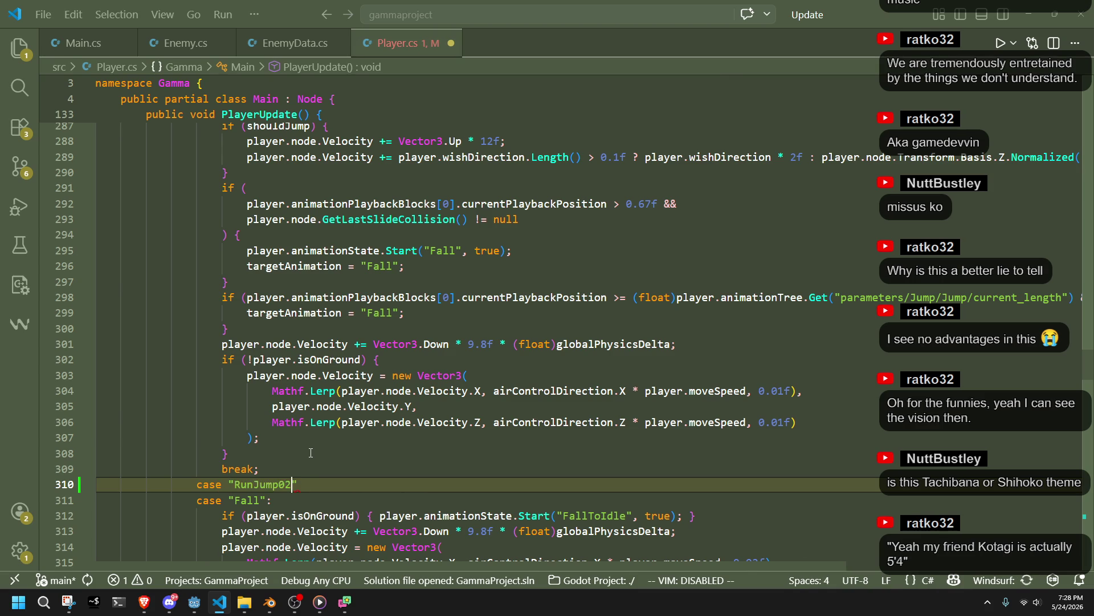
type(":")
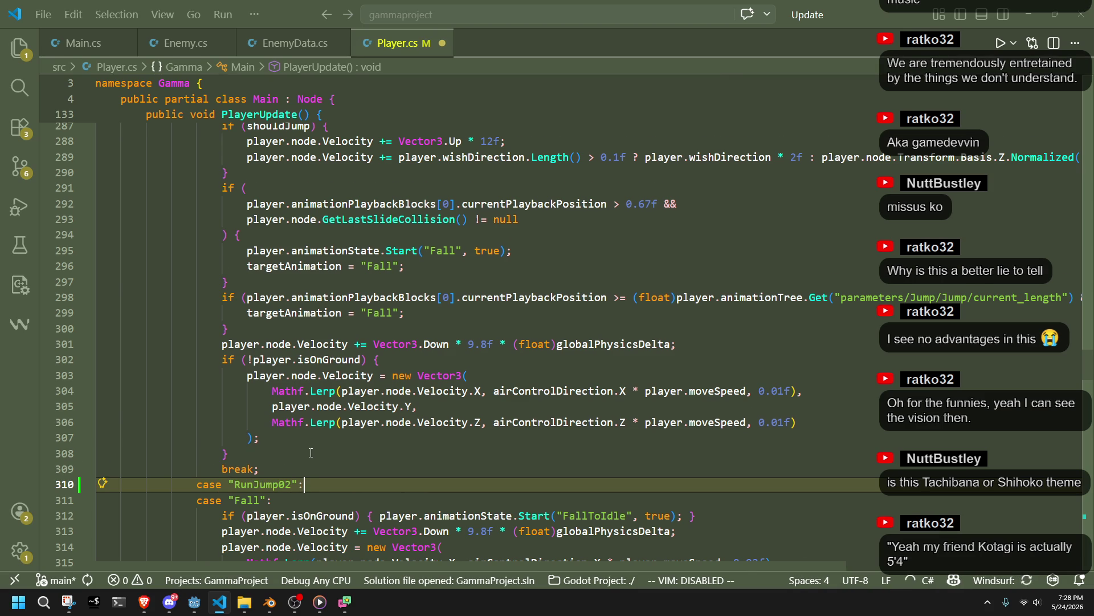
key("Return")
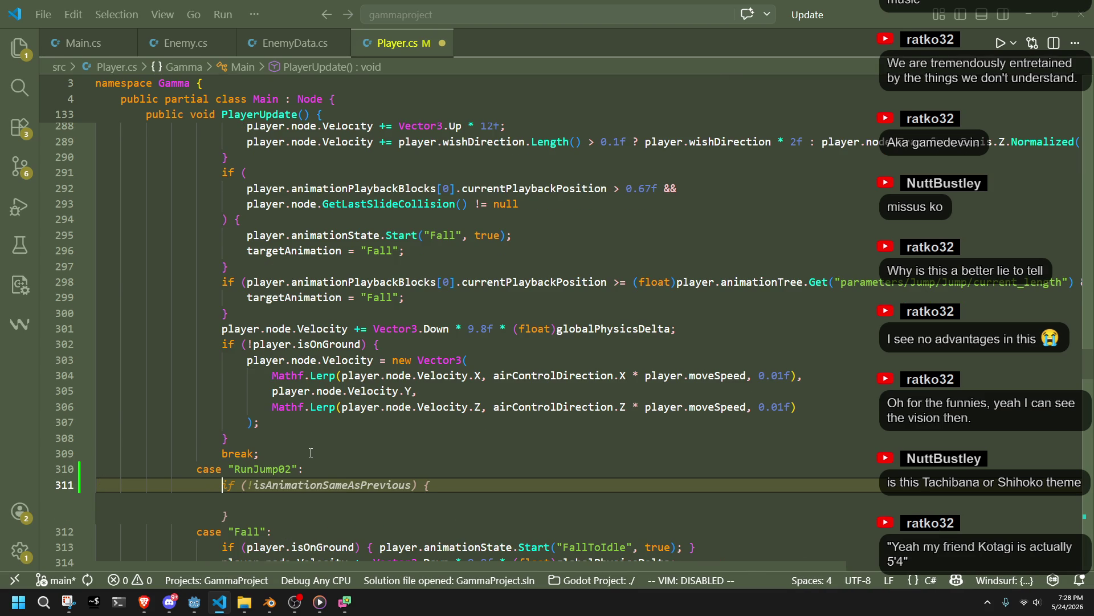
key("Tab")
key("Down")
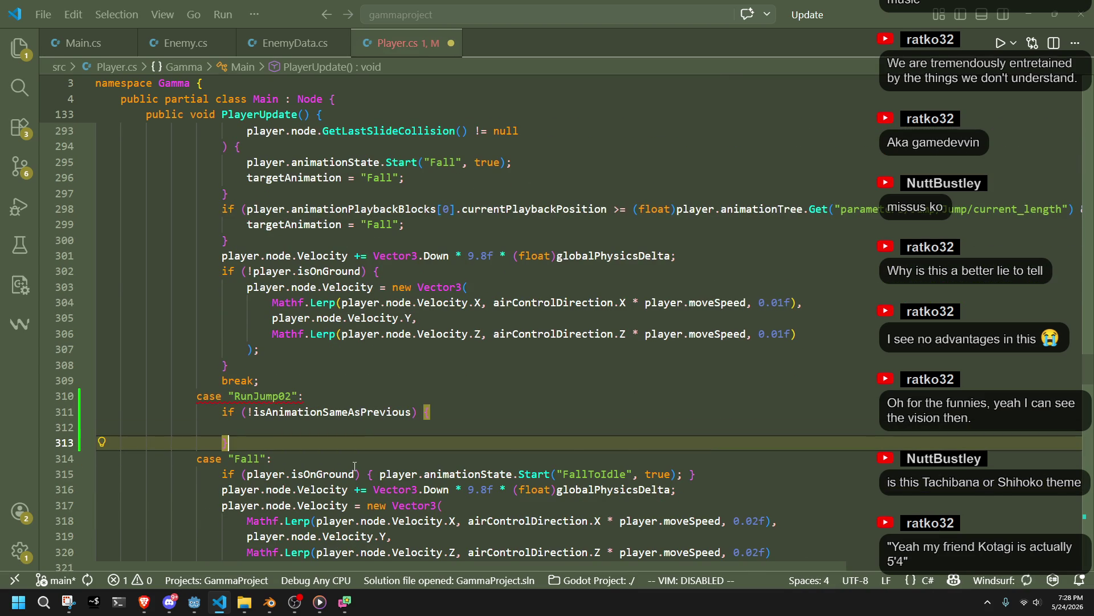
scroll(354, 466, "down", 3)
mouse_move(310, 441)
left_mouse_down()
mouse_move(319, 331)
mouse_move(267, 315)
mouse_move(222, 268)
left_mouse_up()
left_click(280, 285)
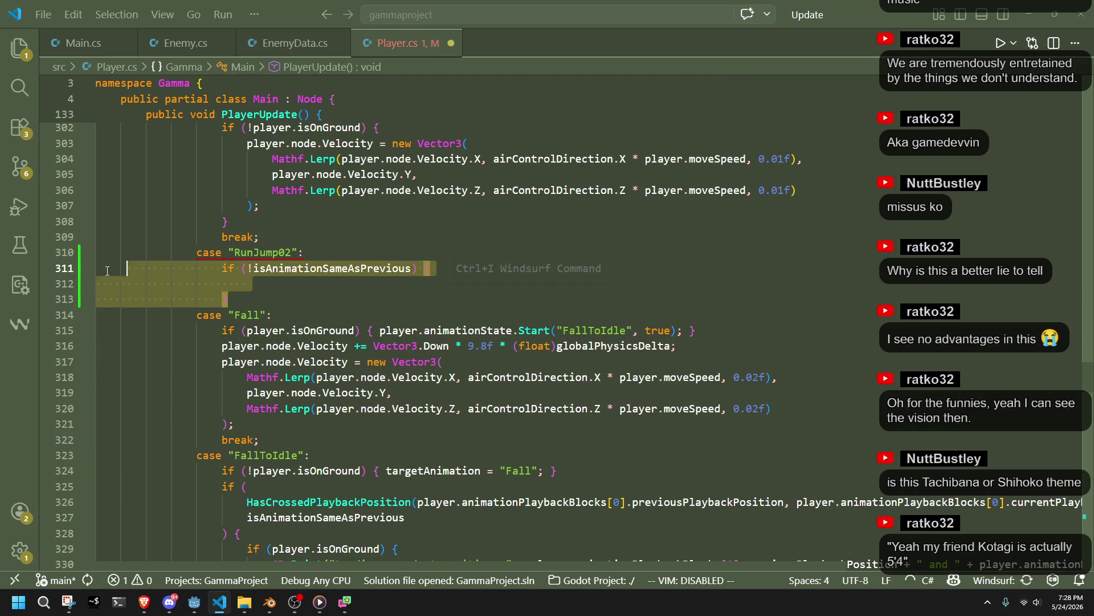
key("ctrl+v")
left_click(278, 268)
key("BackSpace")
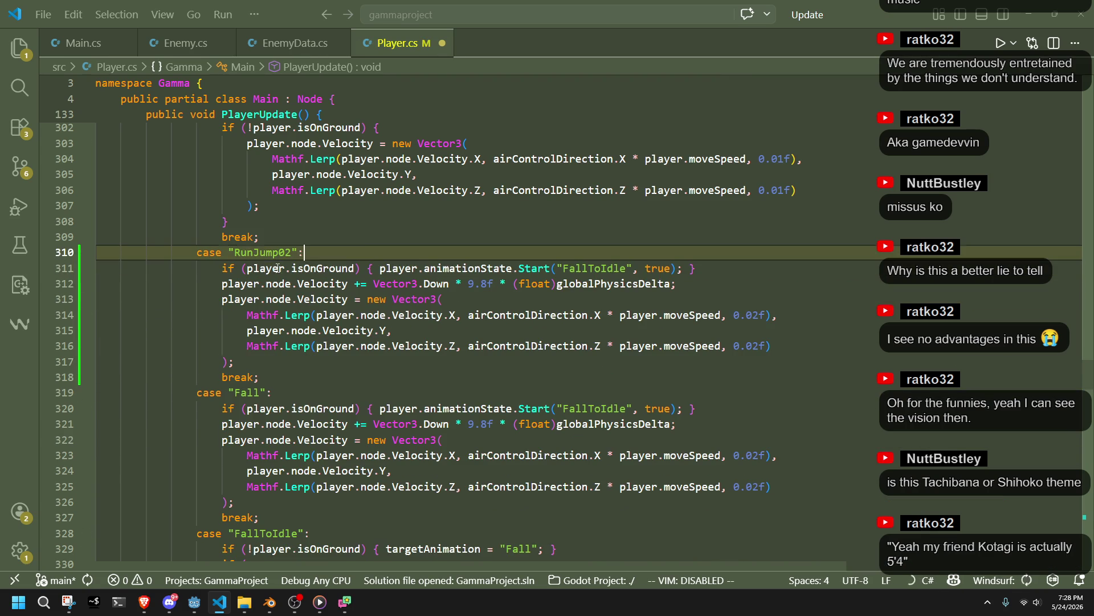
left_click(318, 375)
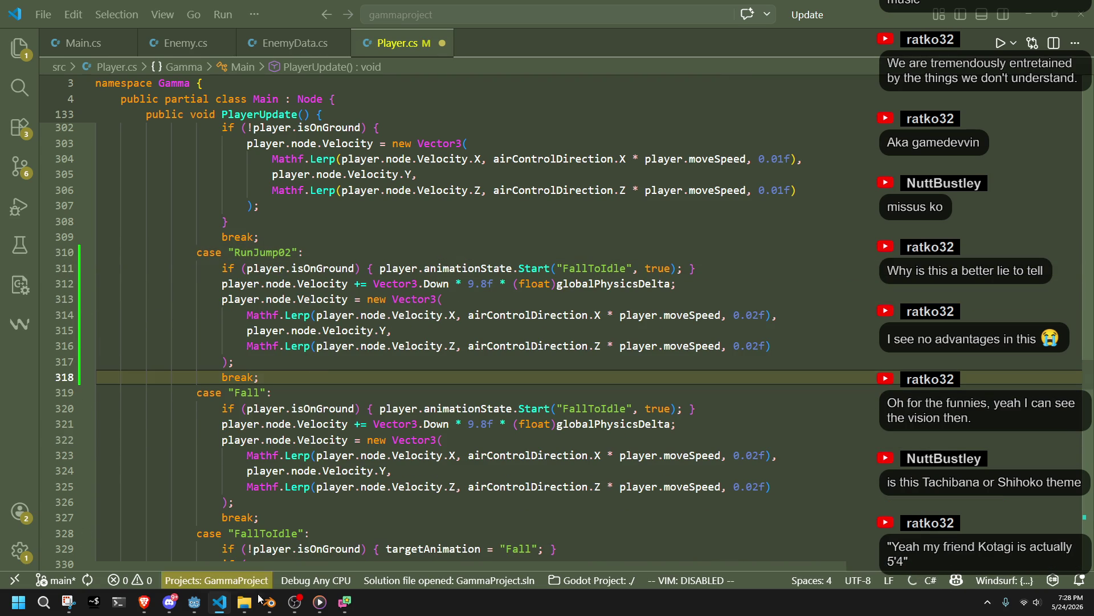
Step: Save the player scene in Godot and save Player.cs in the code editor
left_click(194, 602)
key("ctrl+s")
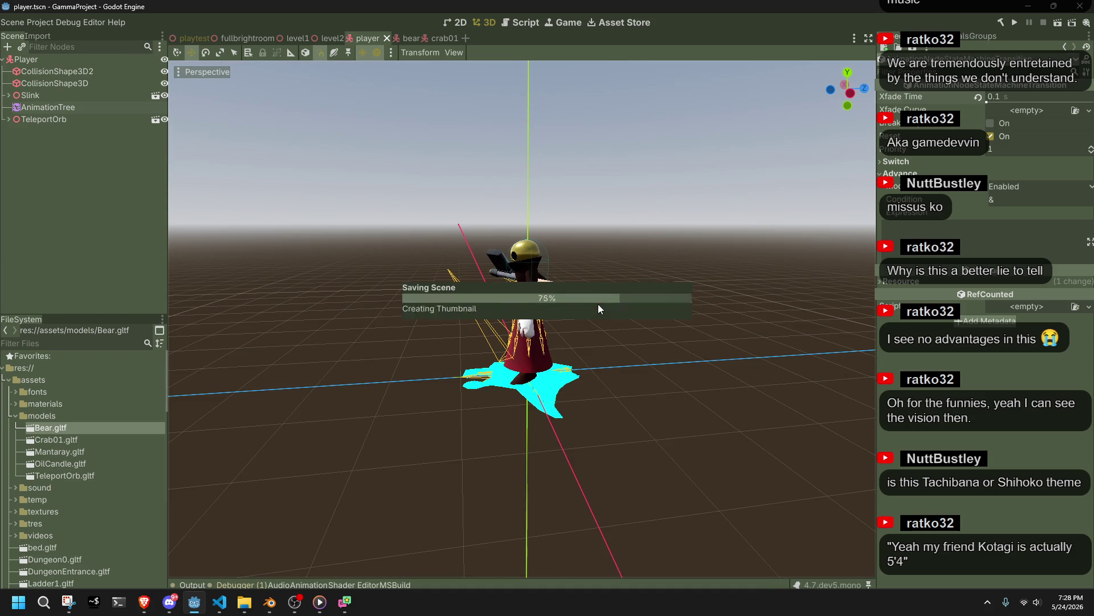
left_click(76, 117)
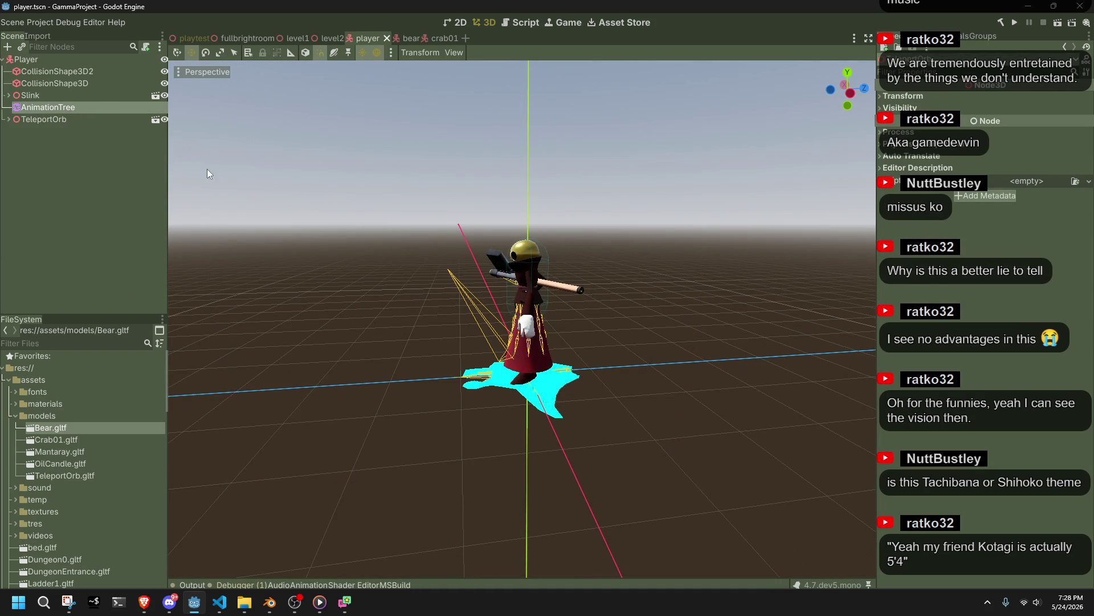
key("alt+Tab")
key("ctrl+s")
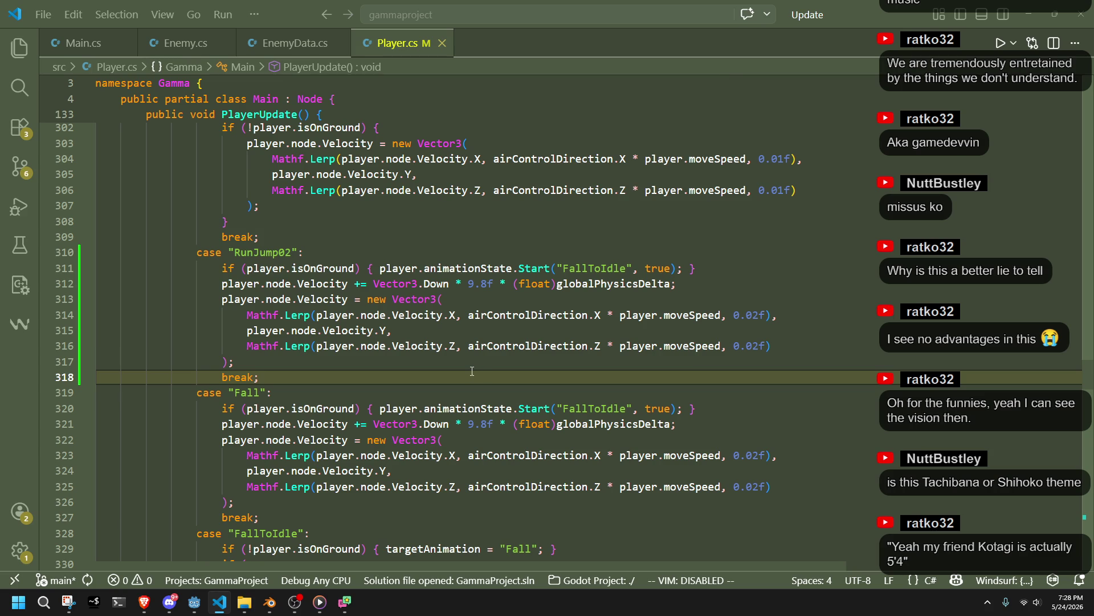
Step: In the RunJump02 case, change the landing animation from FallToIdle to Roll
left_click(456, 363)
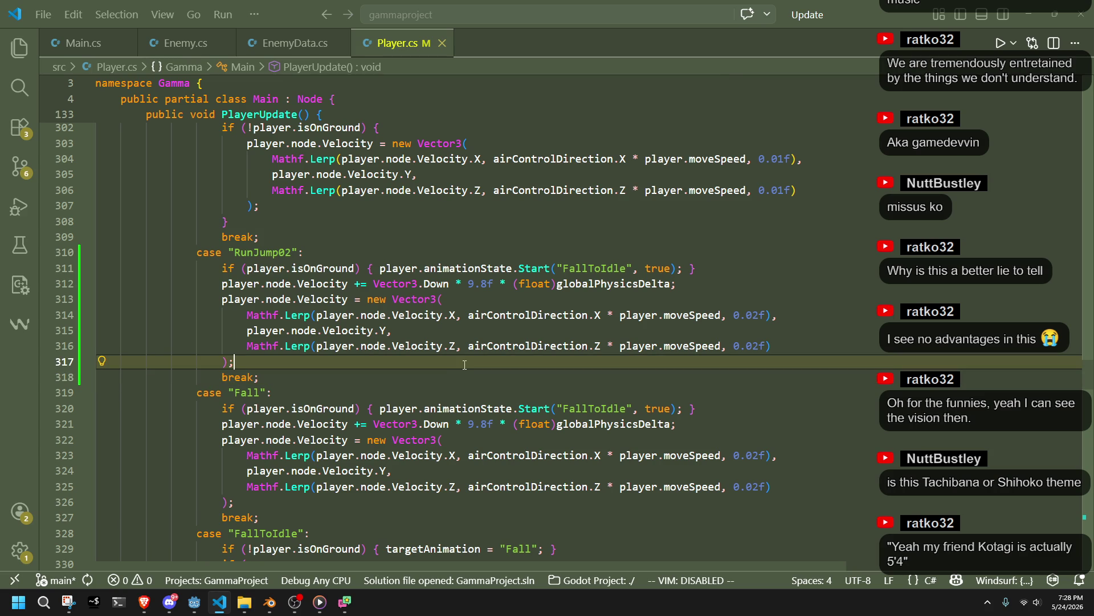
left_click(598, 268)
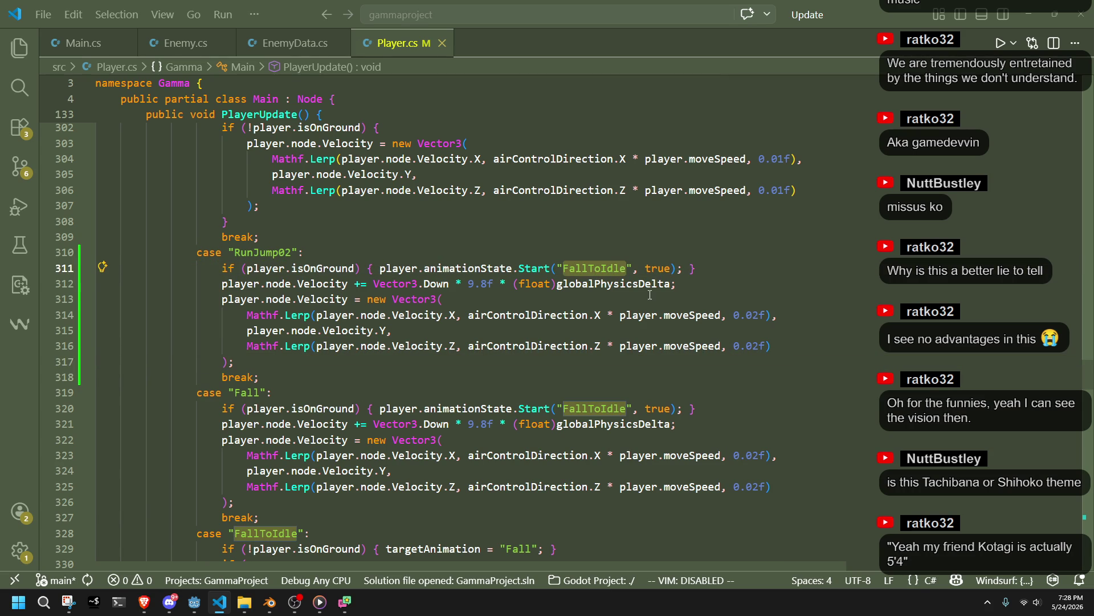
key("ctrl+BackSpace")
type("Roll")
key("ctrl+Right")
left_click(595, 310)
left_click(561, 299)
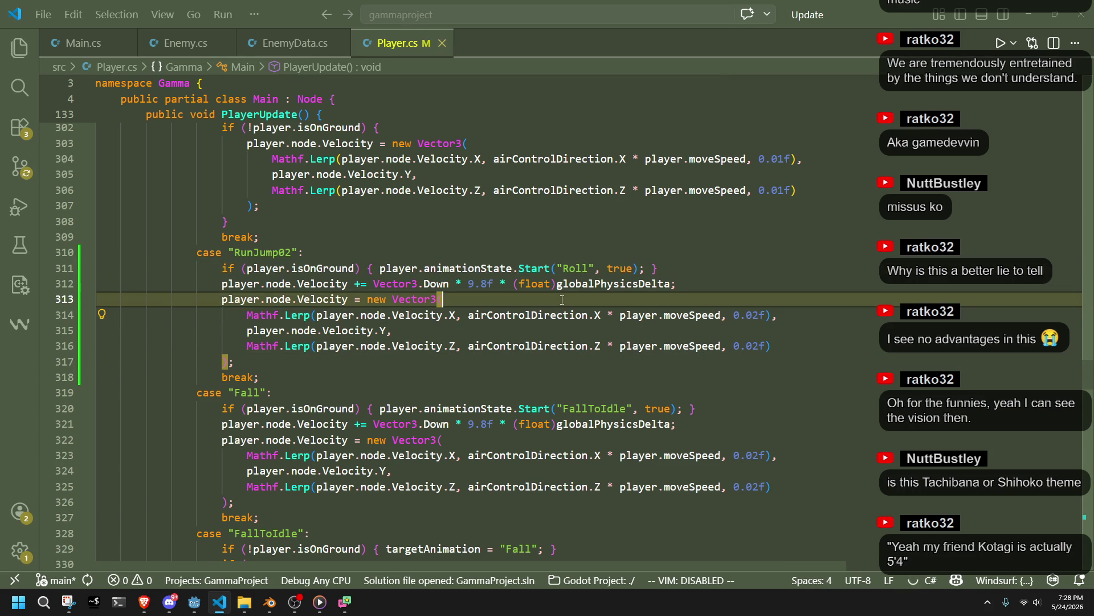
left_click_drag(640, 268, 601, 268)
left_click(544, 301)
Step: Remove the Vector3 Lerp air-control velocity block from the RunJump02 case
left_click(514, 356)
left_click_drag(804, 354, 800, 288)
key("BackSpace")
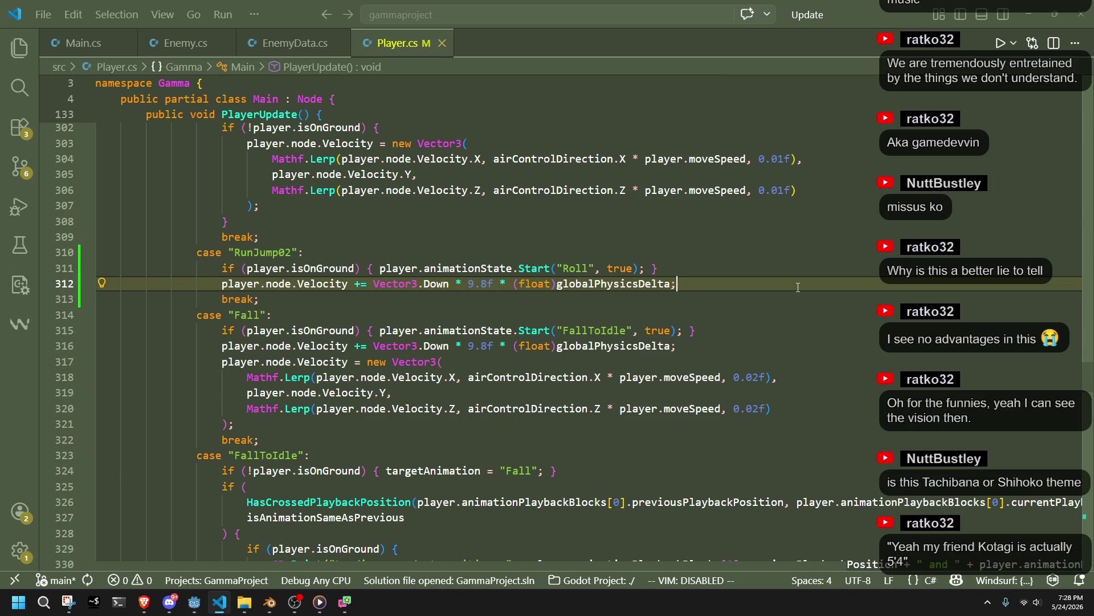
key("ctrl+z")
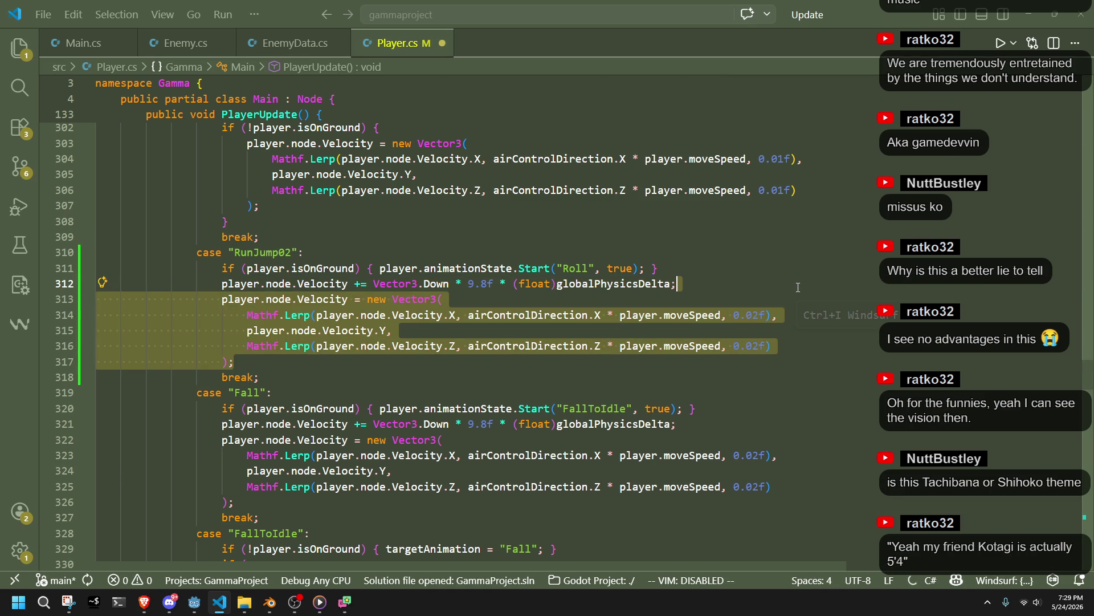
key("BackSpace")
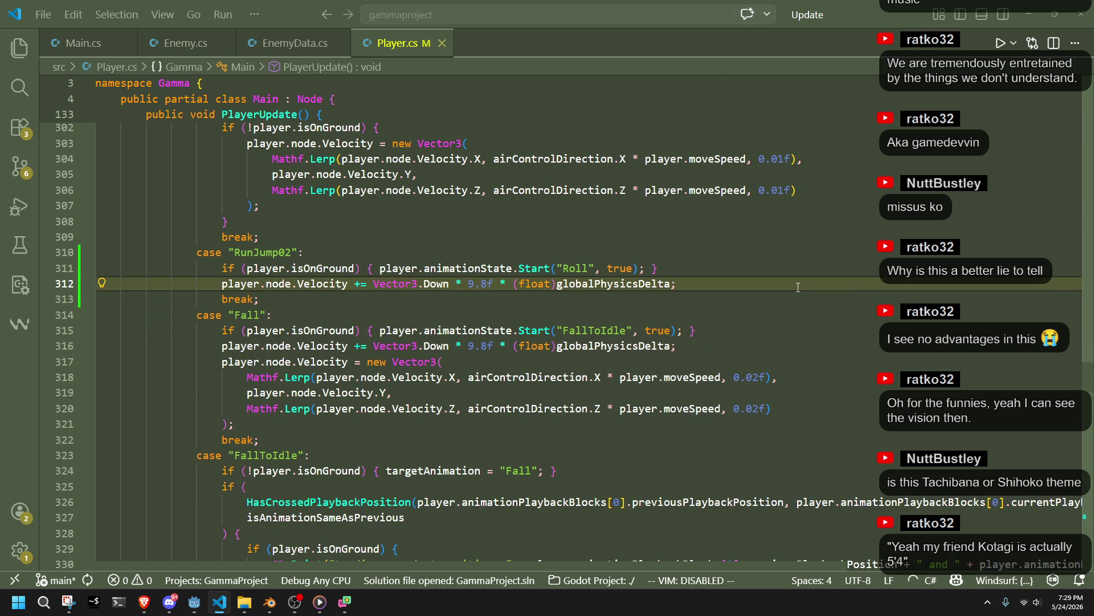
key("ctrl+z")
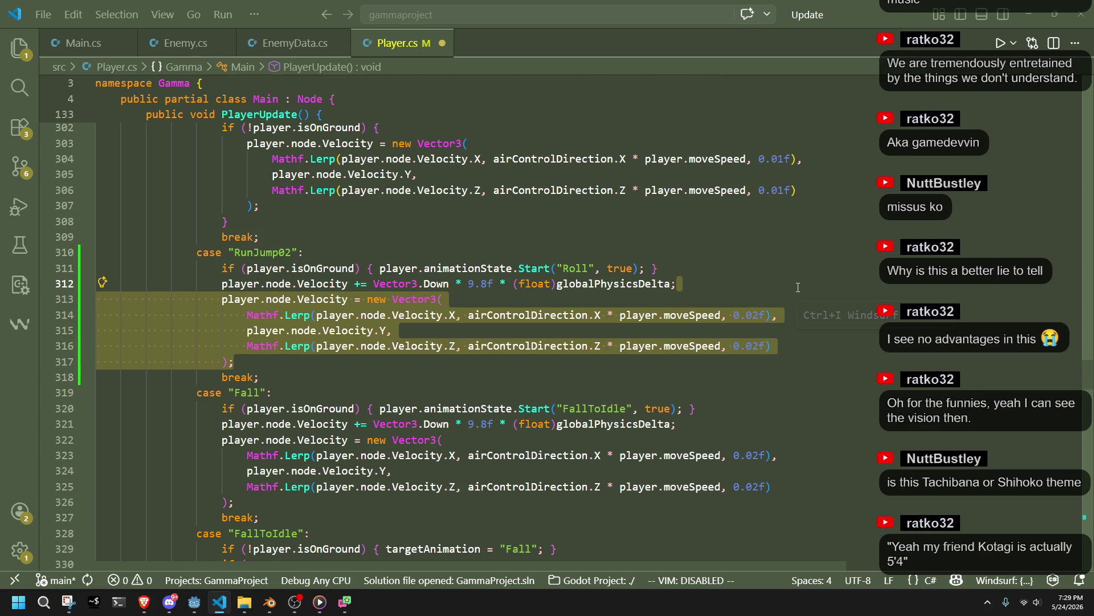
key("ctrl+z")
key("ctrl+y")
key("ctrl+y")
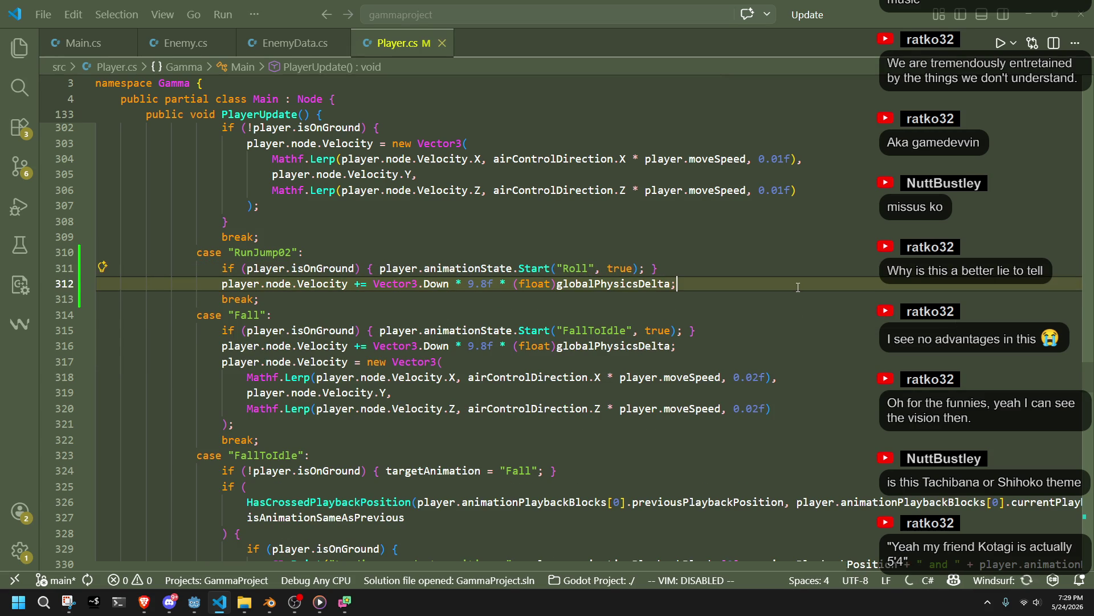
Step: Duplicate the RunJump02 case directly below itself and save Player.cs
left_click_drag(455, 295, 256, 252)
left_click(307, 302)
key("Return")
key("ctrl+v")
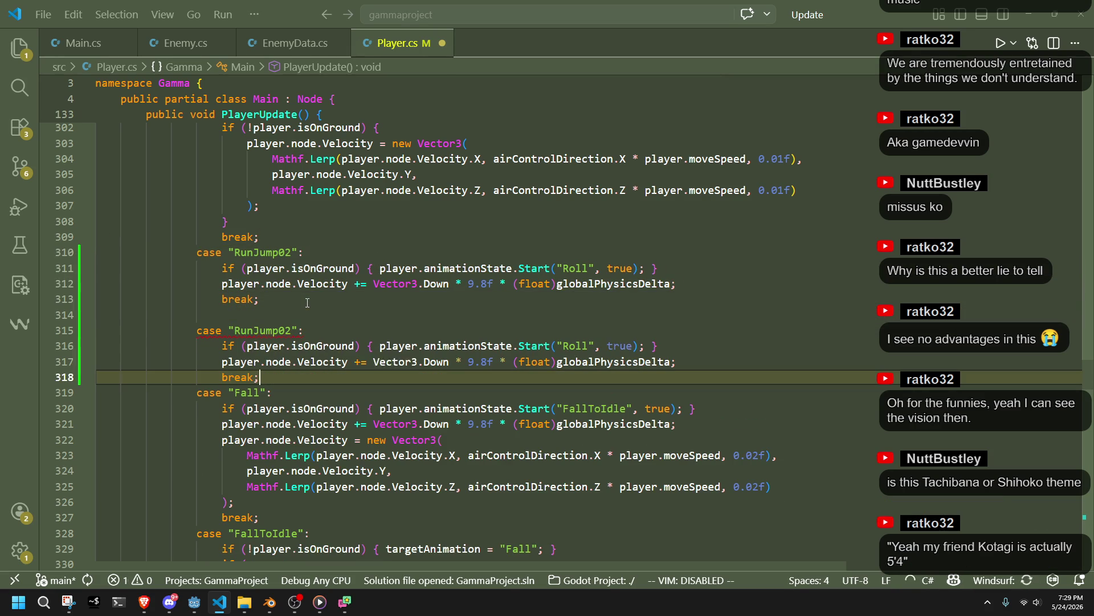
left_click(264, 329)
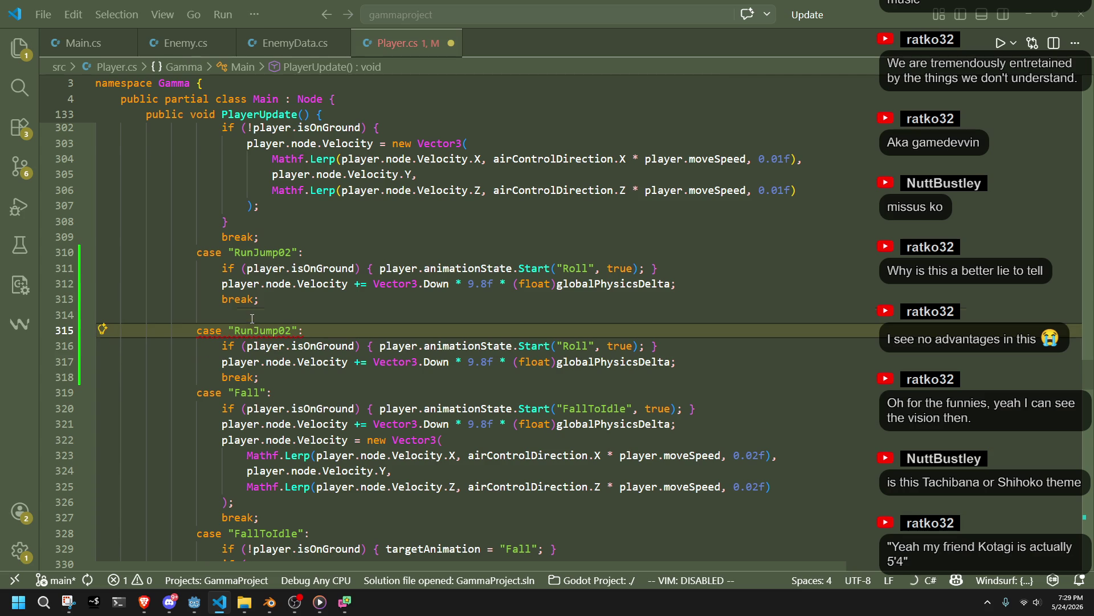
left_click(252, 318)
key("BackSpace")
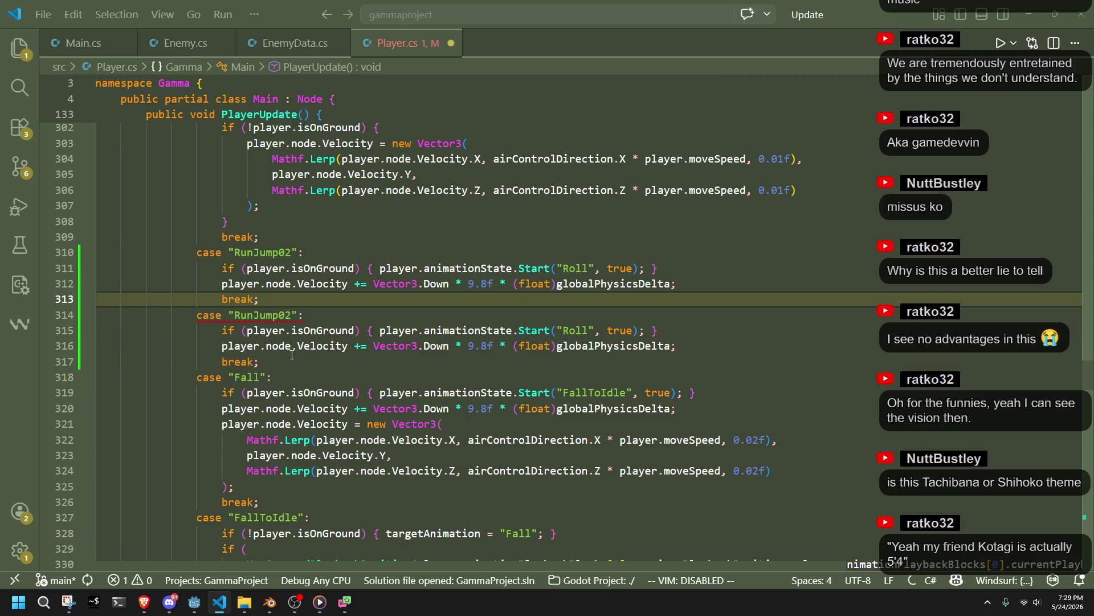
left_click(291, 361)
key("ctrl+s")
key("alt+Tab")
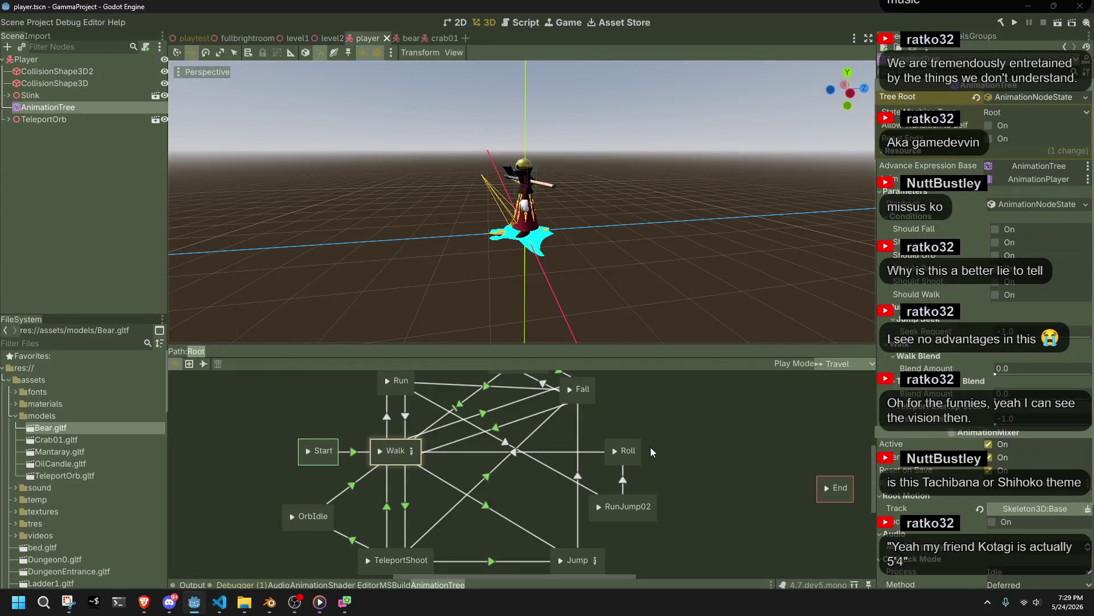
Step: Delete the duplicate RunJump02 case from Player.cs and save
key("alt+Tab")
left_click_drag(386, 356, 321, 299)
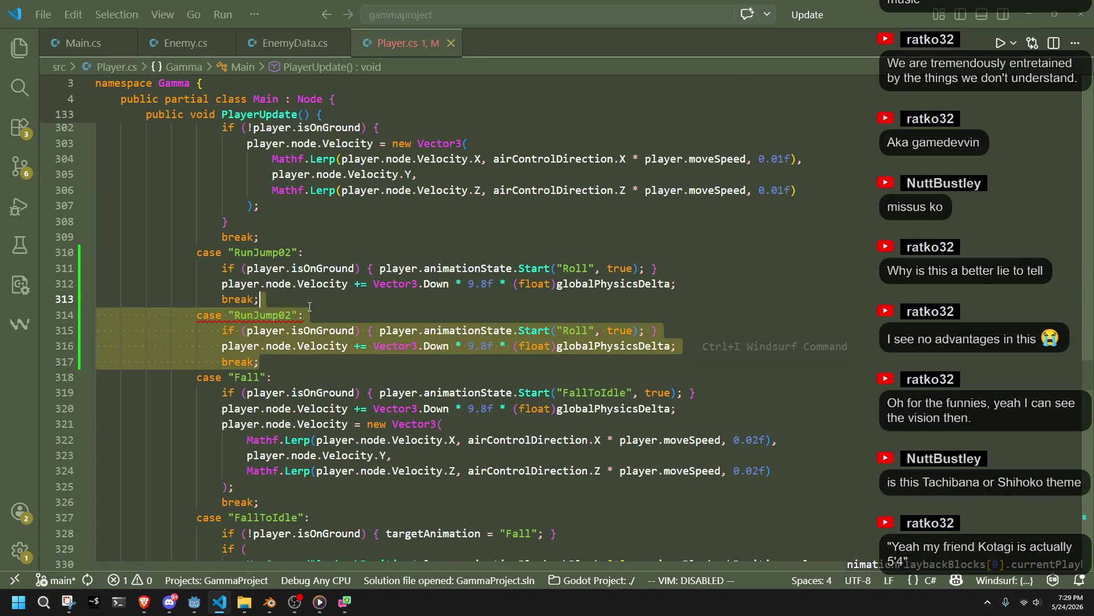
key("BackSpace")
left_click(321, 313)
key("ctrl+s")
Step: Set the Fall–Jump transition's Switch Mode to At End in the AnimationTree
key("alt+Tab")
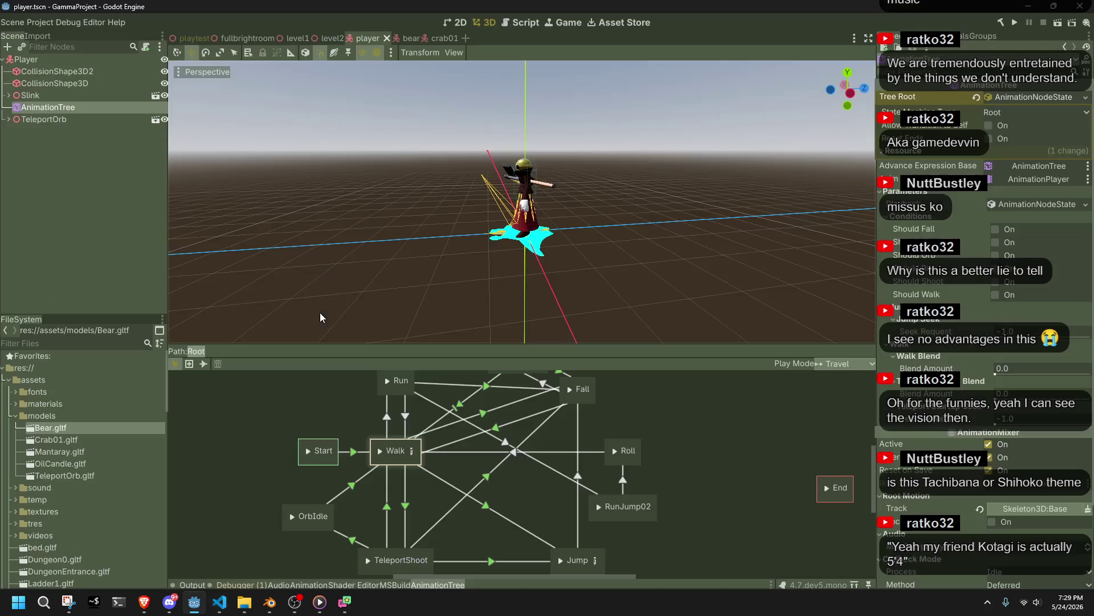
left_click(585, 452)
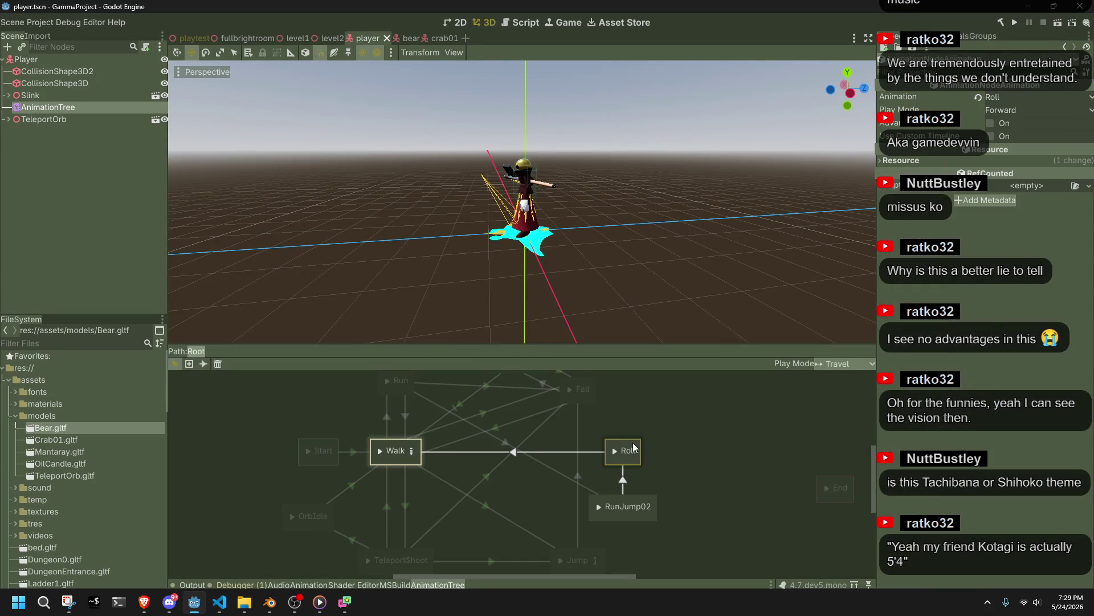
left_click(635, 443)
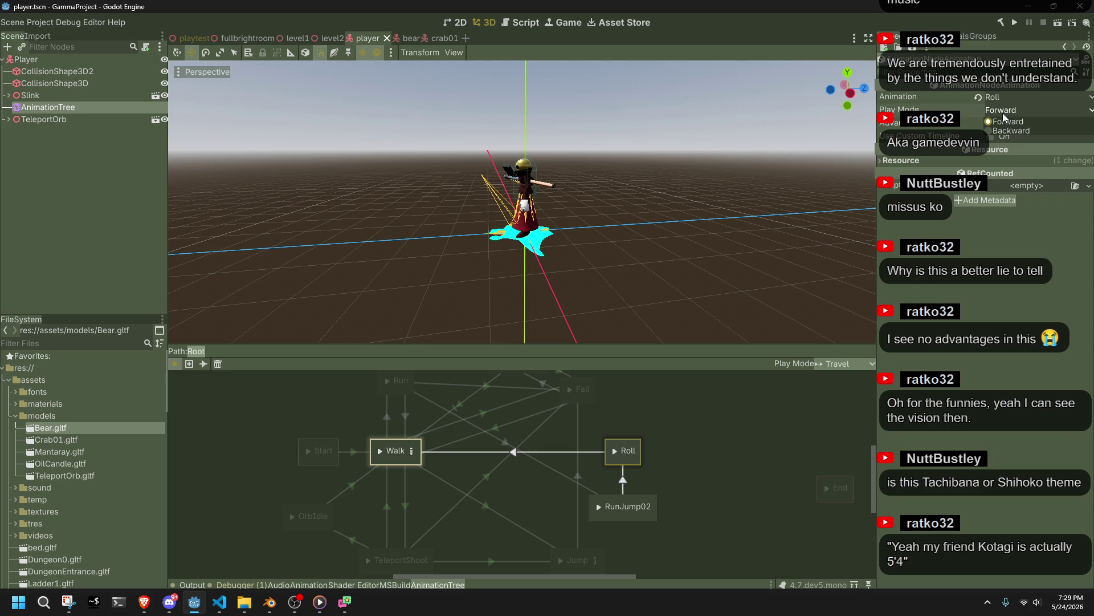
left_click(577, 449)
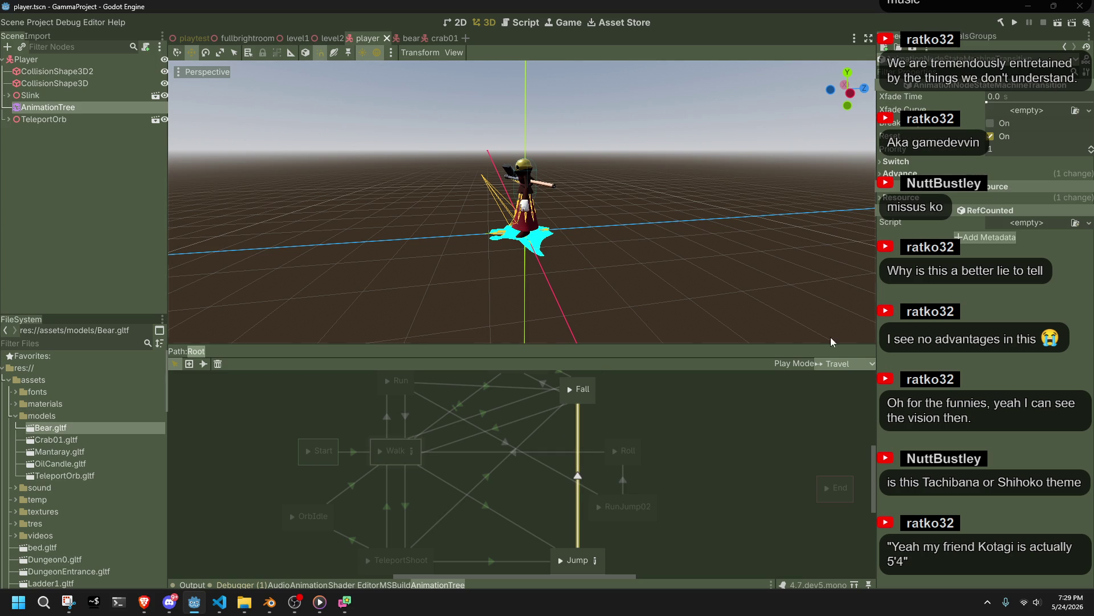
left_click(921, 164)
left_click(1021, 174)
left_click(1021, 206)
Step: On line 251, change the Run case's jump target from Fall to RunJump02, save, and run the game
key("alt+Tab")
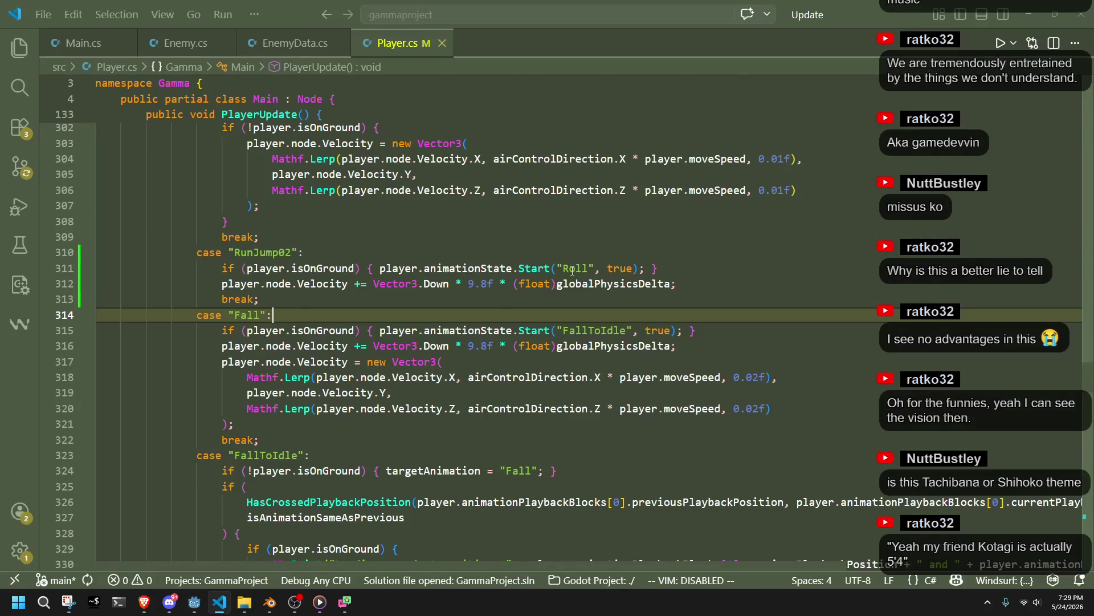
scroll(411, 342, "up", 8)
scroll(411, 342, "up", 14)
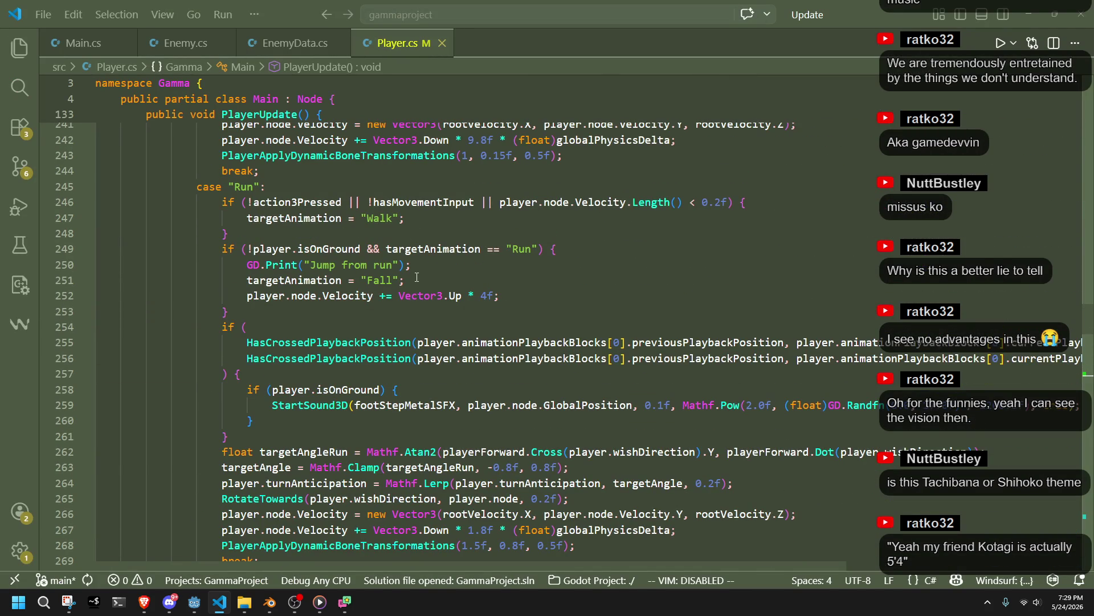
left_click(420, 282)
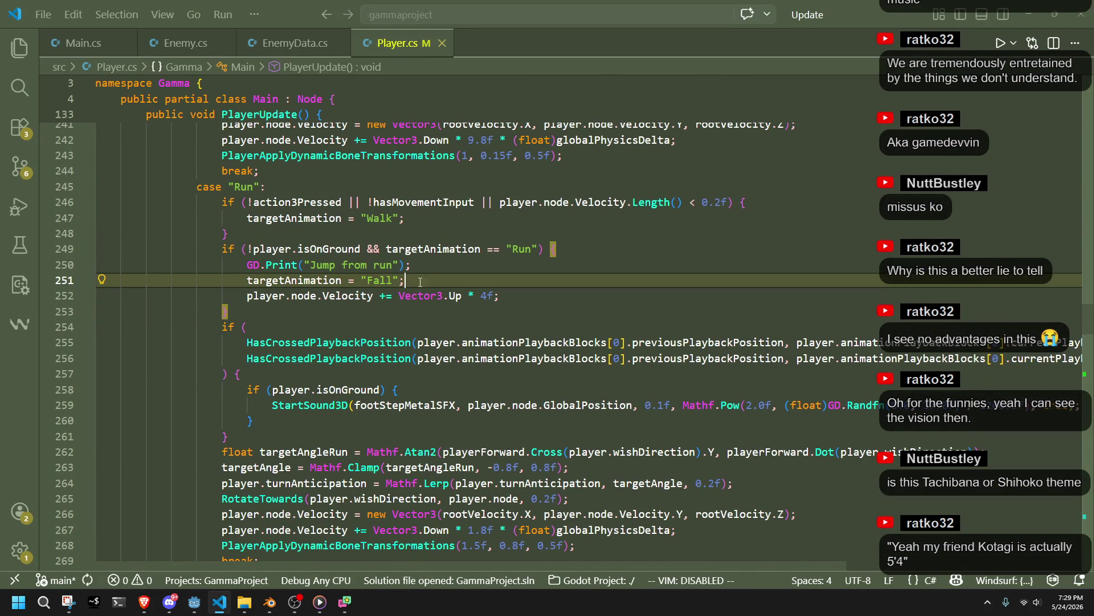
double_click(381, 282)
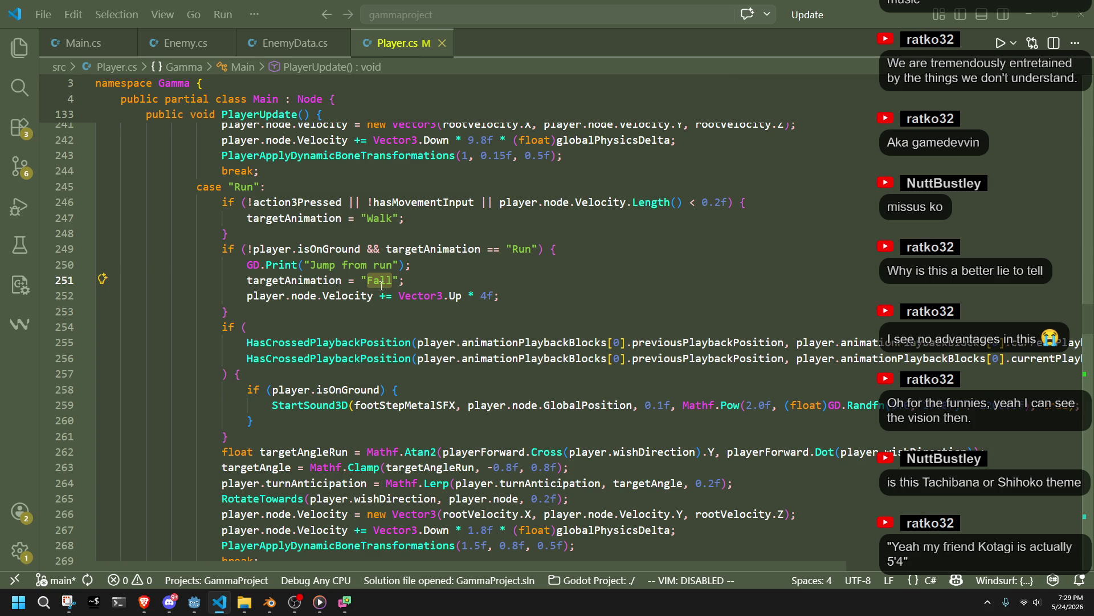
type("Jump")
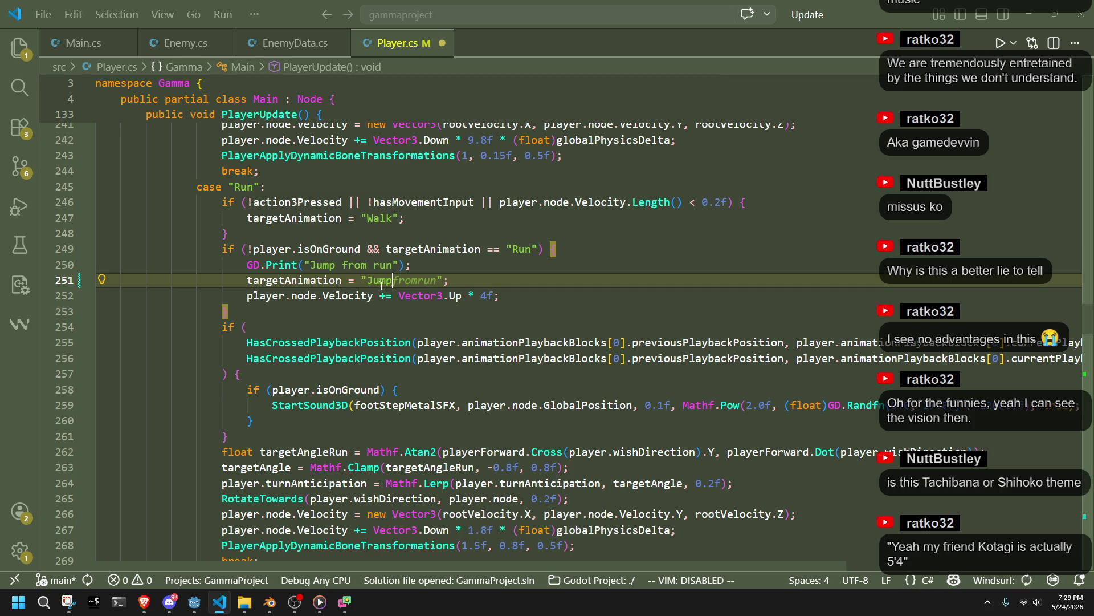
scroll(382, 285, "down", 18)
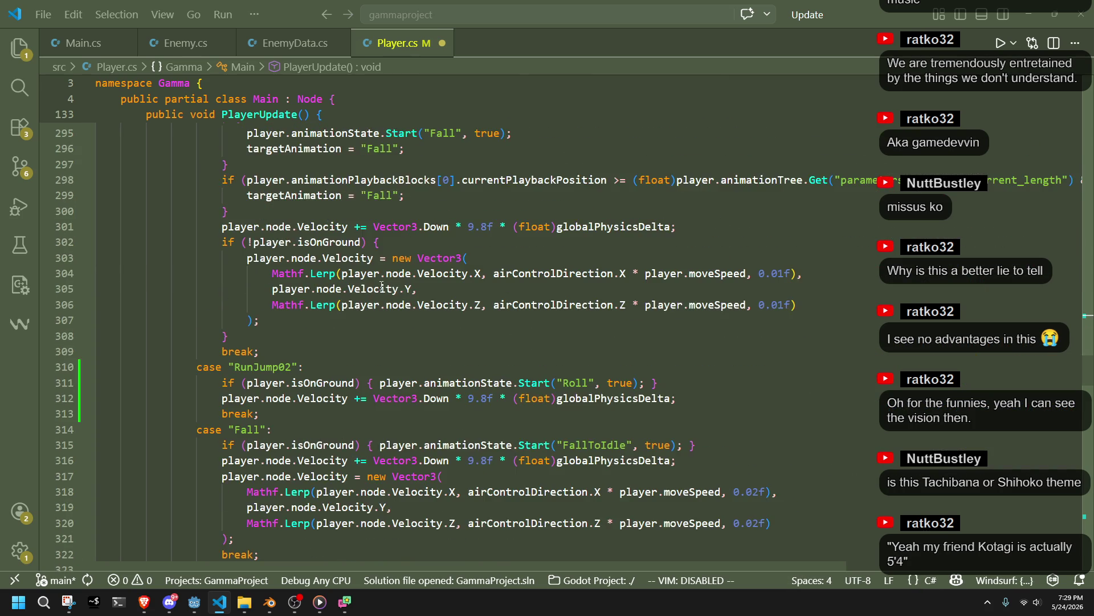
scroll(381, 285, "up", 18)
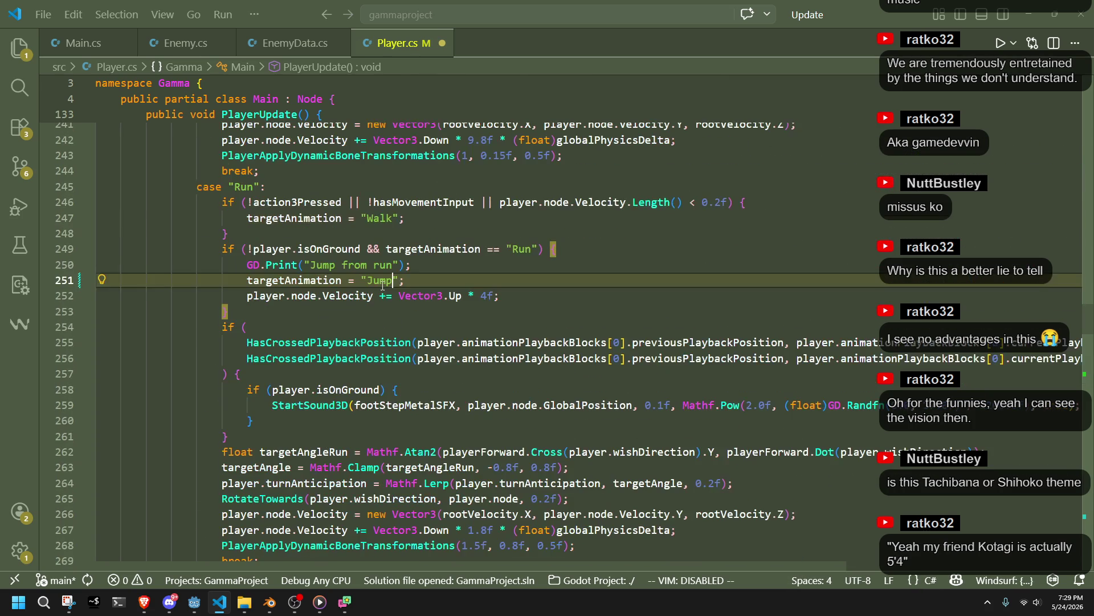
double_click(382, 280)
type("Ru")
type("nJump")
key("ctrl+s")
key("alt+Tab")
left_click(382, 288)
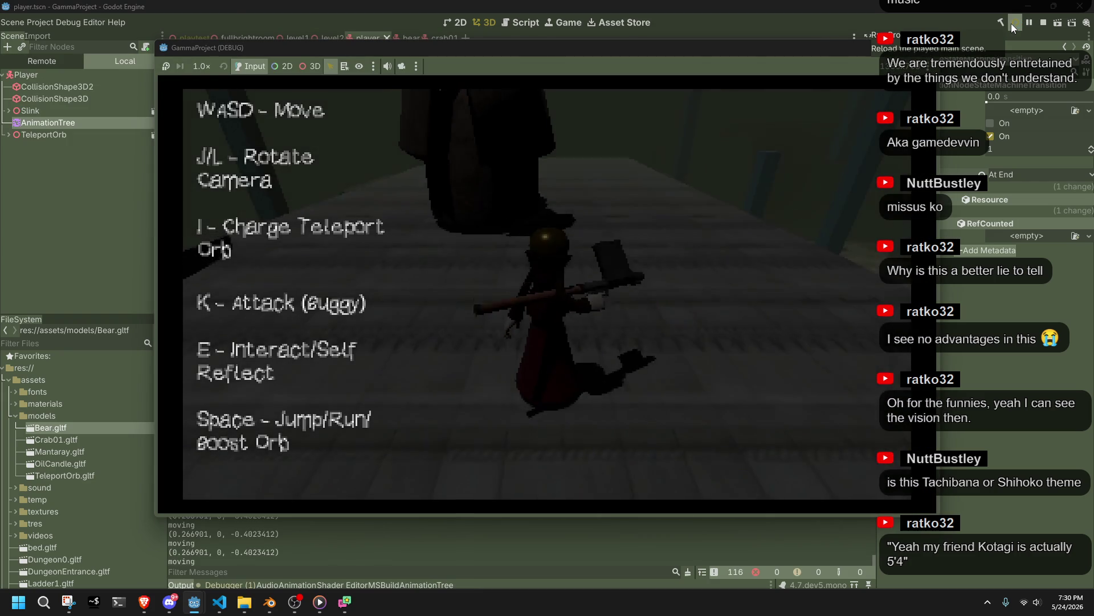
key("w")
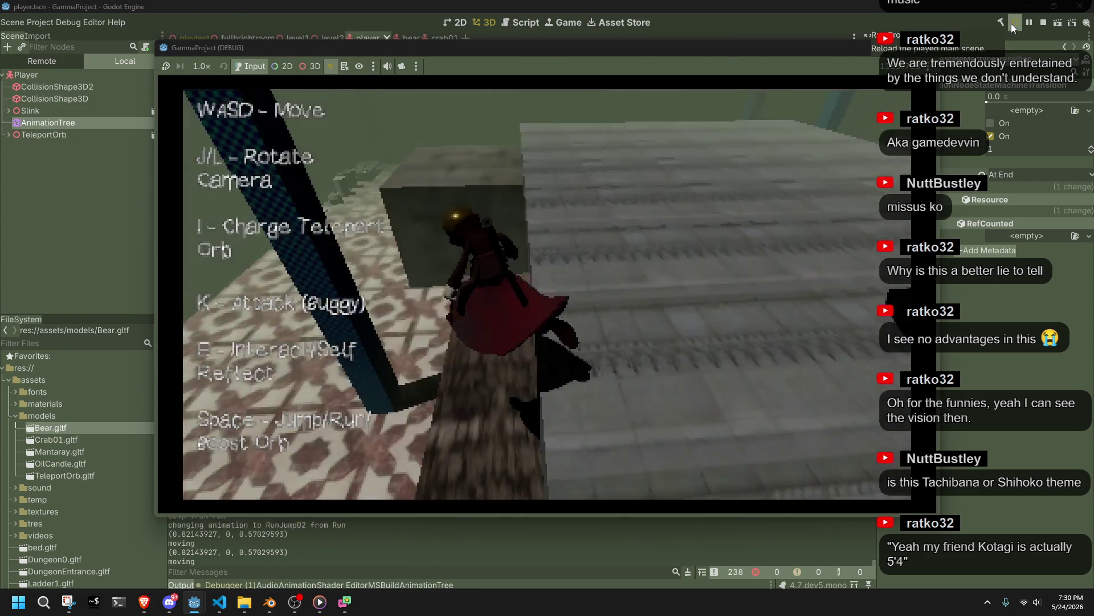
key("w")
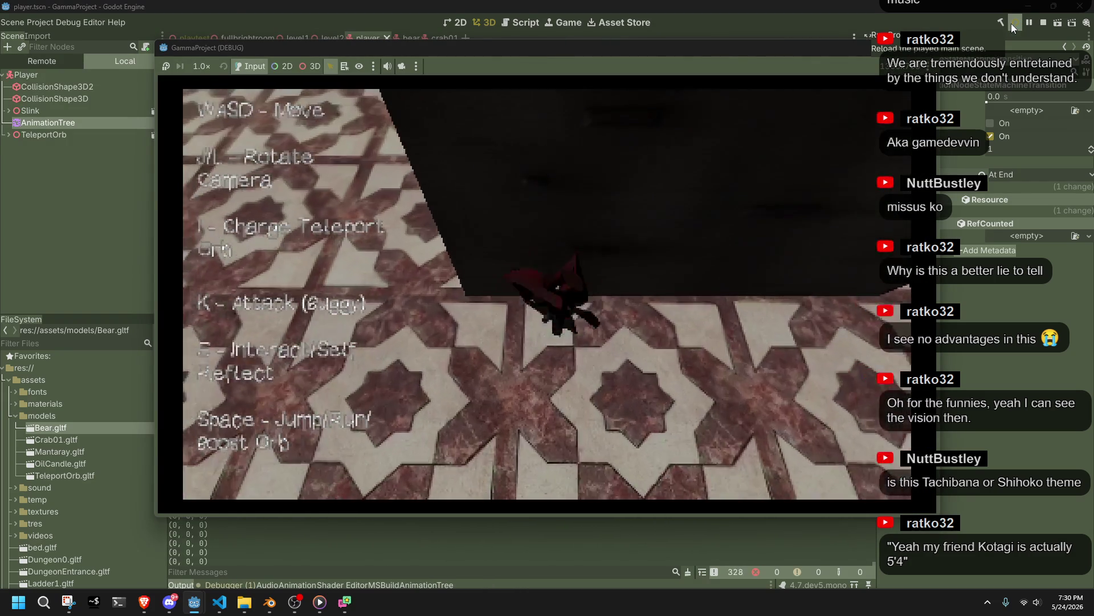
key("l")
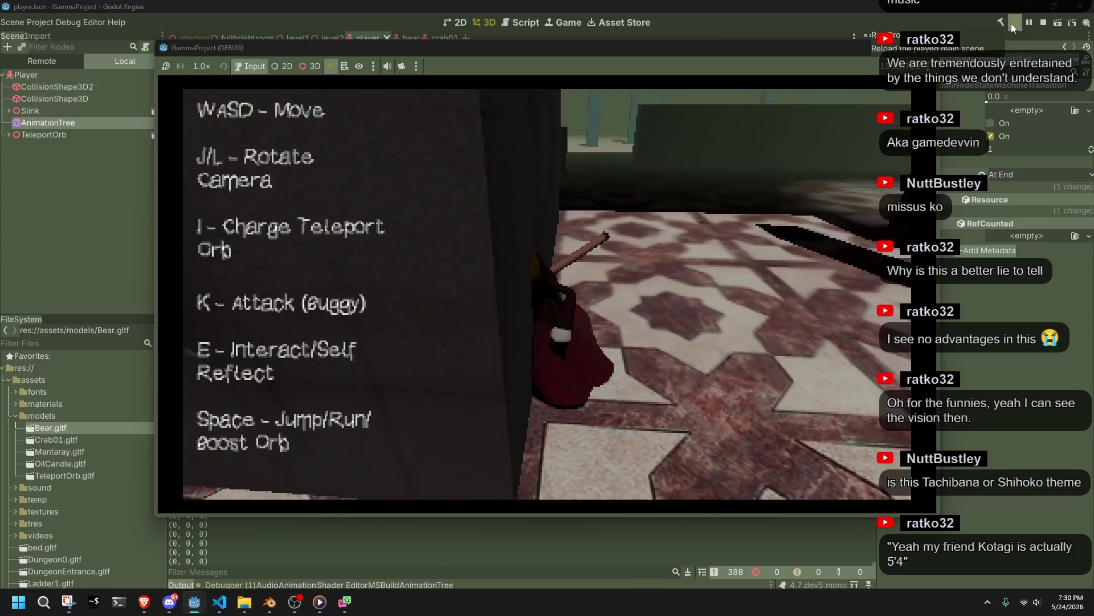
key("F8")
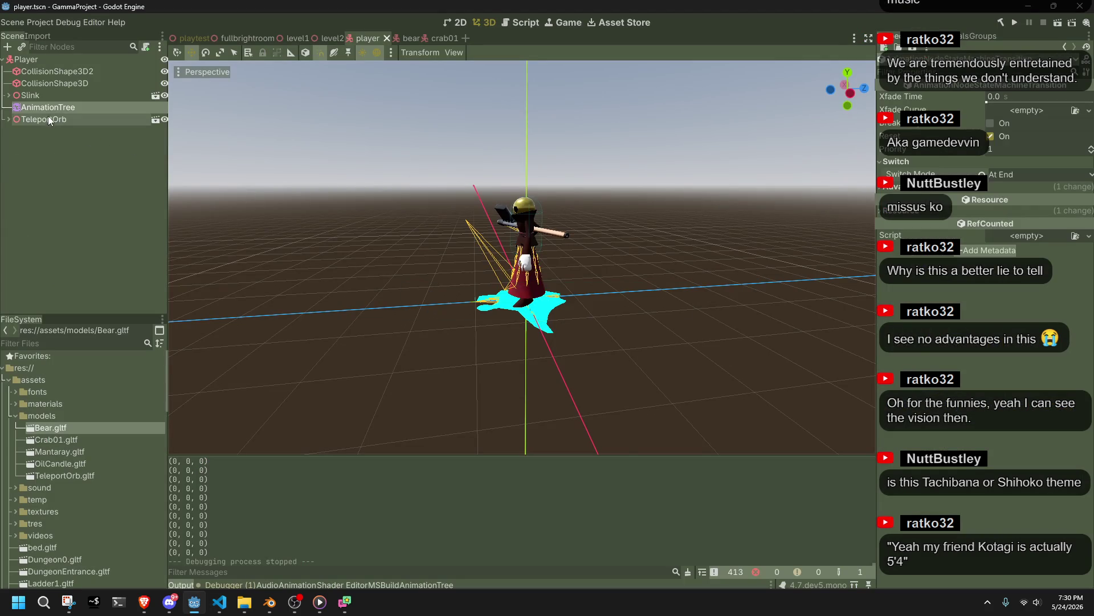
Step: Playtest the Walk–Roll transition, then set its Switch Mode back to Immediate
left_click(46, 117)
left_click(43, 107)
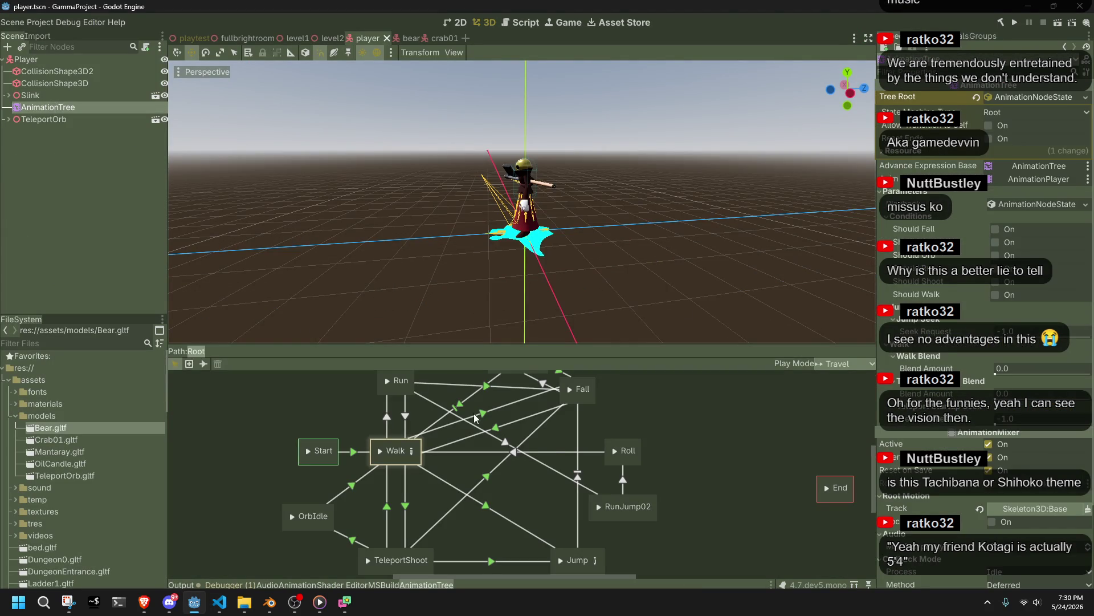
left_click(551, 448)
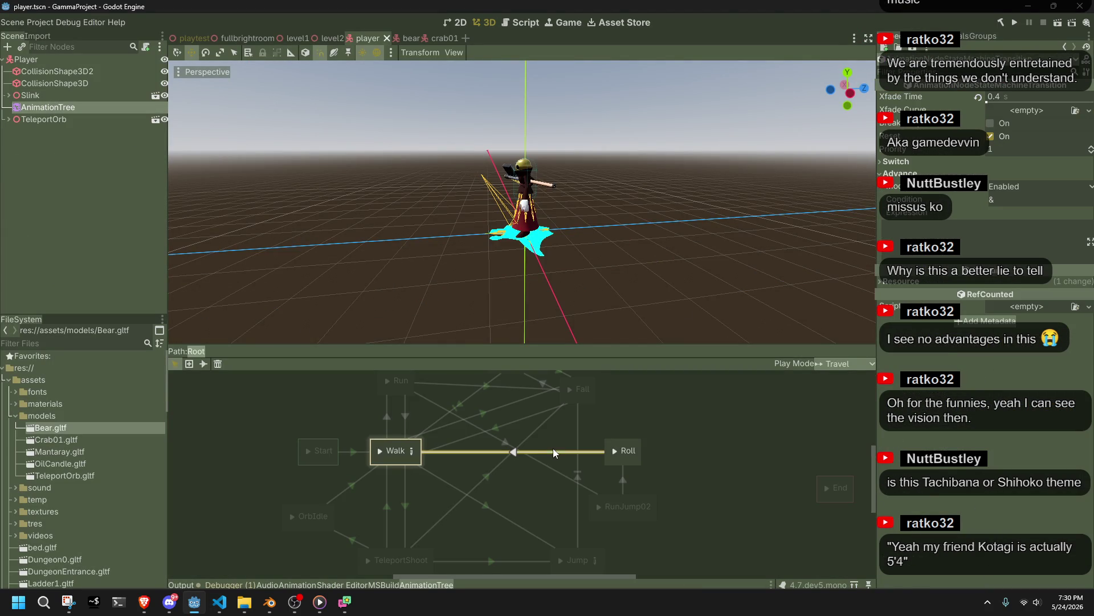
left_click(1002, 164)
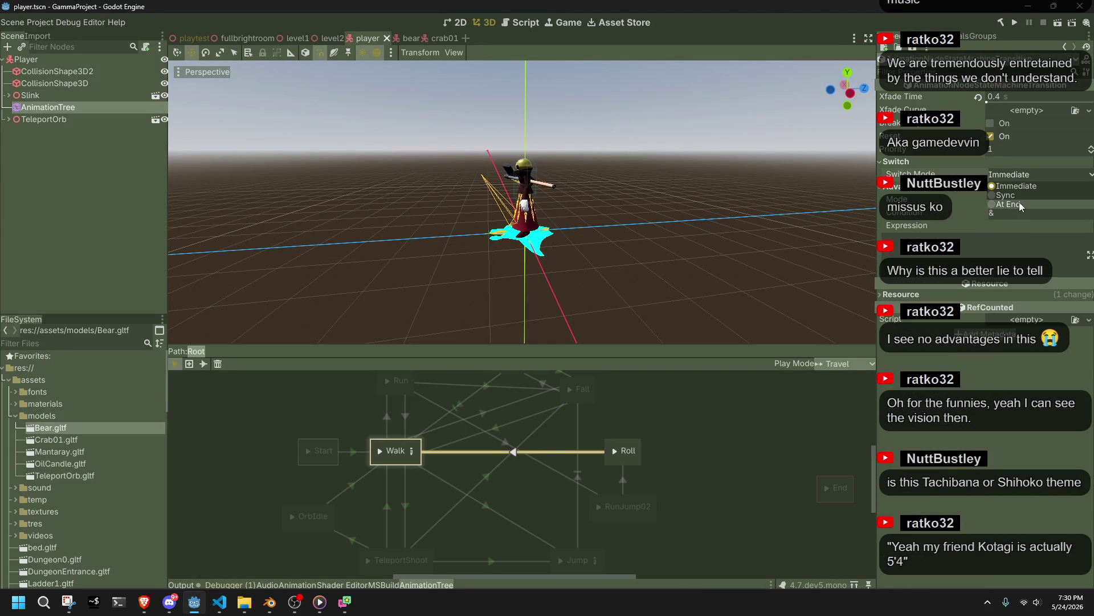
key("ctrl+s")
left_click(1021, 21)
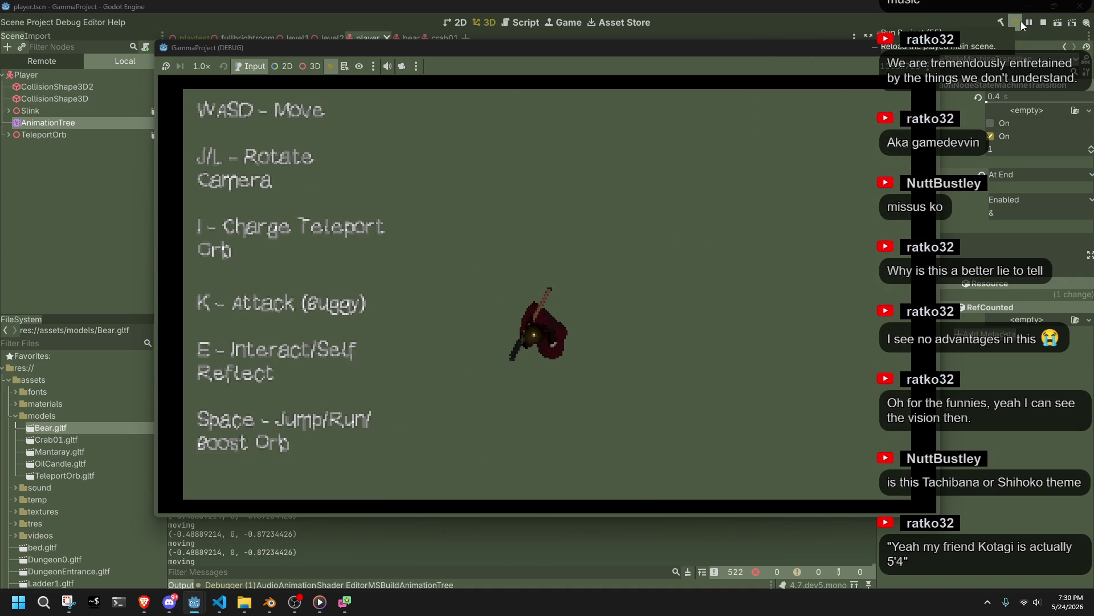
left_click(1044, 22)
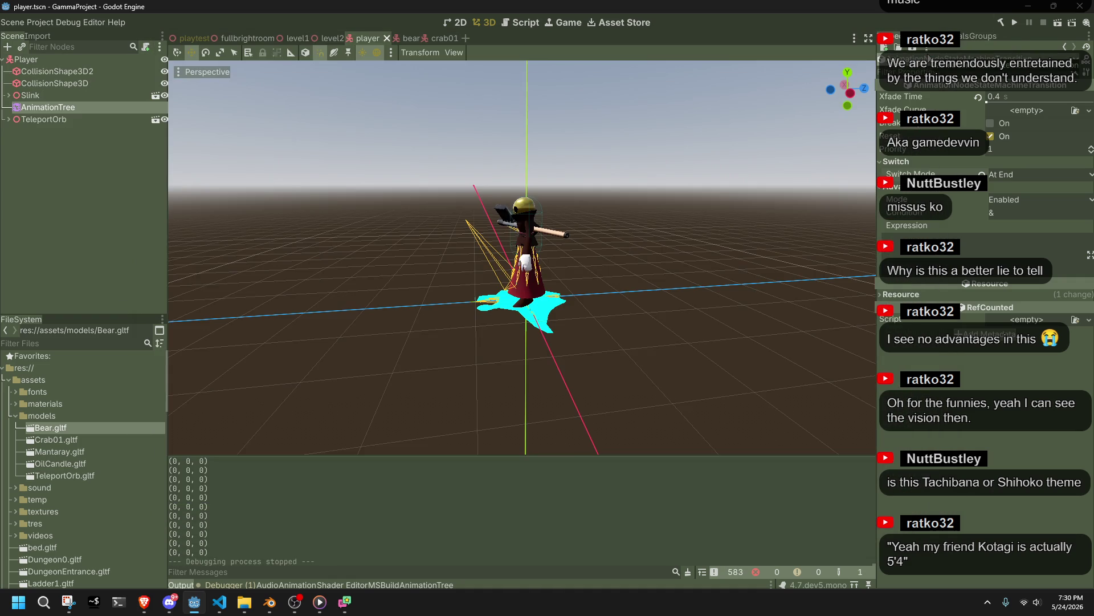
left_click(995, 174)
left_click(1004, 186)
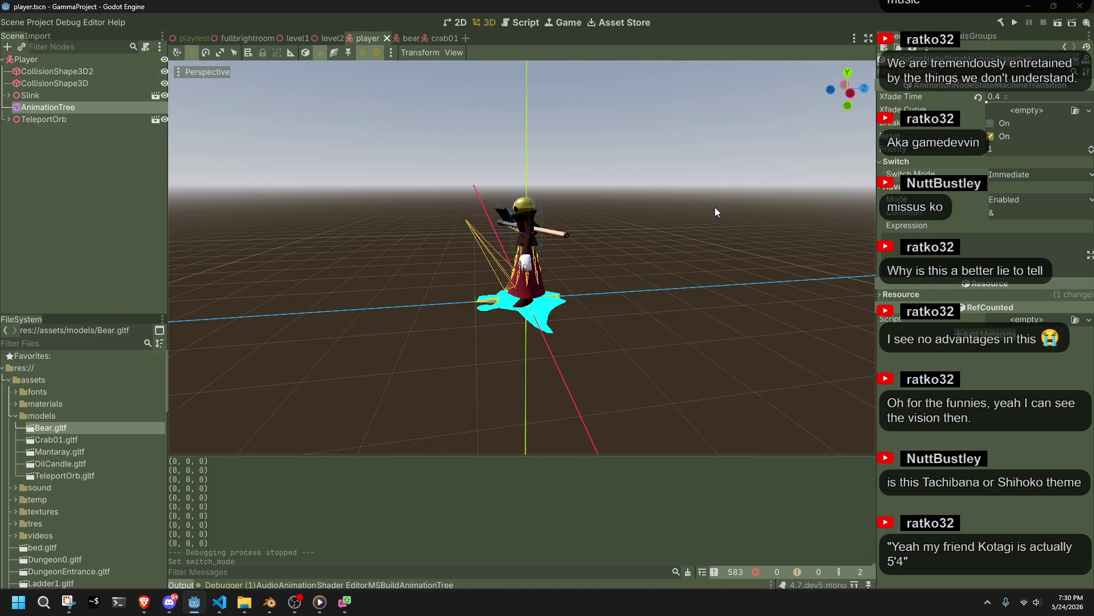
Step: Confirm line 251 targets RunJump02 in Player.cs, then rebuild and run the game from Godot
key("alt+Tab")
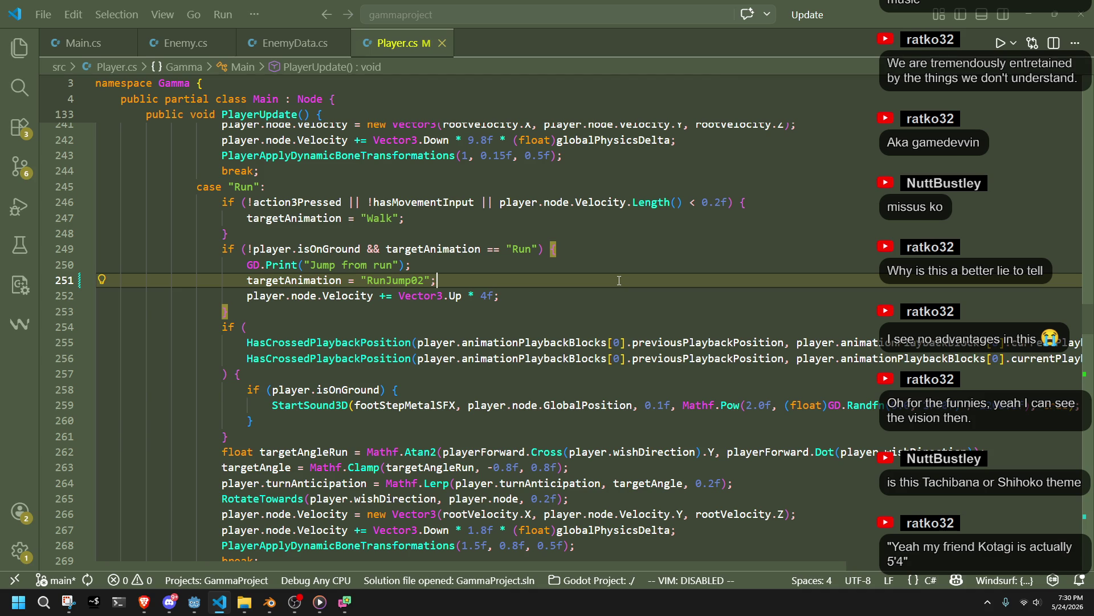
left_click(194, 602)
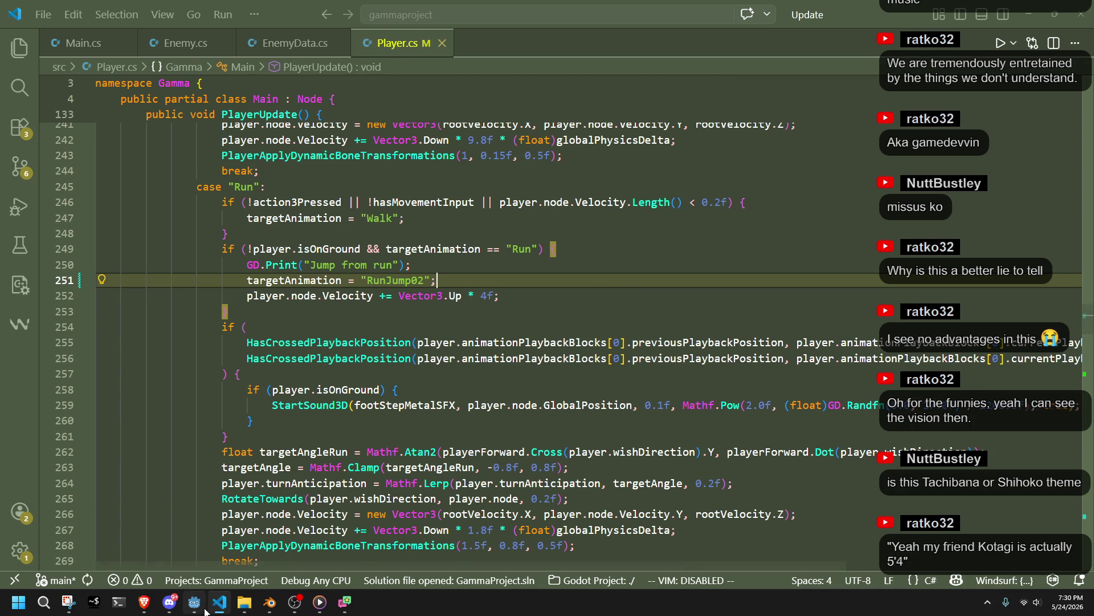
left_click(1014, 22)
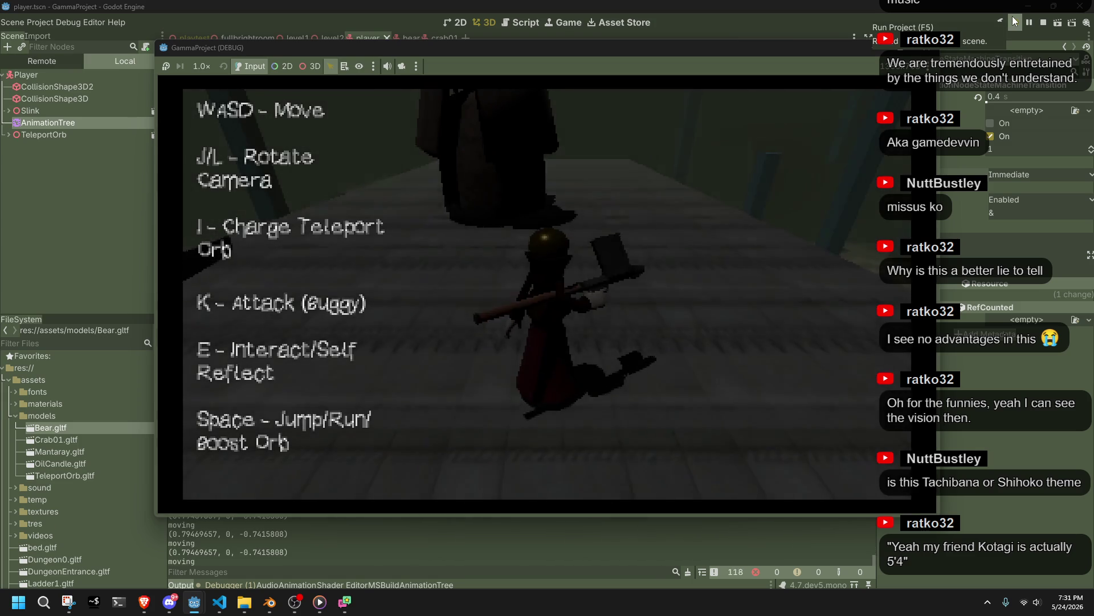
Step: Move the character along the walkway and across the tiled floor with W and J, then stop the game
key("w")
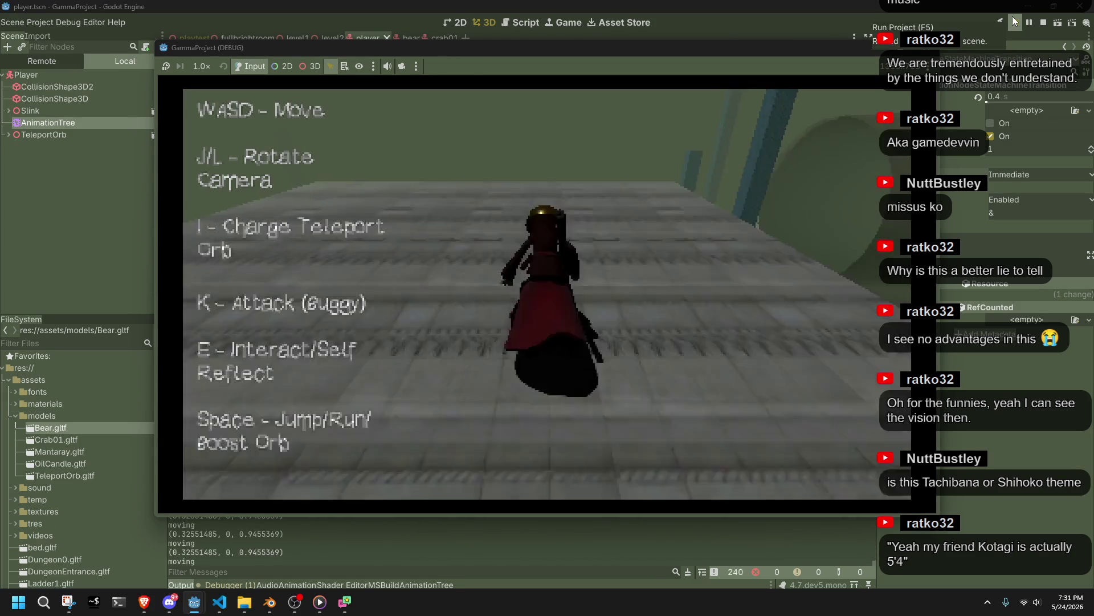
key("j")
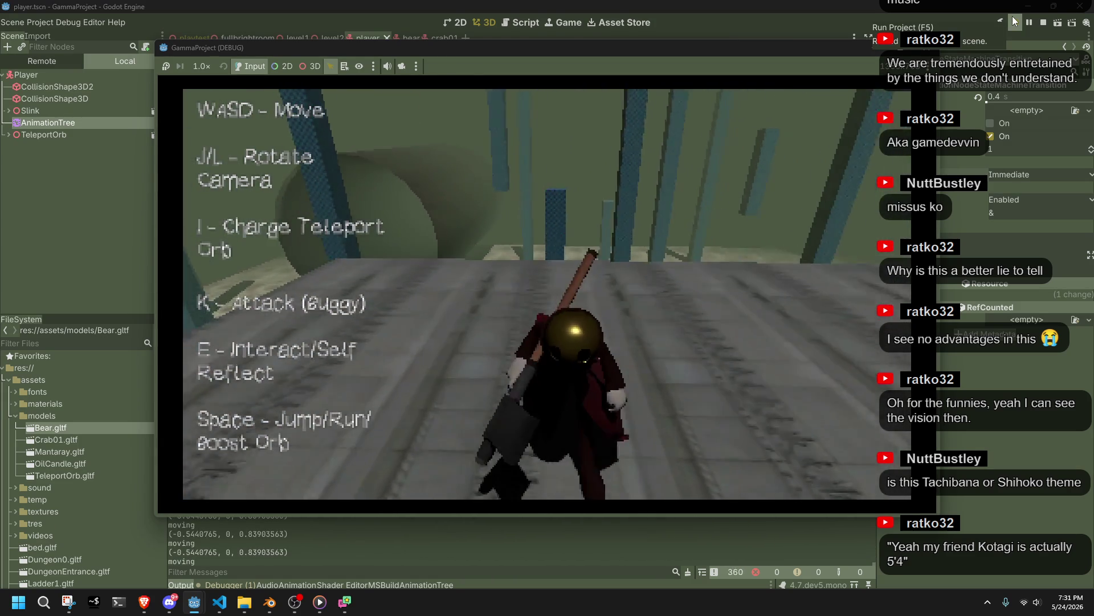
key("w")
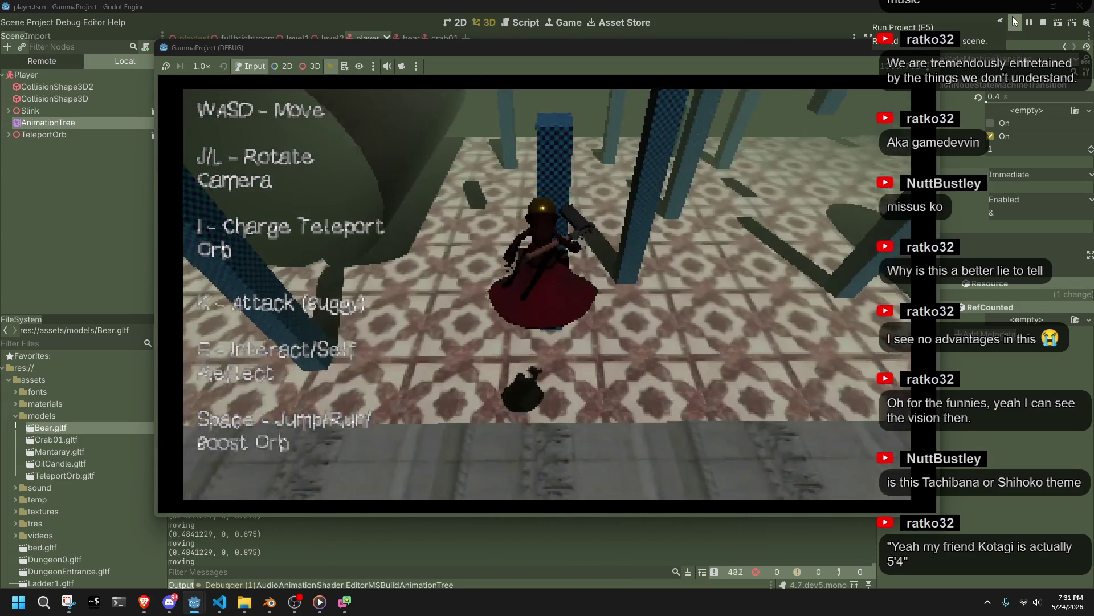
key("j")
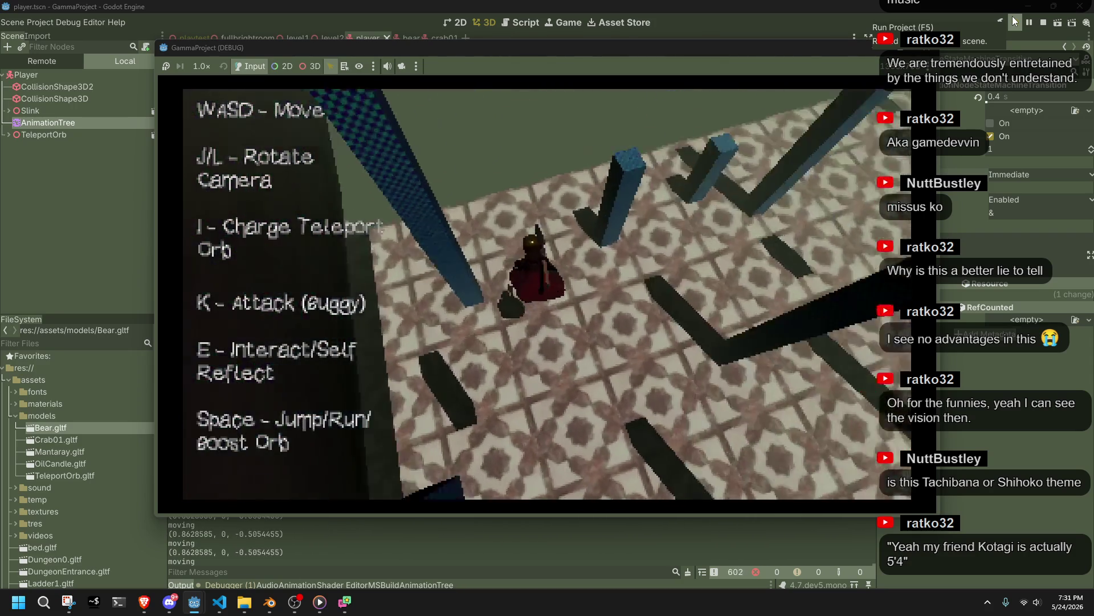
key("j")
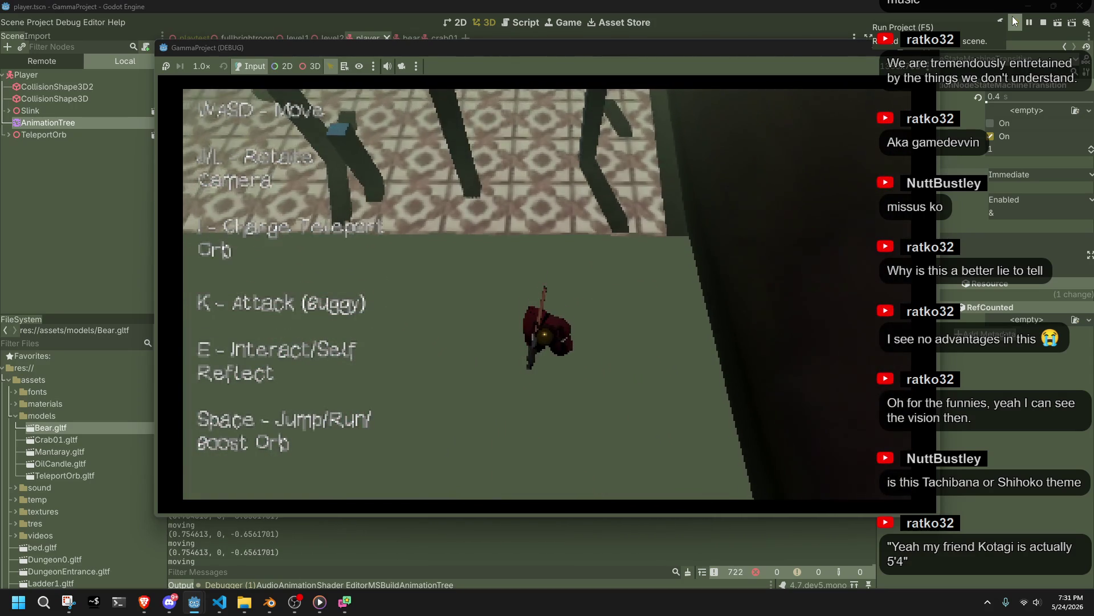
left_click(926, 51)
Step: Below the RunJump02 case, add a case "Roll": with an isOnGround check from the suggestions
key("alt+Tab")
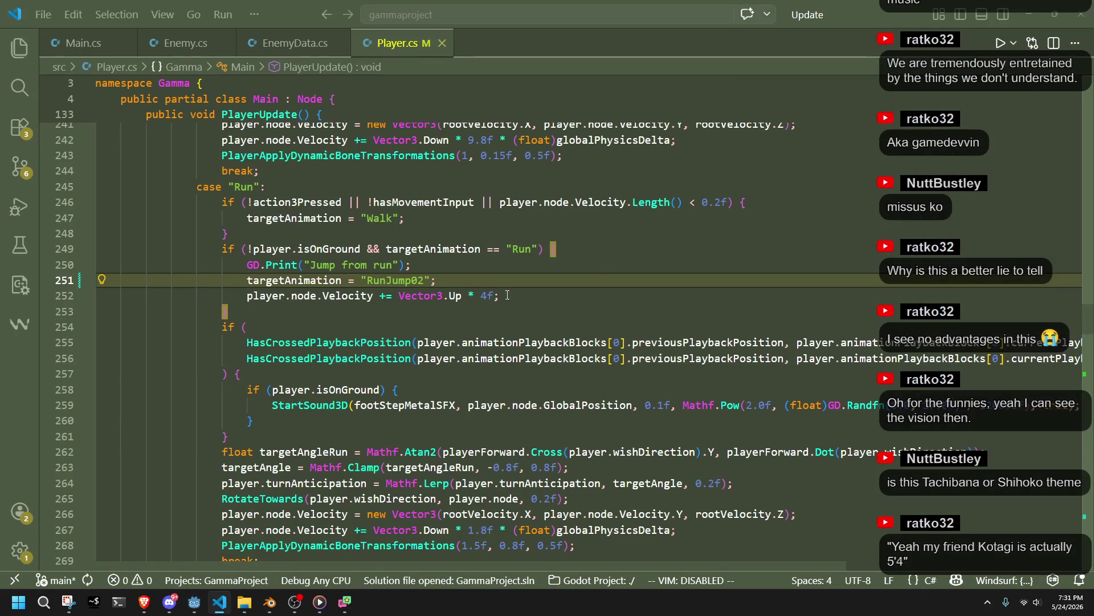
scroll(423, 323, "down", 3)
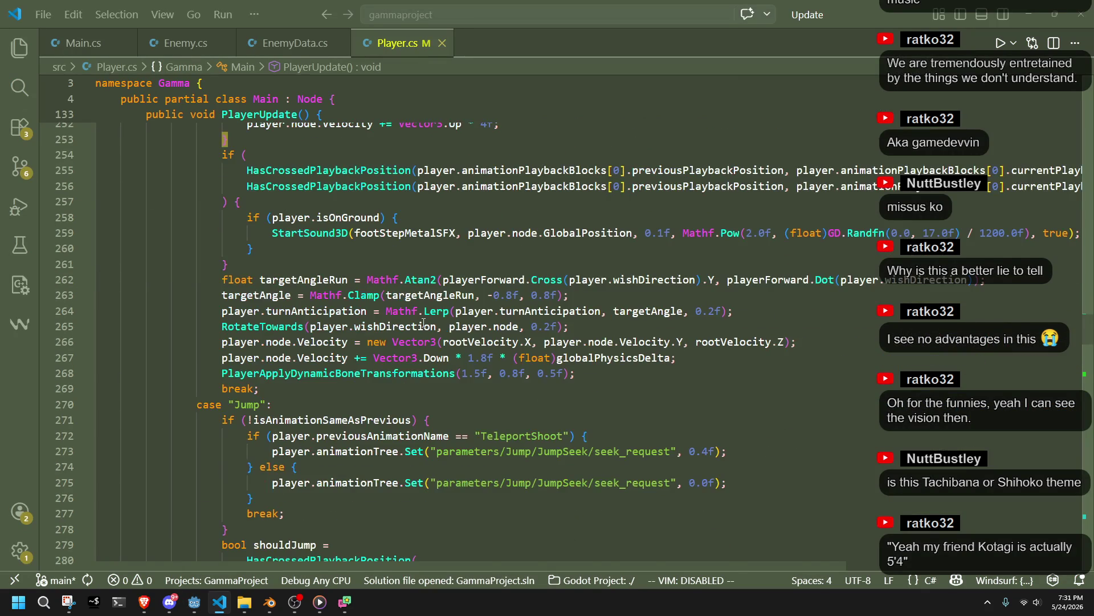
scroll(424, 323, "down", 13)
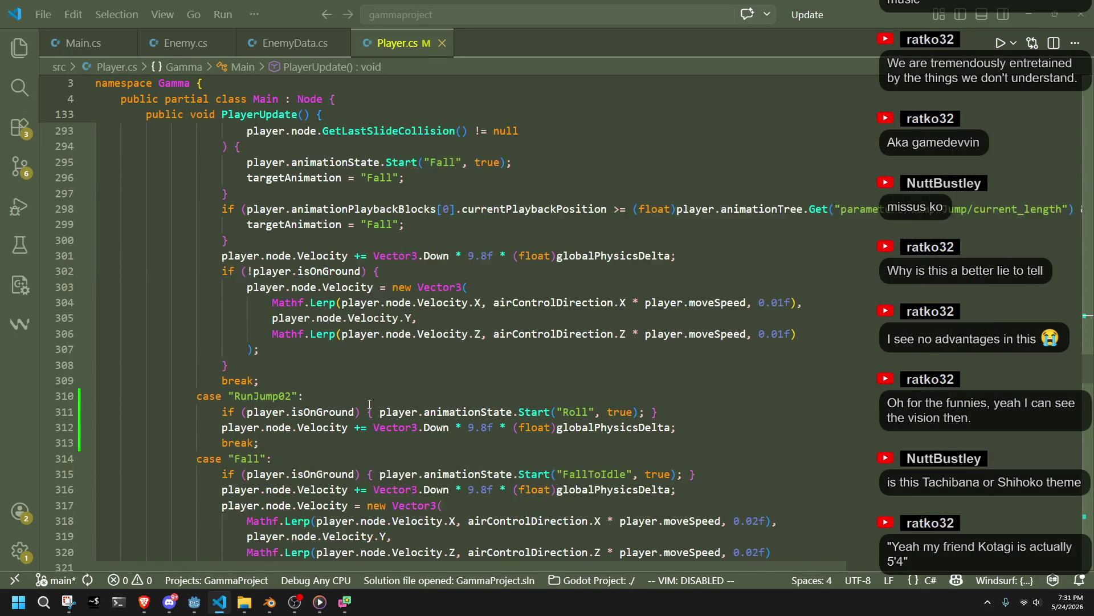
scroll(324, 400, "down", 1)
left_click_drag(310, 389, 297, 323)
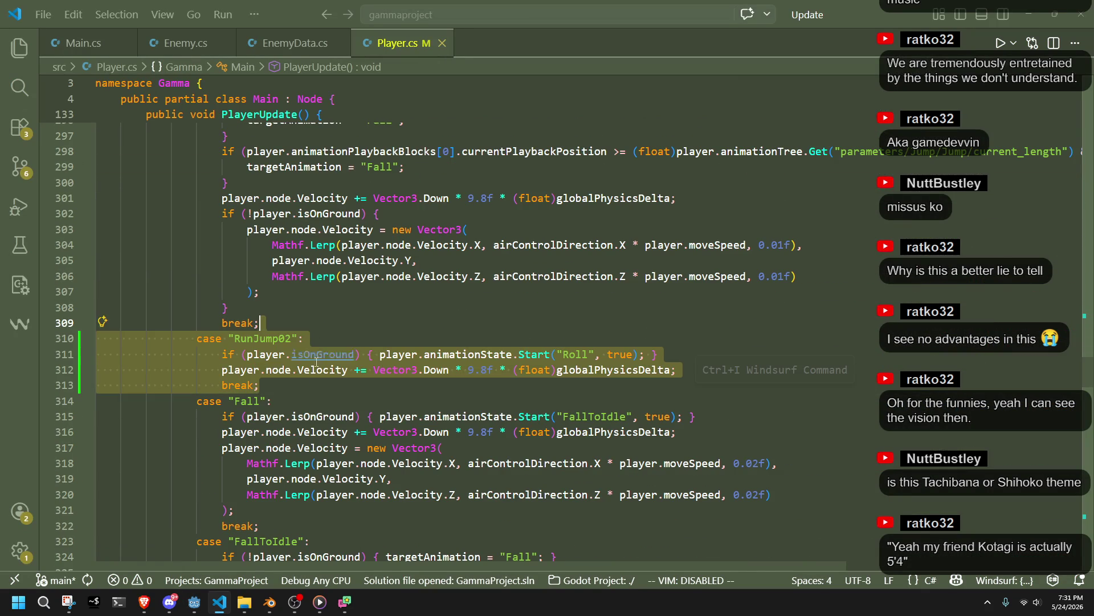
left_click(313, 380)
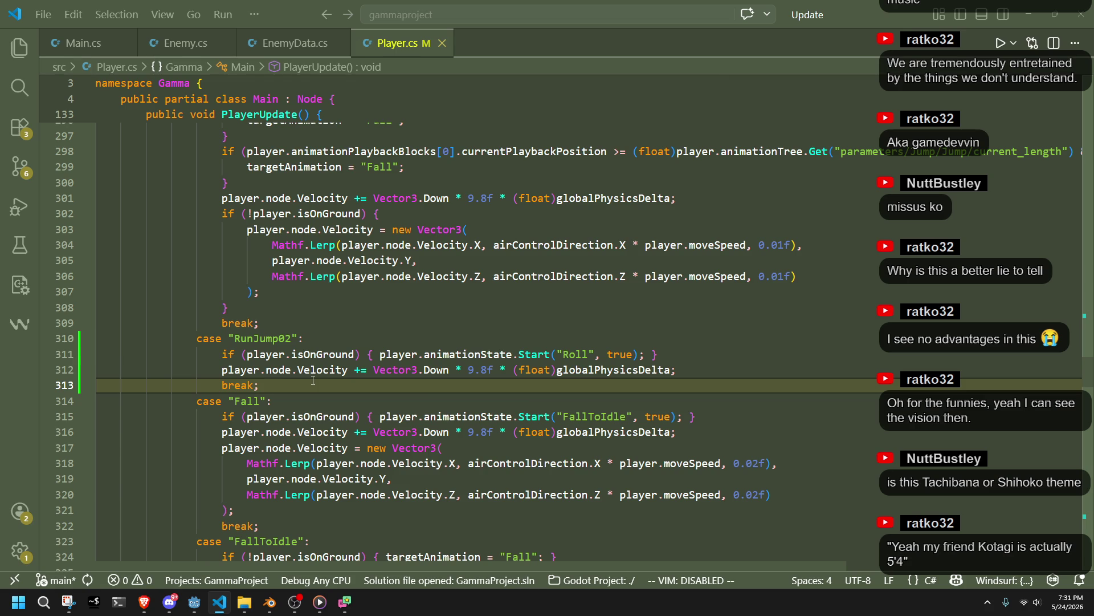
scroll(313, 380, "down", 3)
scroll(312, 380, "up", 3)
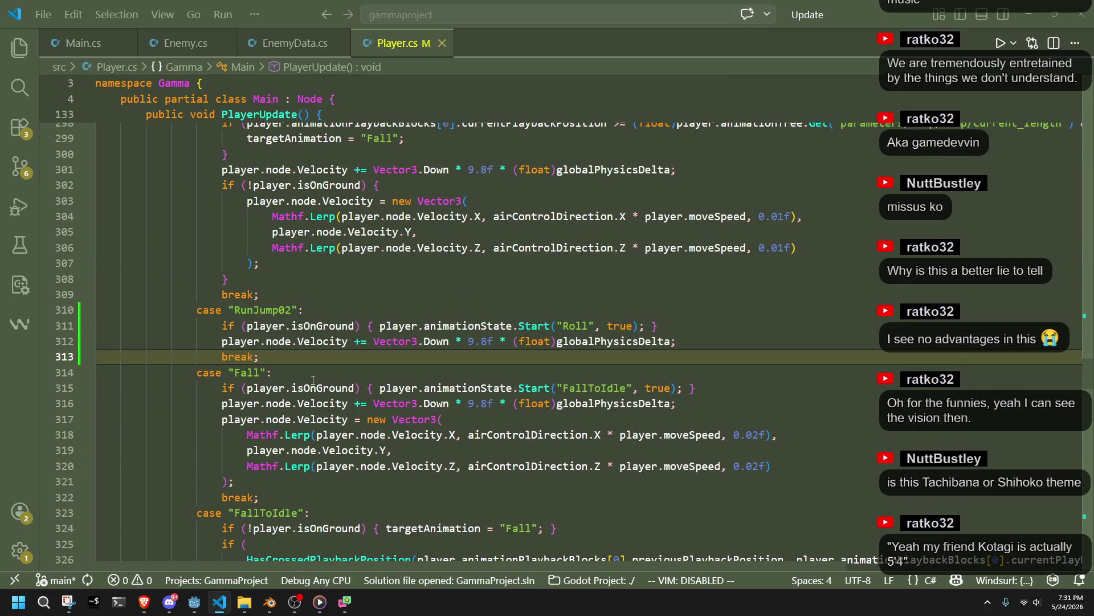
key("Return")
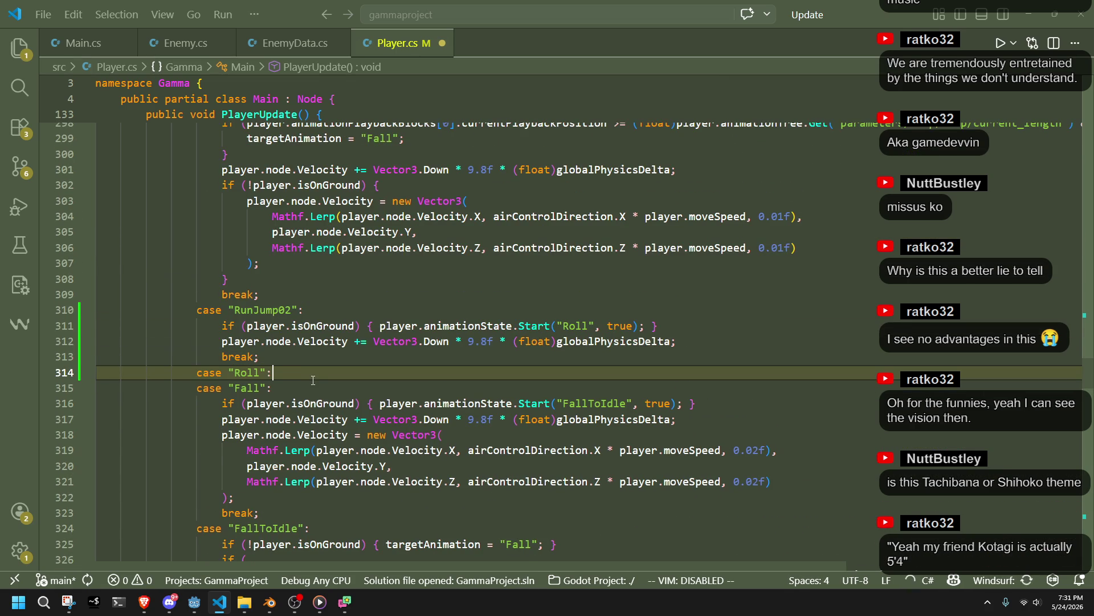
key("Tab")
key("Return")
key("Tab")
Step: Tidy the Roll case's ground-check line so it starts Idle, then return to the AnimationTree
left_click(478, 430)
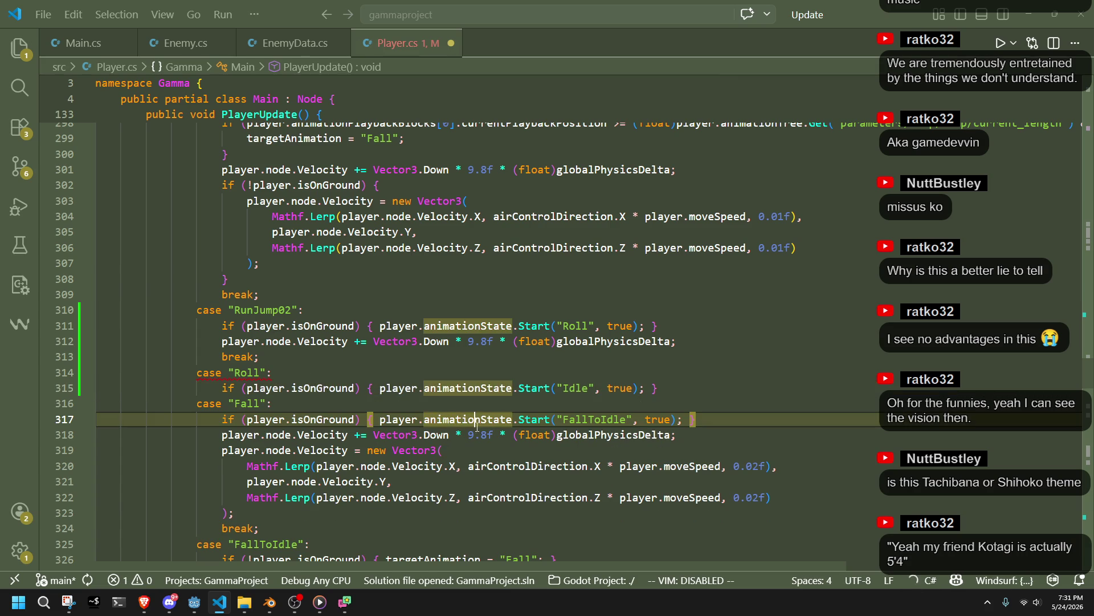
left_click(510, 405)
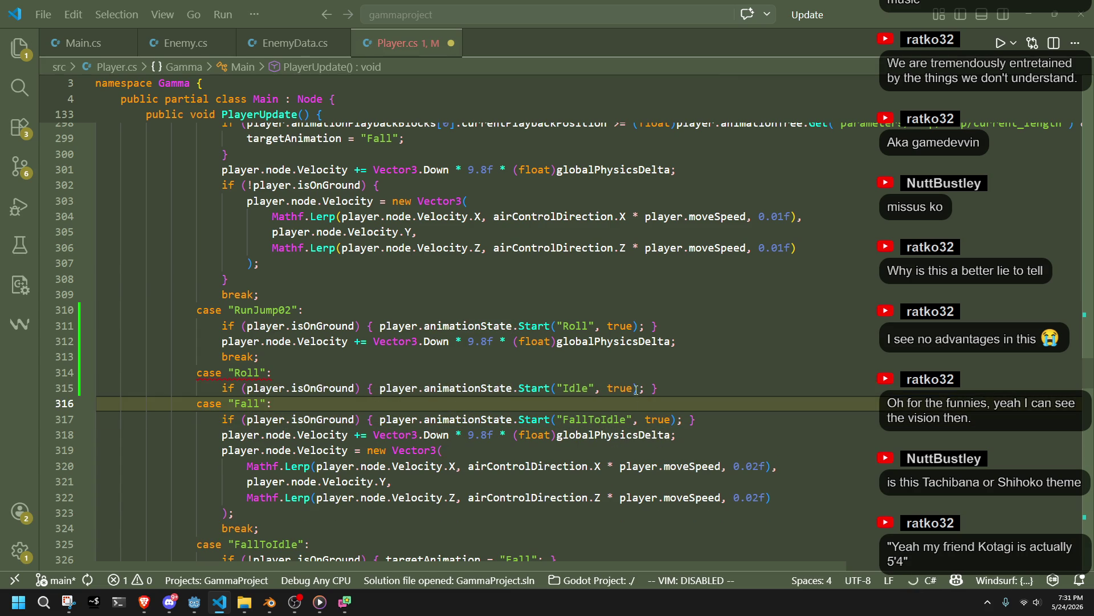
left_click_drag(646, 388, 242, 392)
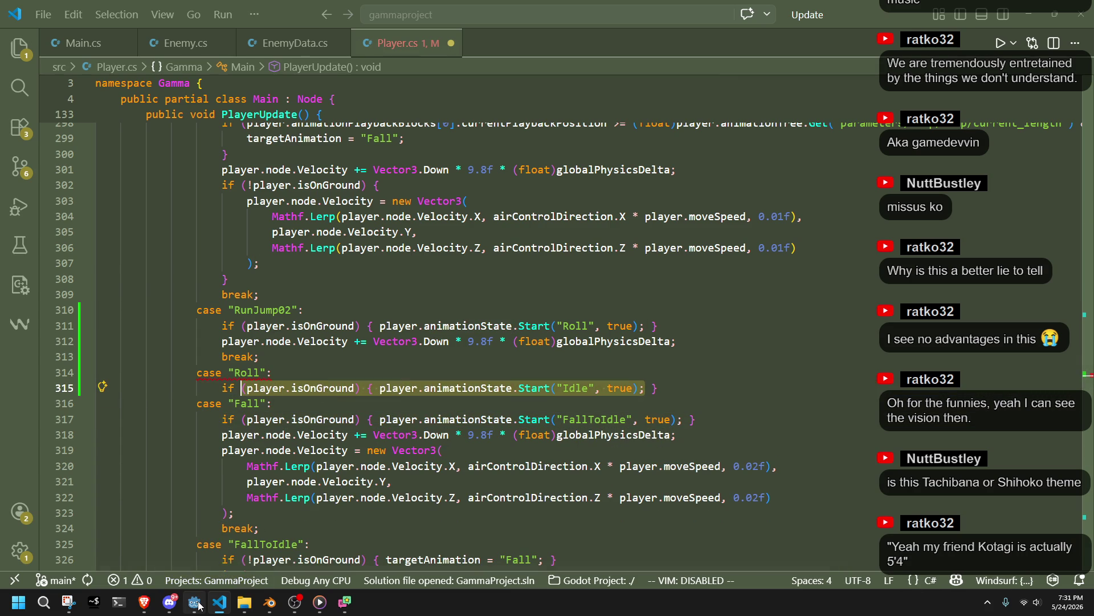
mouse_move(195, 602)
left_click(541, 404)
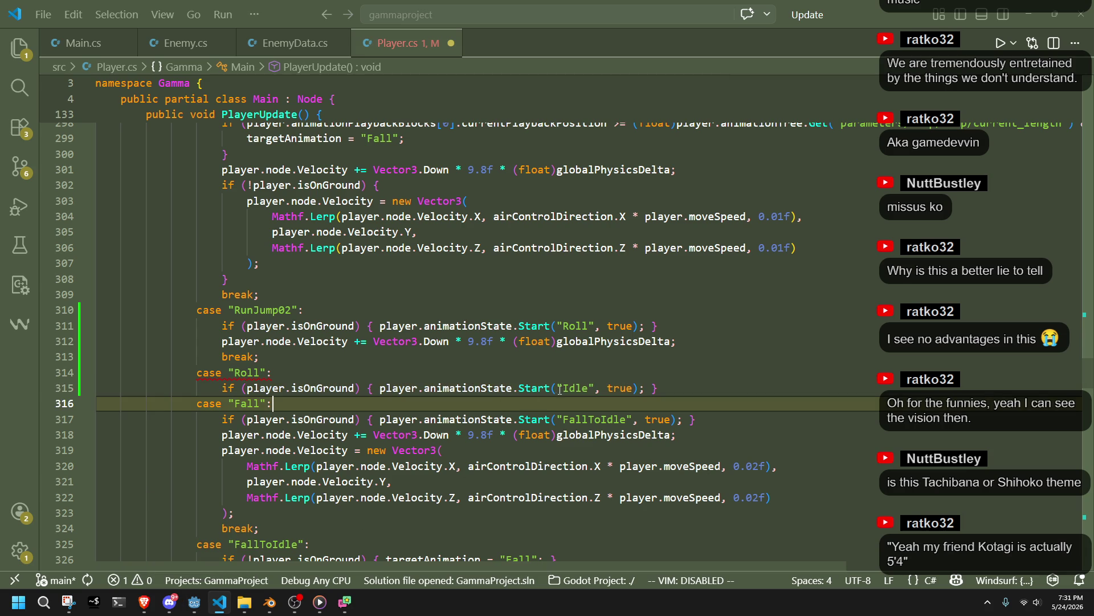
key("alt+Tab")
left_click(78, 108)
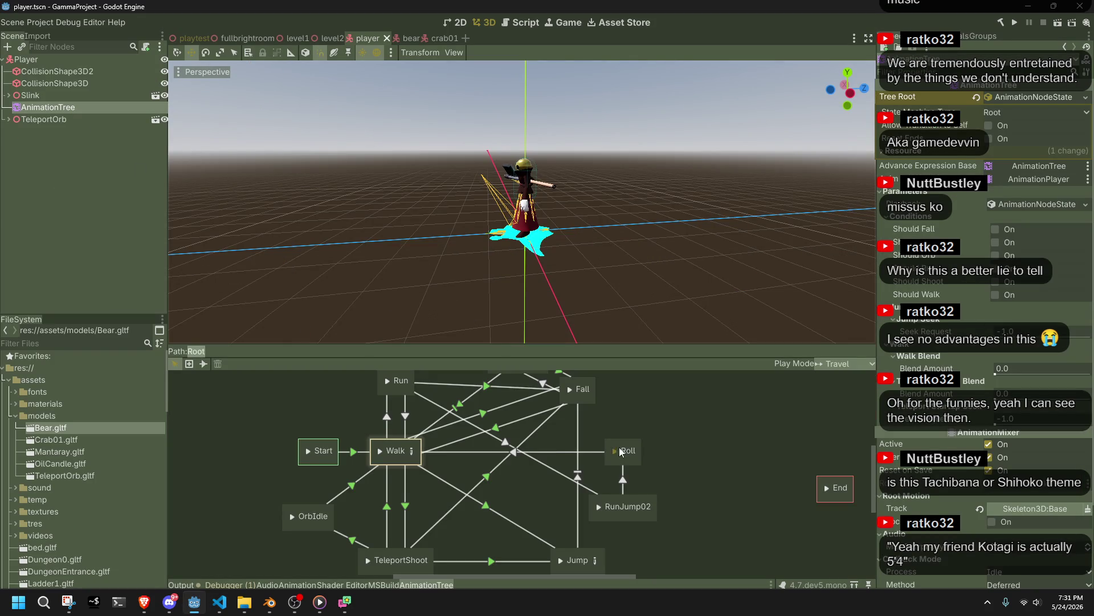
Step: Keep Walk–Roll on Immediate, switch the Fall–Jump transition to Immediate, and save the scene
left_click(542, 452)
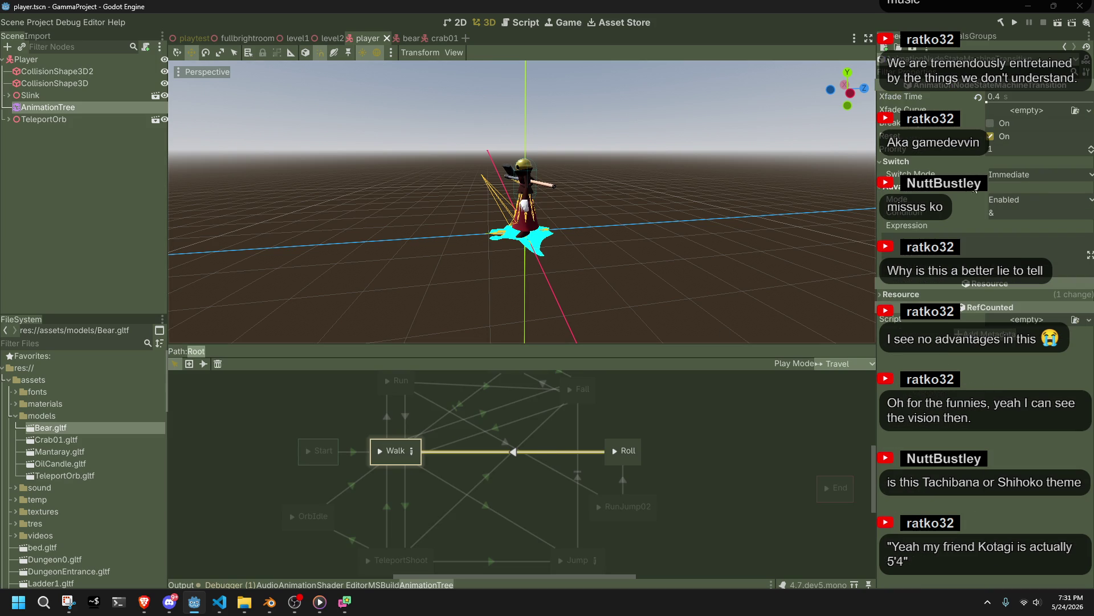
left_click(1004, 176)
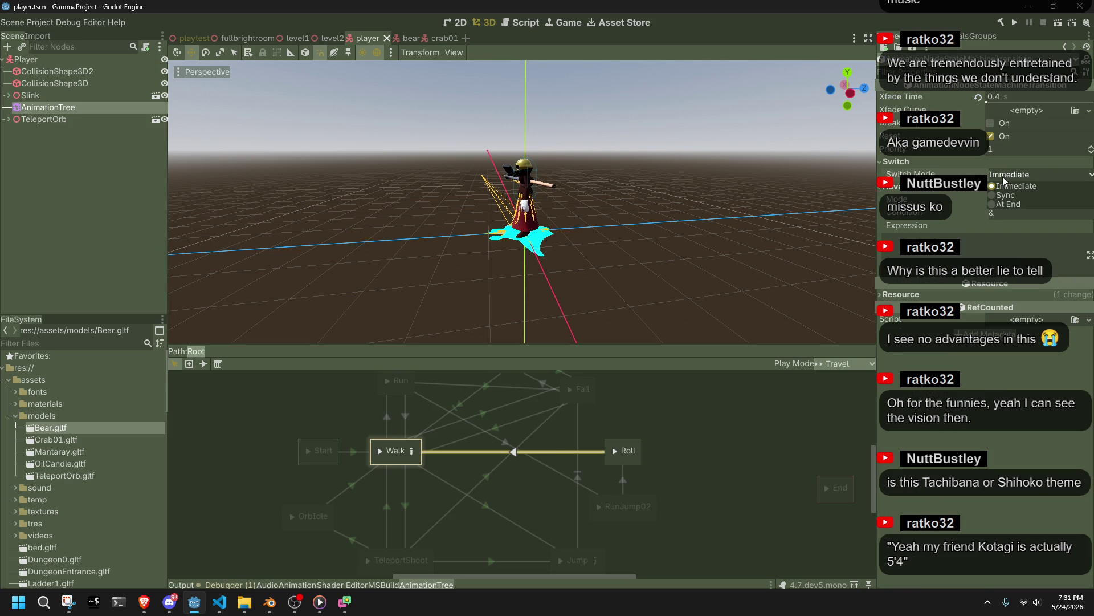
left_click(1009, 186)
left_click(623, 482)
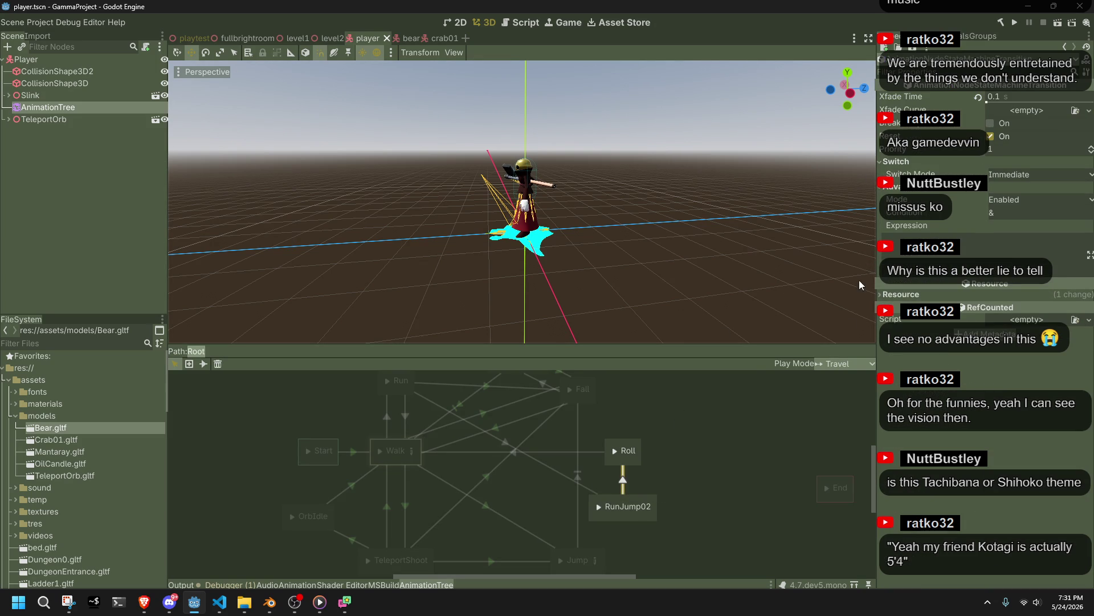
left_click(578, 425)
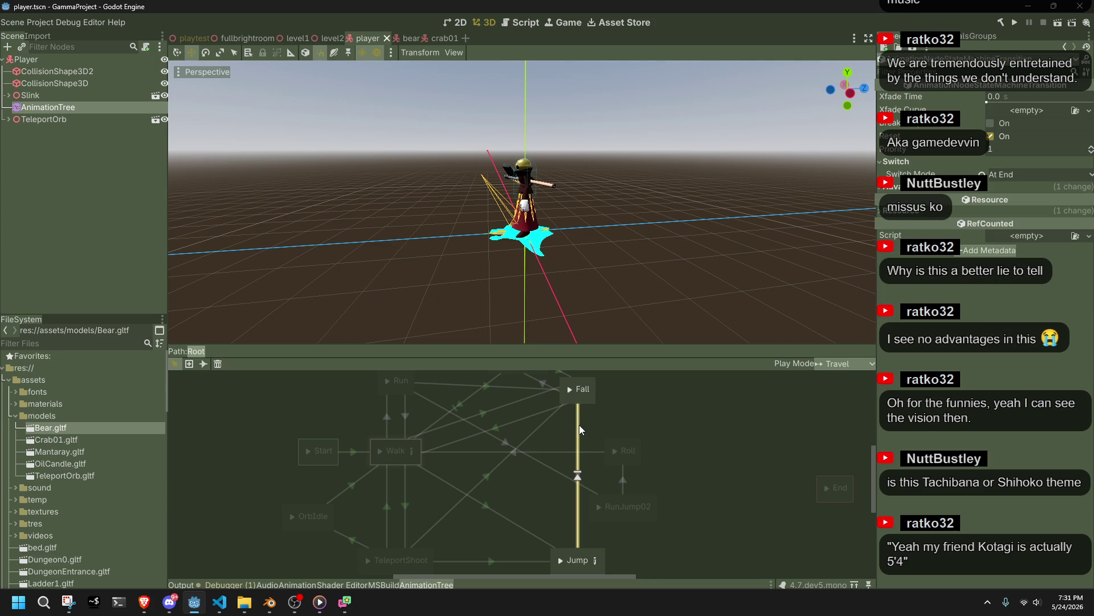
left_click(1001, 170)
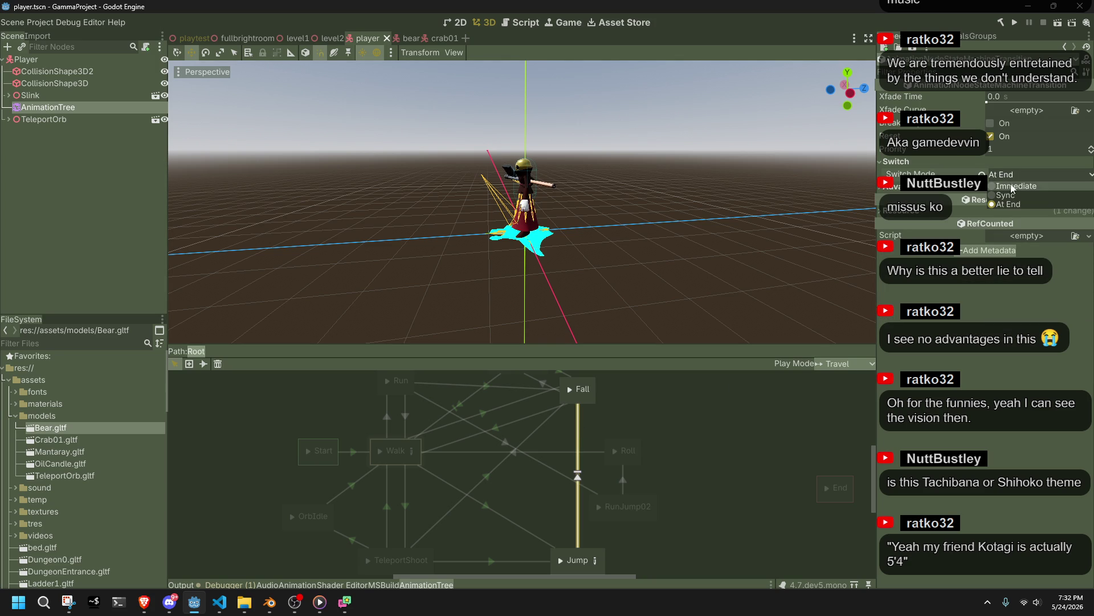
left_click(1011, 186)
key("ctrl+s")
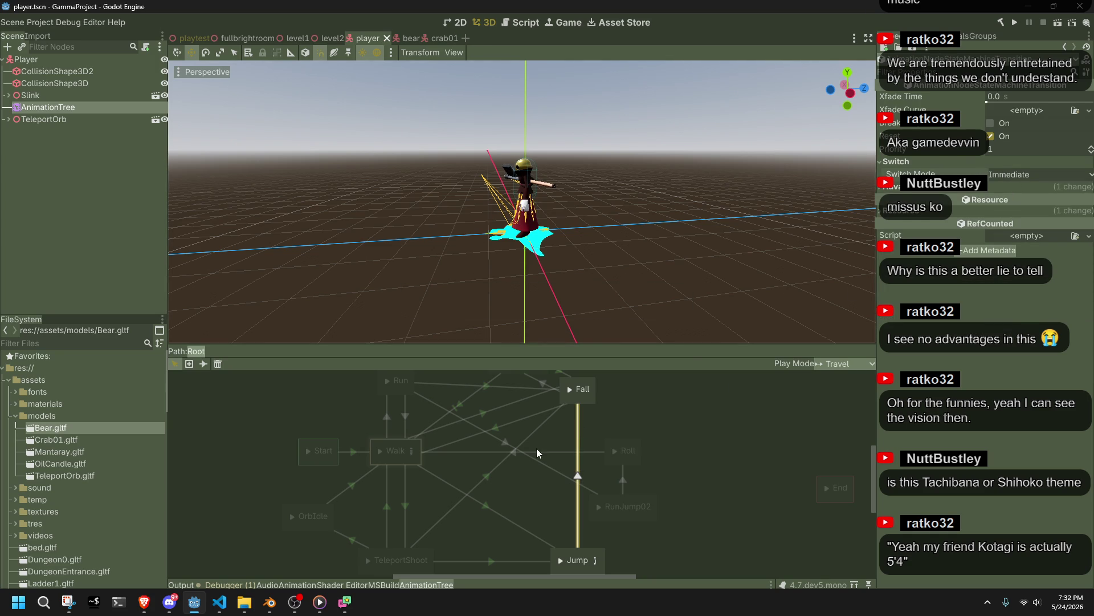
Step: Recheck the Walk–Roll, RunJump02–Roll and Fall–Jump transition settings, then return to Player.cs
left_click(540, 448)
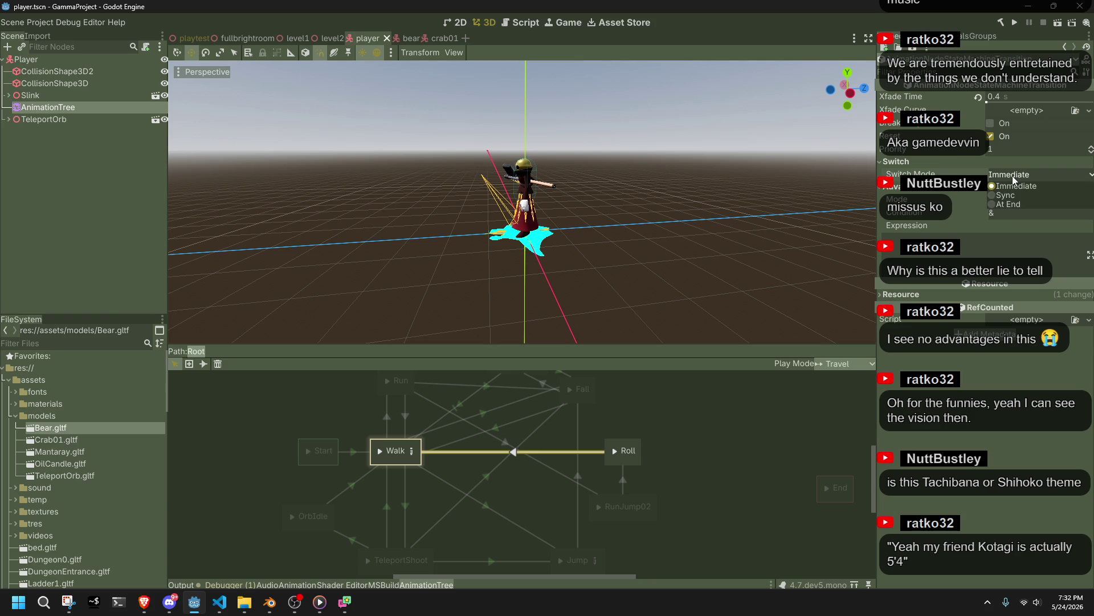
left_click(627, 486)
left_click(554, 466)
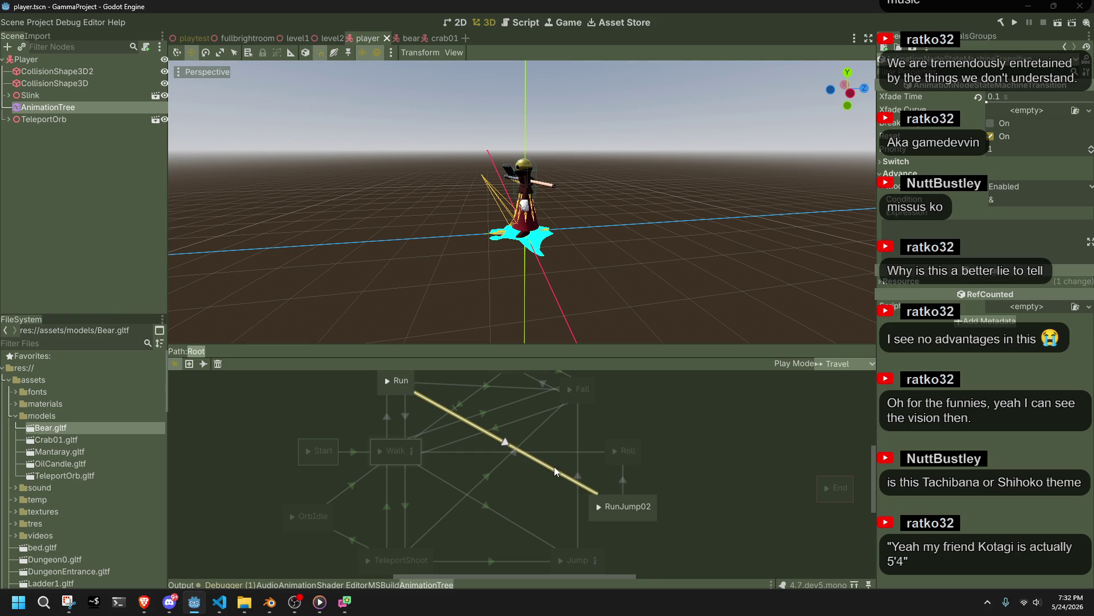
left_click(547, 448)
left_click(579, 438)
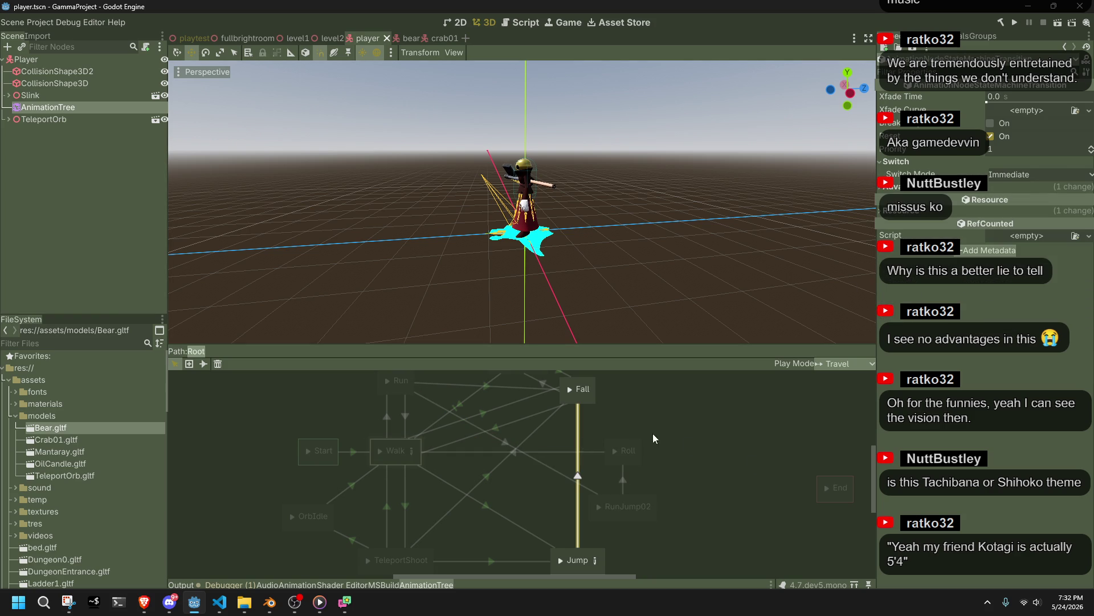
left_click(779, 467)
left_click(598, 452)
left_click(587, 450)
left_click(725, 403)
key("alt+Tab")
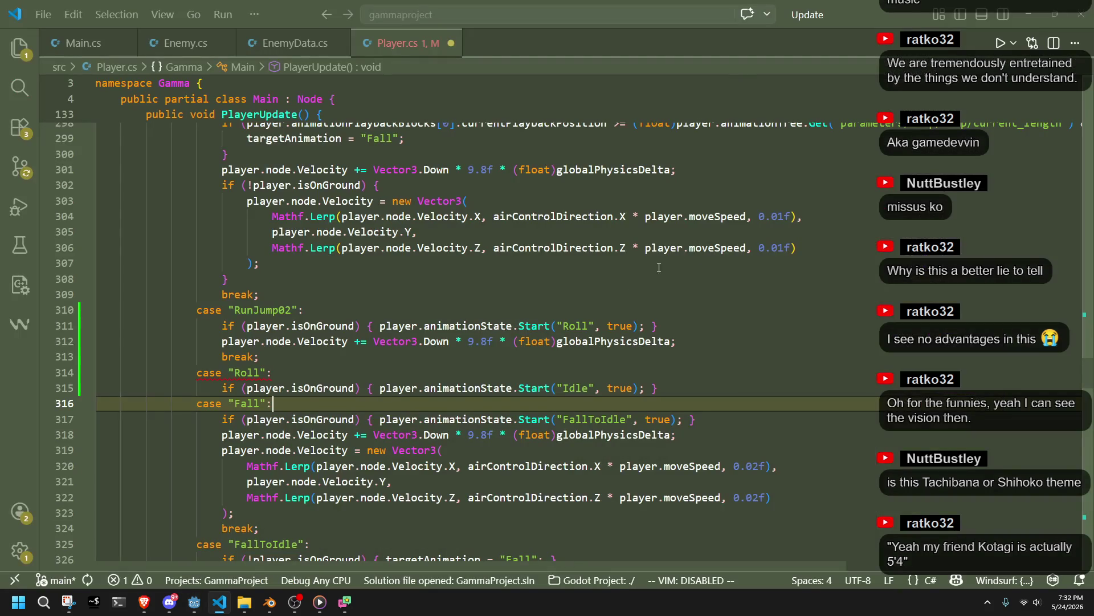